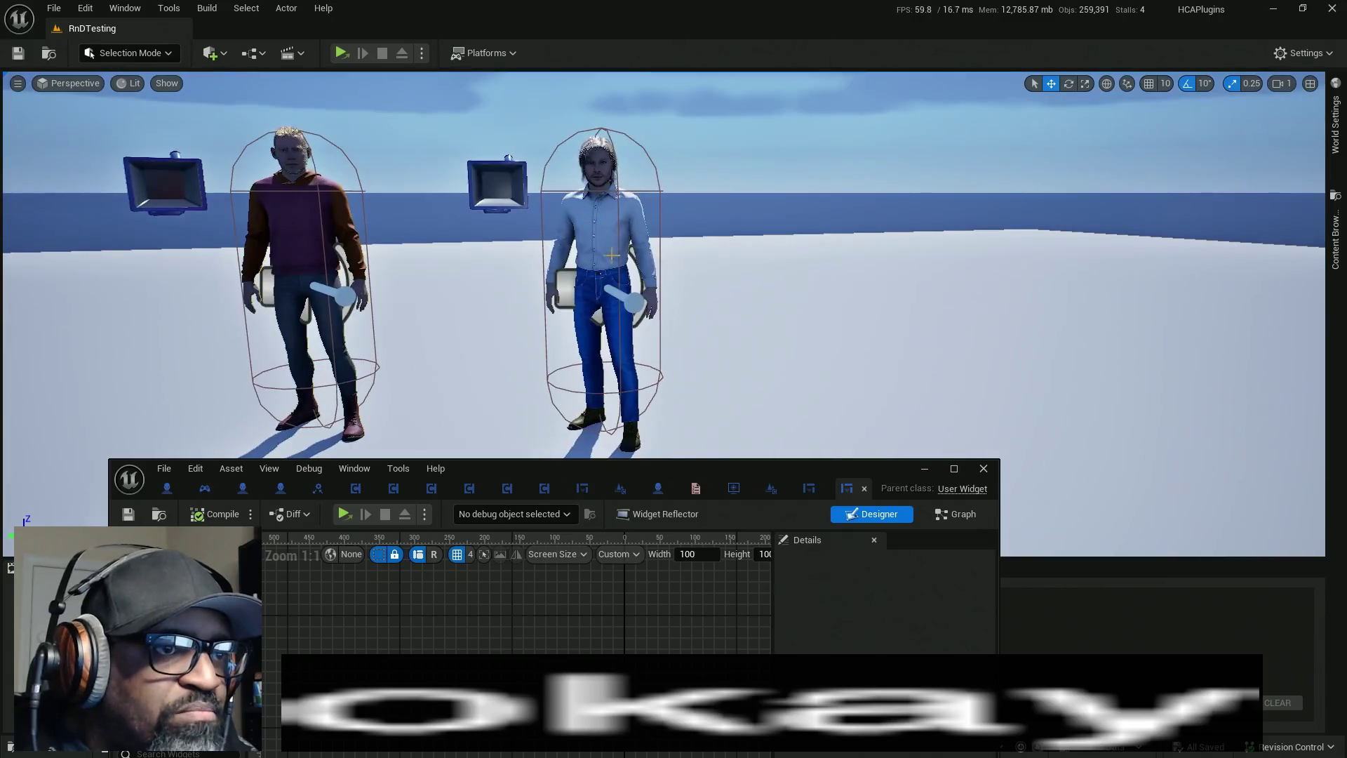
- Move the floating widget blueprint editor window to the lower-left, clearing the level viewport
left_click_drag(636, 477, 112, 583)
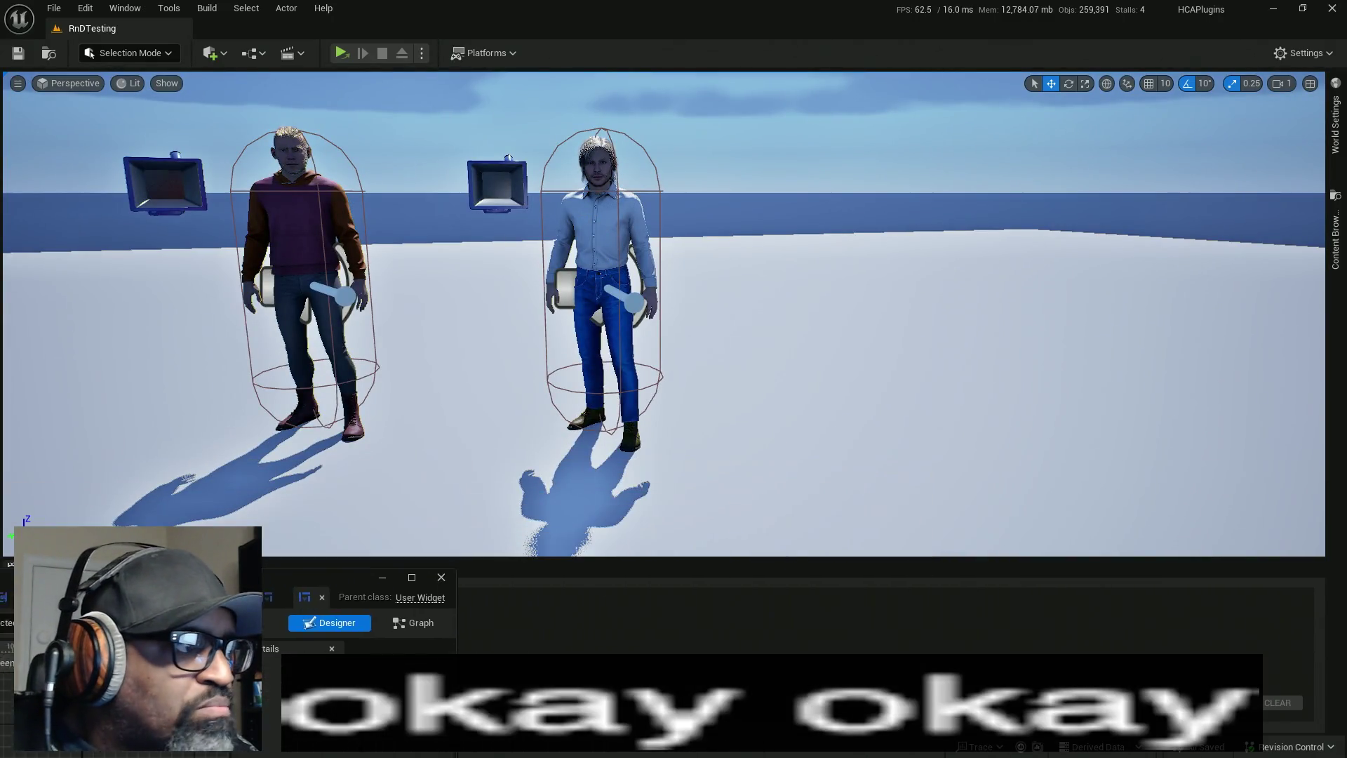
left_click_drag(3, 597, 228, 577)
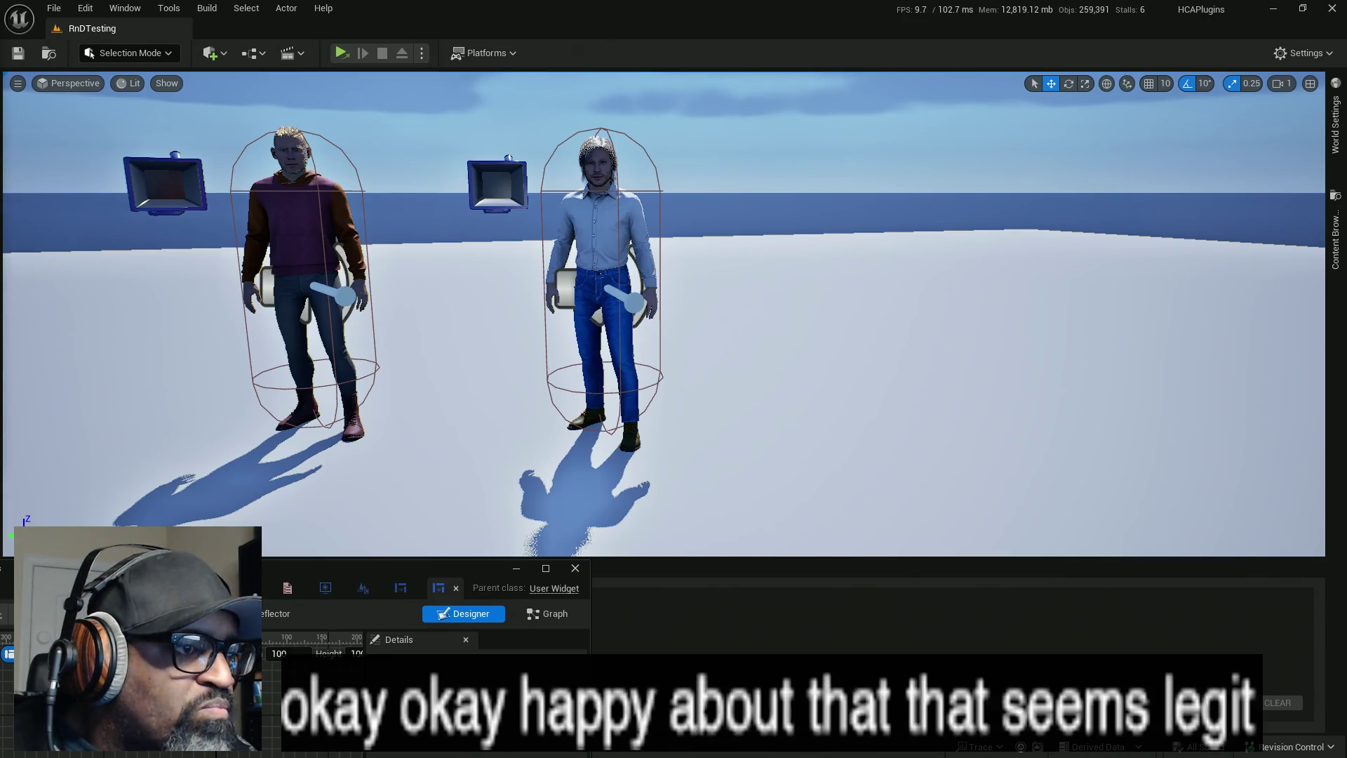
mouse_move(228, 577)
left_mouse_down()
mouse_move(126, 566)
mouse_move(0, 524)
left_mouse_up()
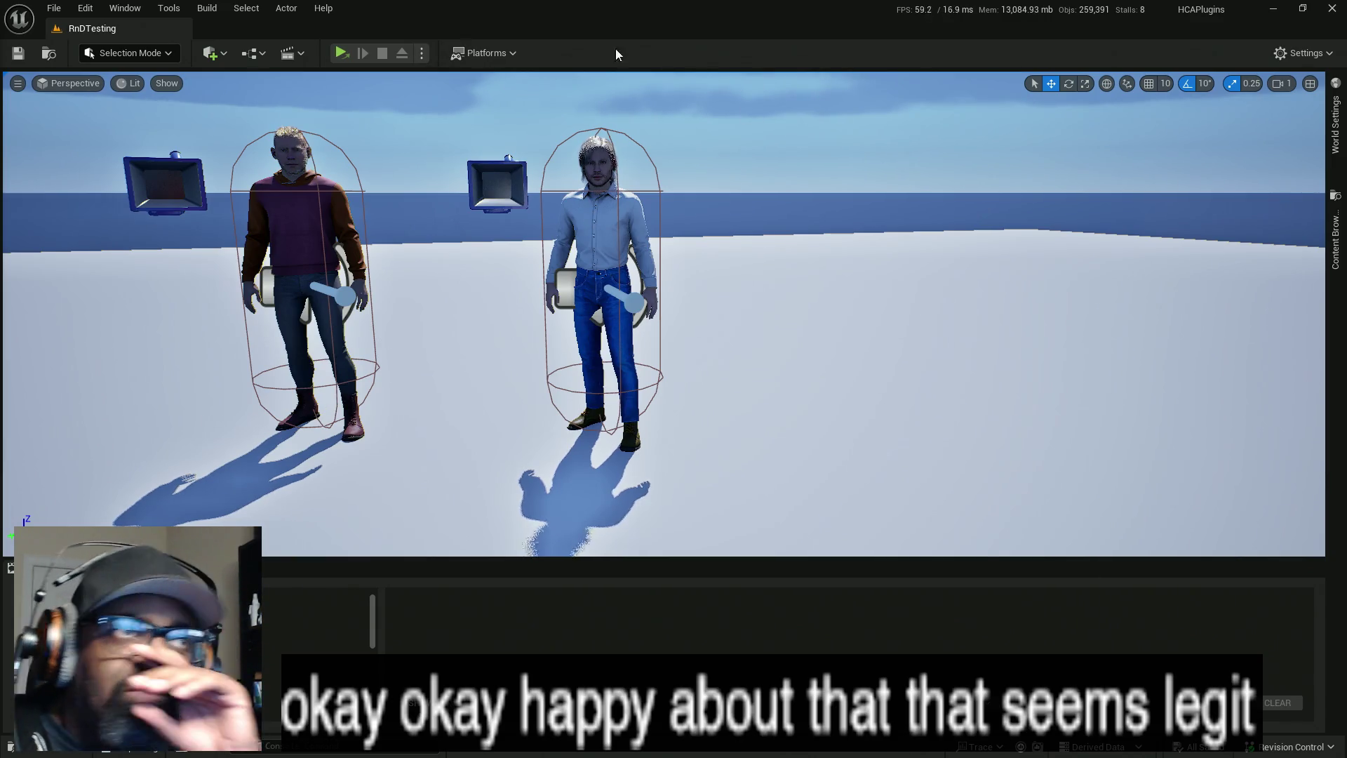
- Play the level in the Selected Viewport, walk to the soda bottle and inspect it
left_click(423, 53)
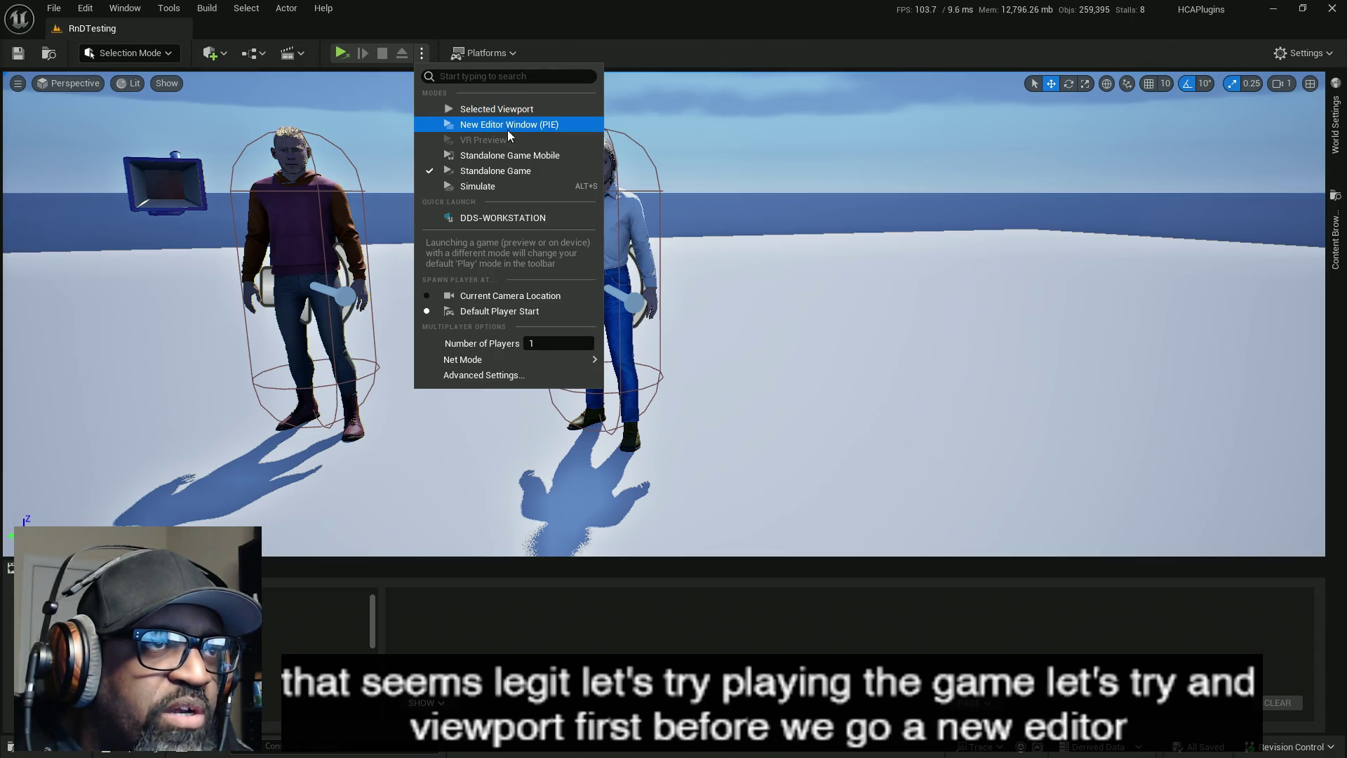
left_click(507, 109)
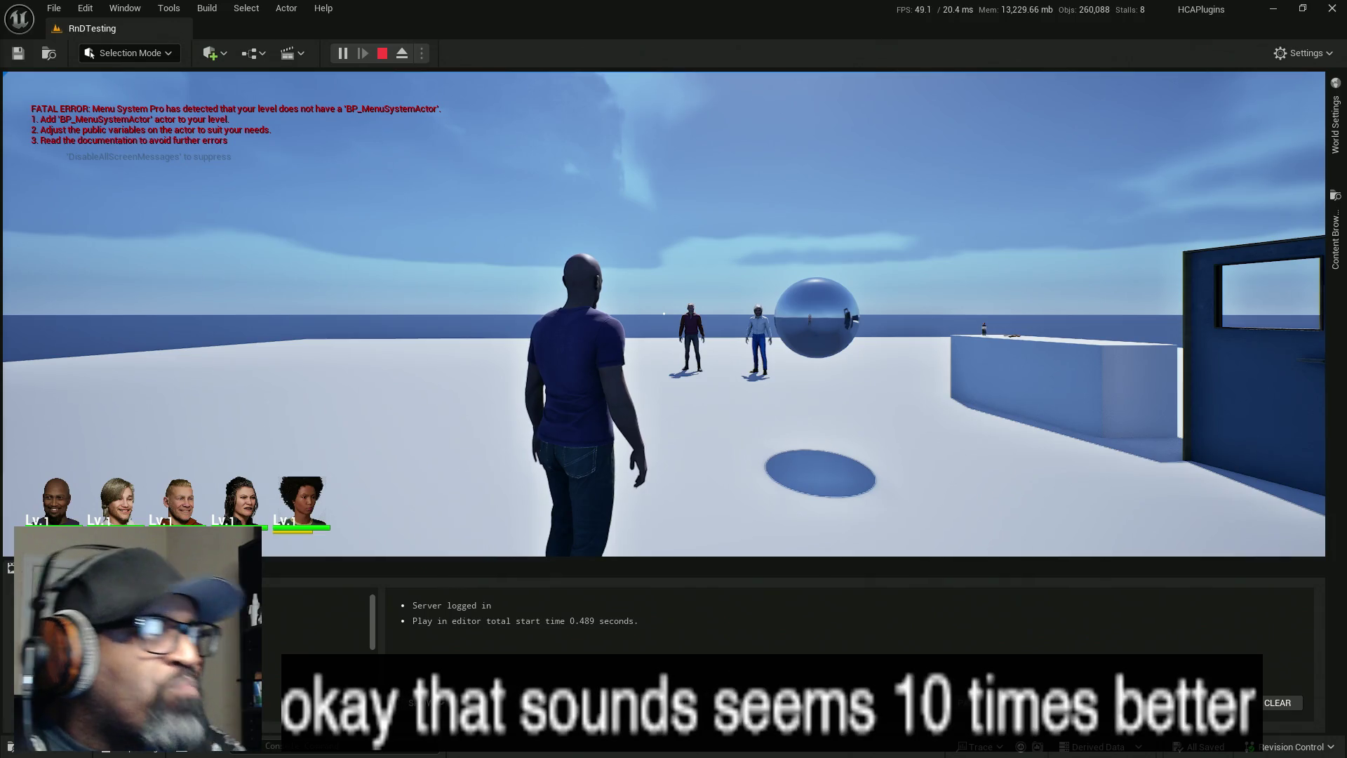
key("w")
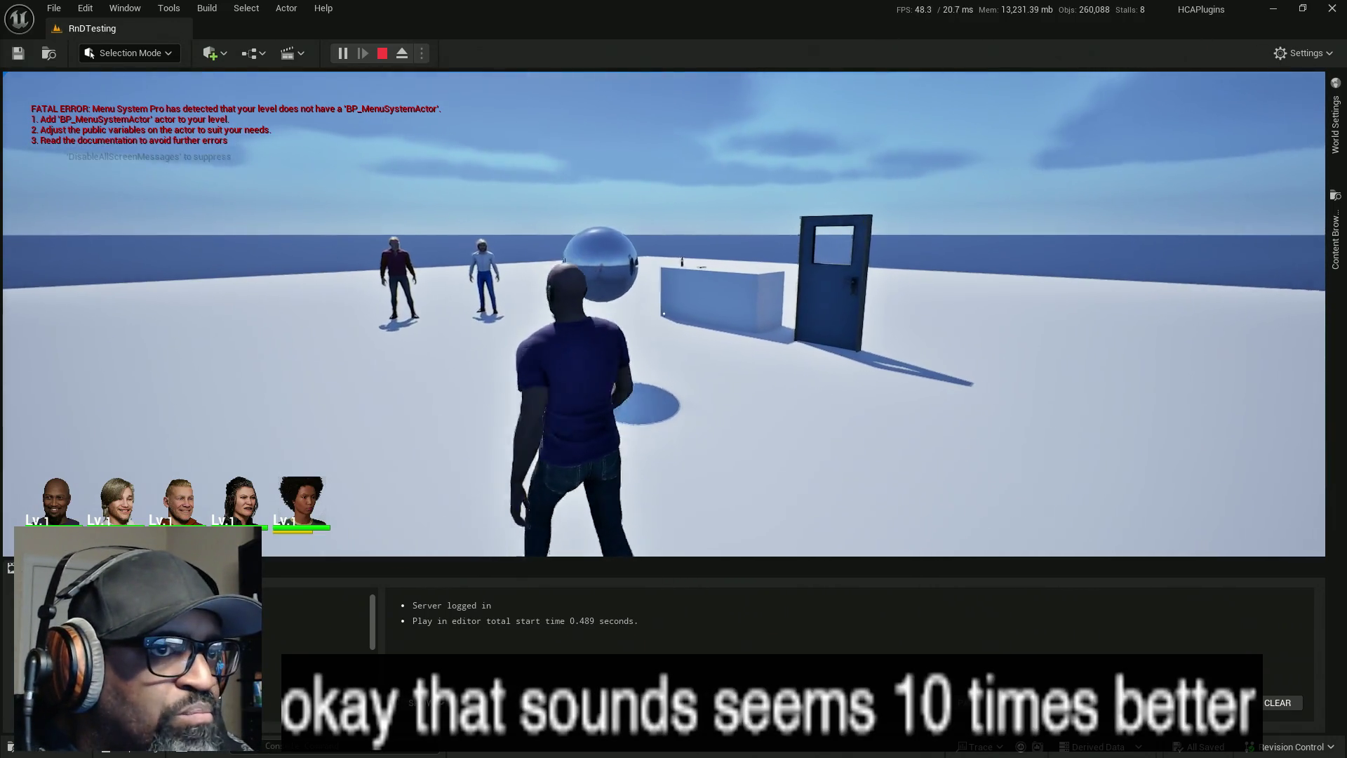
key("w")
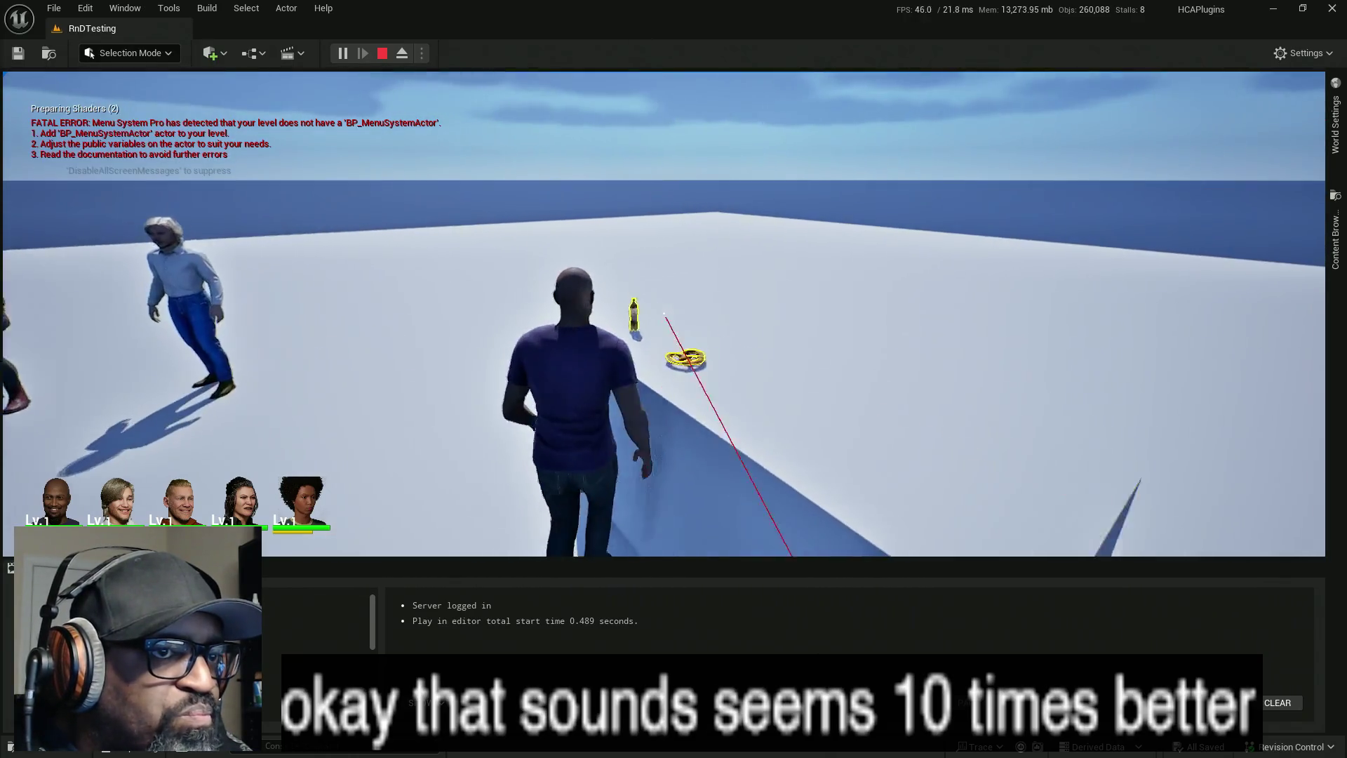
key("e")
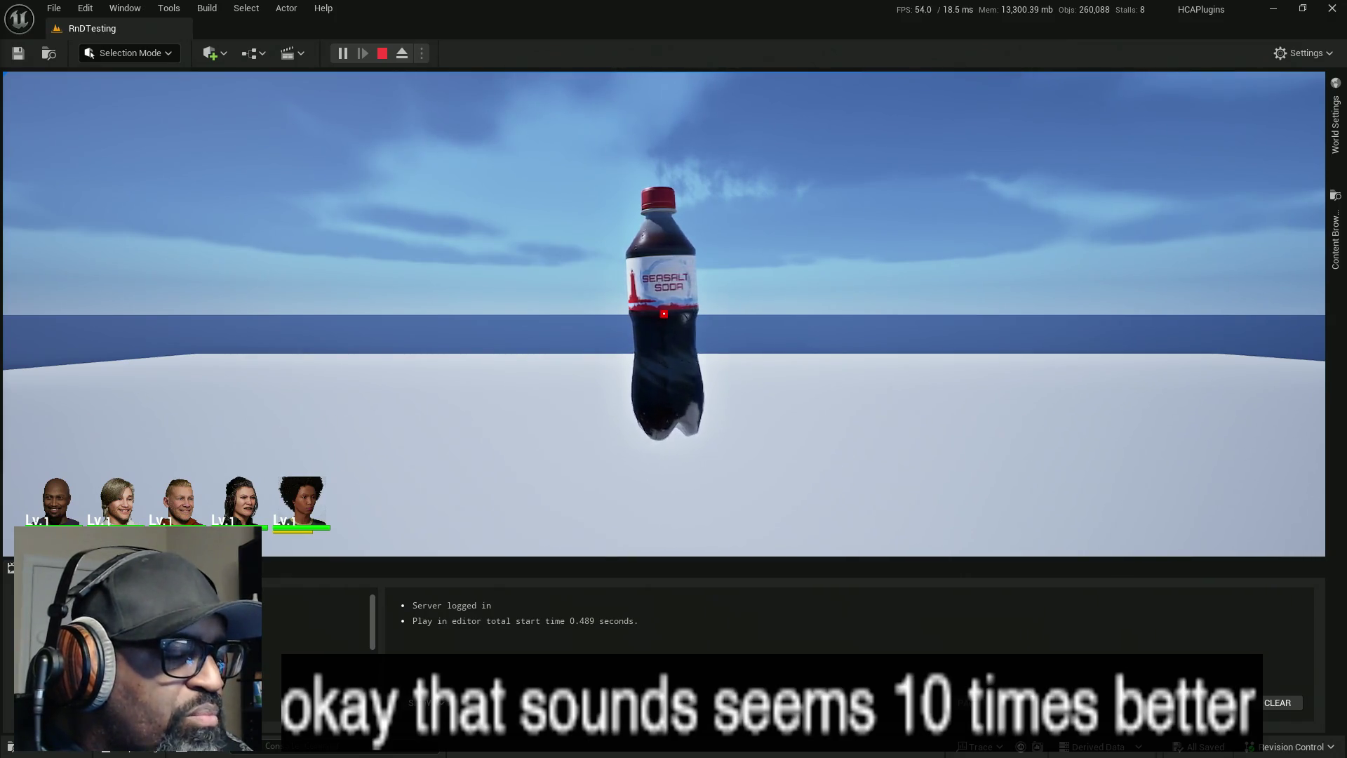
- Zoom the inspected soda bottle in and out, then stop the play session with Esc
scroll(664, 313, "up", 3)
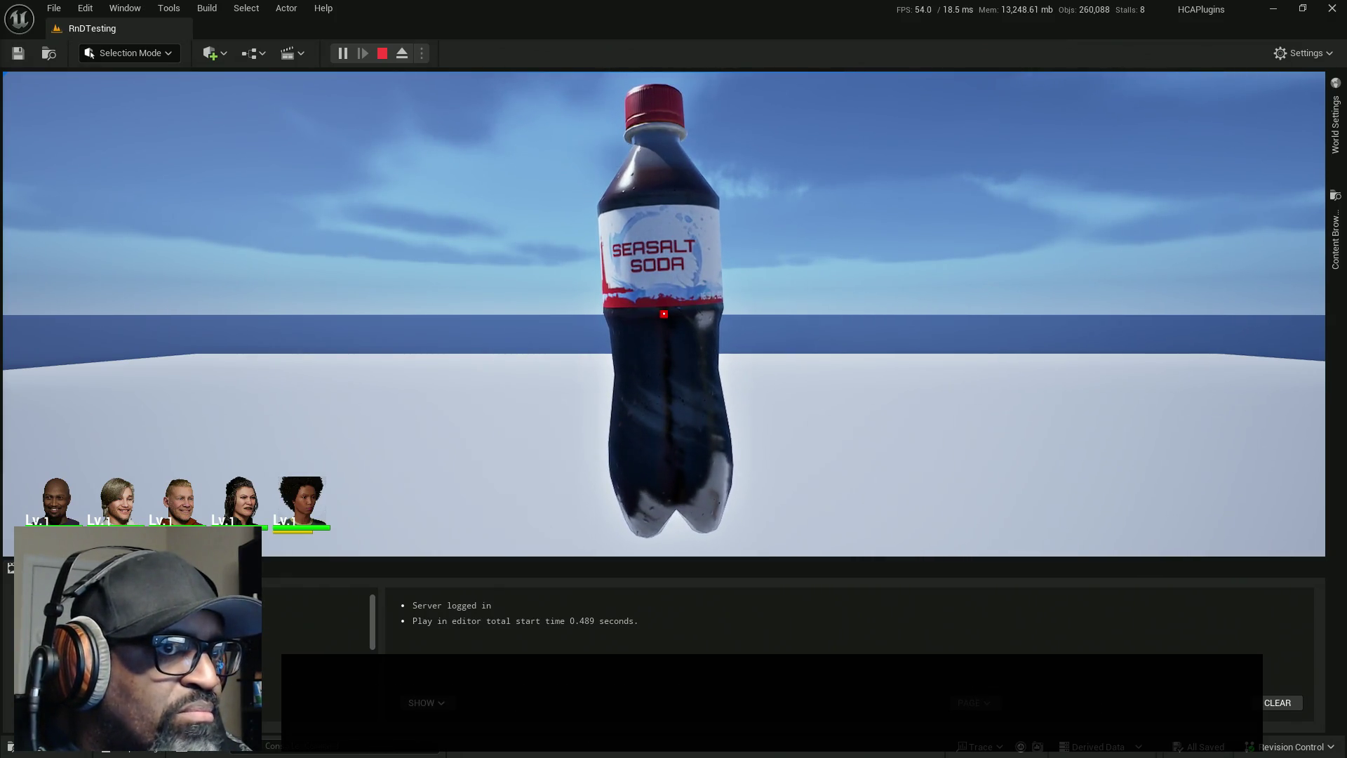
scroll(664, 314, "down", 3)
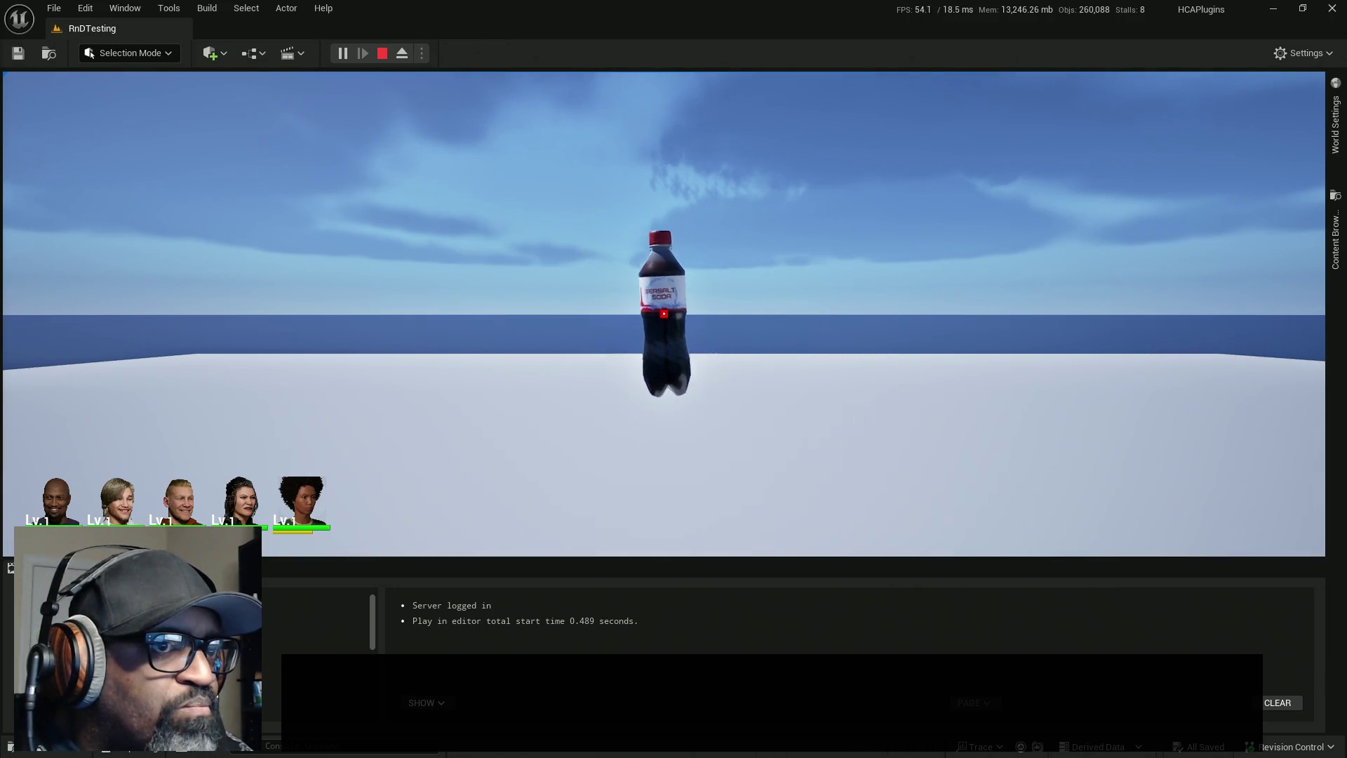
scroll(664, 314, "up", 3)
scroll(664, 313, "down", 2)
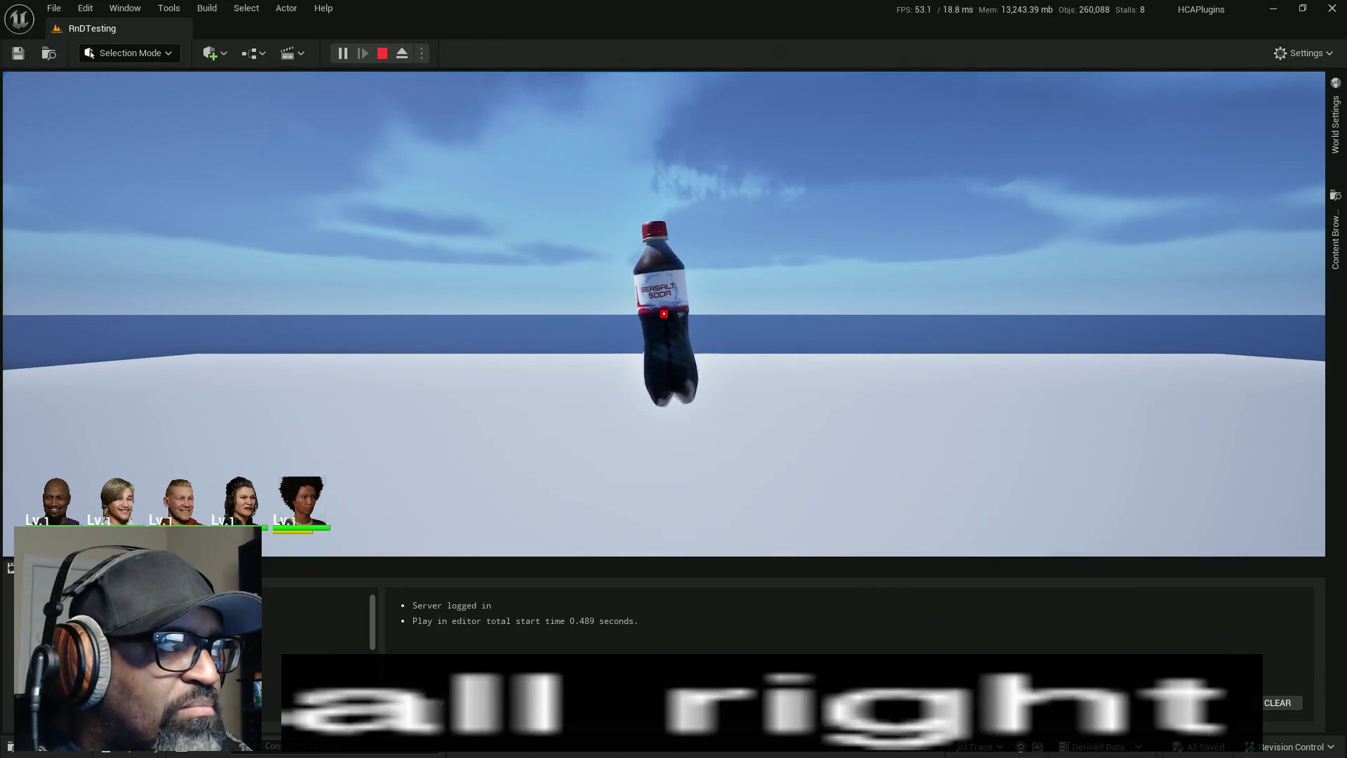
scroll(664, 313, "up", 2)
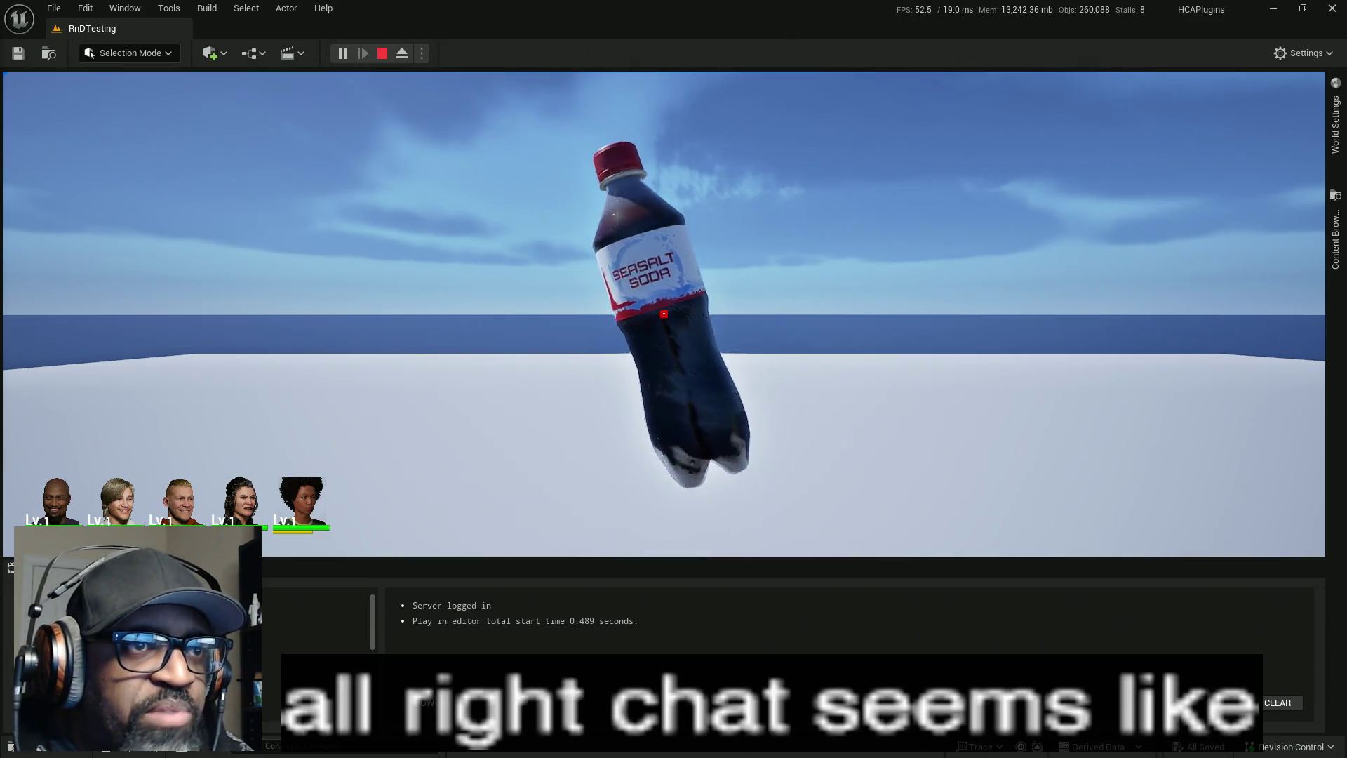
scroll(663, 313, "down", 3)
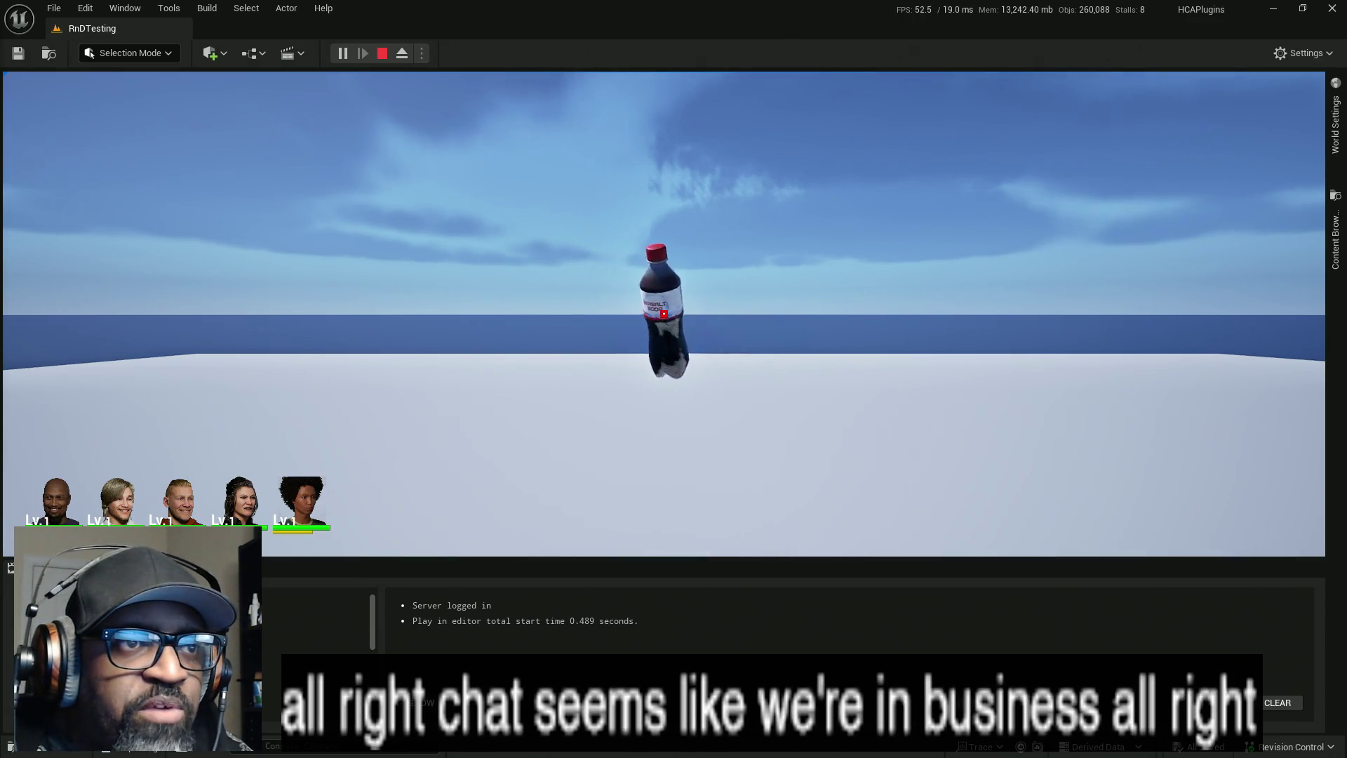
scroll(664, 313, "up", 3)
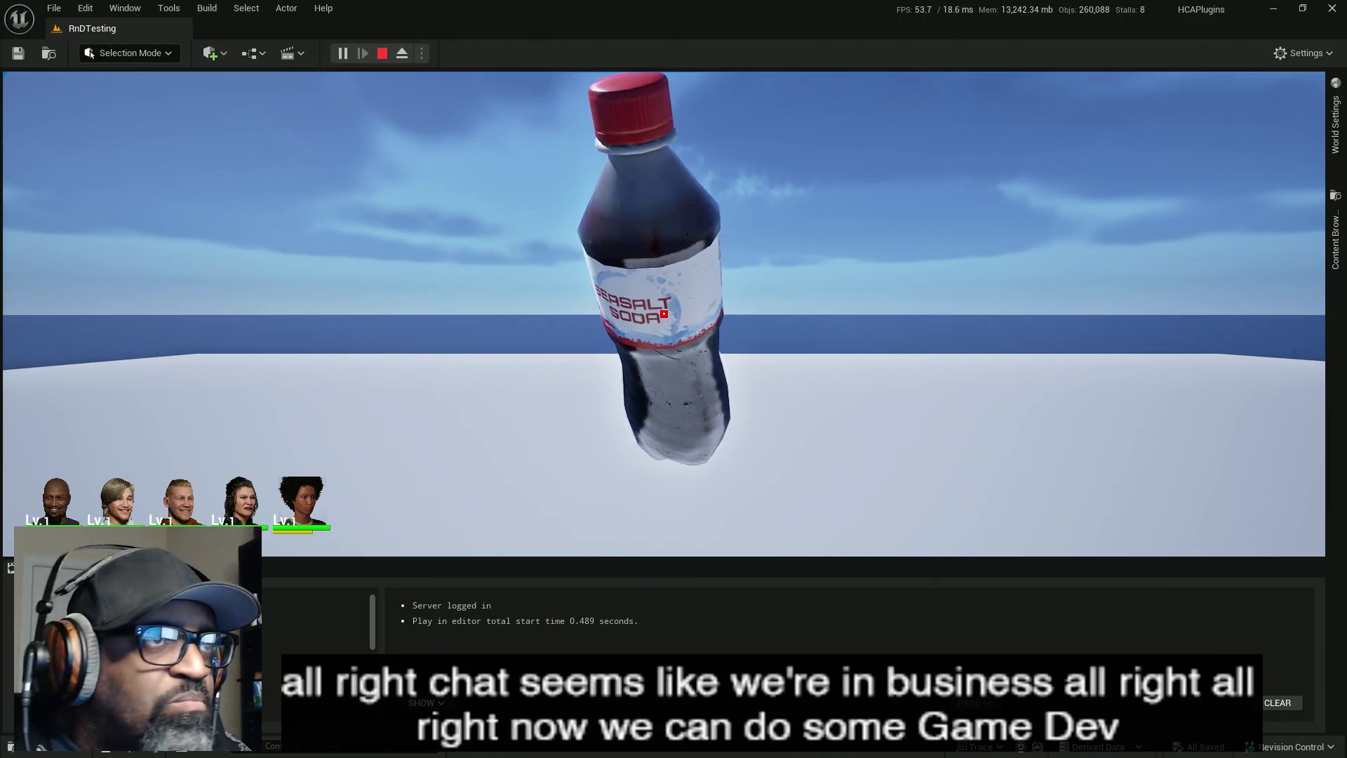
key("Escape")
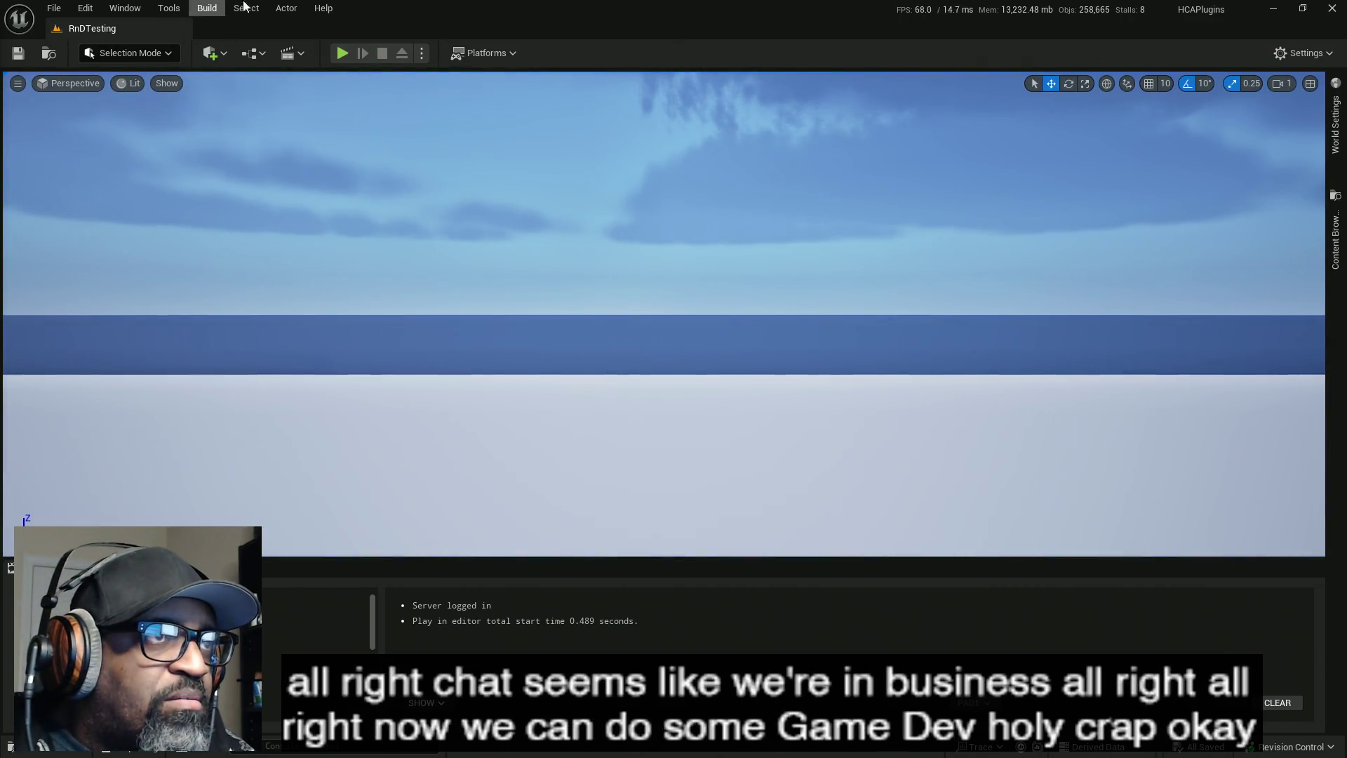
- Play the level in a New Editor Window (PIE), walk to the pretzel and inspect it
left_click(422, 53)
left_click(513, 130)
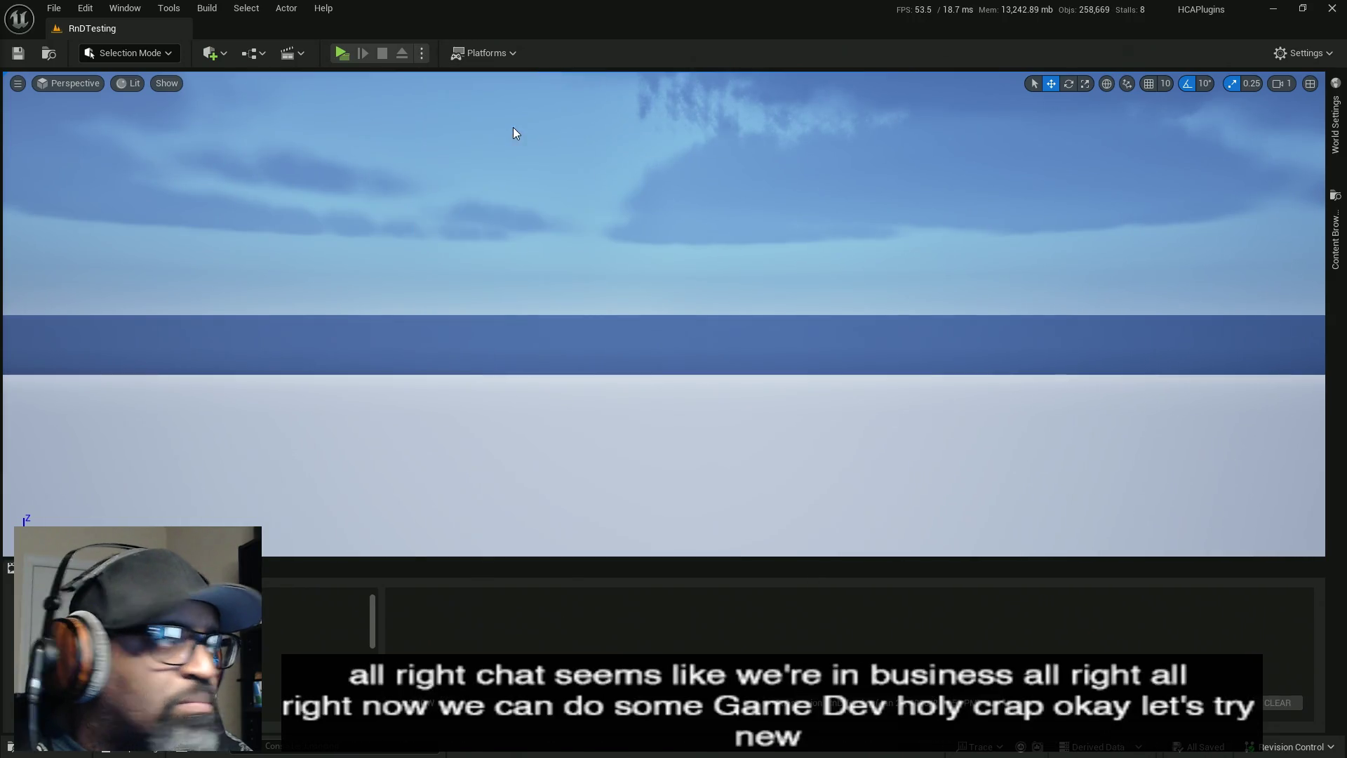
key("w")
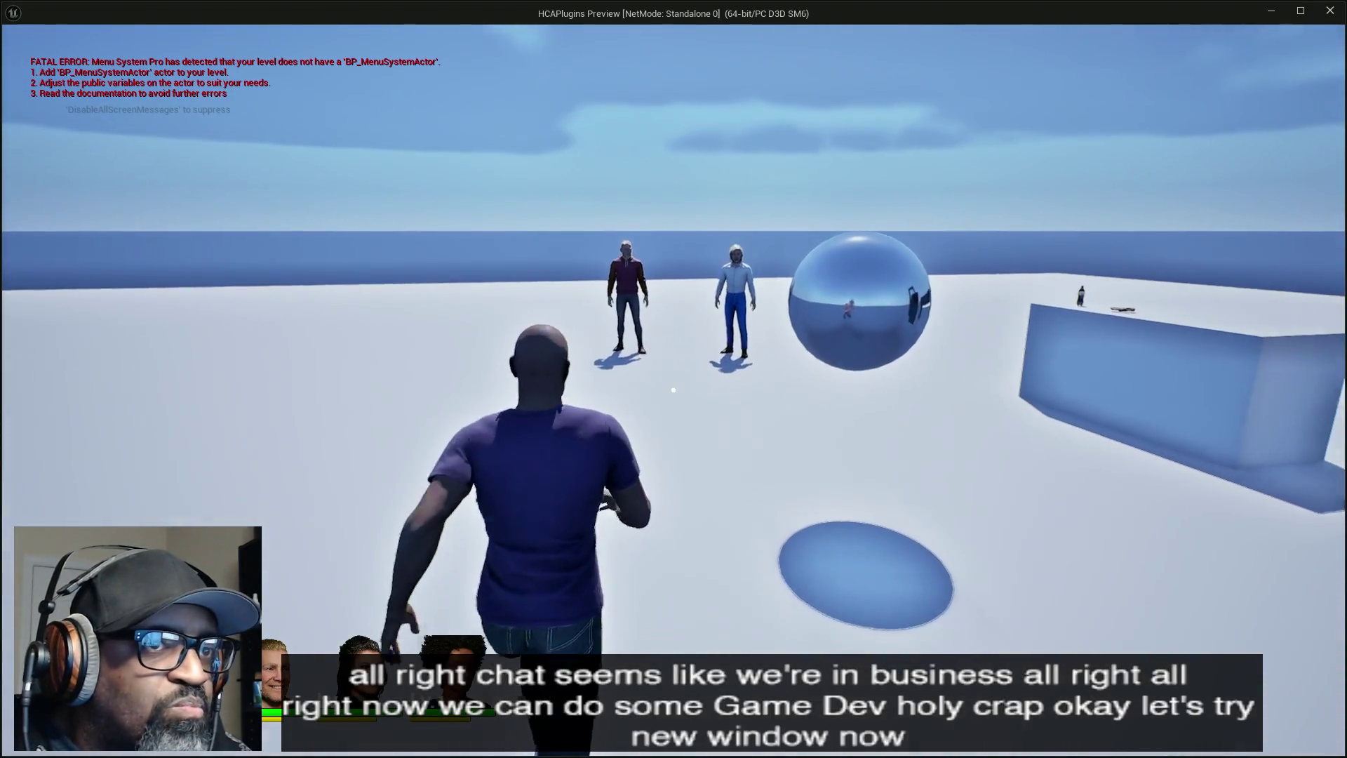
mouse_move(673, 390)
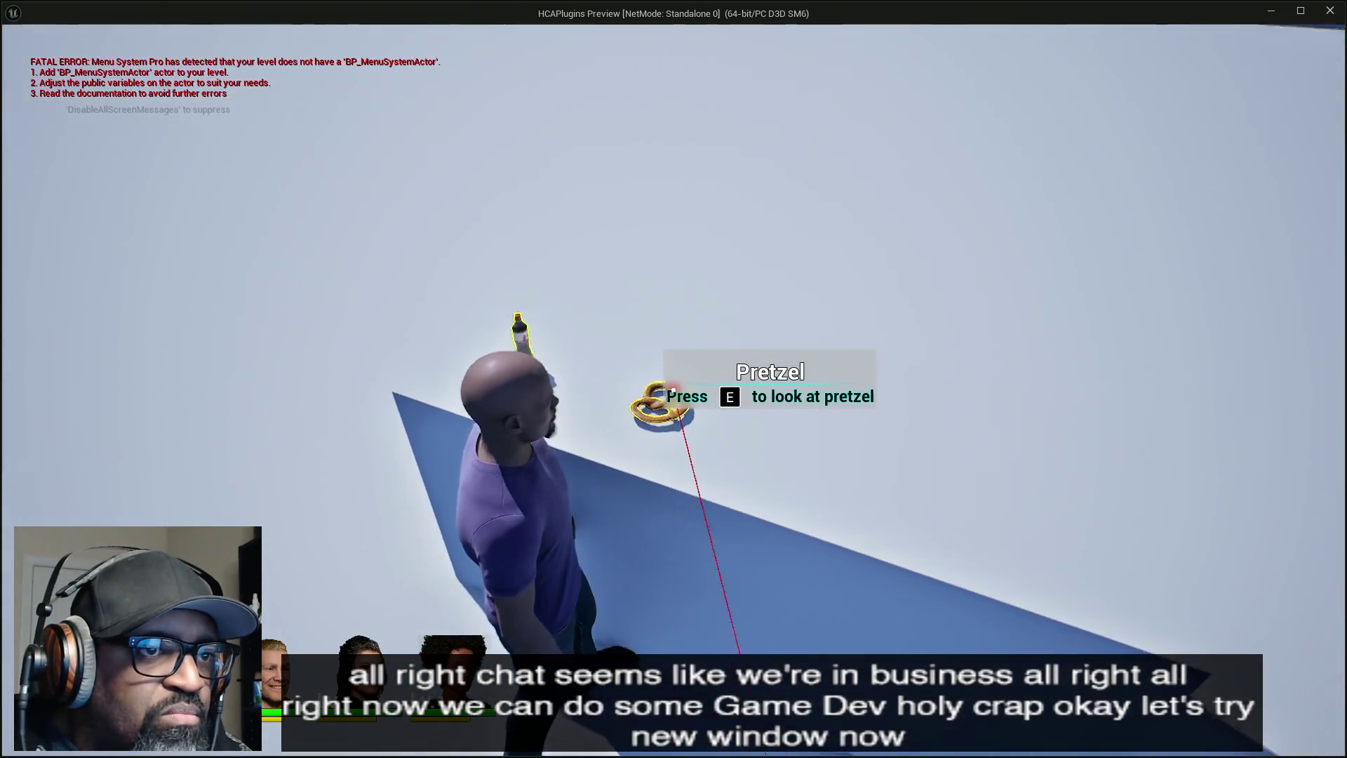
key("e")
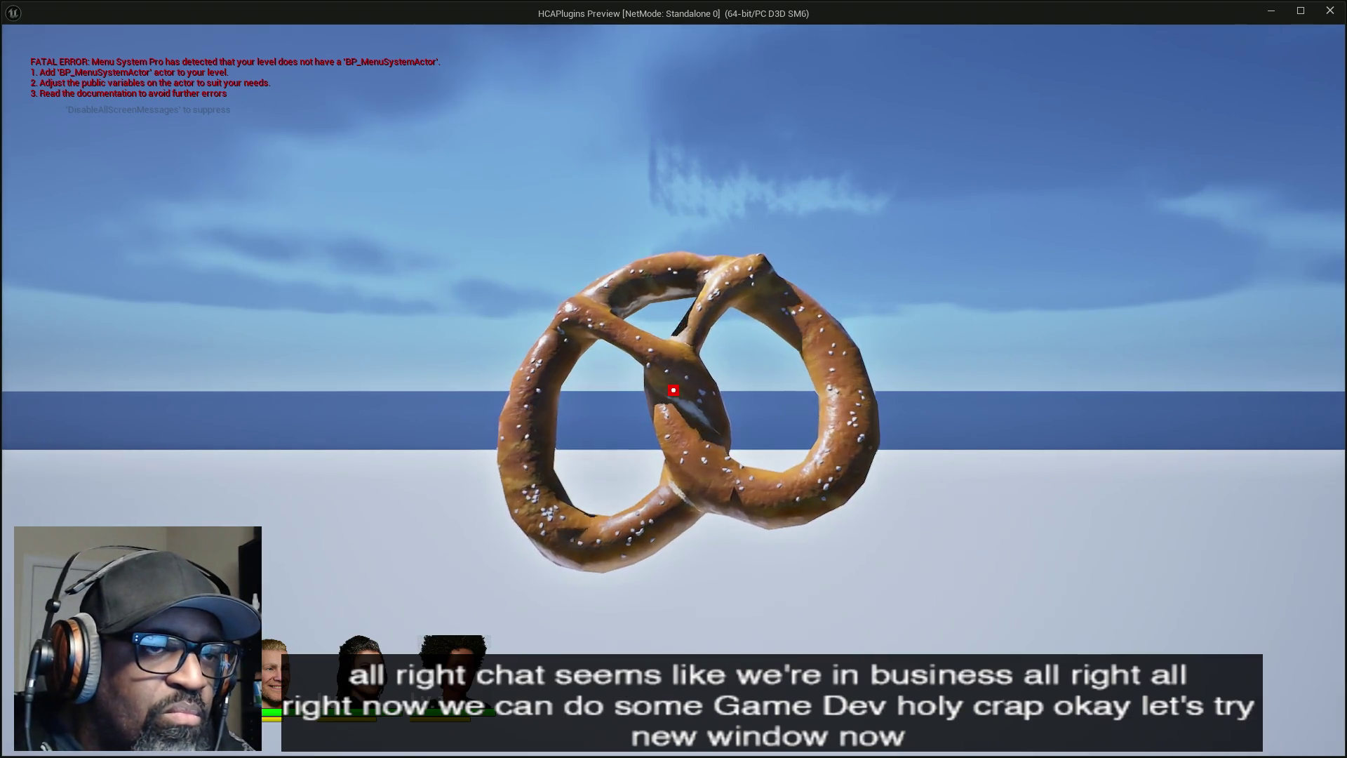
- Exit and re-inspect the pretzel, zooming in and starting to rotate it
key("e")
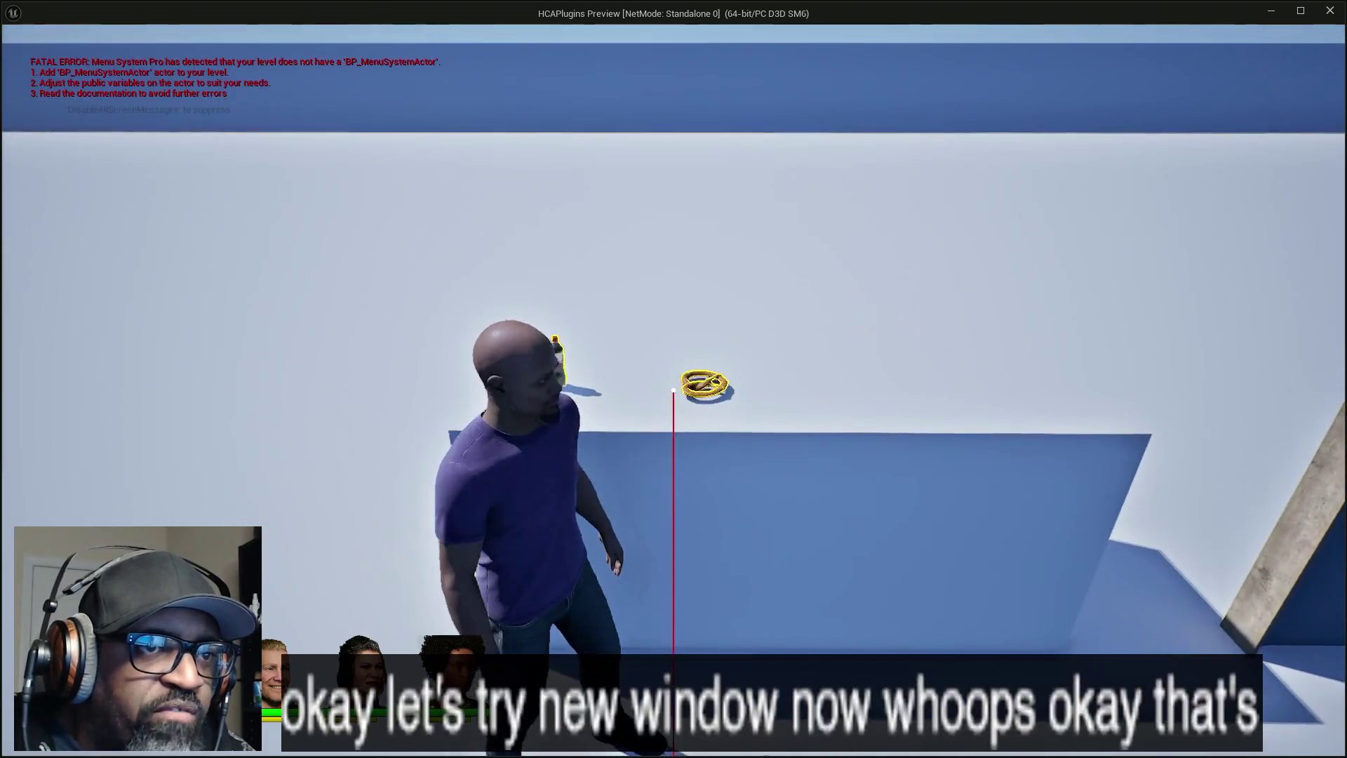
key("e")
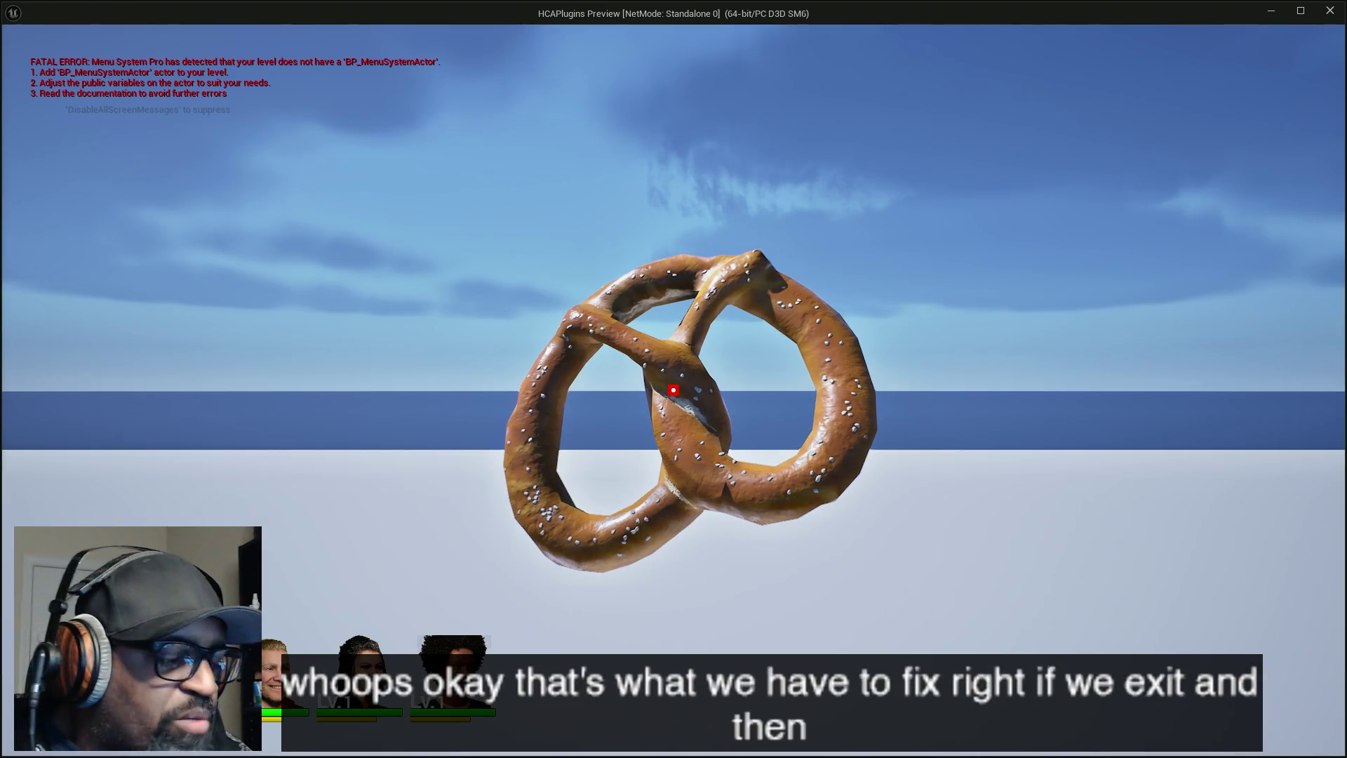
scroll(673, 390, "up", 5)
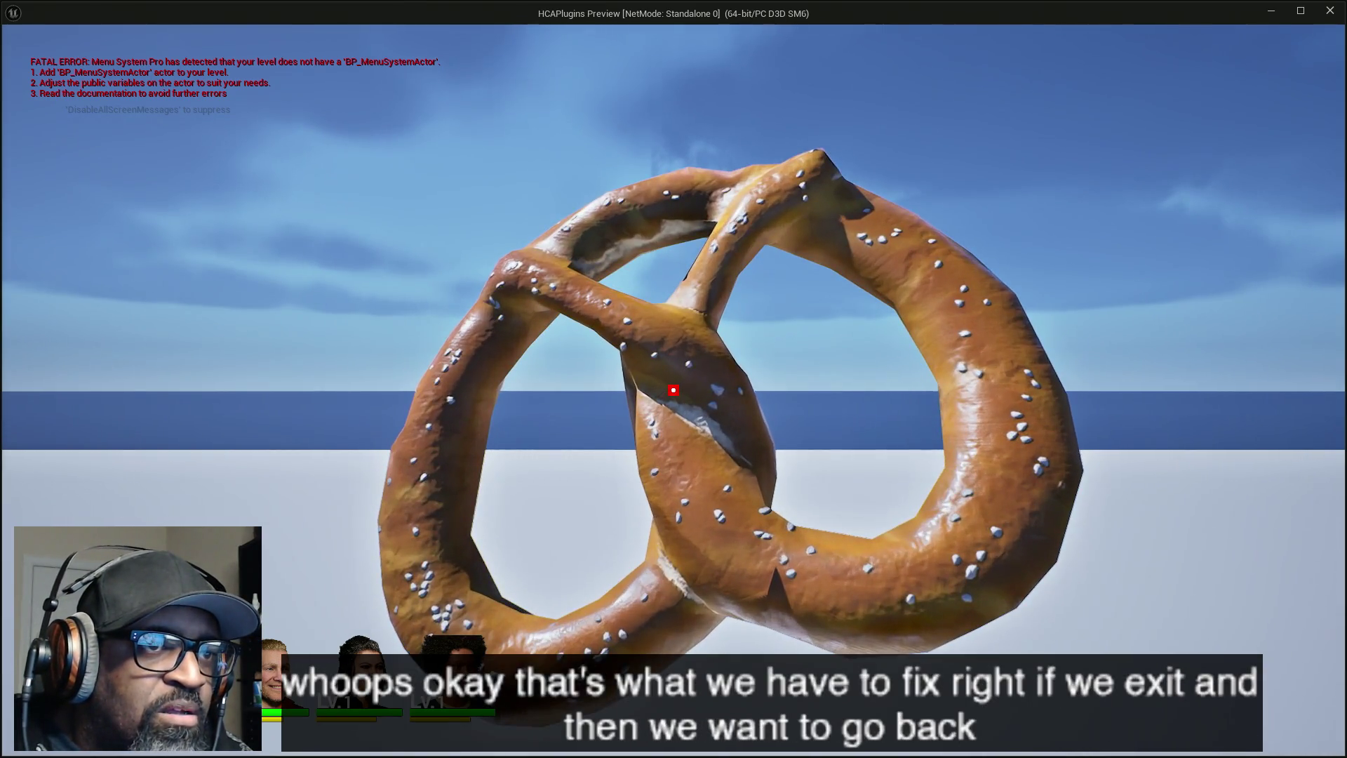
left_click_drag(673, 390, 673, 389)
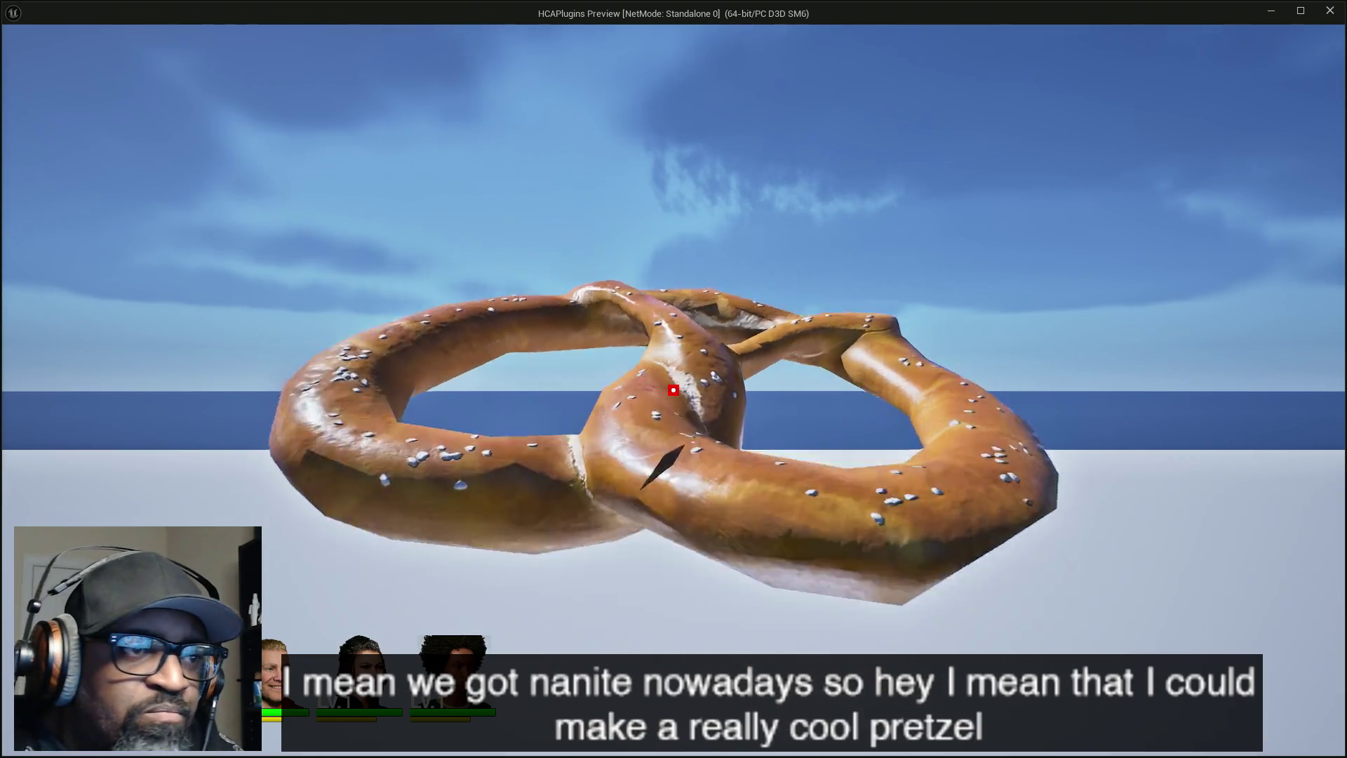
- Rotate the inspected pretzel through several orientations, from face-on to a flattened angle
left_click_drag(673, 390, 673, 389)
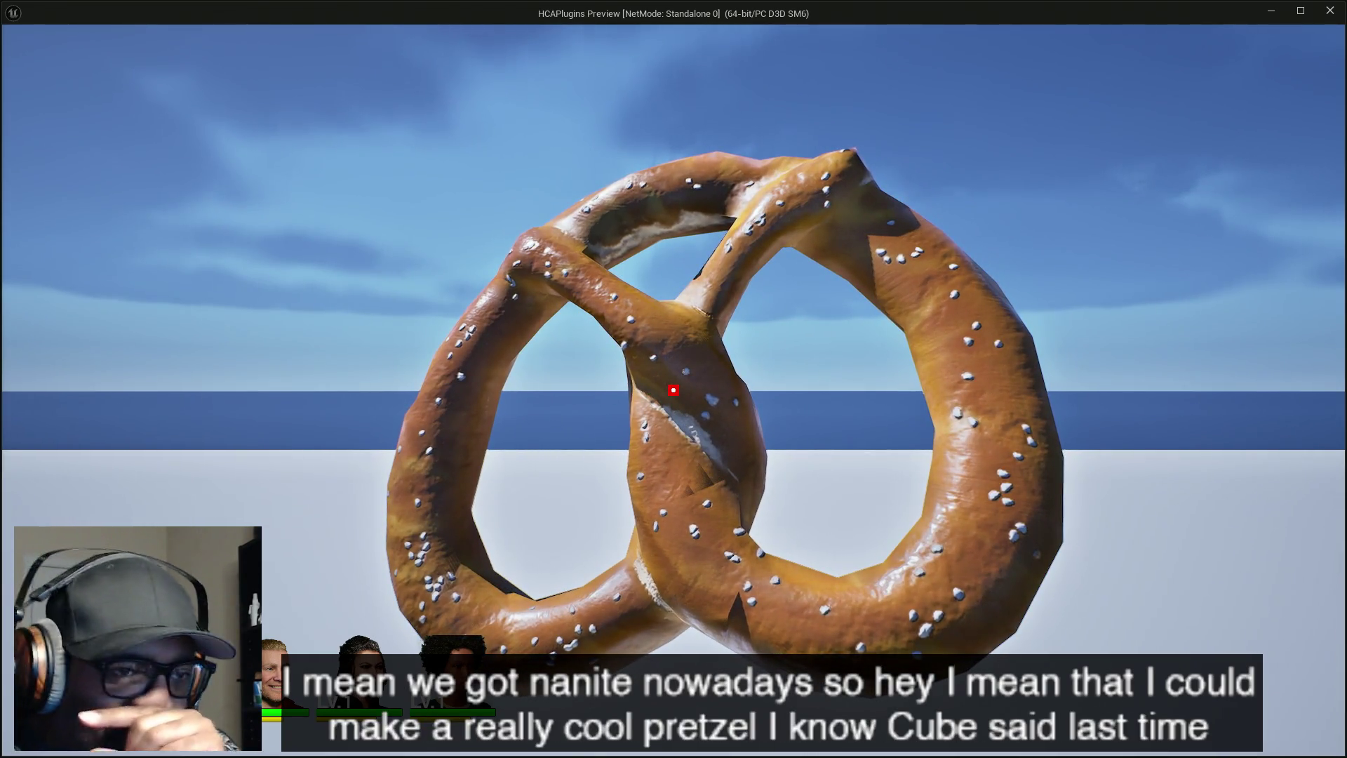
left_click_drag(673, 390, 673, 390)
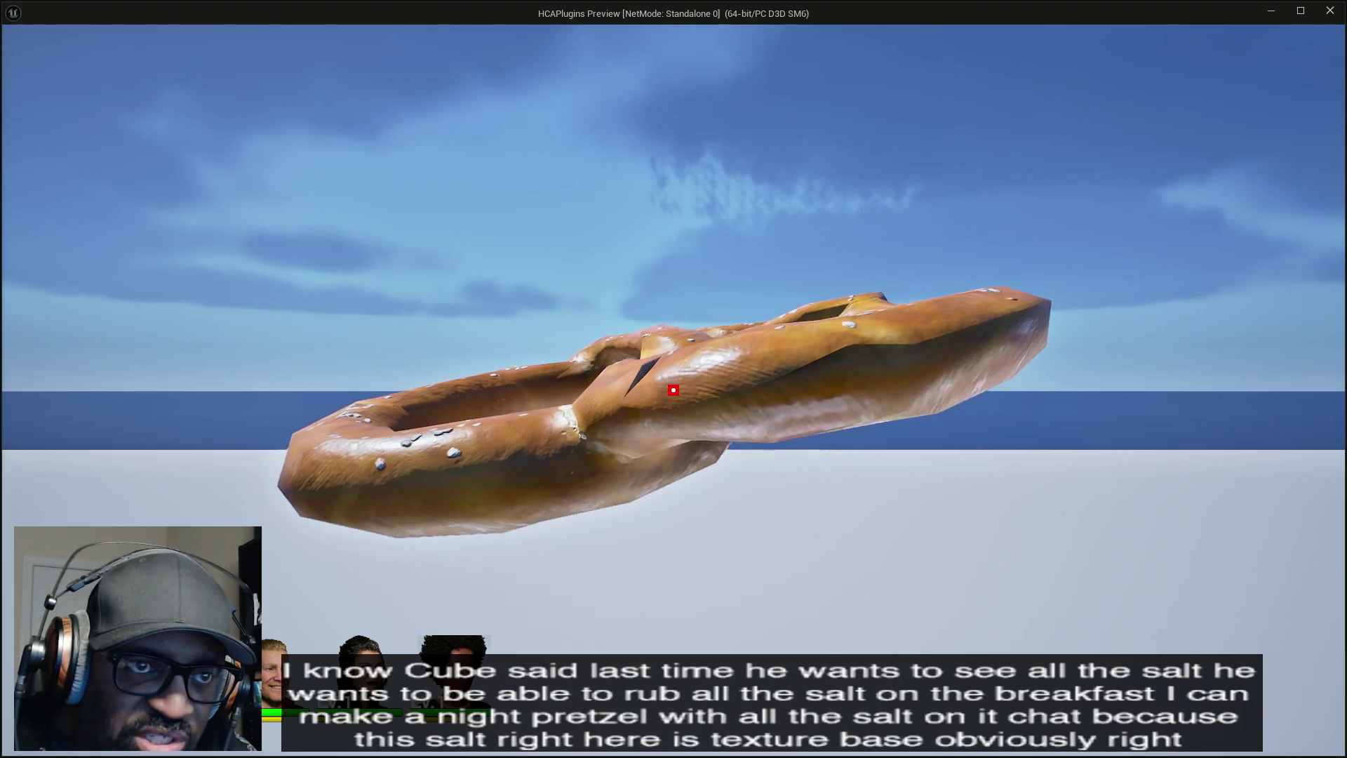
left_click_drag(673, 390, 673, 390)
- Exit the pretzel inspection and walk the character back and forth between door and sphere
key("e")
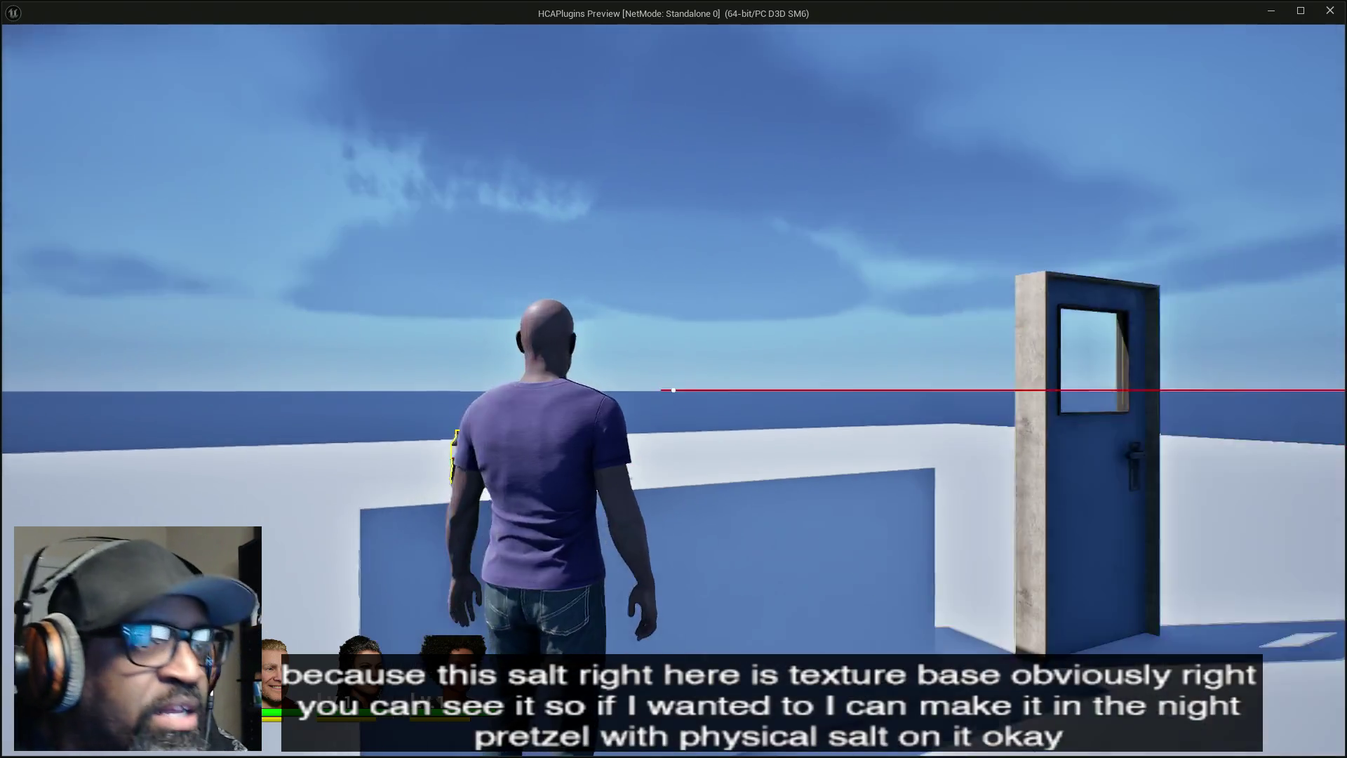
key("s")
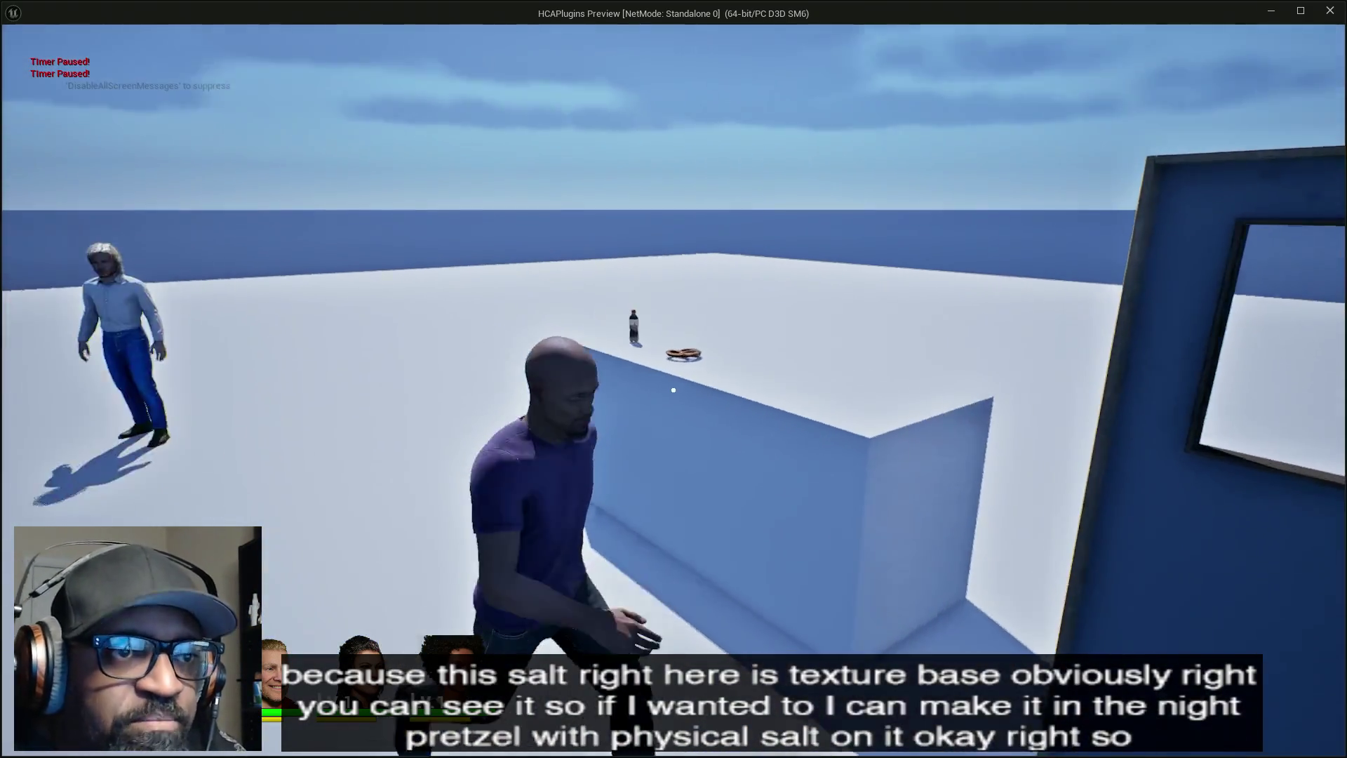
key("s")
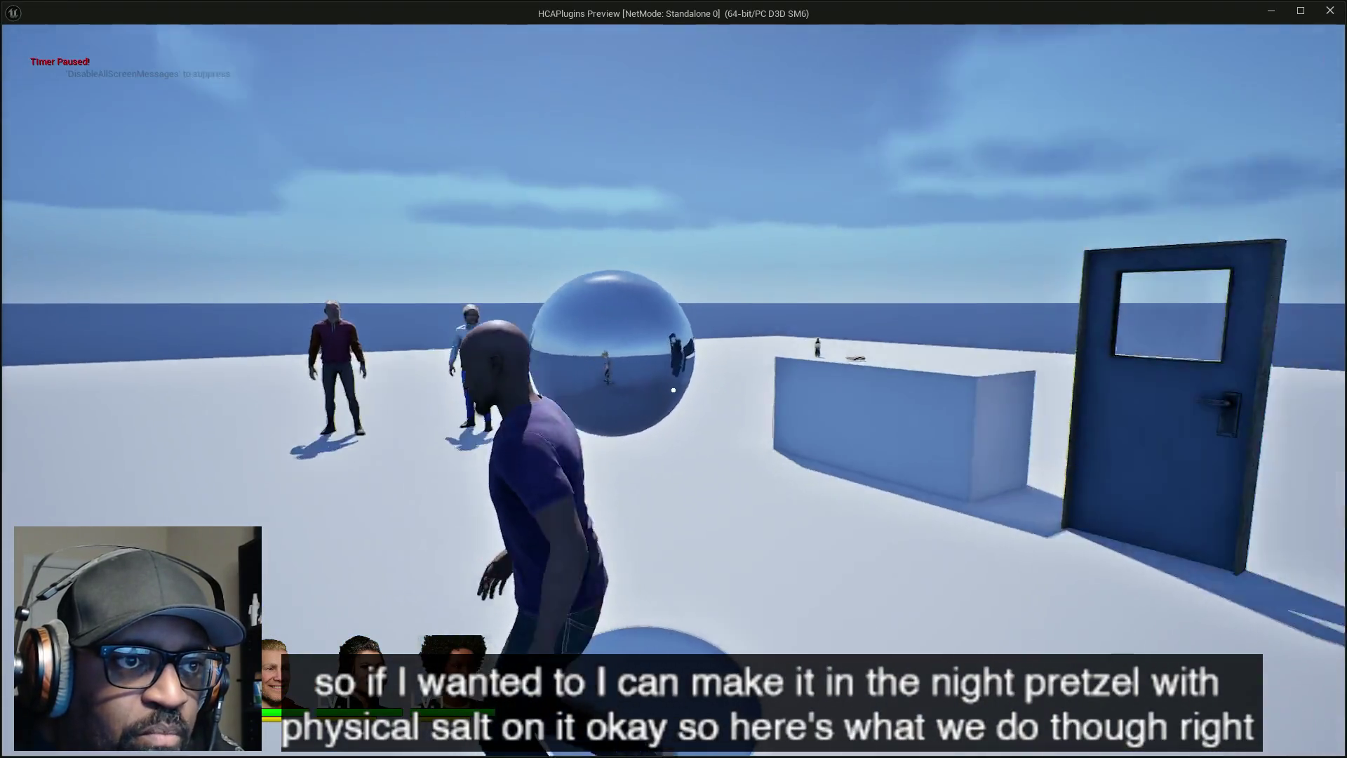
key("s")
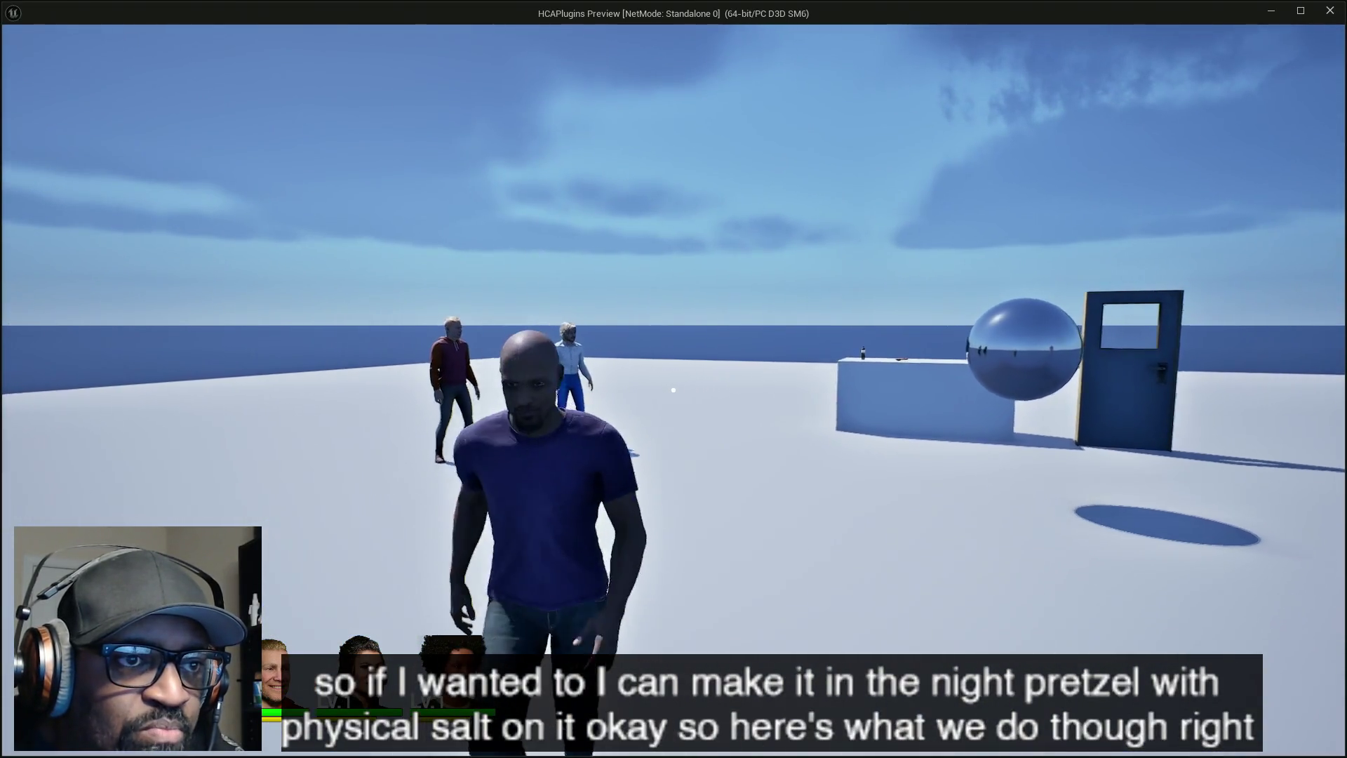
key("w")
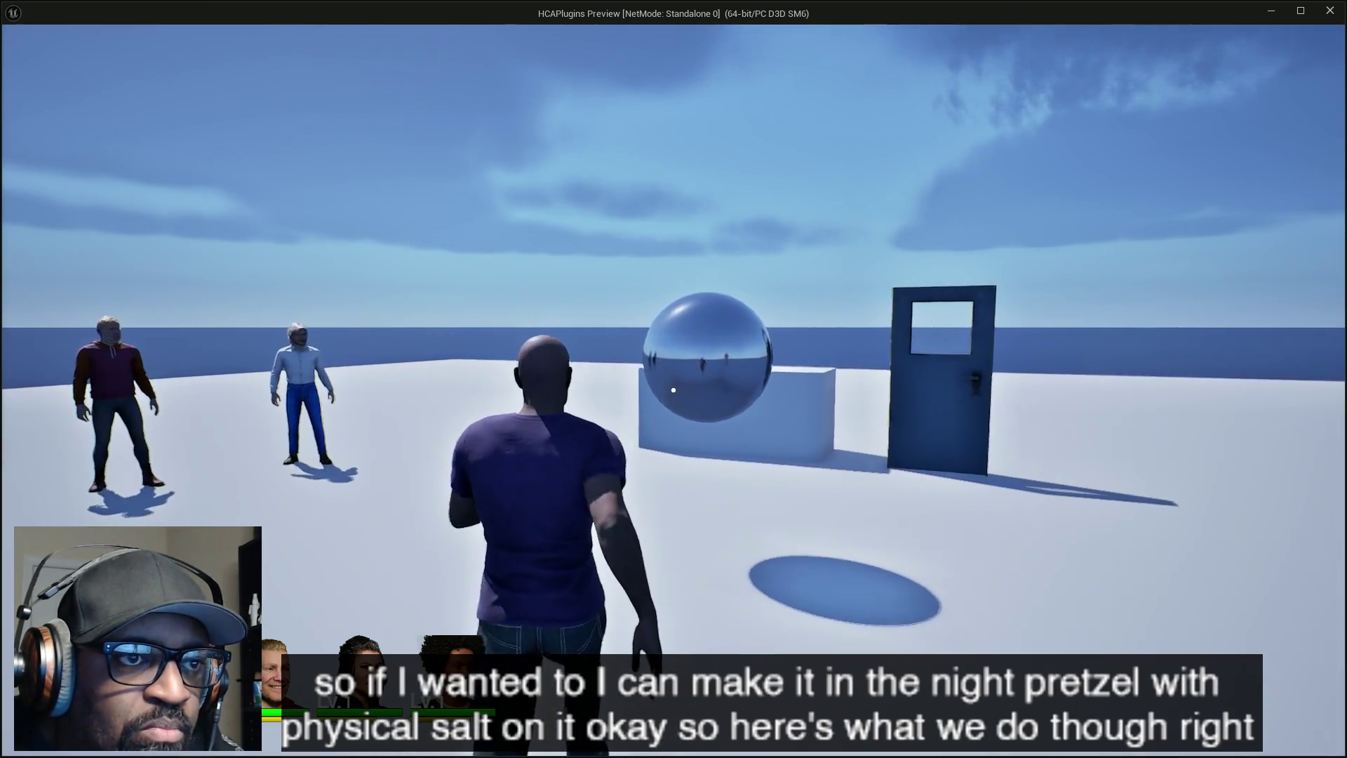
key("s")
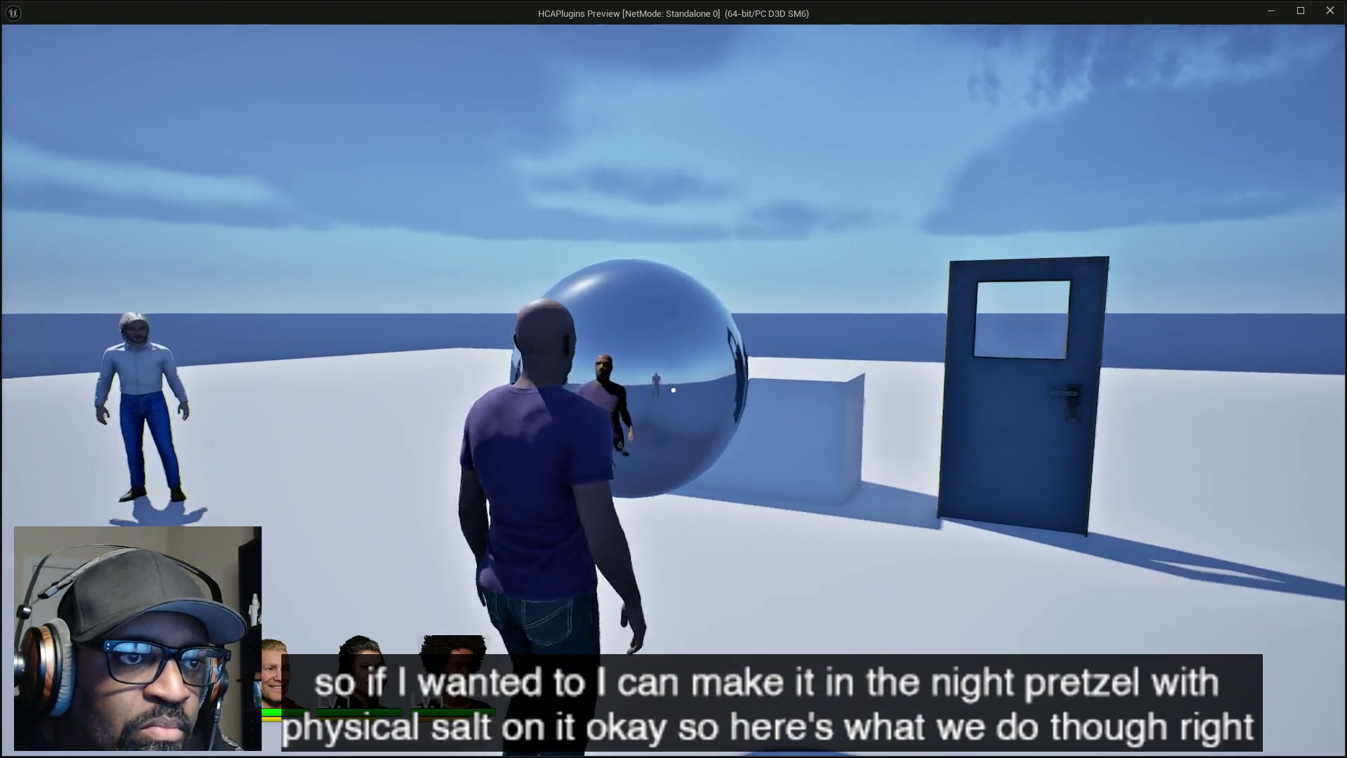
- Run the character left and right, then stop play and return to the editor viewport
key("a")
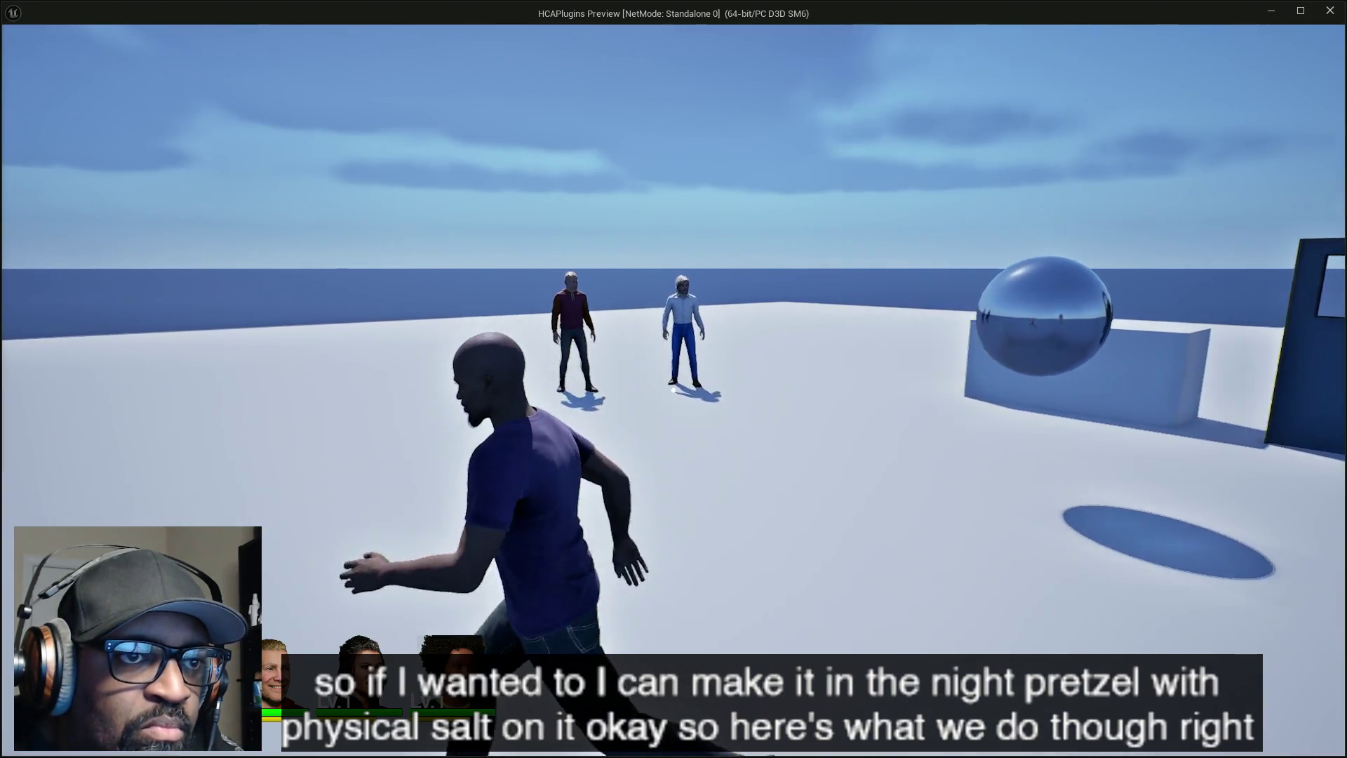
key("s")
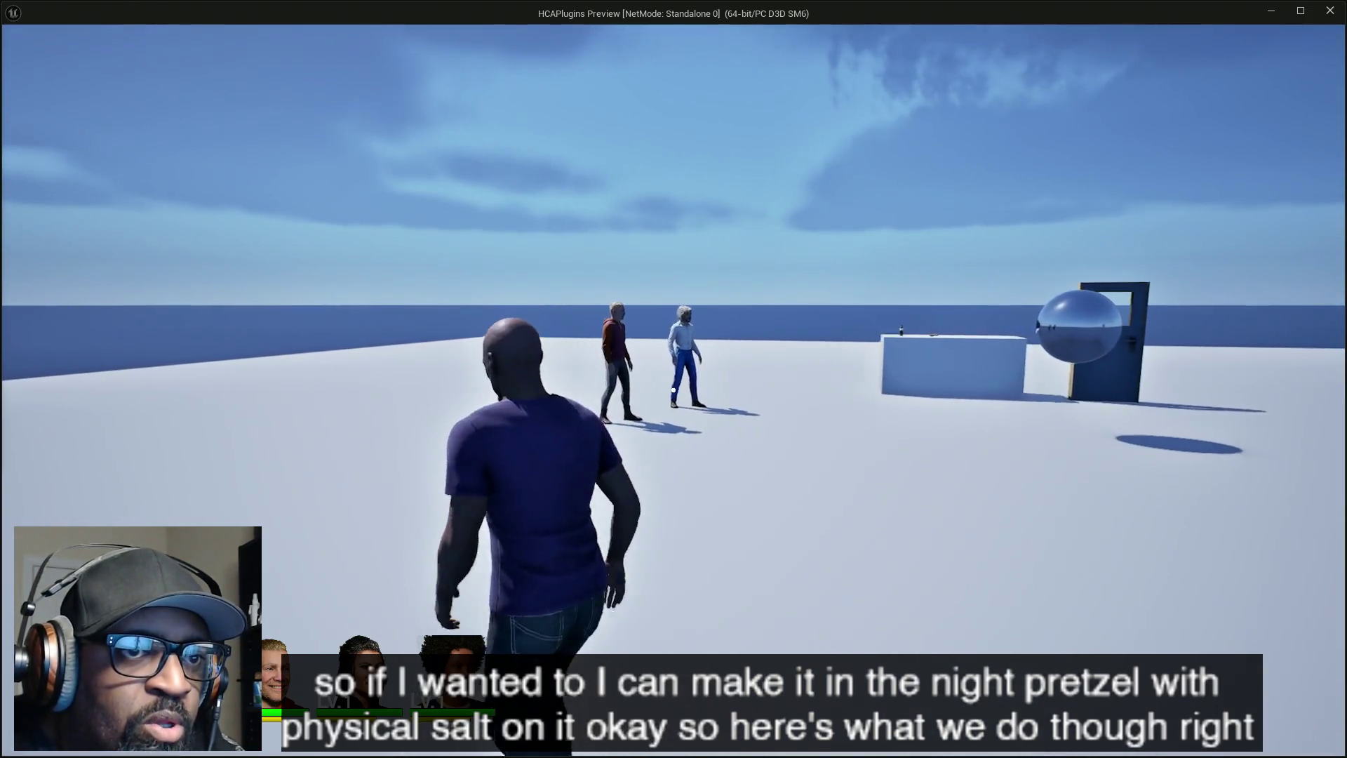
key("d")
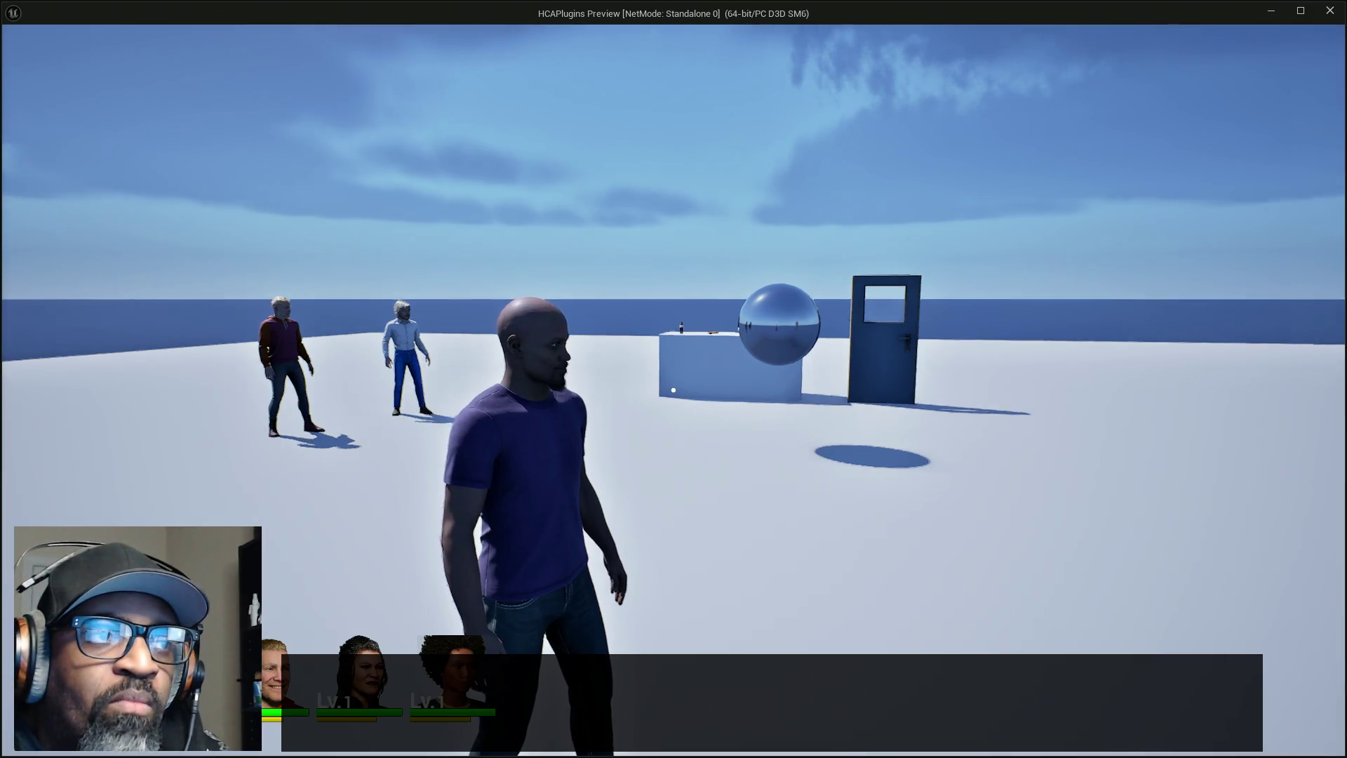
scroll(673, 391, "down", 3)
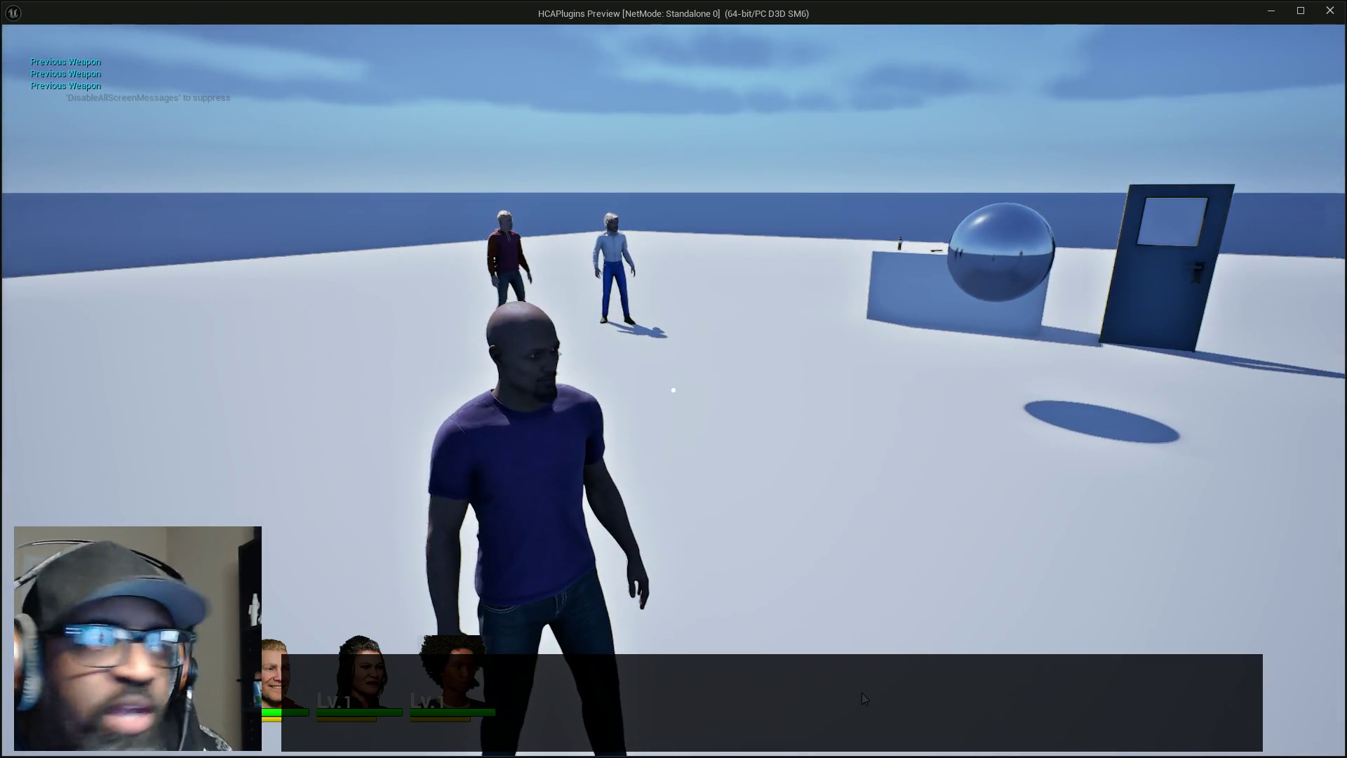
key("Escape")
left_click_drag(884, 552, 884, 553)
- Scale the selected floor plane much larger and slide it right along X
left_click(821, 505)
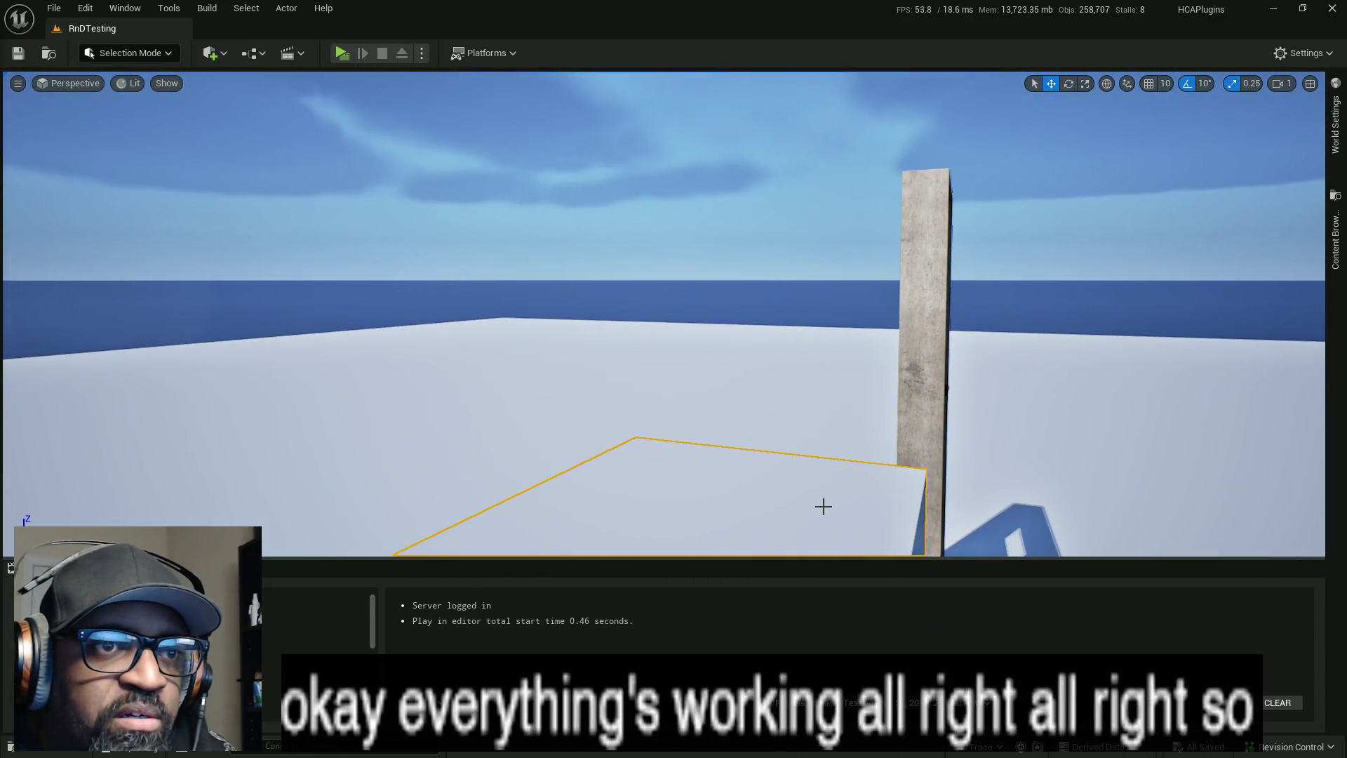
scroll(922, 493, "down", 3)
scroll(664, 313, "down", 10)
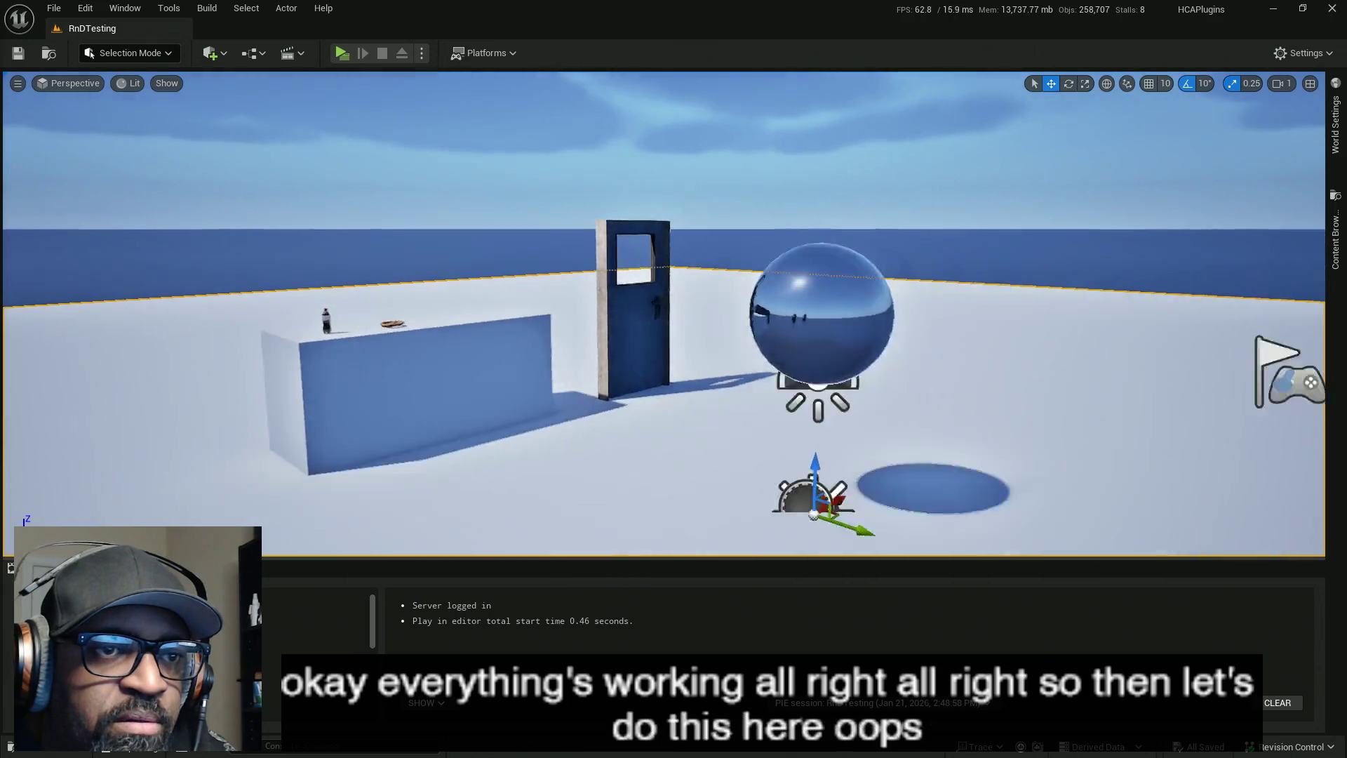
scroll(664, 312, "down", 10)
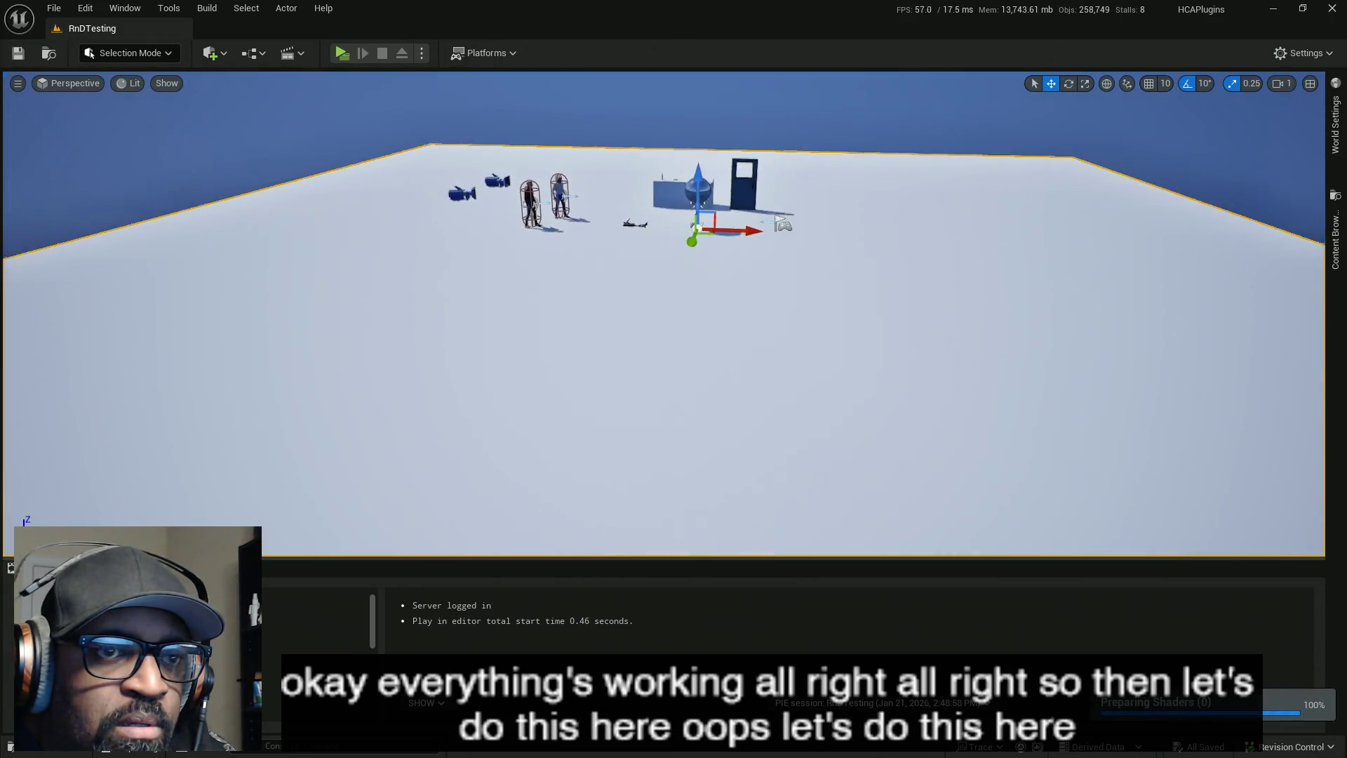
key("r")
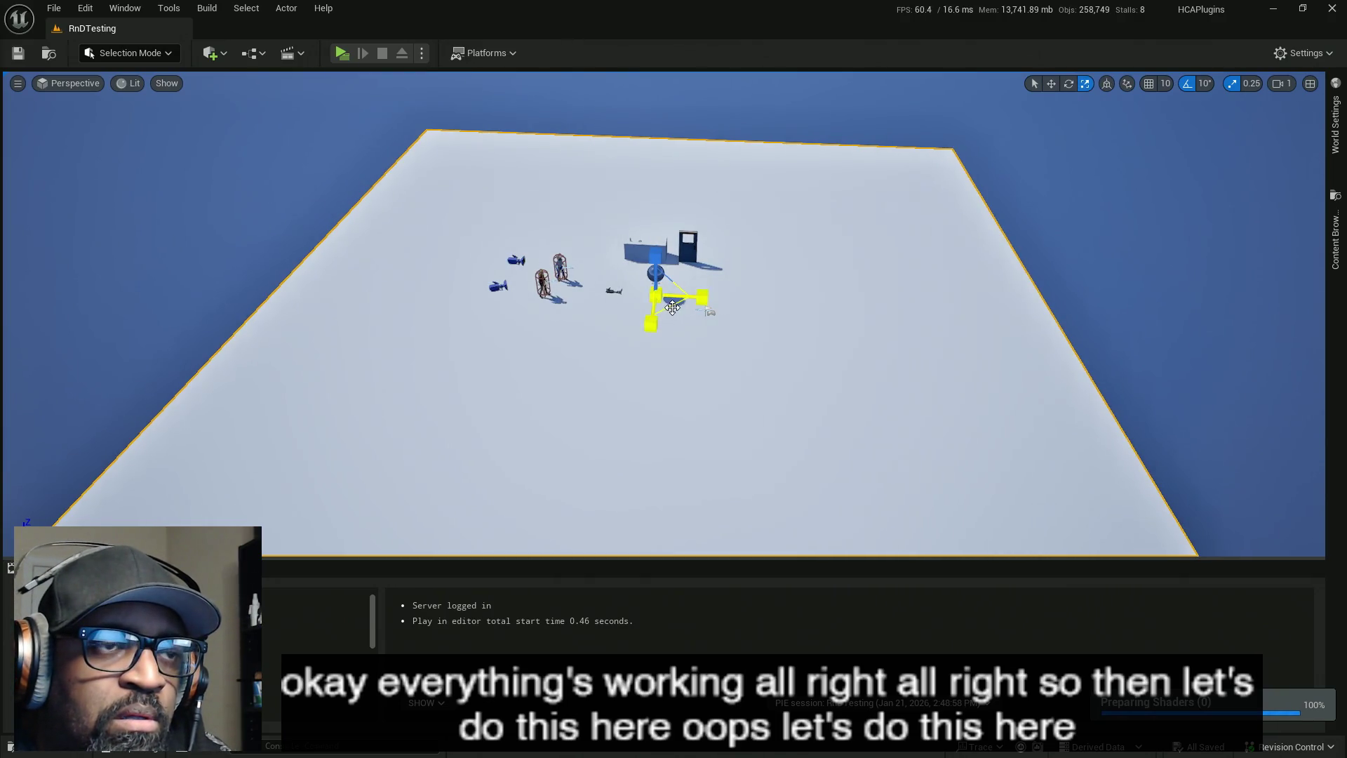
left_click_drag(697, 302, 814, 302)
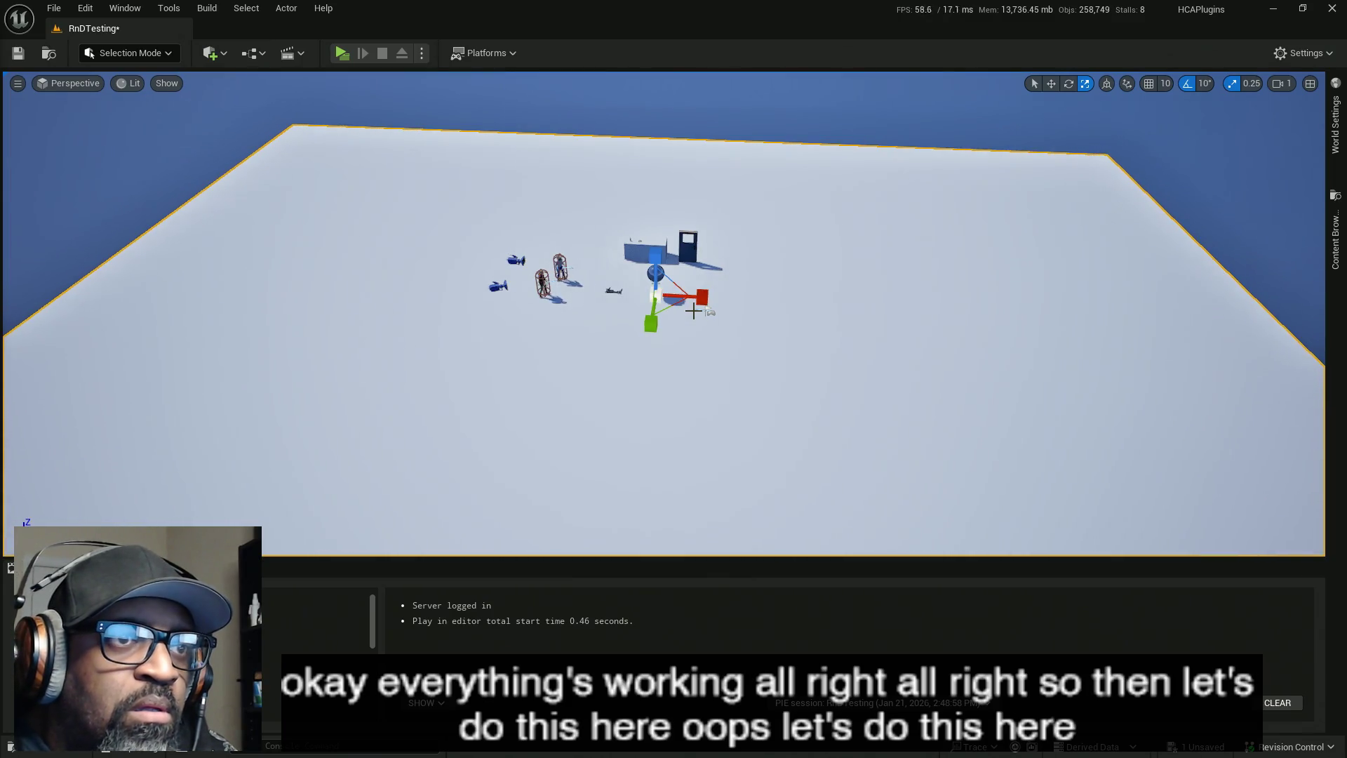
key("q")
left_click_drag(693, 303, 851, 302)
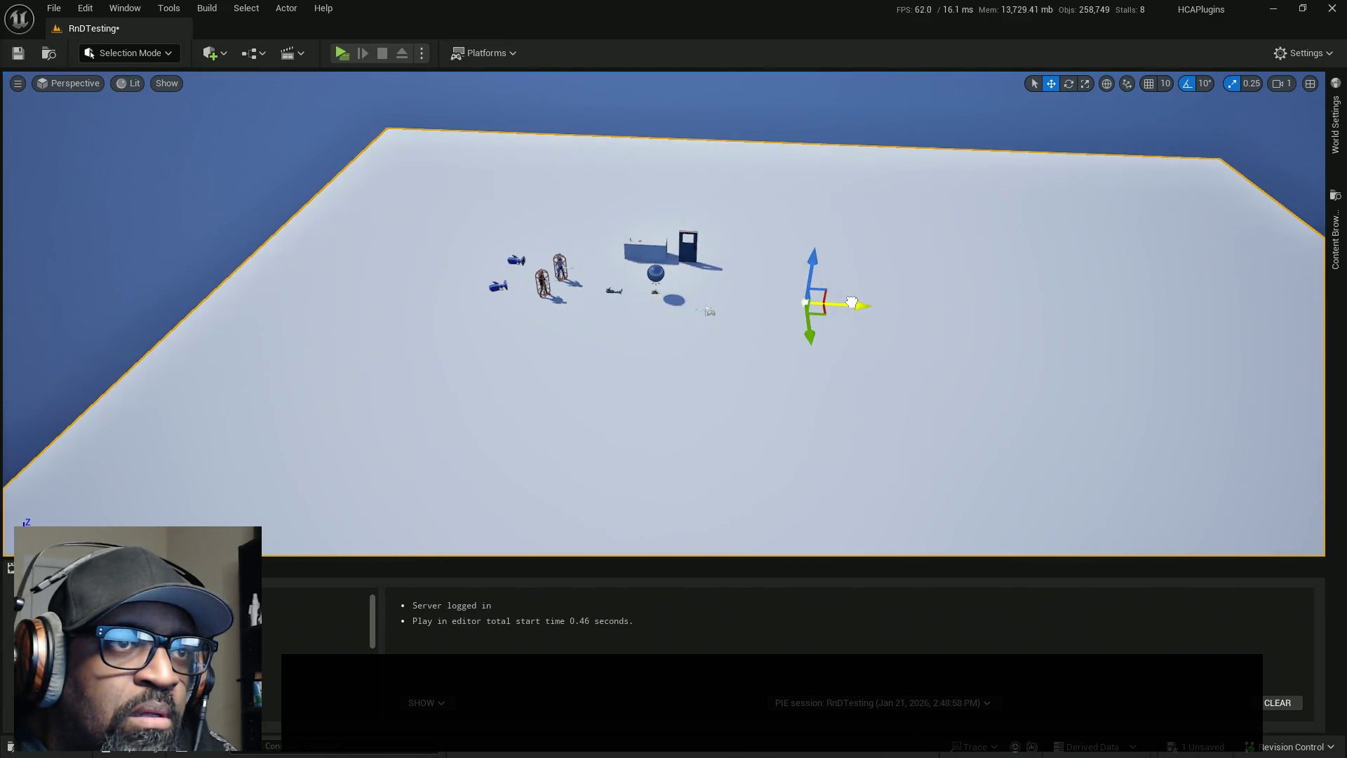
- Orbit the view, then show the Content Browser at the Downtown_West Maps folder
mouse_move(603, 303)
left_mouse_down()
mouse_move(562, 341)
mouse_move(725, 289)
left_mouse_up()
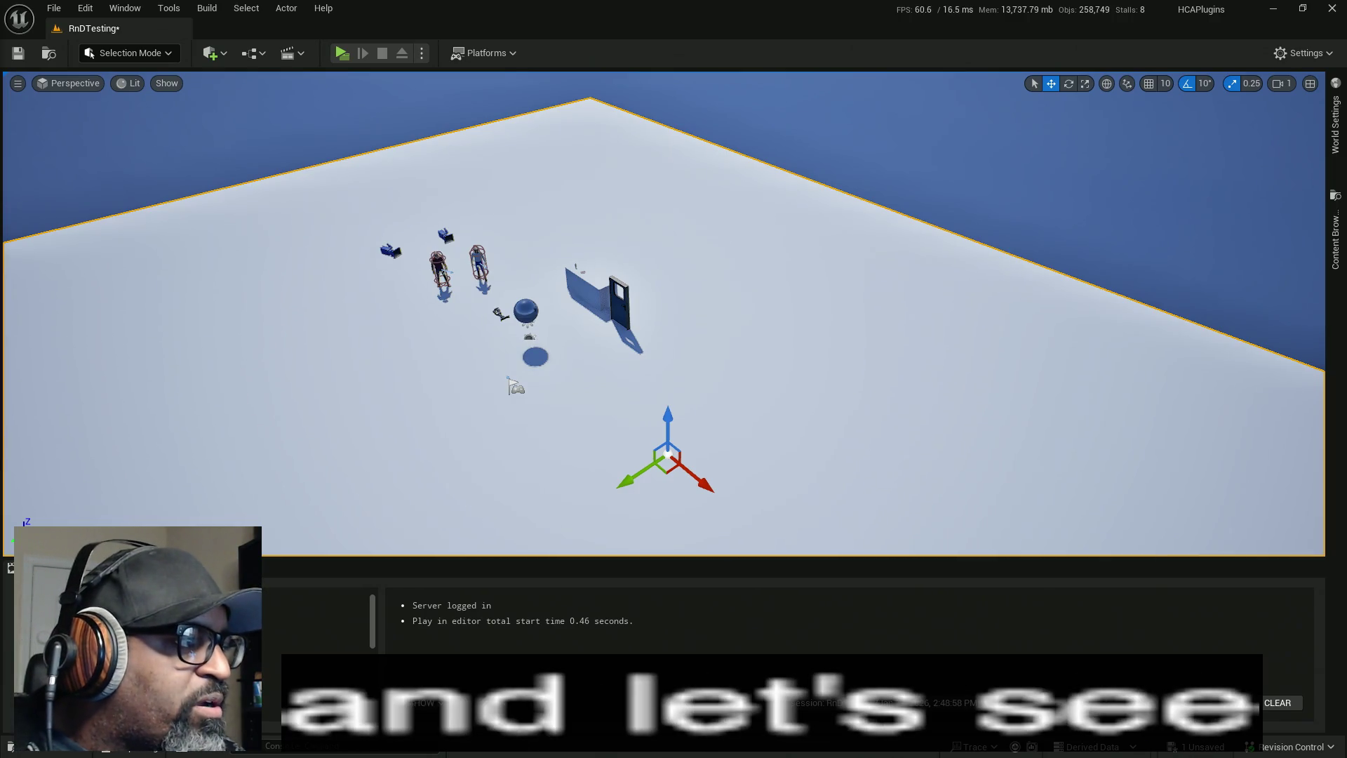
mouse_move(382, 289)
left_mouse_down()
mouse_move(620, 65)
mouse_move(711, 11)
left_mouse_up()
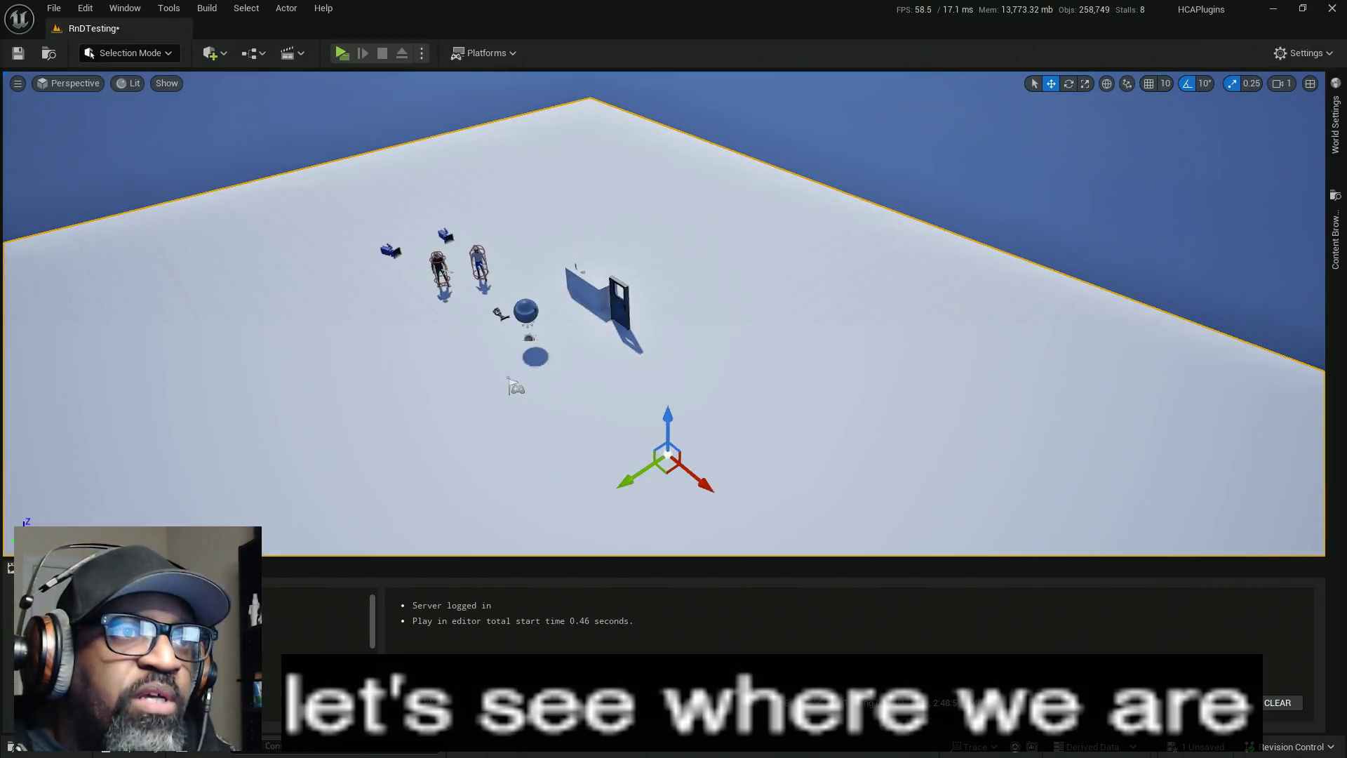
left_click(1339, 259)
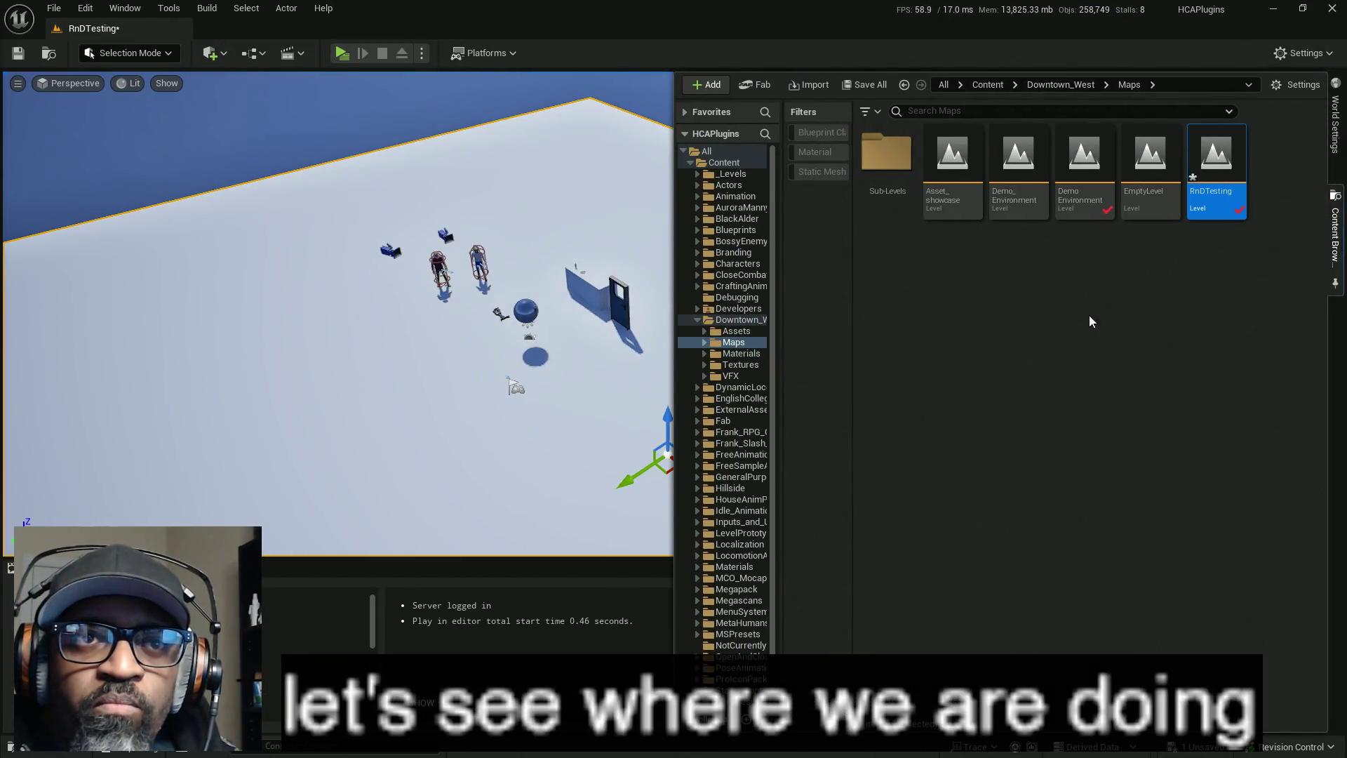
scroll(702, 393, "down", 3)
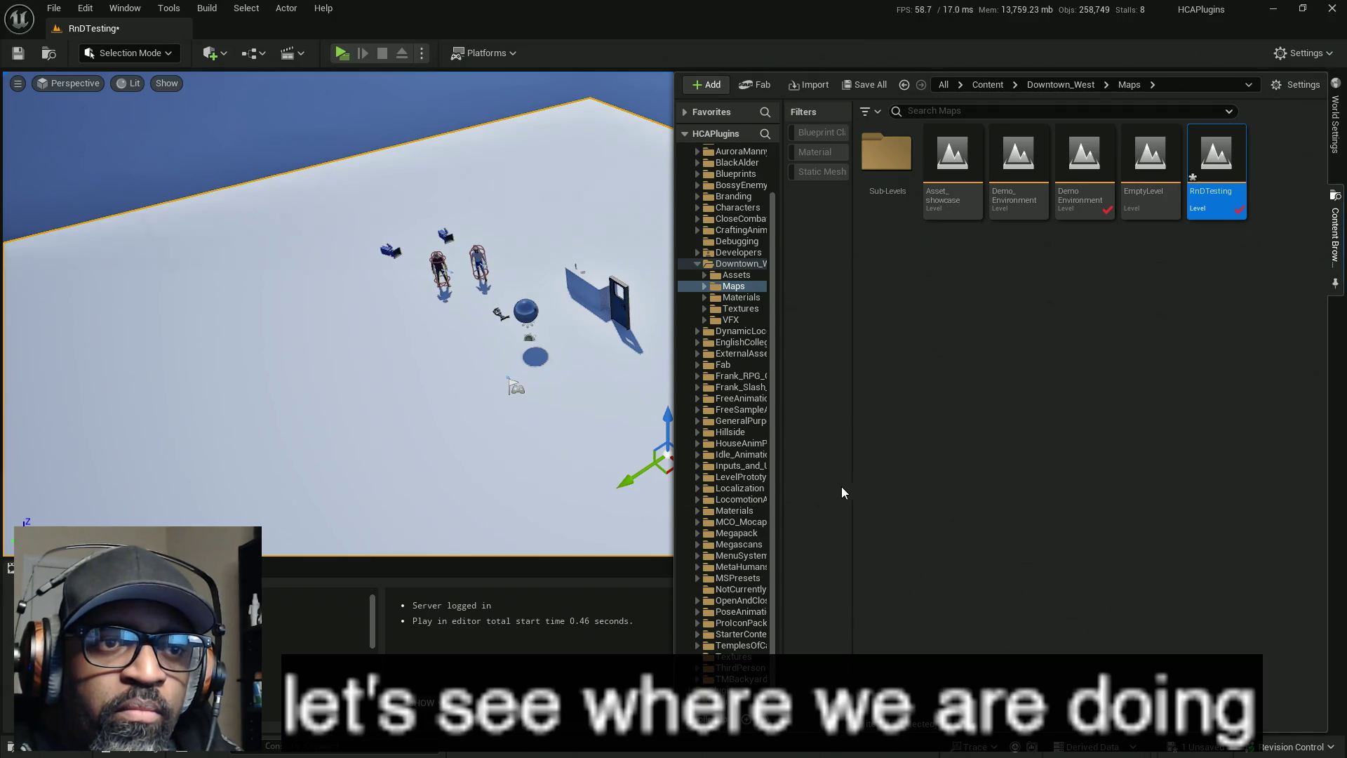
- Widen the Content Browser panels, then browse from World Settings' HUD Class to HCA_HUD
left_click_drag(853, 484, 972, 482)
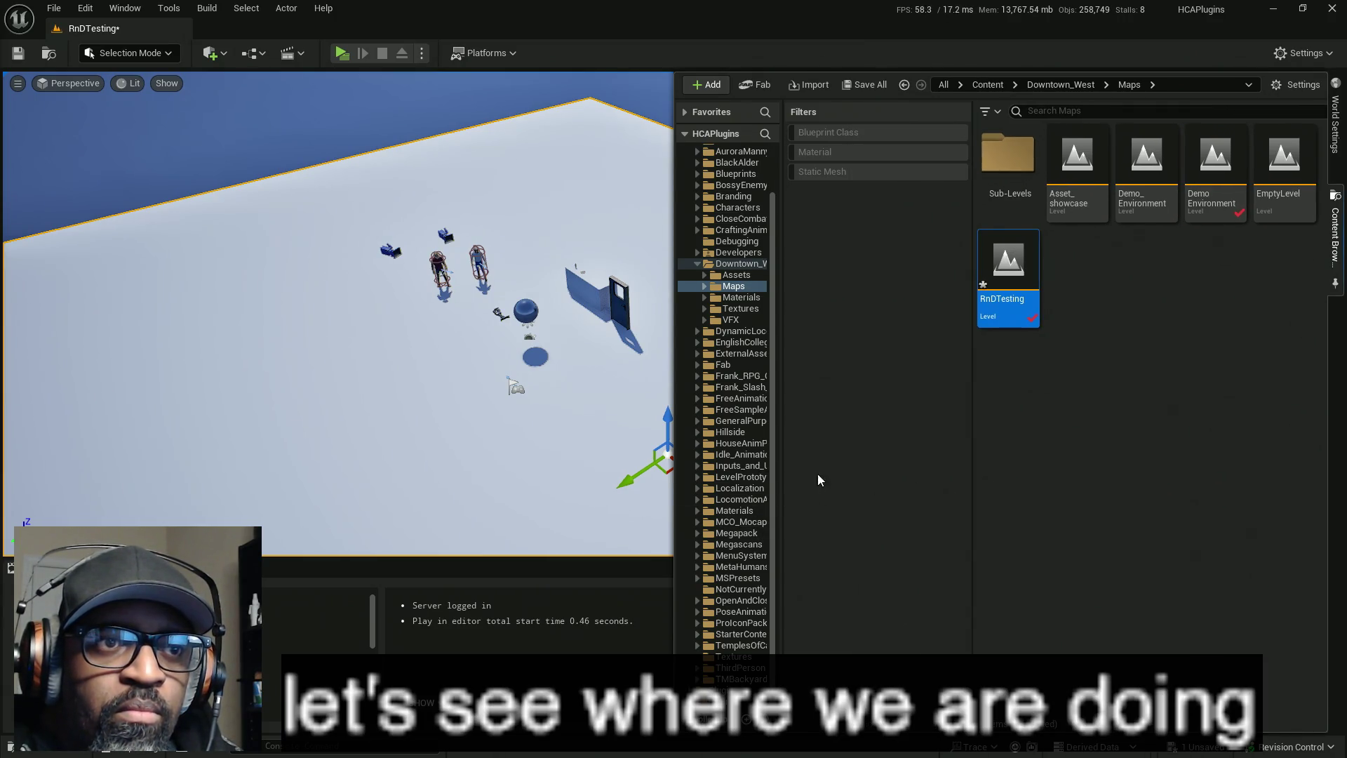
mouse_move(783, 448)
left_mouse_down()
mouse_move(950, 441)
mouse_move(910, 439)
left_mouse_up()
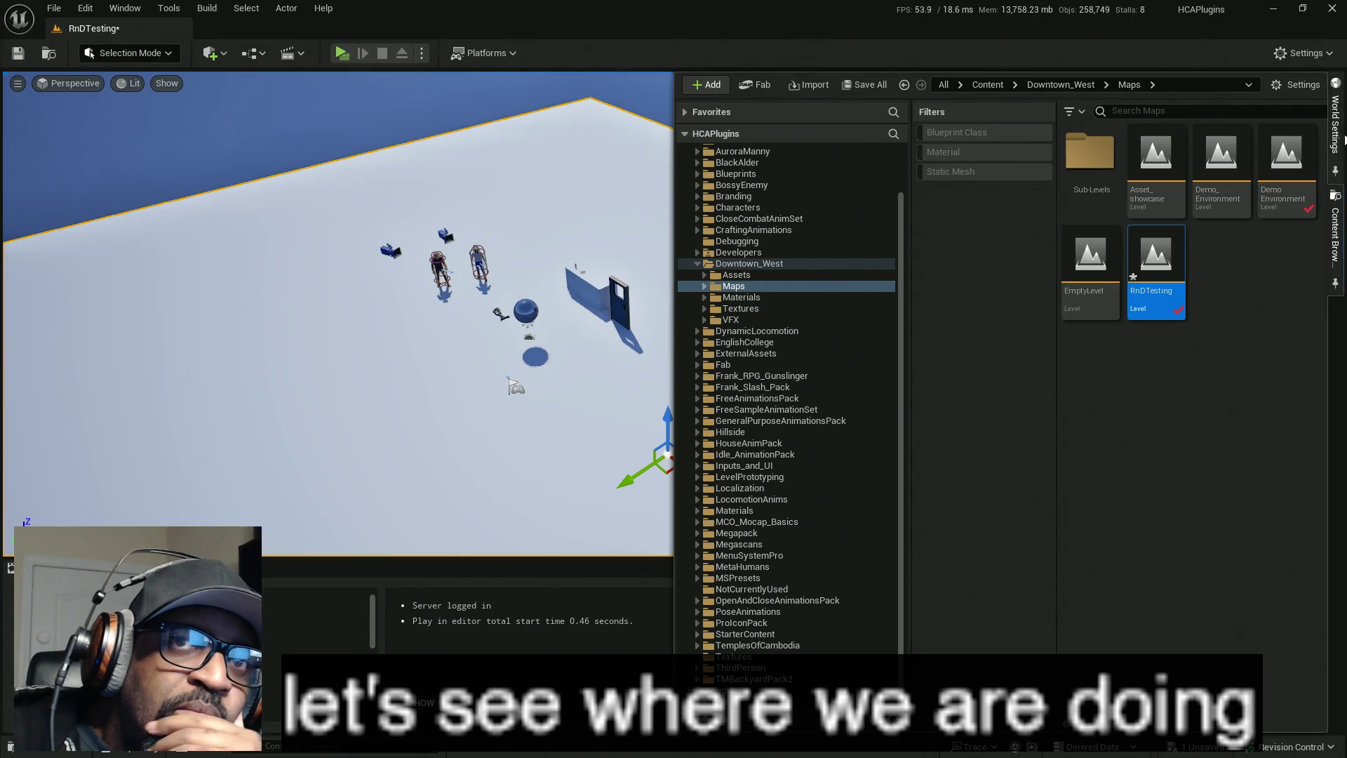
left_click(1335, 126)
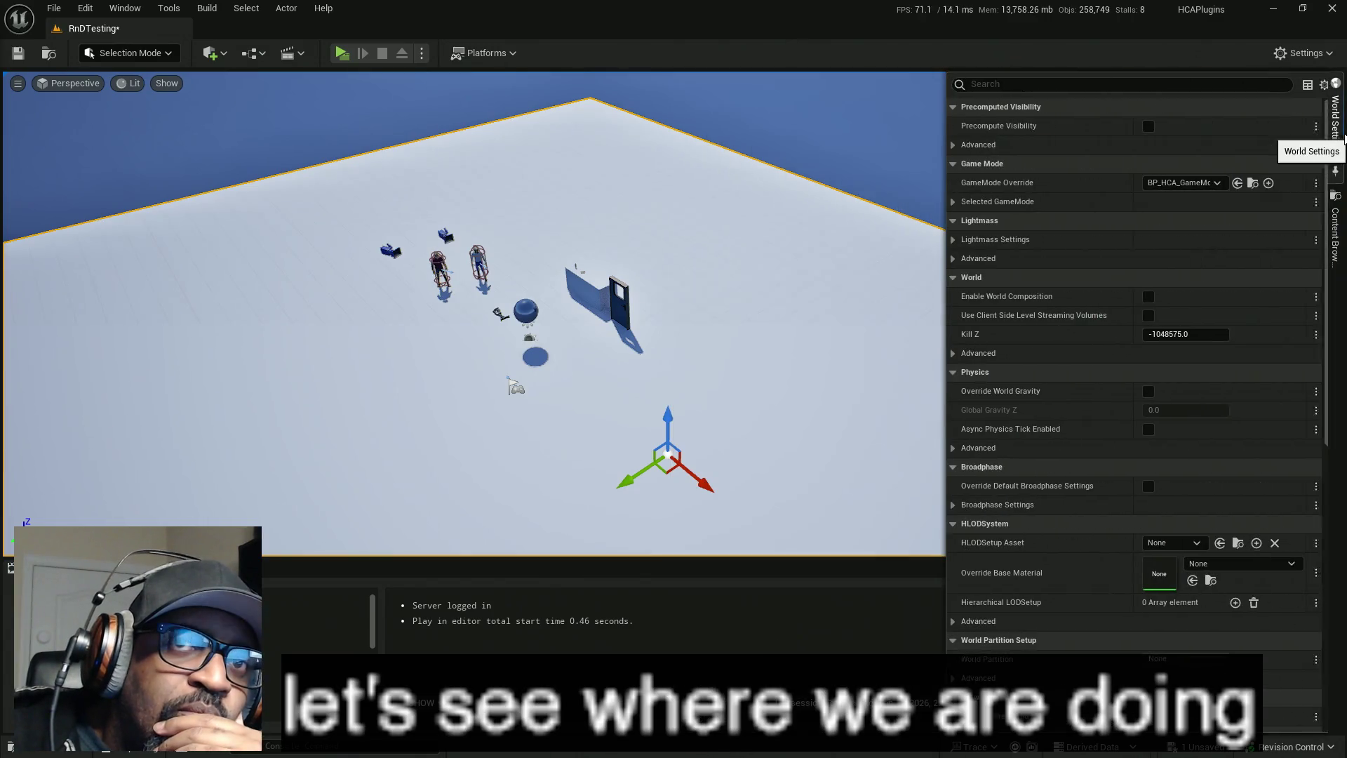
left_click(950, 203)
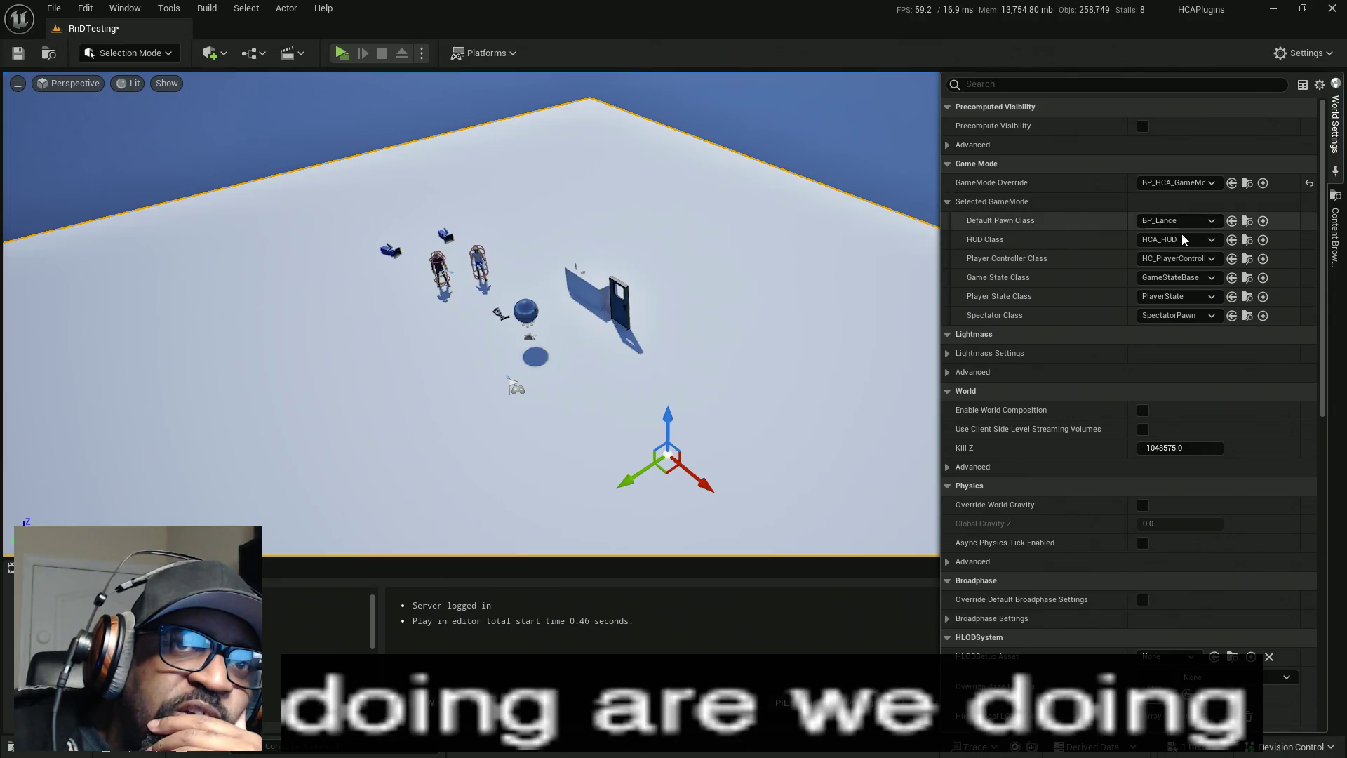
left_click(1232, 240)
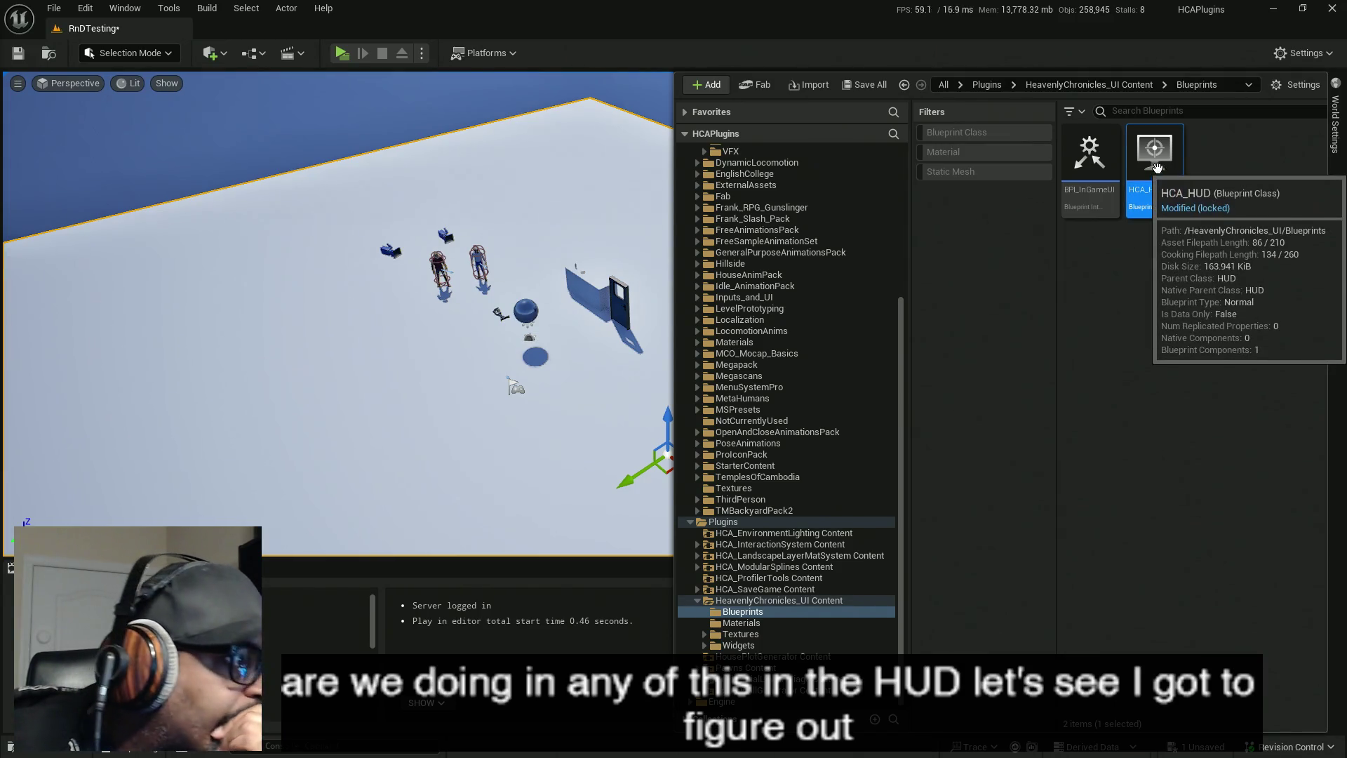
- In HCA_HUD's Event Graph, select the Create W UI Container Widget node and restore the window
left_click(508, 379)
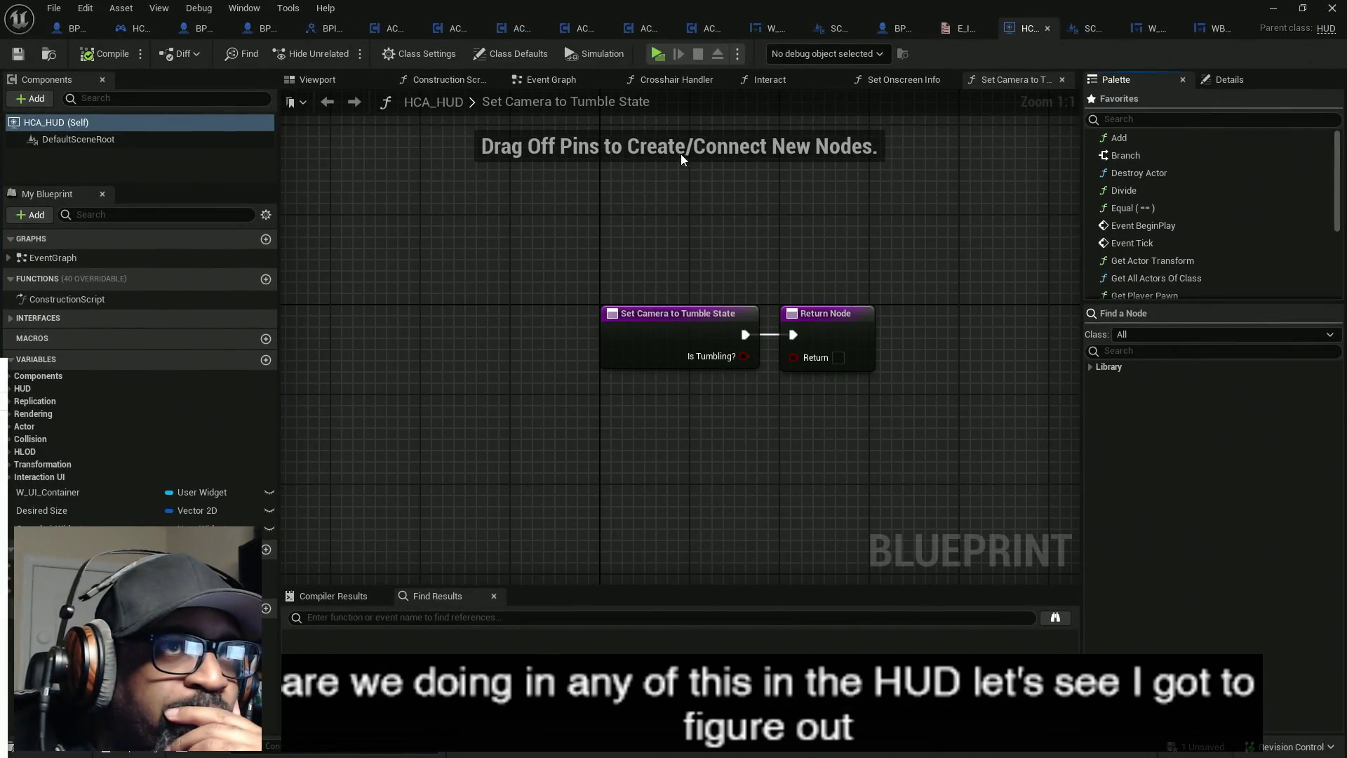
left_click(431, 81)
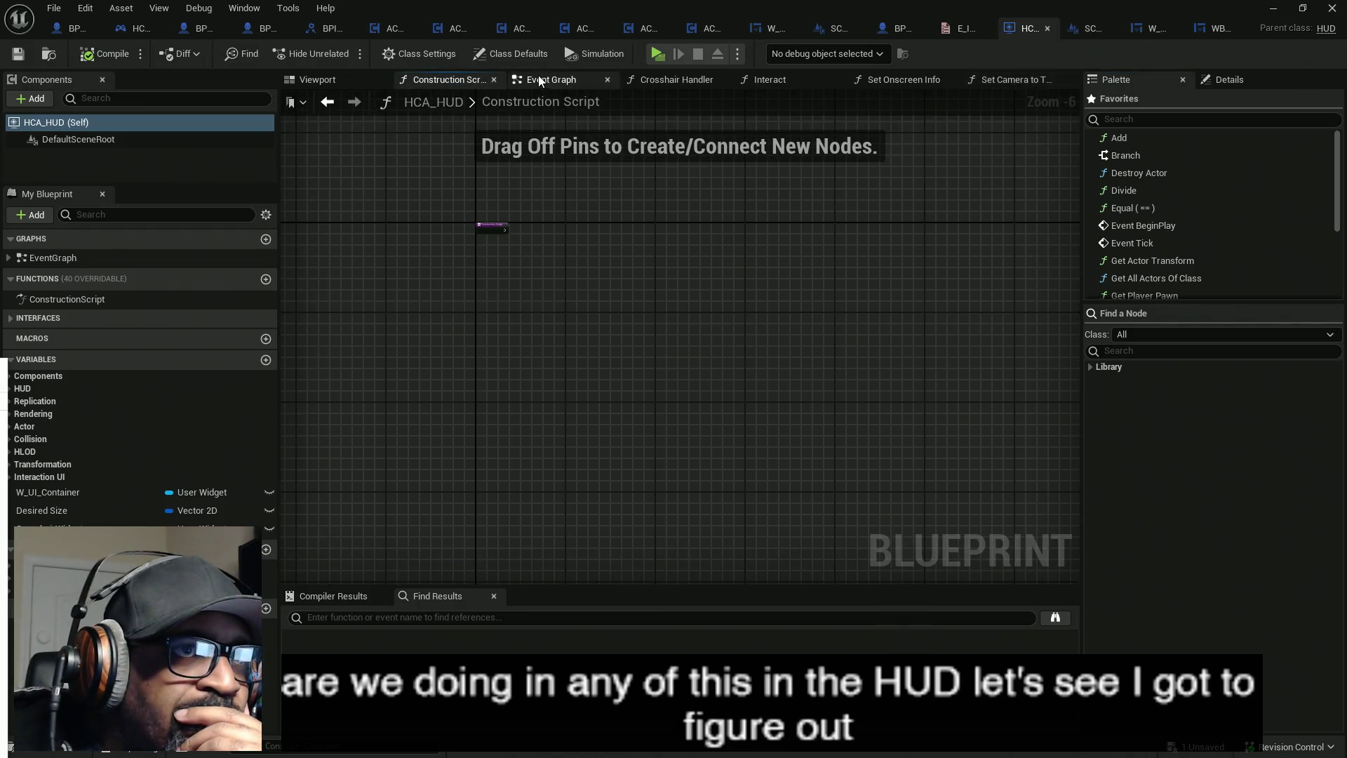
left_click(544, 78)
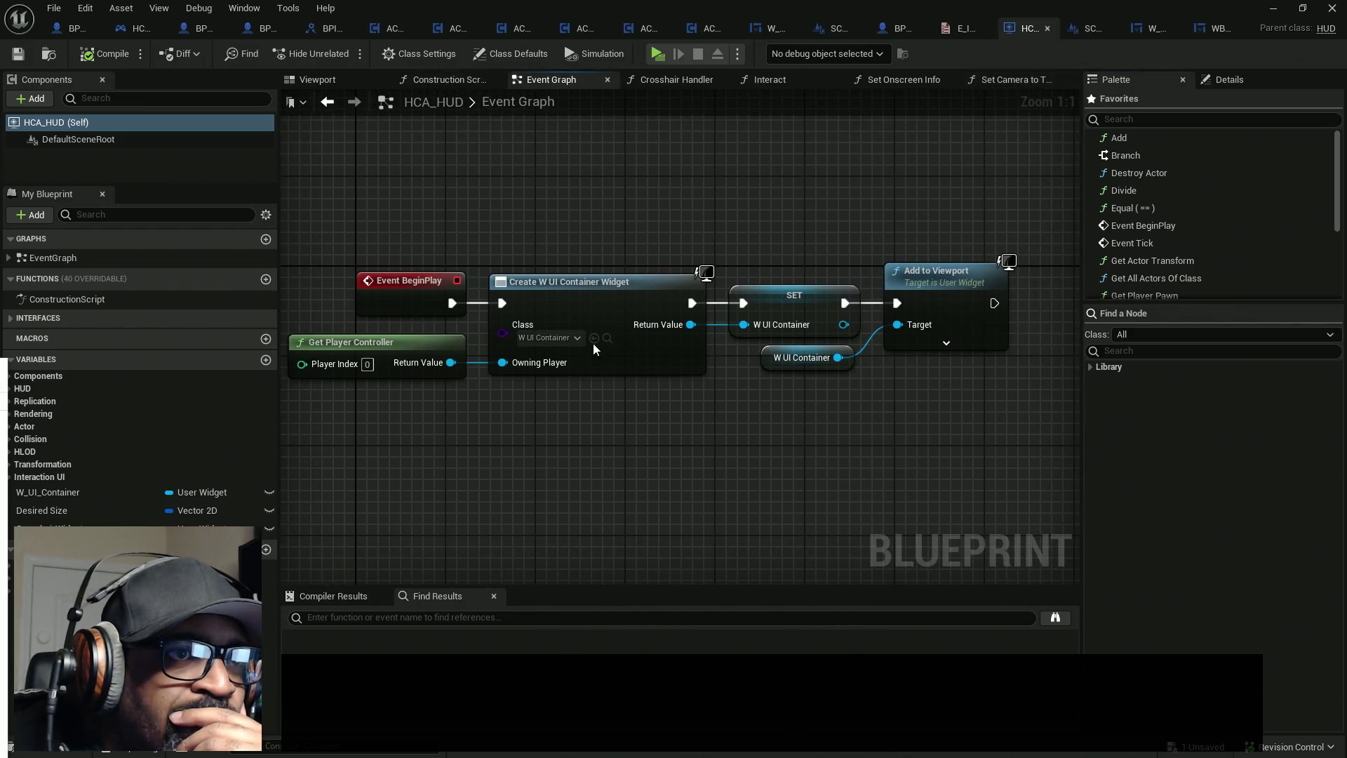
left_click_drag(522, 181, 695, 477)
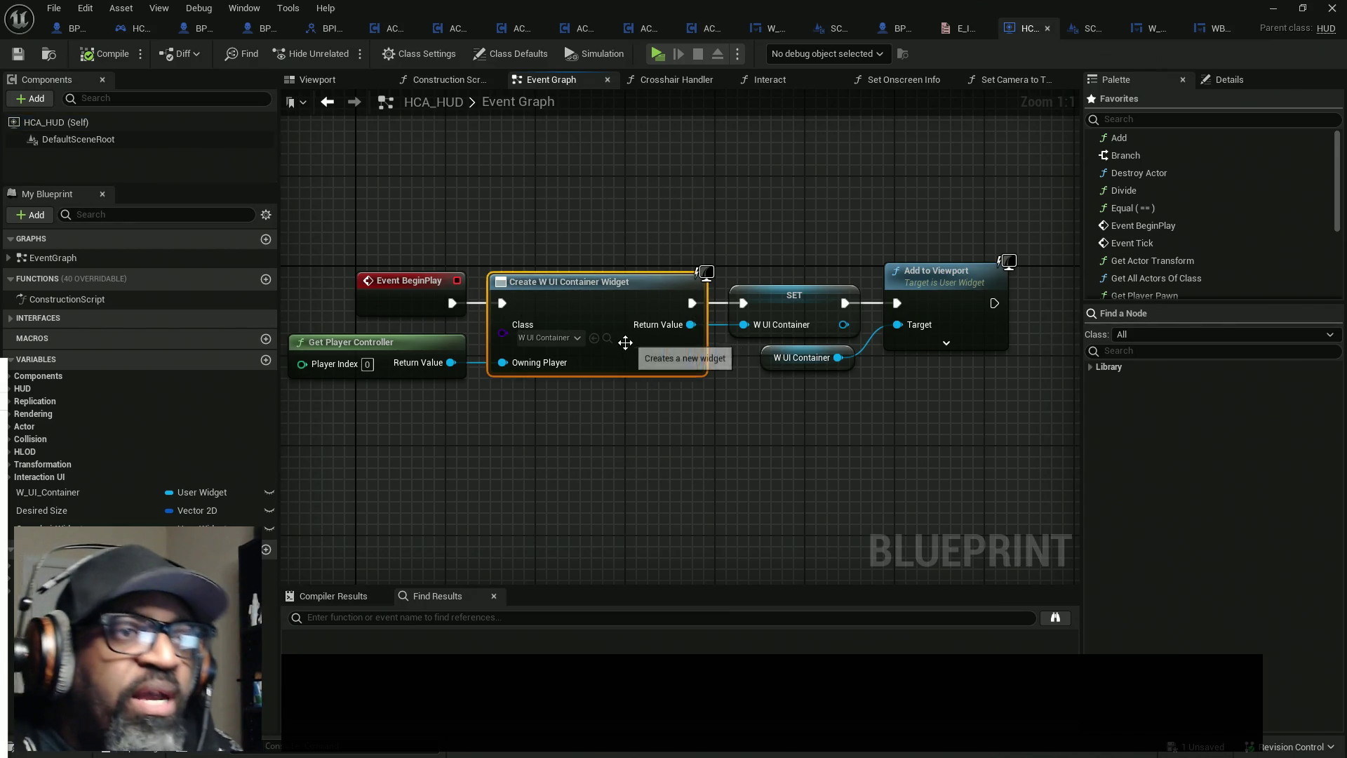
mouse_move(668, 8)
left_mouse_down()
mouse_move(668, 126)
mouse_move(593, 145)
left_mouse_up()
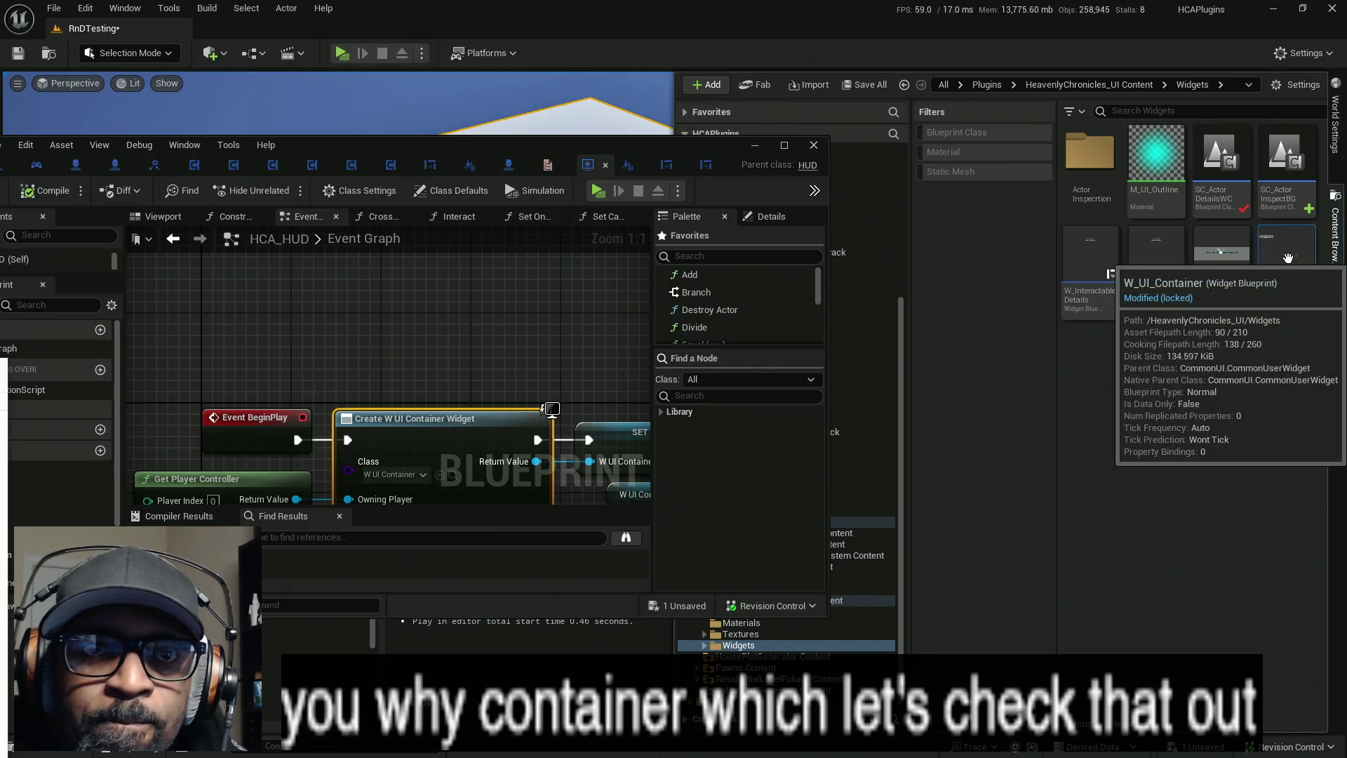
- Open W_UI_Container, zoom and pan its Designer to the item widget, then return to HCA_HUD
double_click(1289, 258)
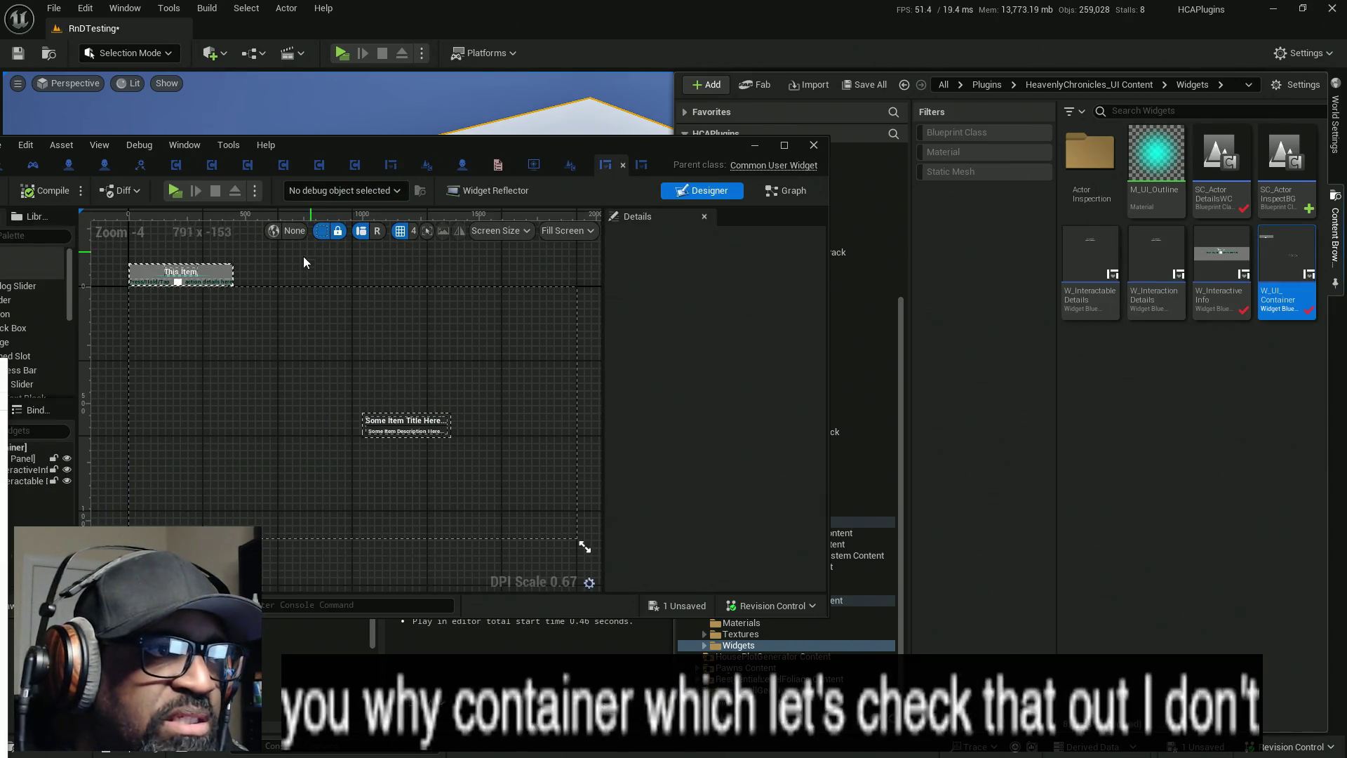
scroll(160, 310, "up", 3)
left_click_drag(160, 310, 295, 453)
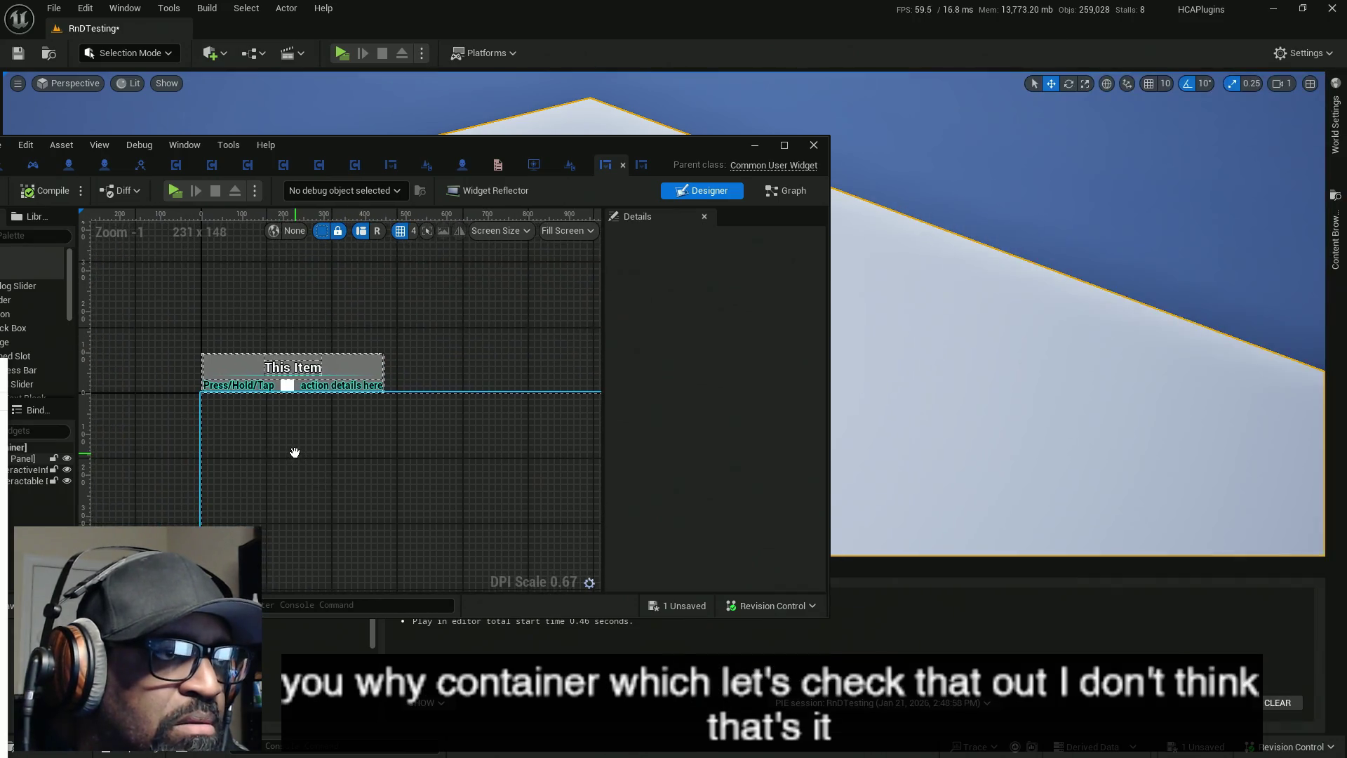
scroll(269, 427, "down", 3)
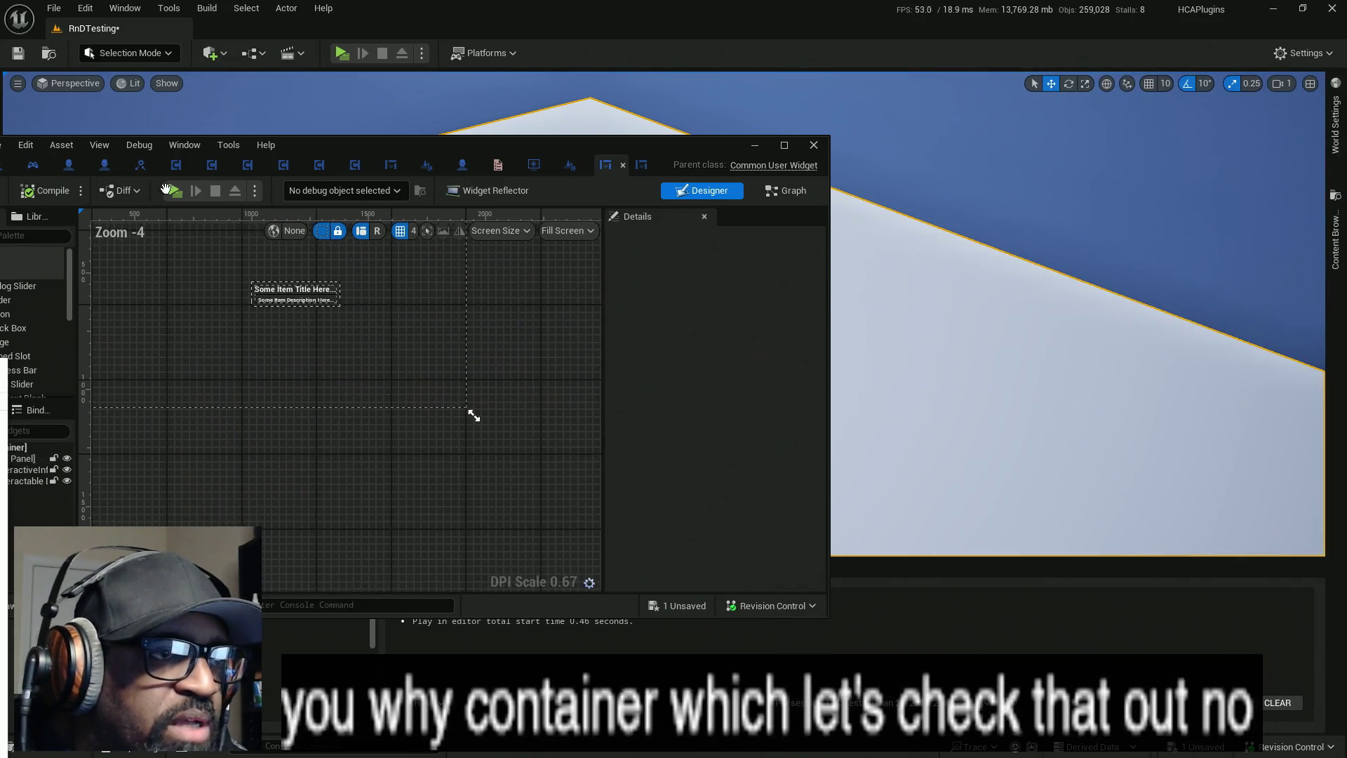
scroll(256, 322, "up", 3)
left_click_drag(248, 296, 402, 348)
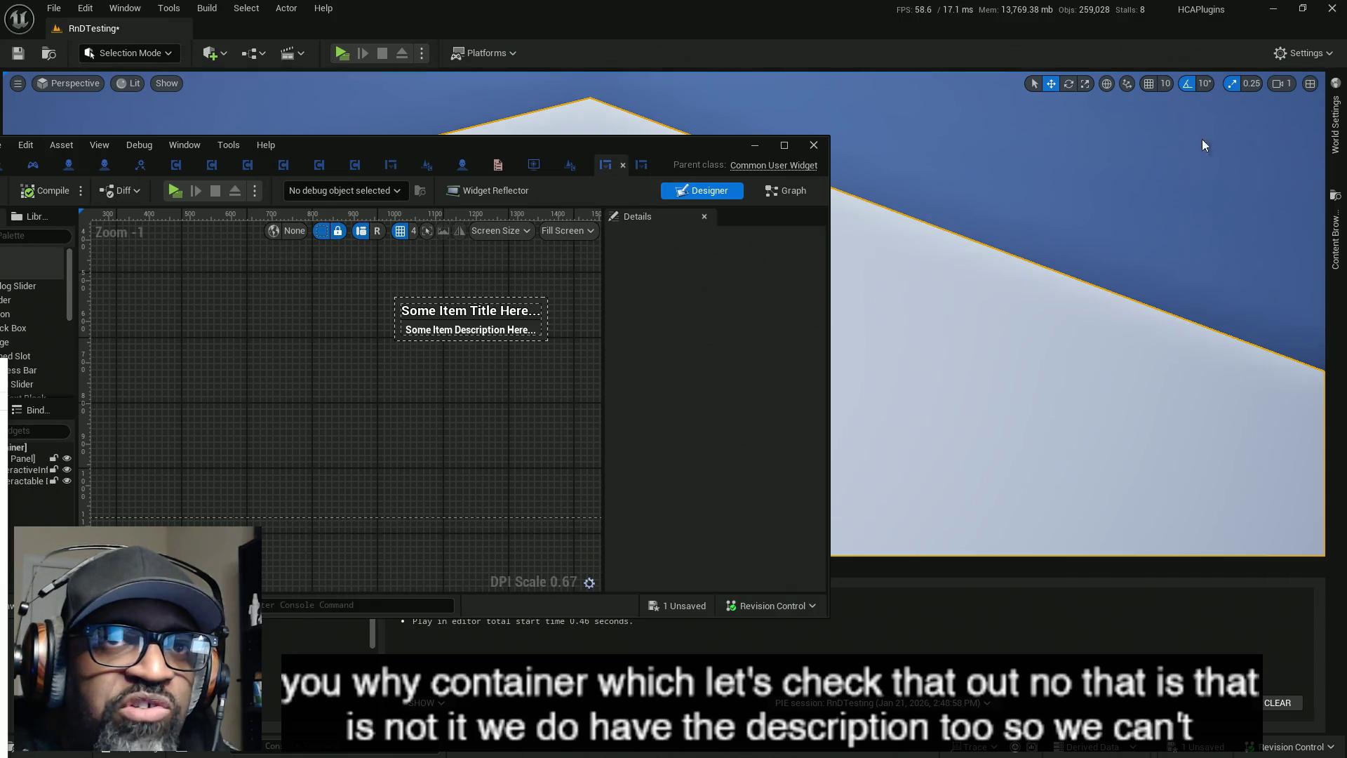
left_click(535, 165)
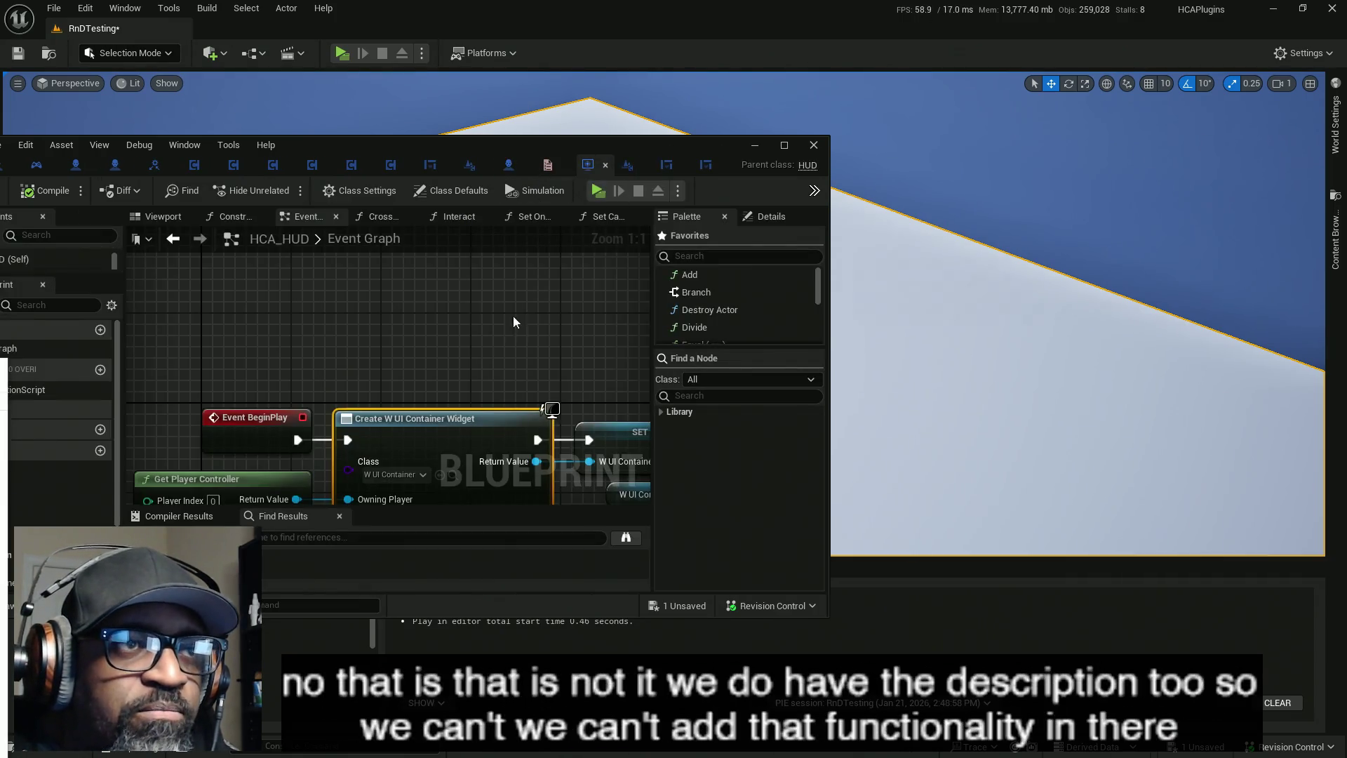
- Maximize the HCA_HUD editor and expand the EventGraph, Interfaces and Interaction lists in My Blueprint
scroll(514, 328, "down", 1)
left_click(784, 145)
scroll(767, 192, "down", 3)
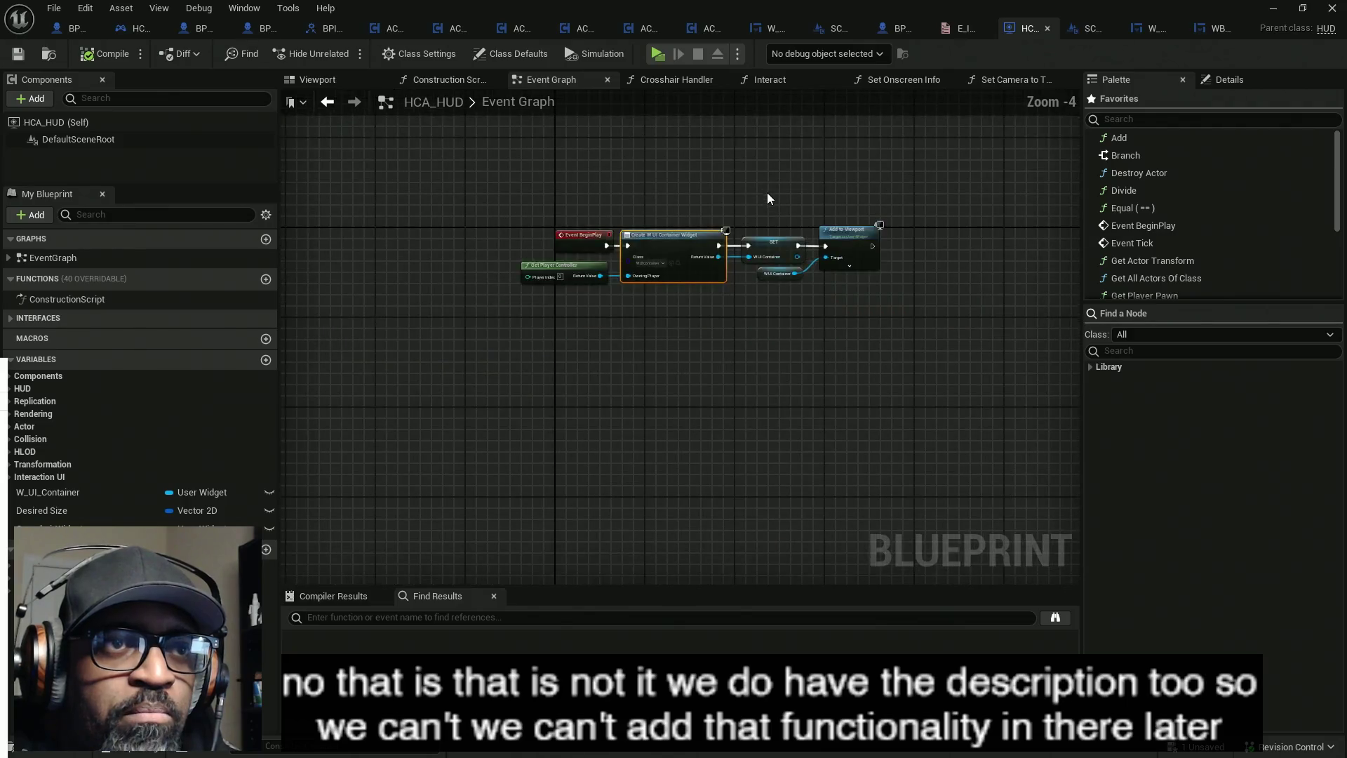
scroll(730, 209, "up", 1)
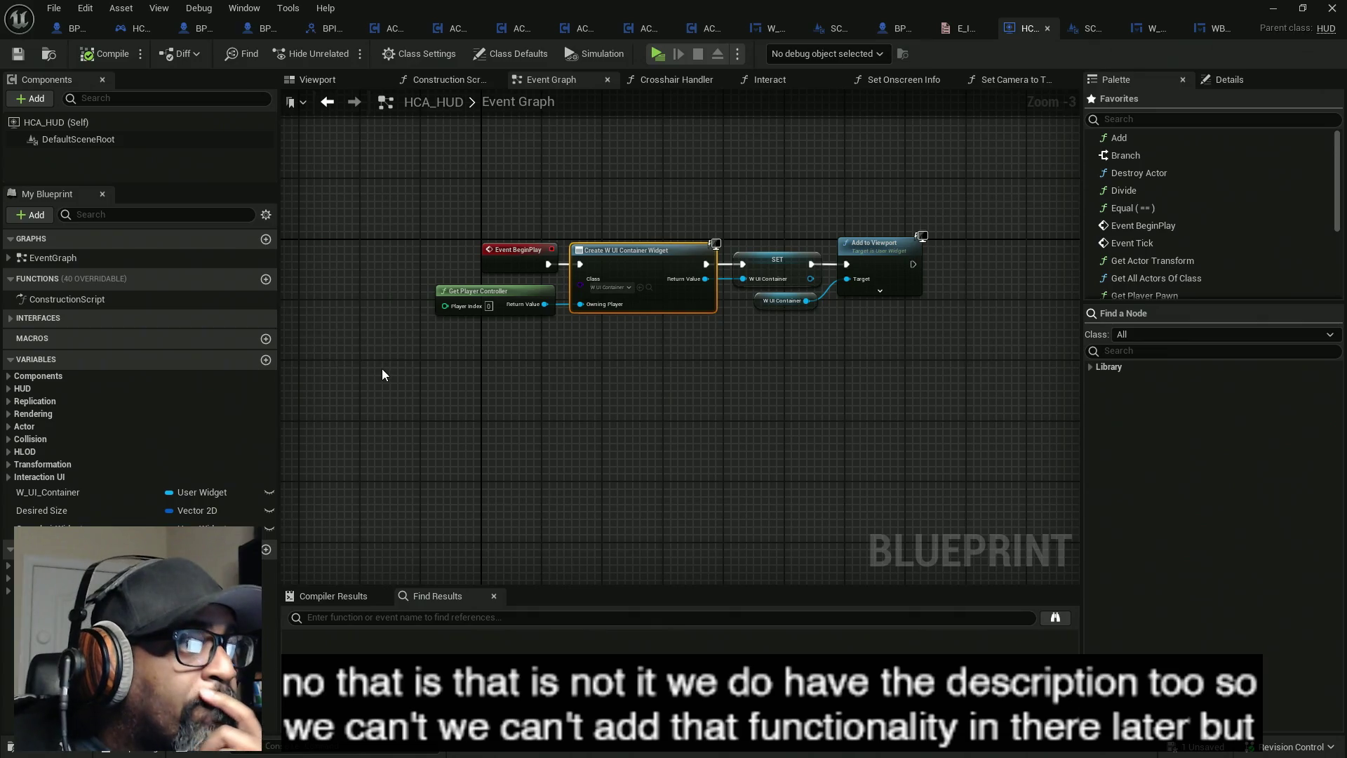
left_click(8, 259)
left_click(10, 336)
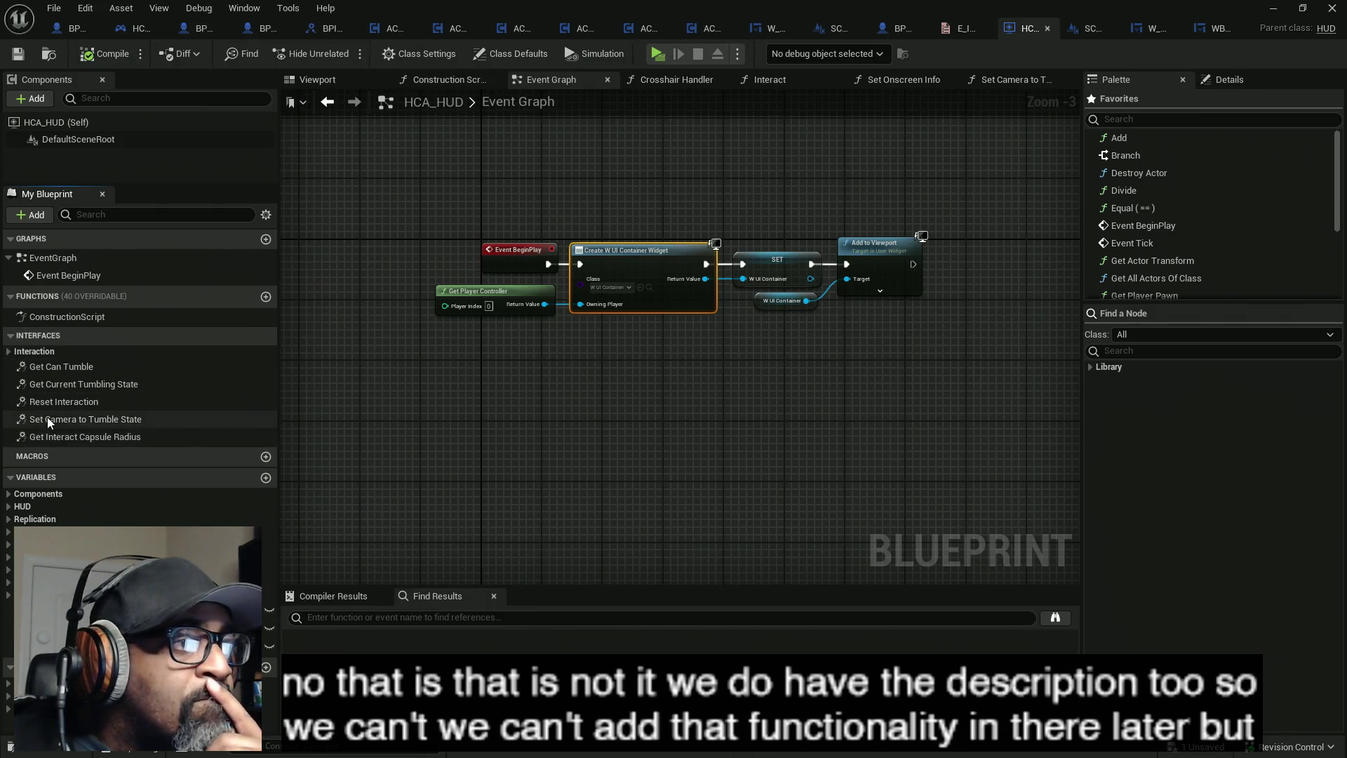
left_click(10, 351)
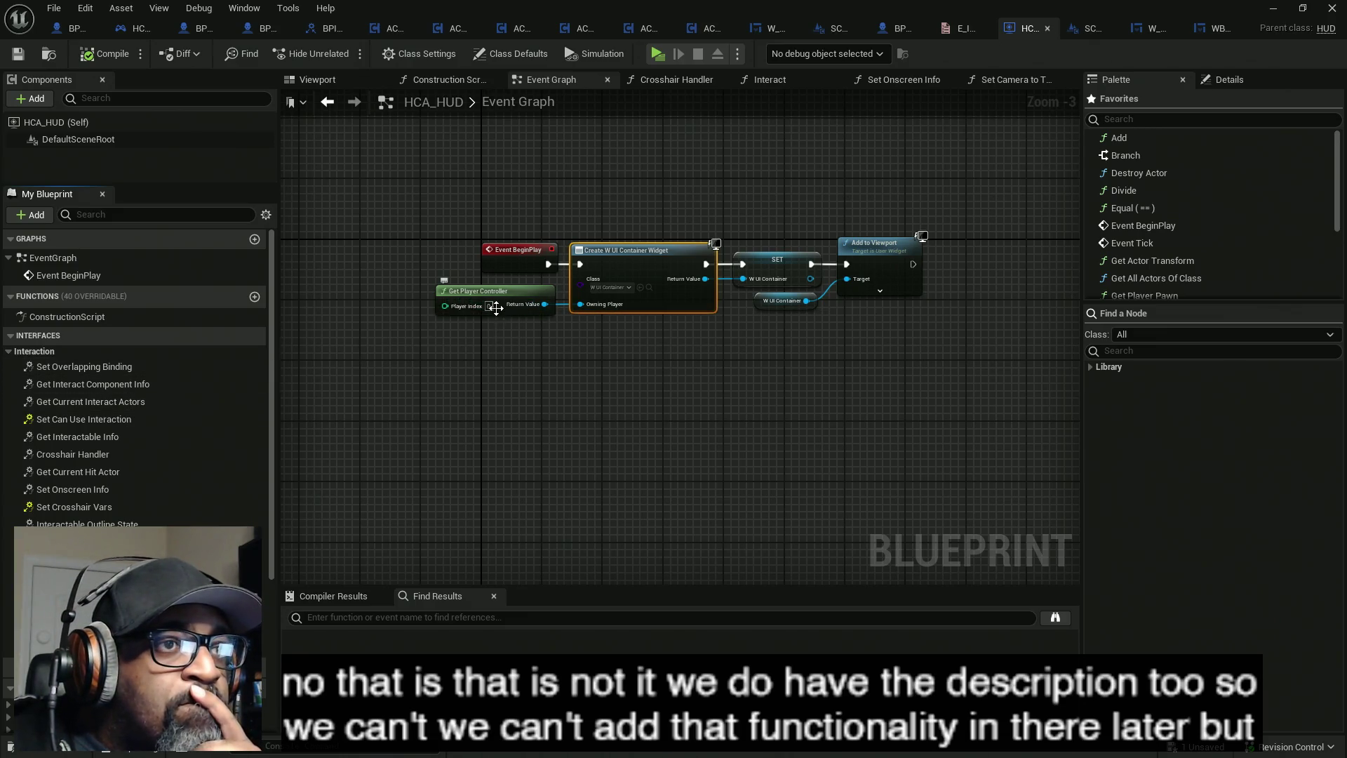
scroll(384, 305, "down", 1)
scroll(384, 305, "up", 2)
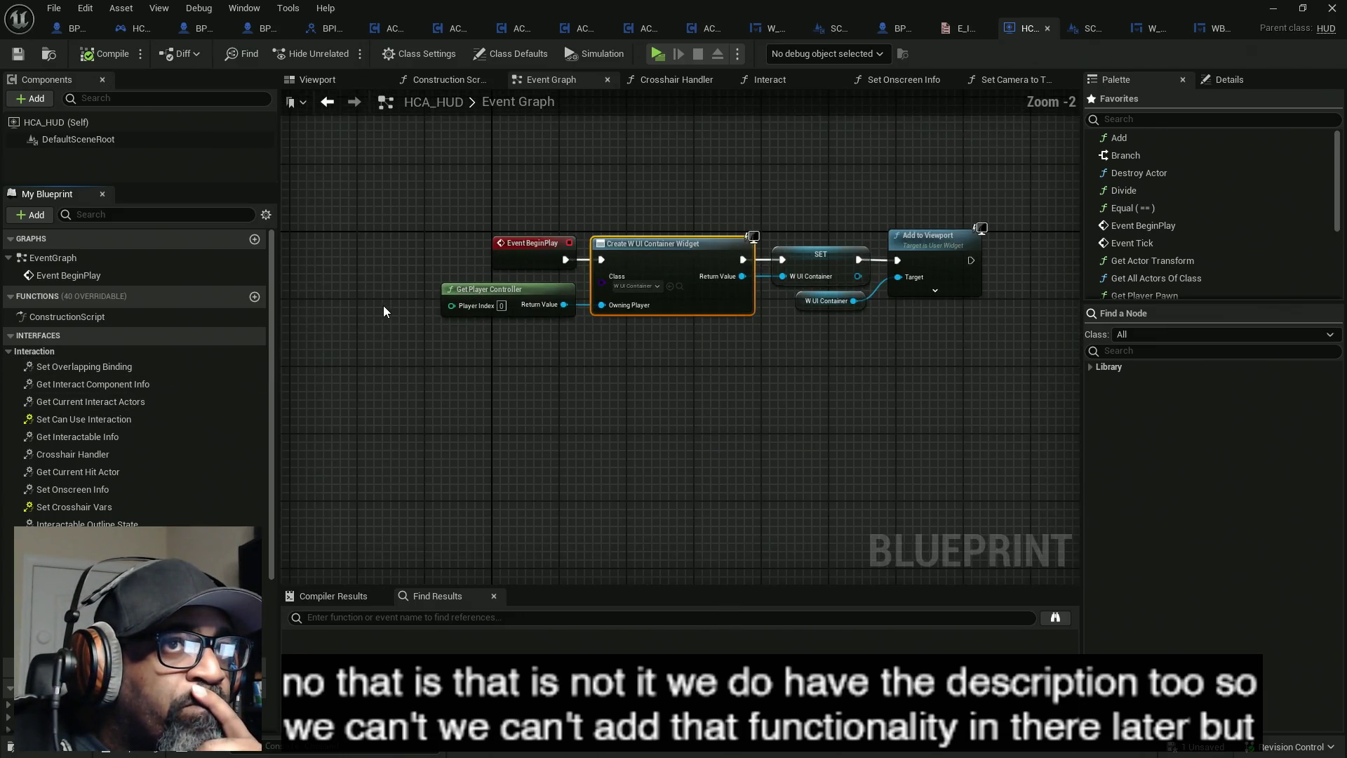
- Open the Set Camera to Tumble State, Set Onscreen Info, Interact and Crosshair Handler graphs
left_click(999, 78)
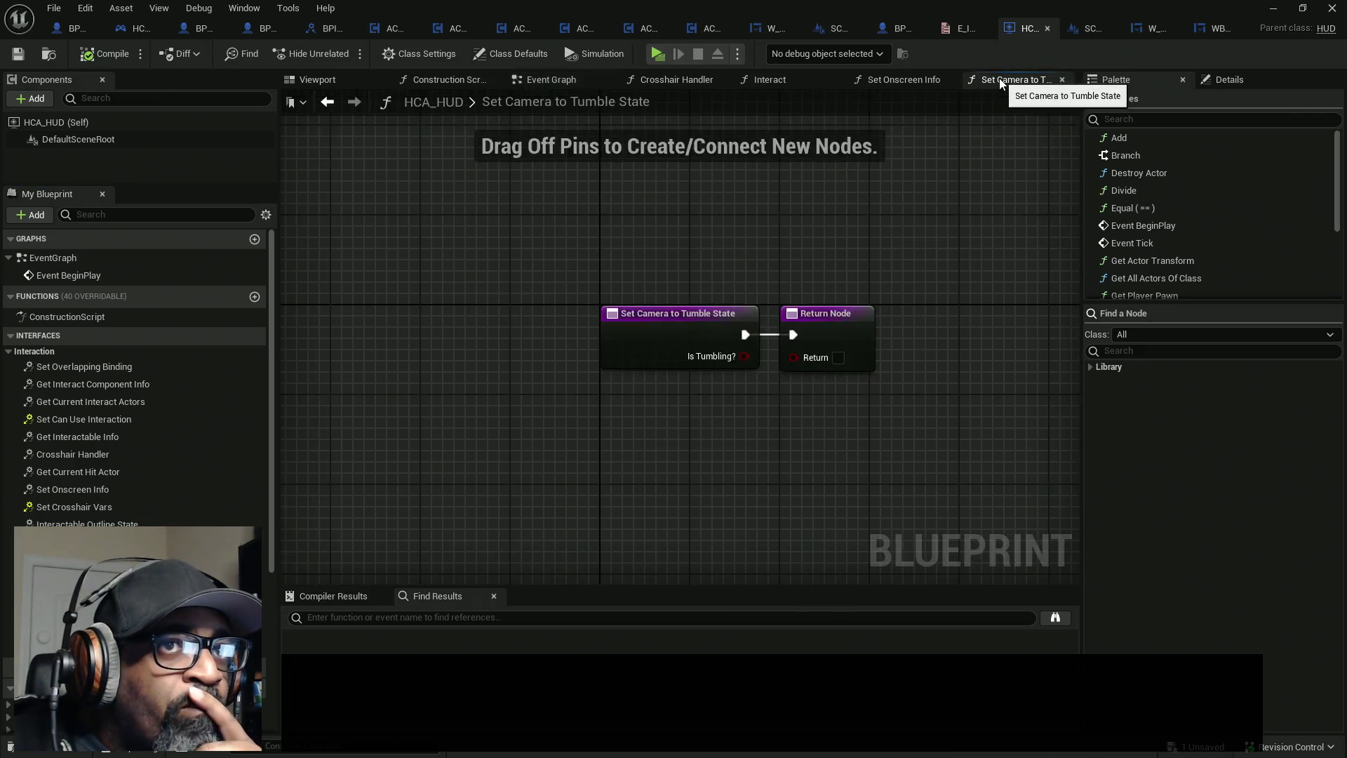
left_click(910, 79)
left_click(765, 80)
left_click(678, 80)
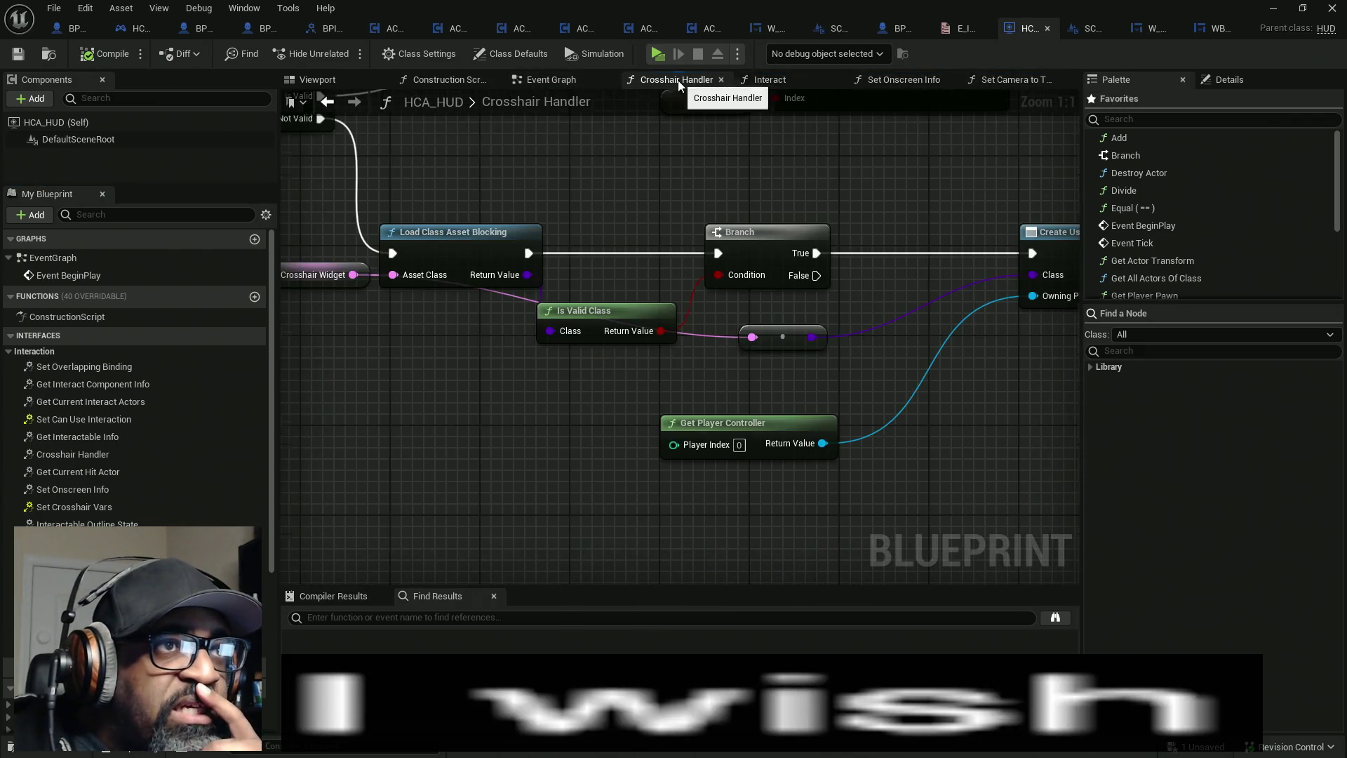
mouse_move(549, 180)
left_mouse_down()
mouse_move(667, 303)
mouse_move(772, 466)
mouse_move(1041, 456)
mouse_move(694, 260)
mouse_move(400, 307)
mouse_move(444, 293)
mouse_move(518, 109)
mouse_move(835, 259)
mouse_move(607, 218)
mouse_move(965, 170)
mouse_move(427, 197)
mouse_move(731, 204)
mouse_move(654, 206)
mouse_move(706, 213)
left_mouse_up()
left_click_drag(528, 293, 627, 342)
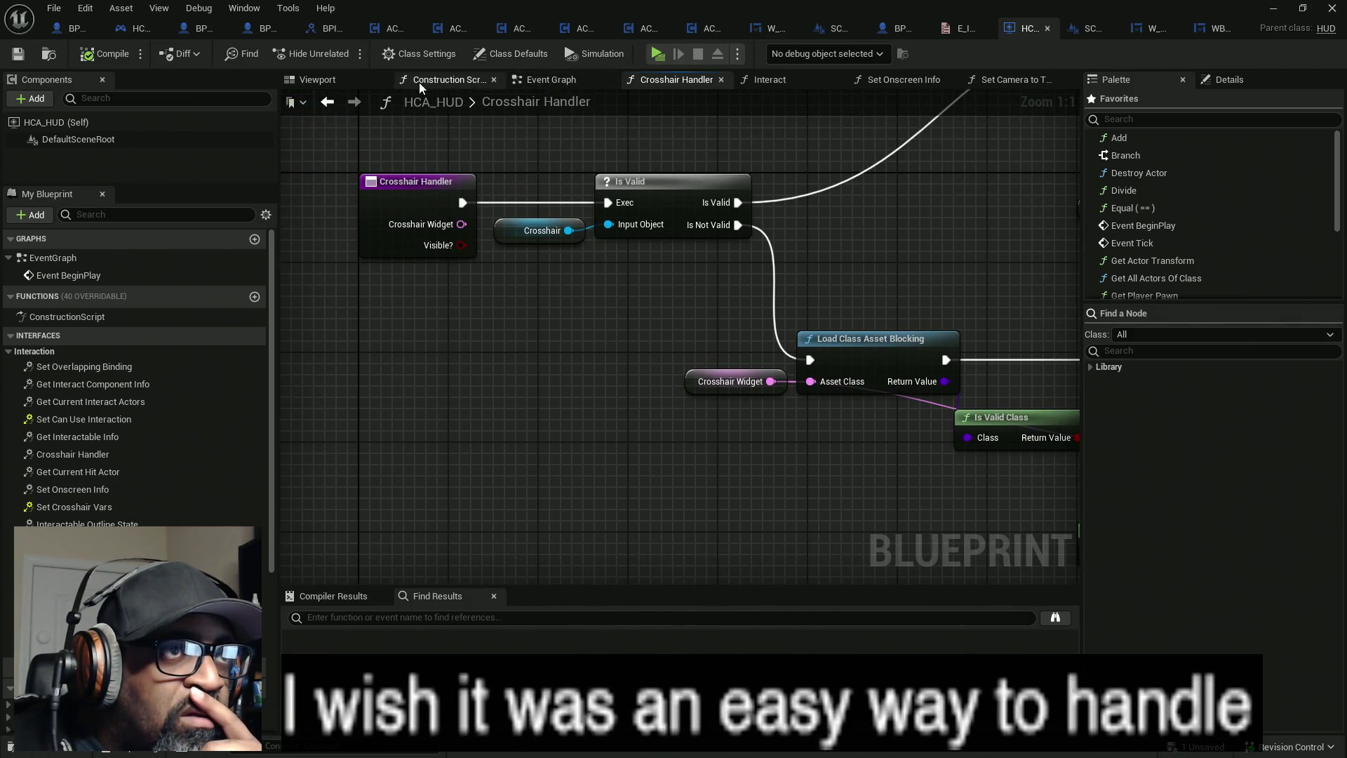
- Close the graphs to the right of Crosshair Handler, keep it showing, and minimize the editor
right_click(682, 83)
left_click(745, 139)
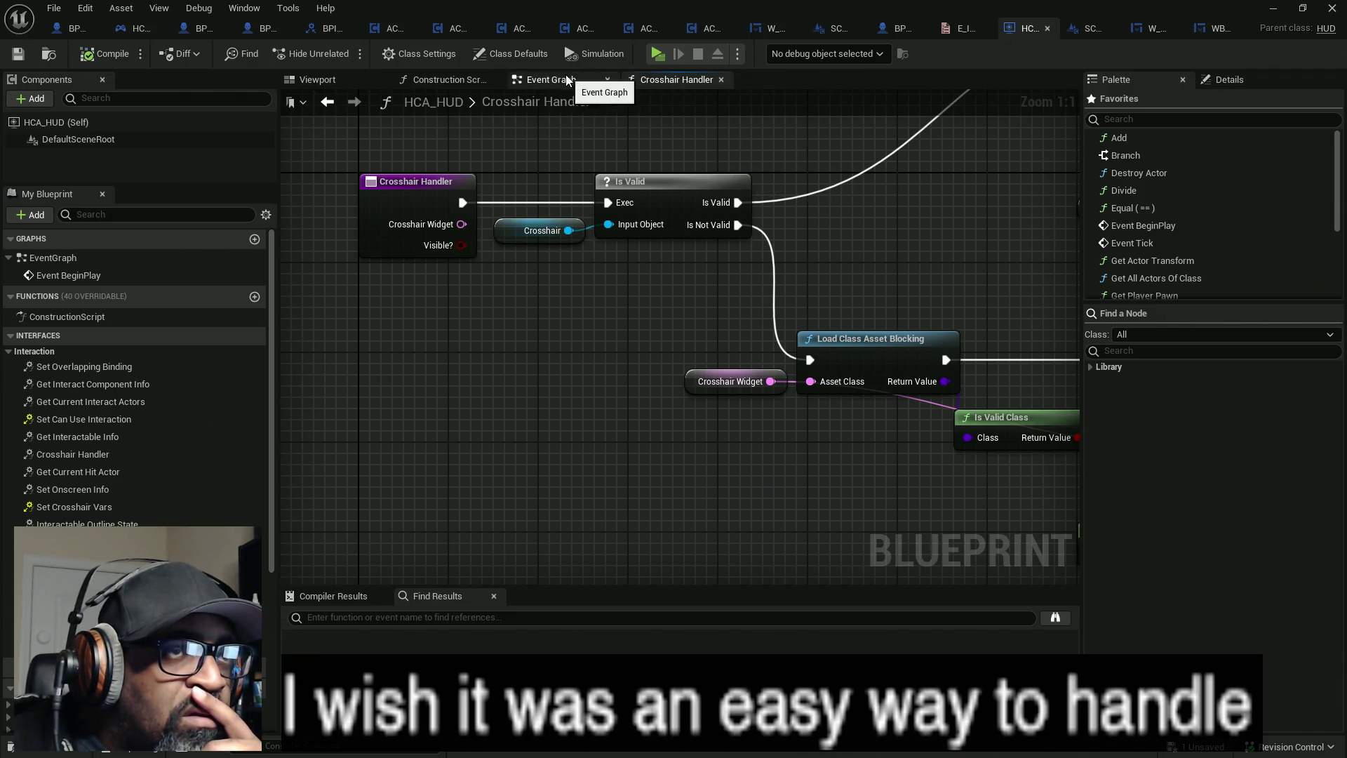
left_click(565, 82)
left_click(679, 83)
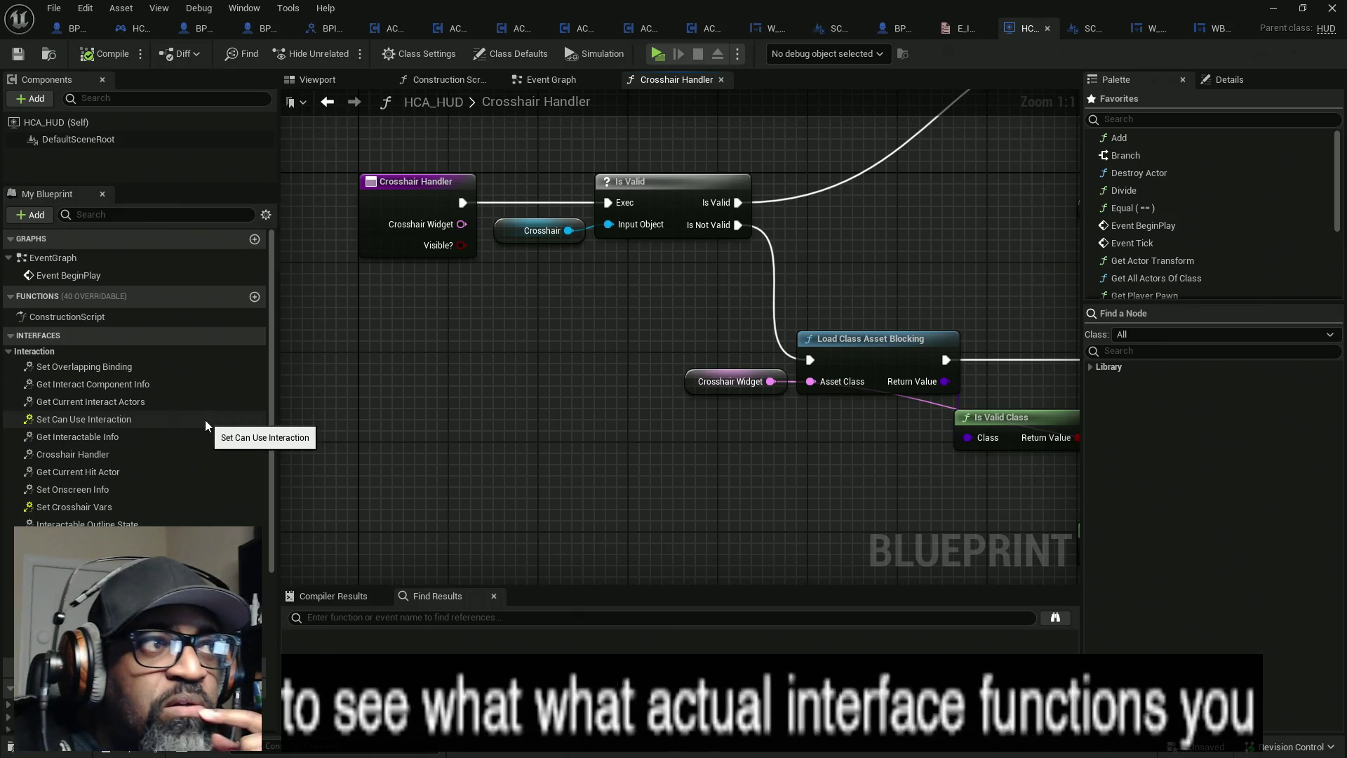
left_click_drag(225, 185, 226, 156)
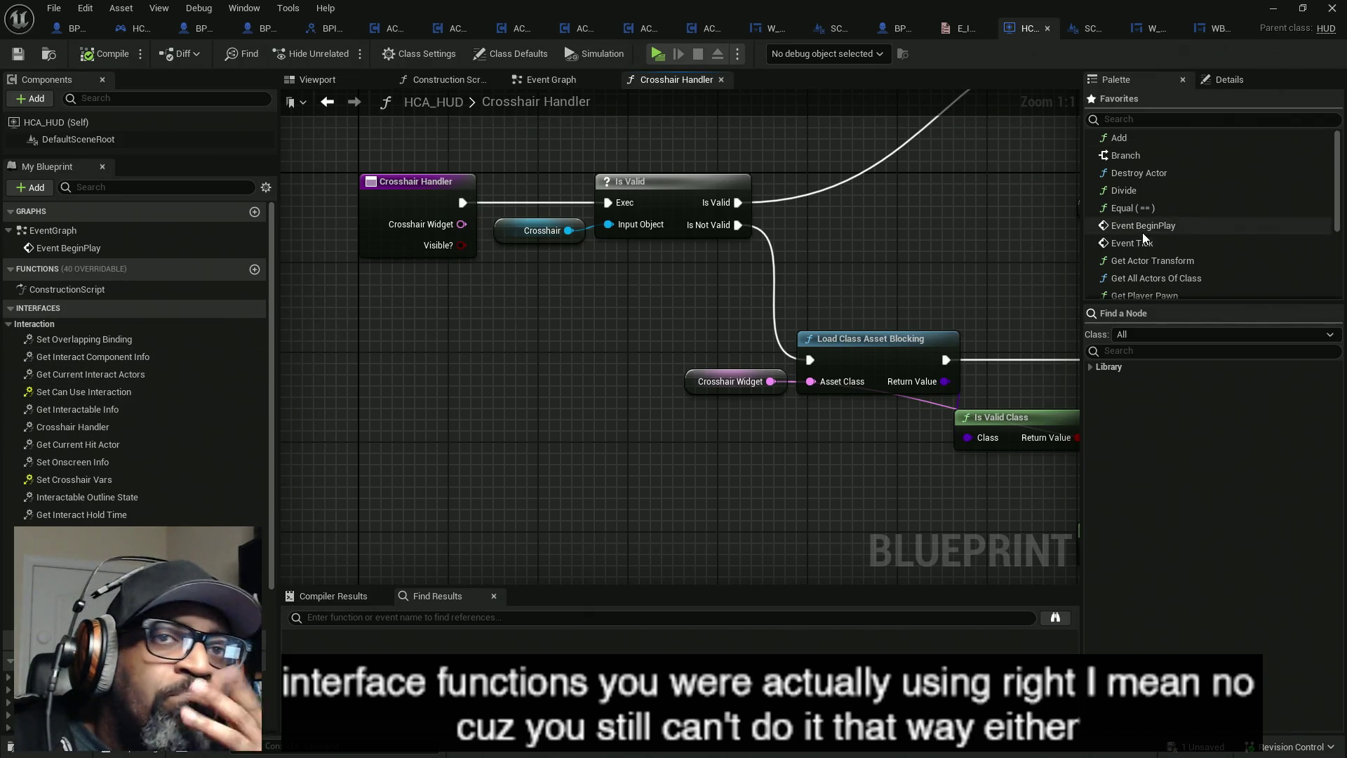
left_click(1274, 8)
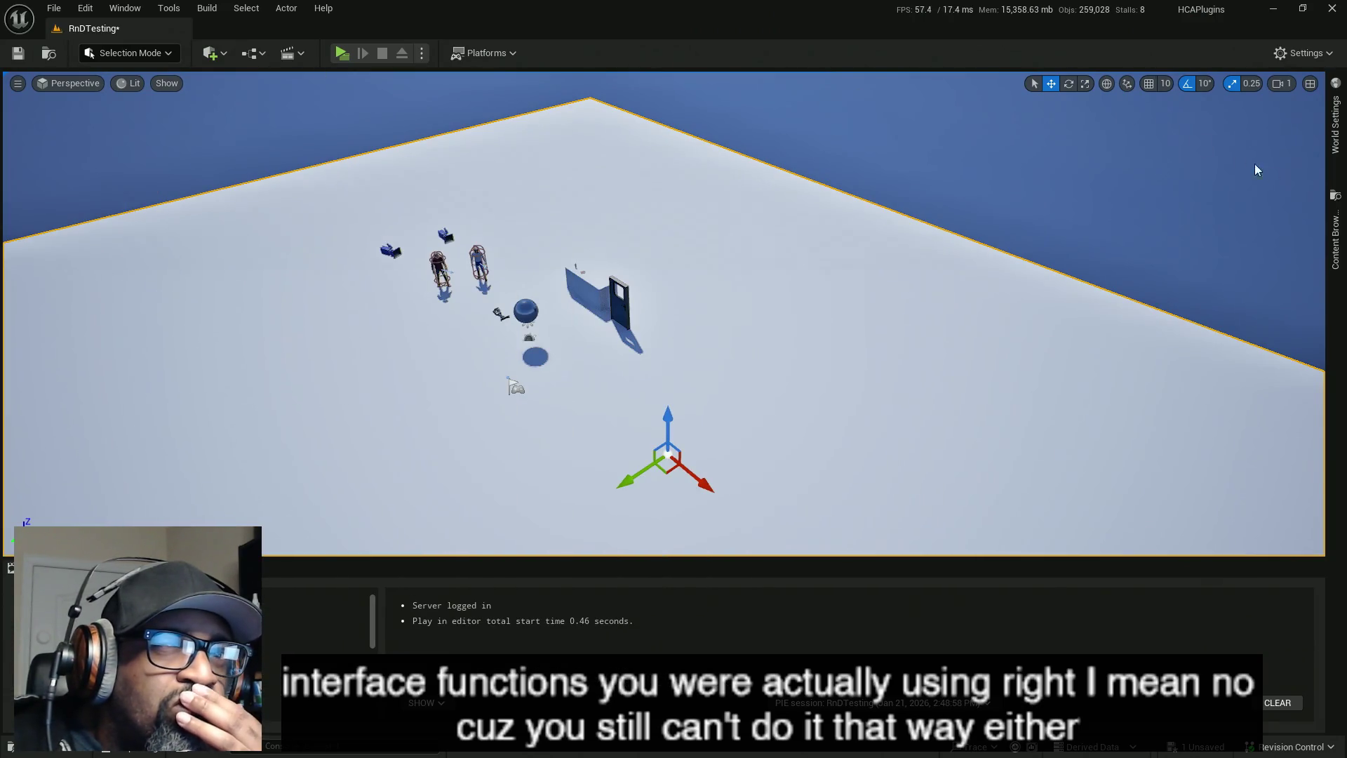
- In the Content Browser, browse the UI plugin's Blueprints and Materials folders and inspect BPI_InGameUI
left_click(1336, 242)
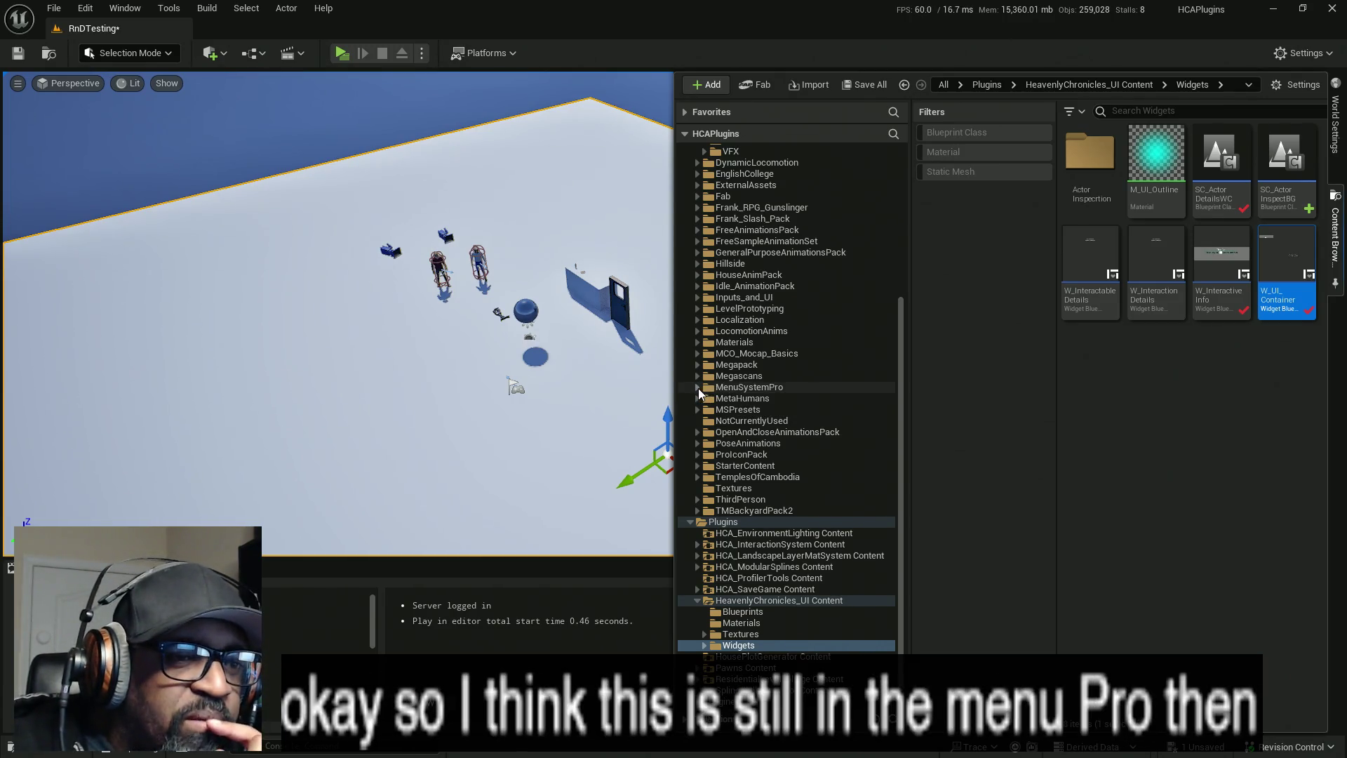
left_click(744, 612)
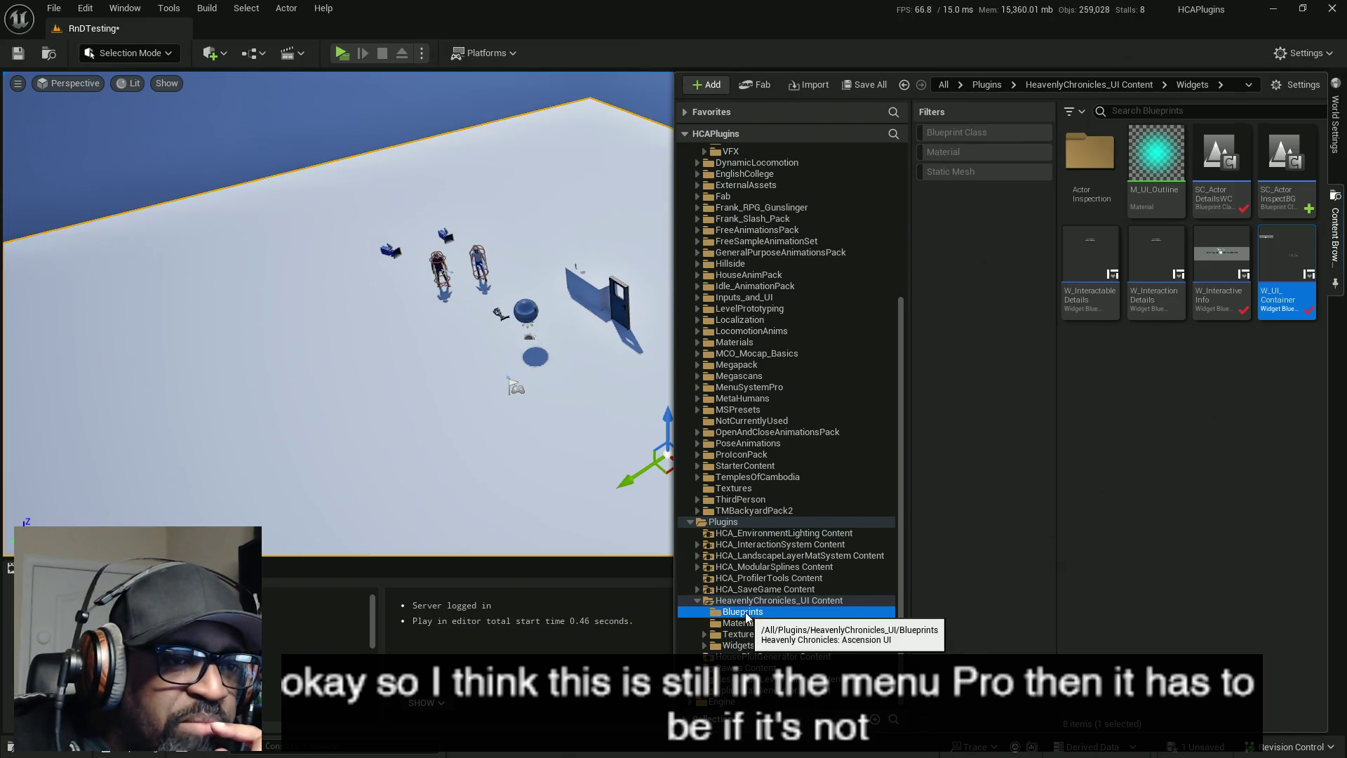
left_click(748, 620)
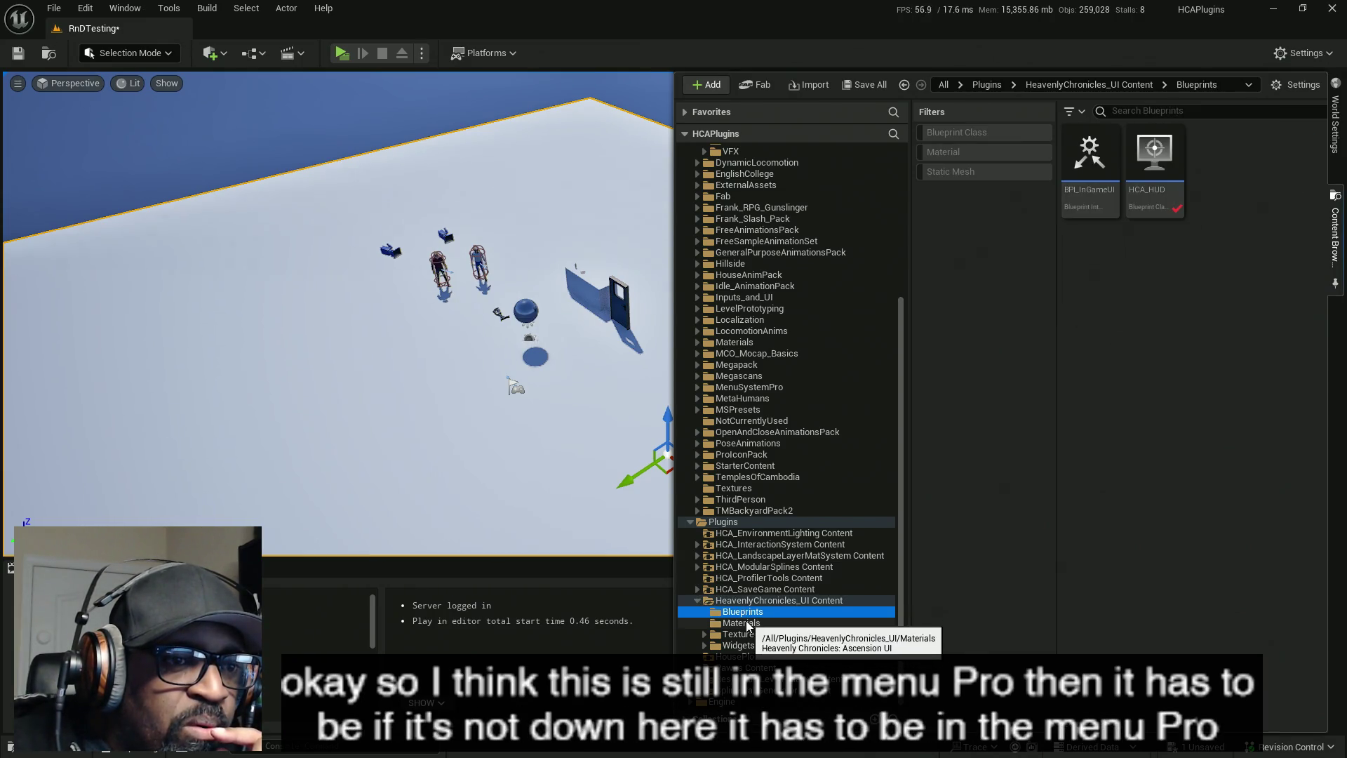
left_click(748, 615)
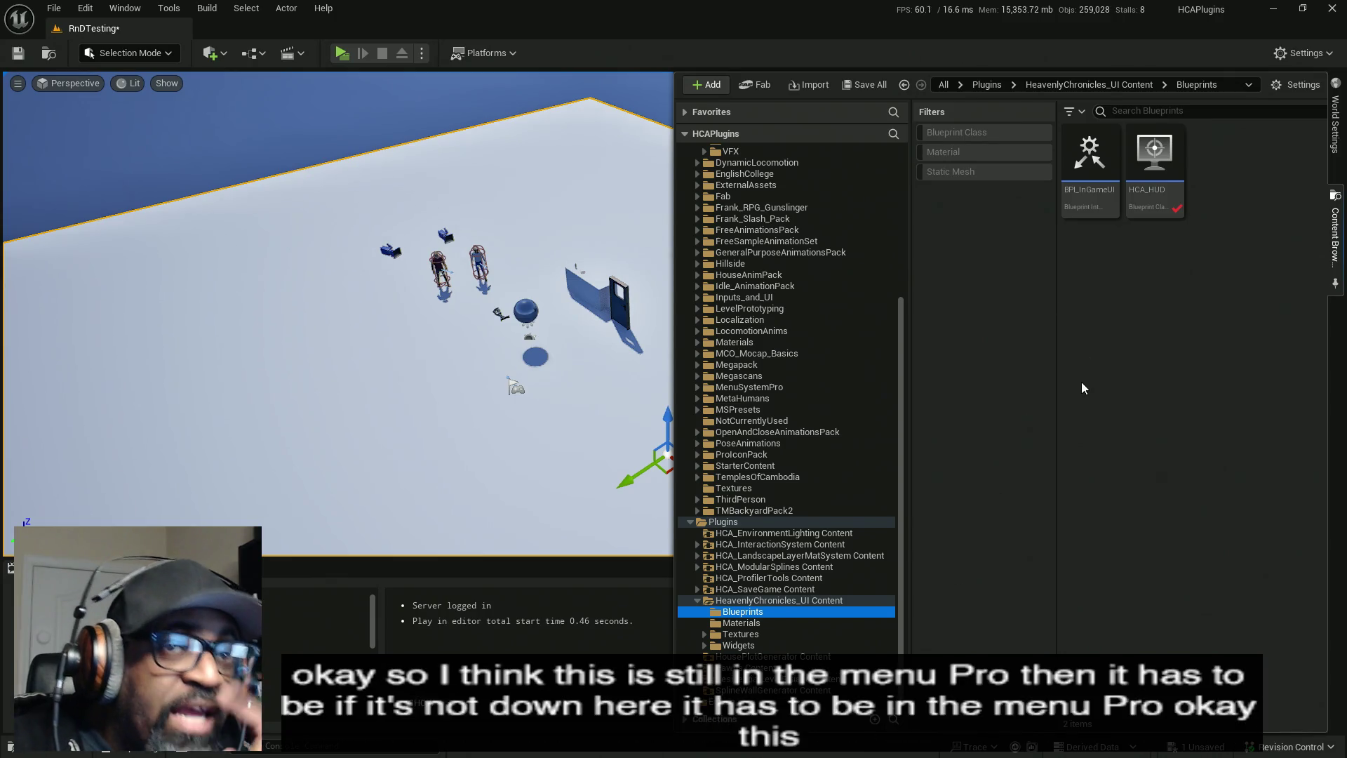
left_click(1092, 162)
right_click(1099, 176)
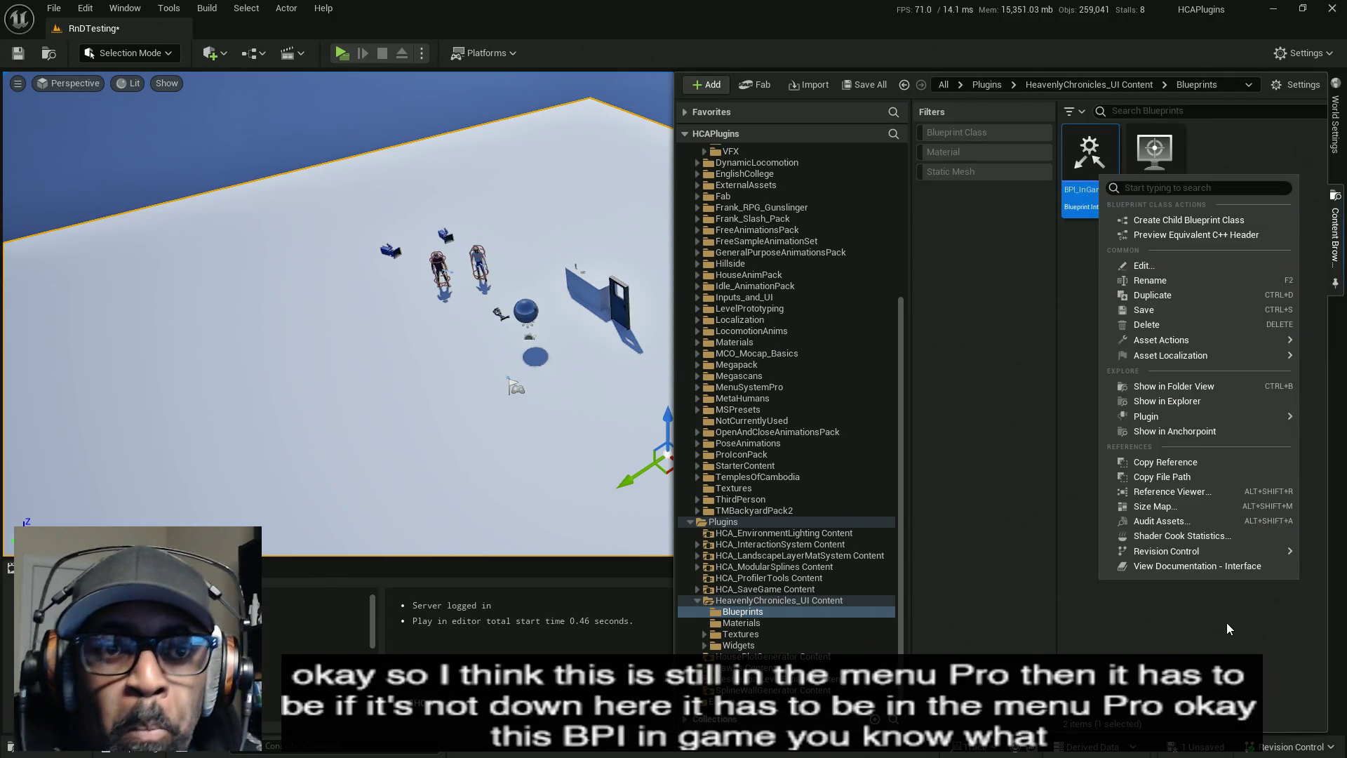
key("Escape")
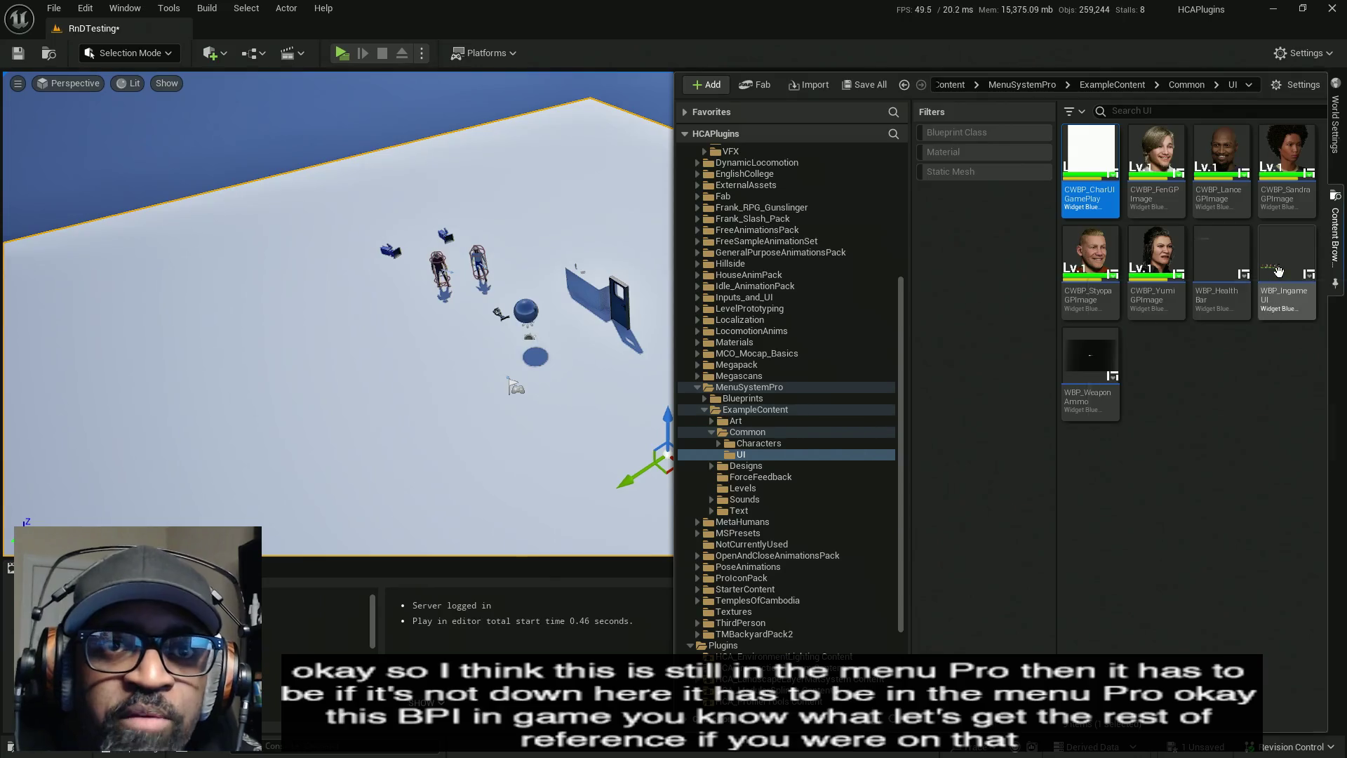
- Open the WBP_IngameUI widget blueprint and switch to its event graph
left_click(851, 393)
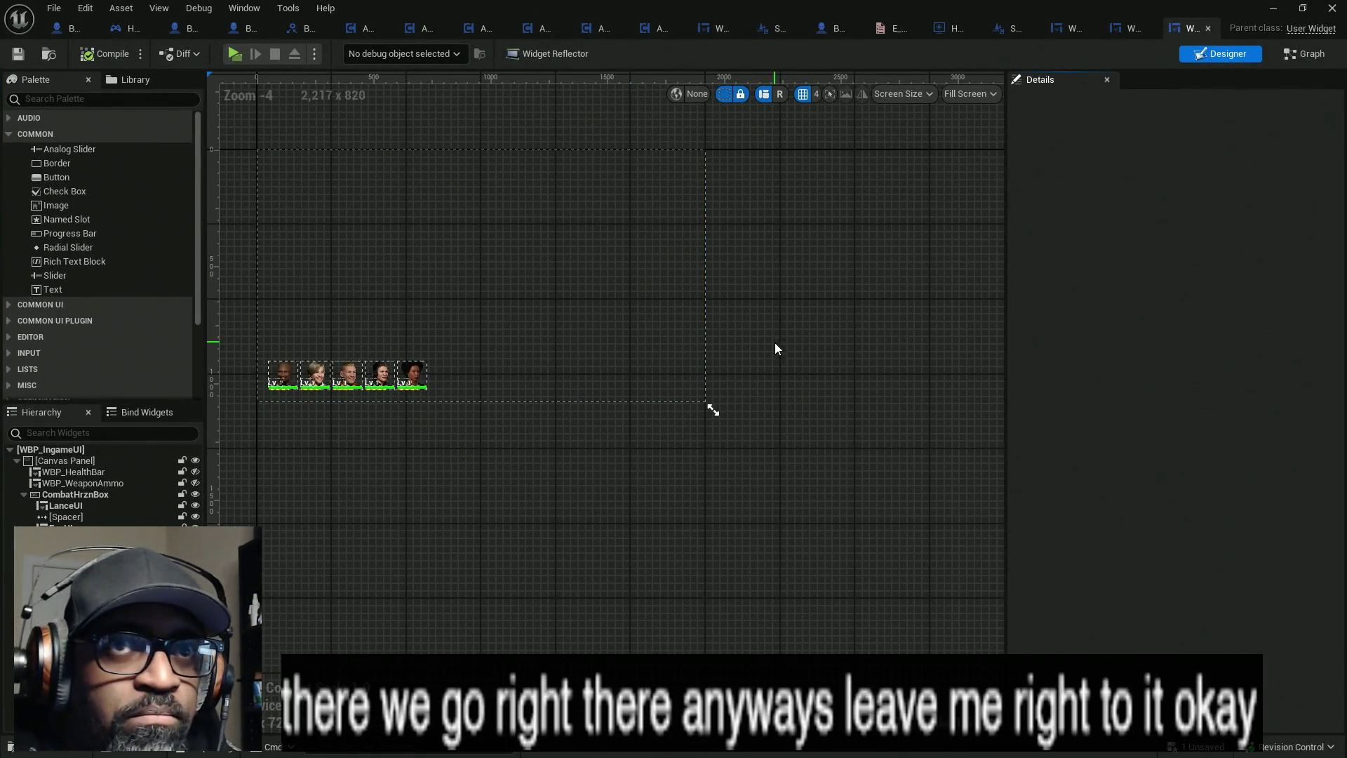
left_click_drag(775, 346, 841, 368)
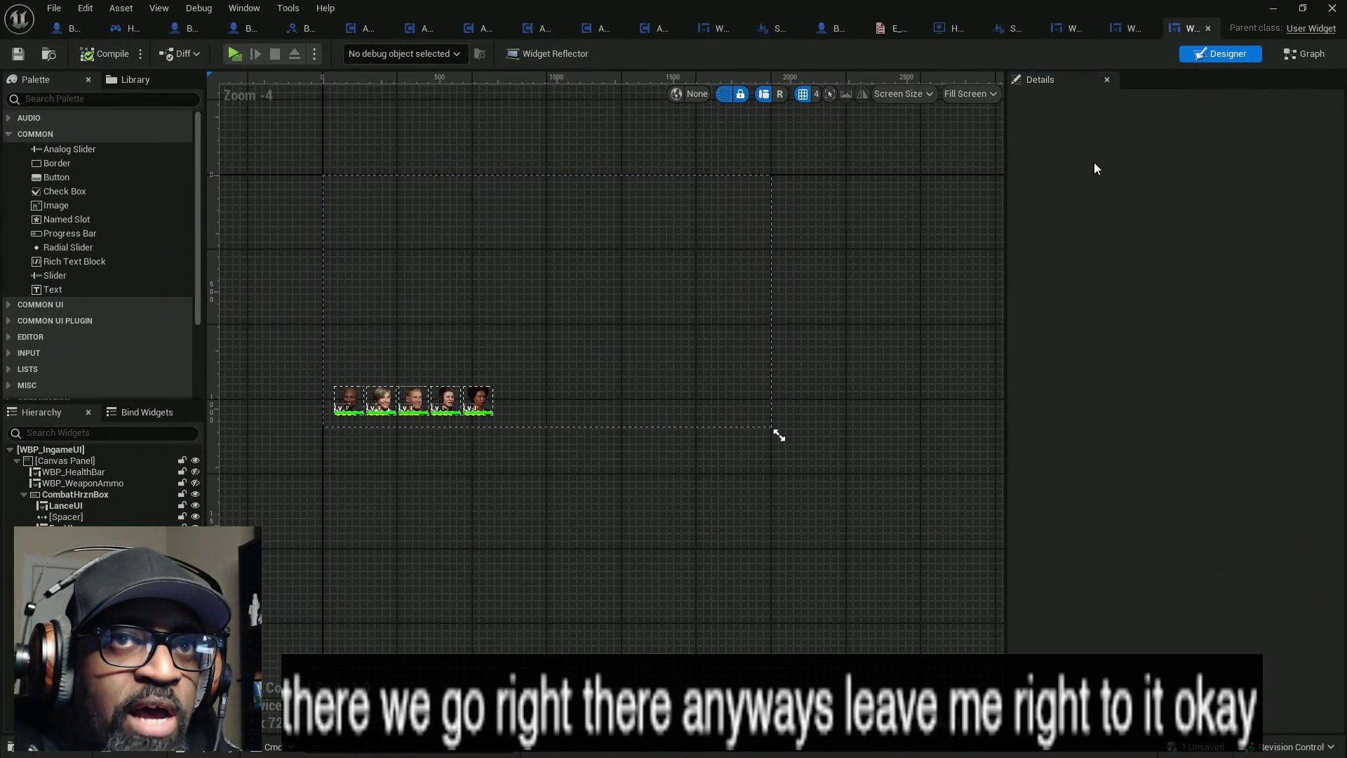
left_click(1305, 54)
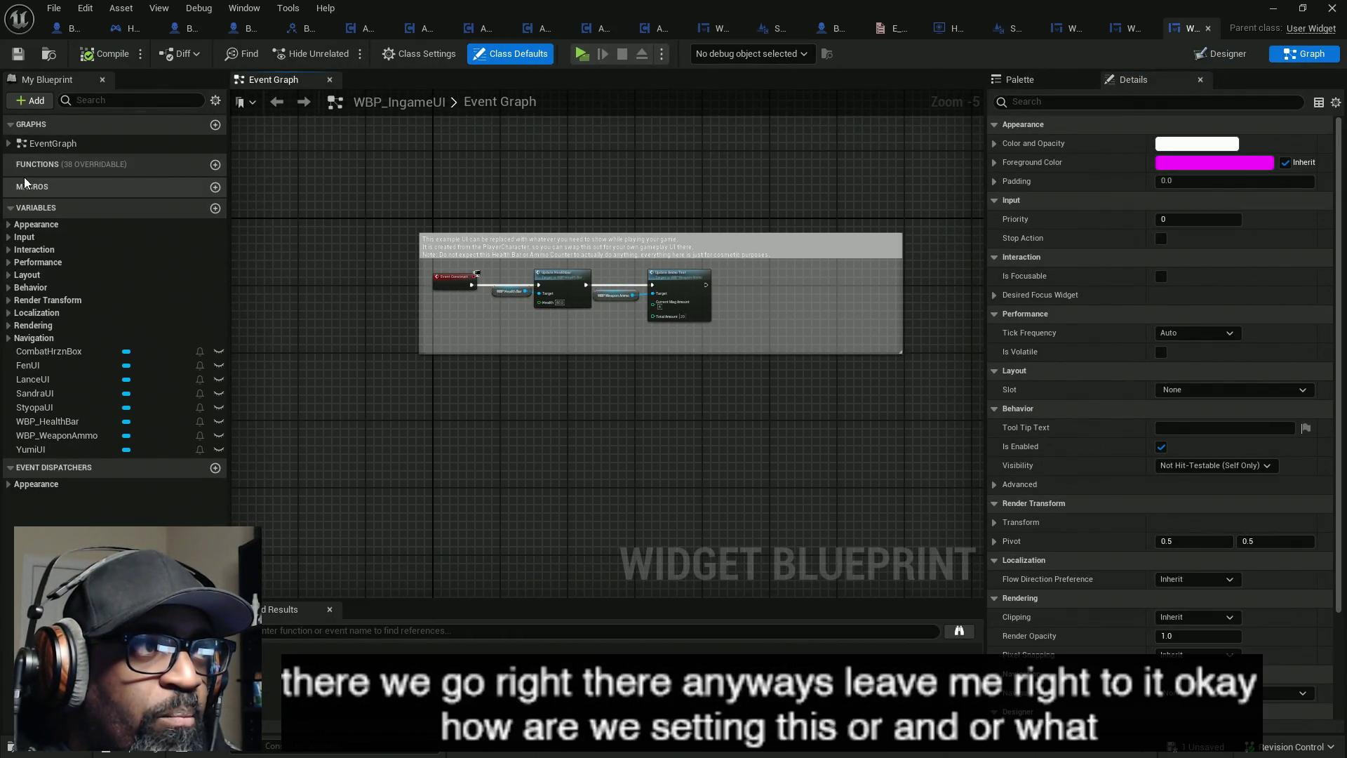
- In Class Settings, expand Implemented and Inherited Interfaces to confirm none are implemented
left_click(414, 55)
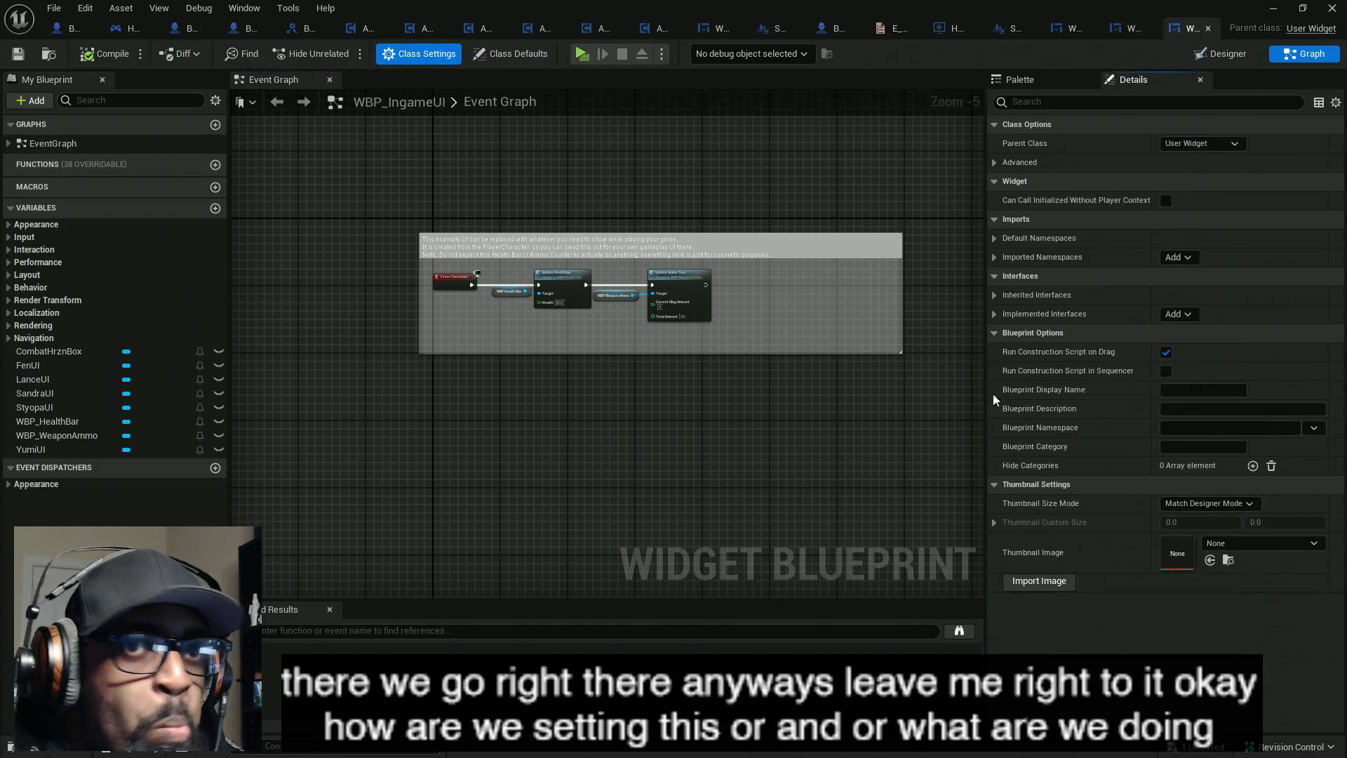
left_click(994, 313)
left_click(995, 295)
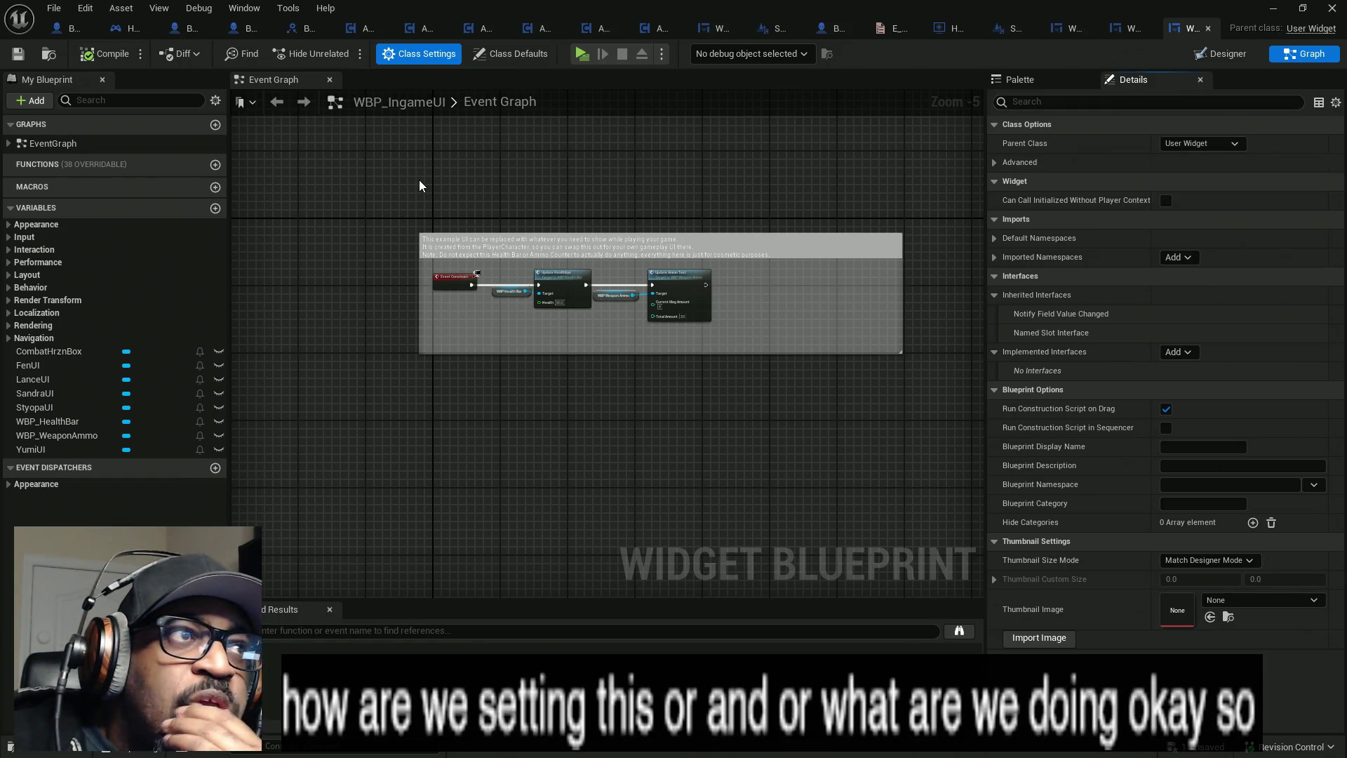
scroll(489, 324, "up", 6)
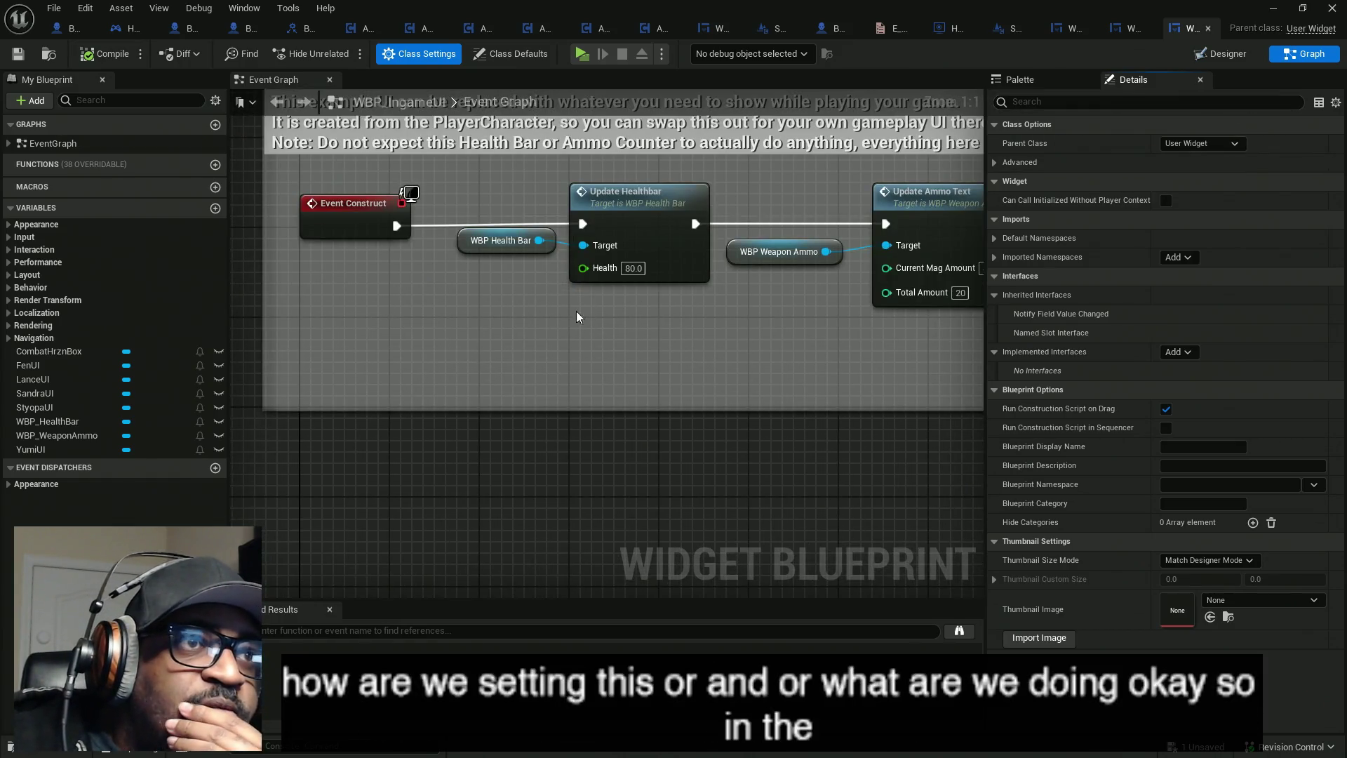
scroll(482, 324, "down", 7)
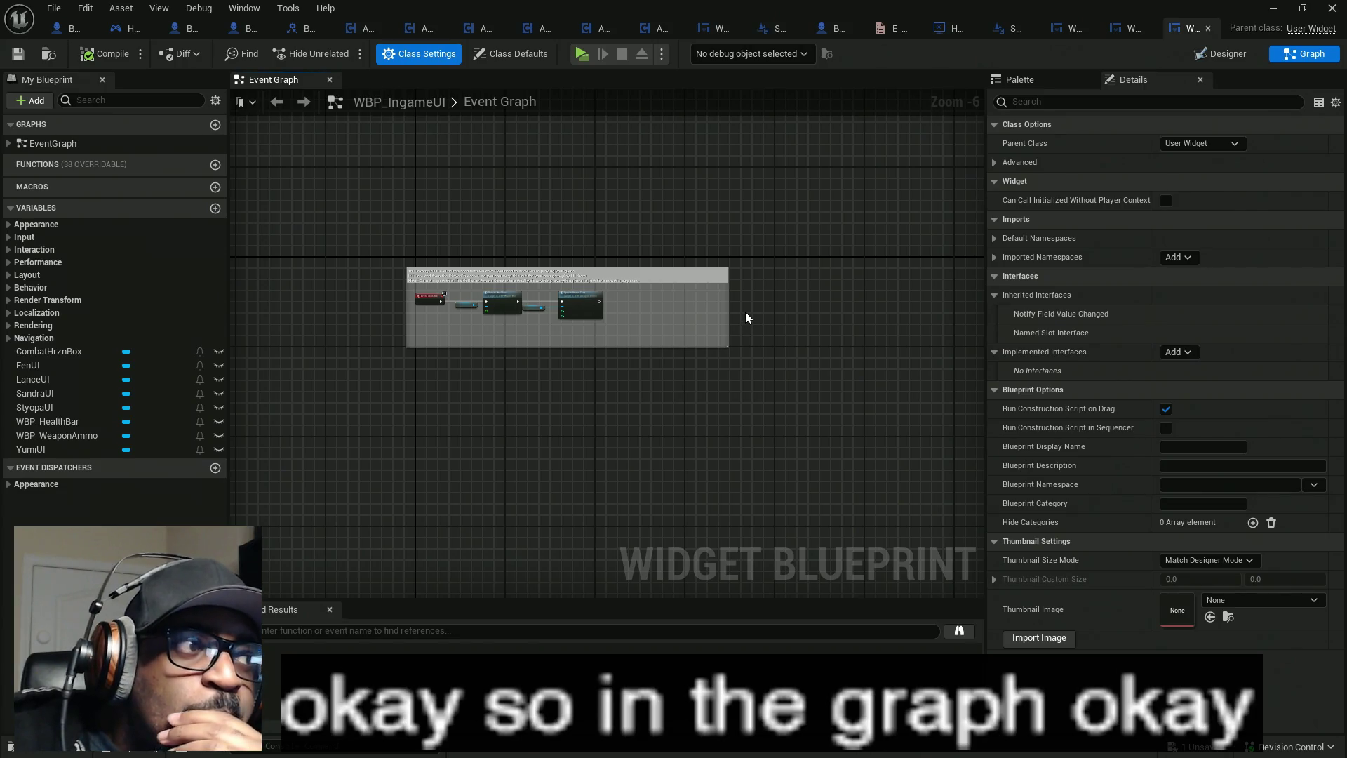
left_click(54, 56)
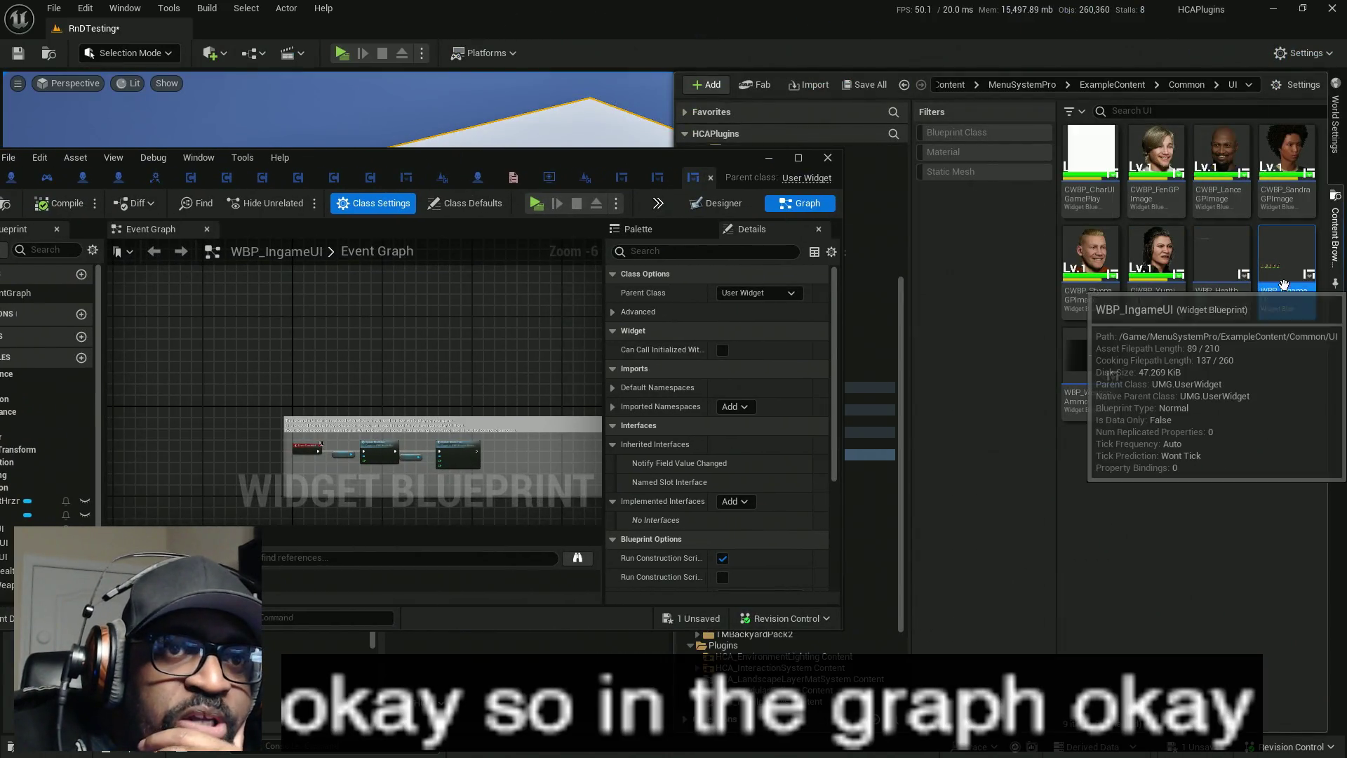
right_click(1283, 285)
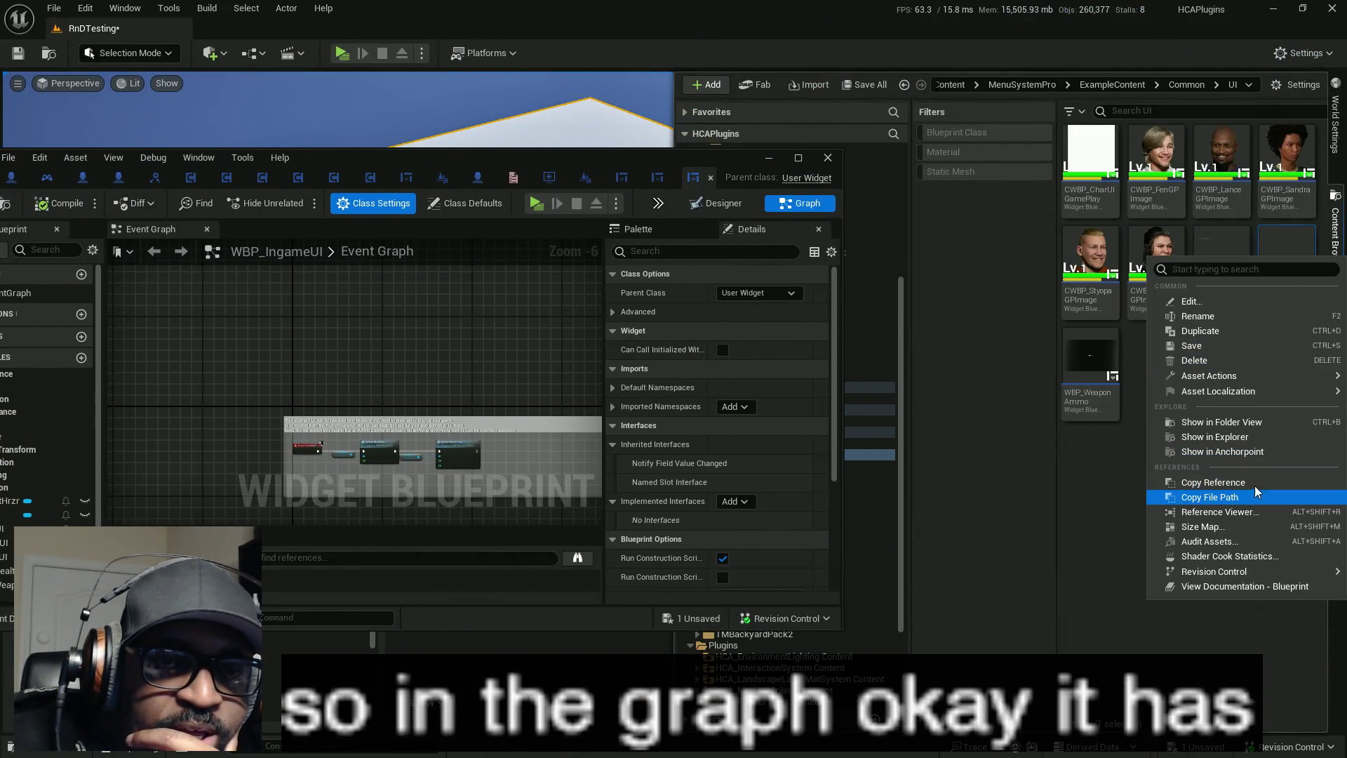
left_click(883, 524)
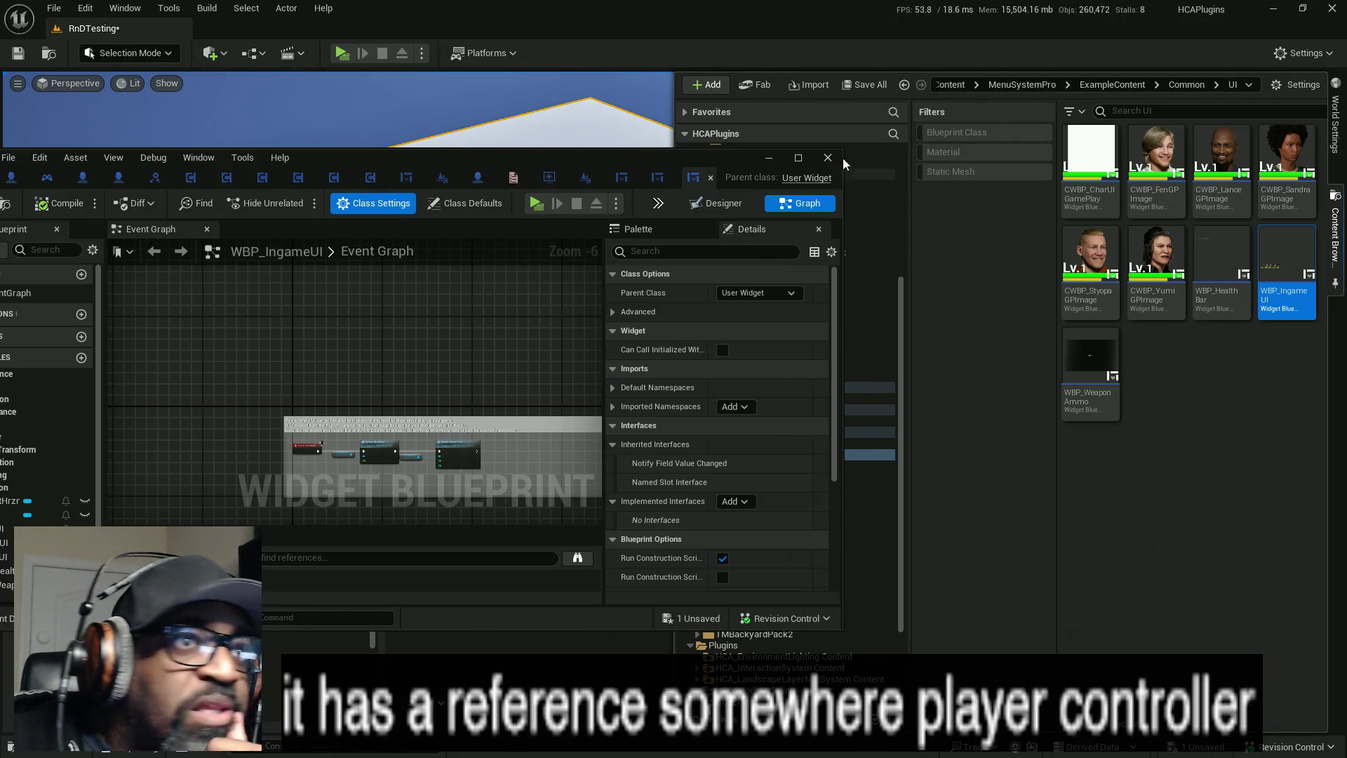
double_click(706, 152)
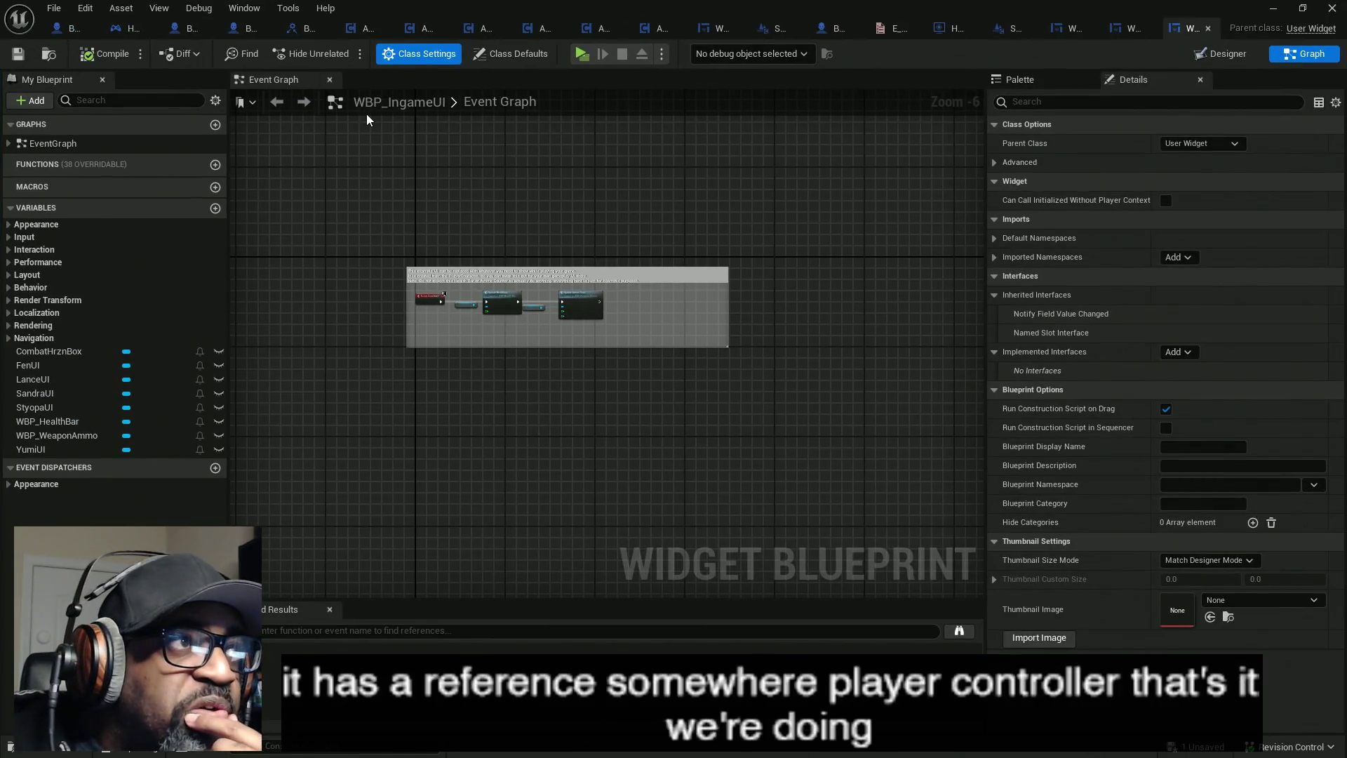
left_click(120, 28)
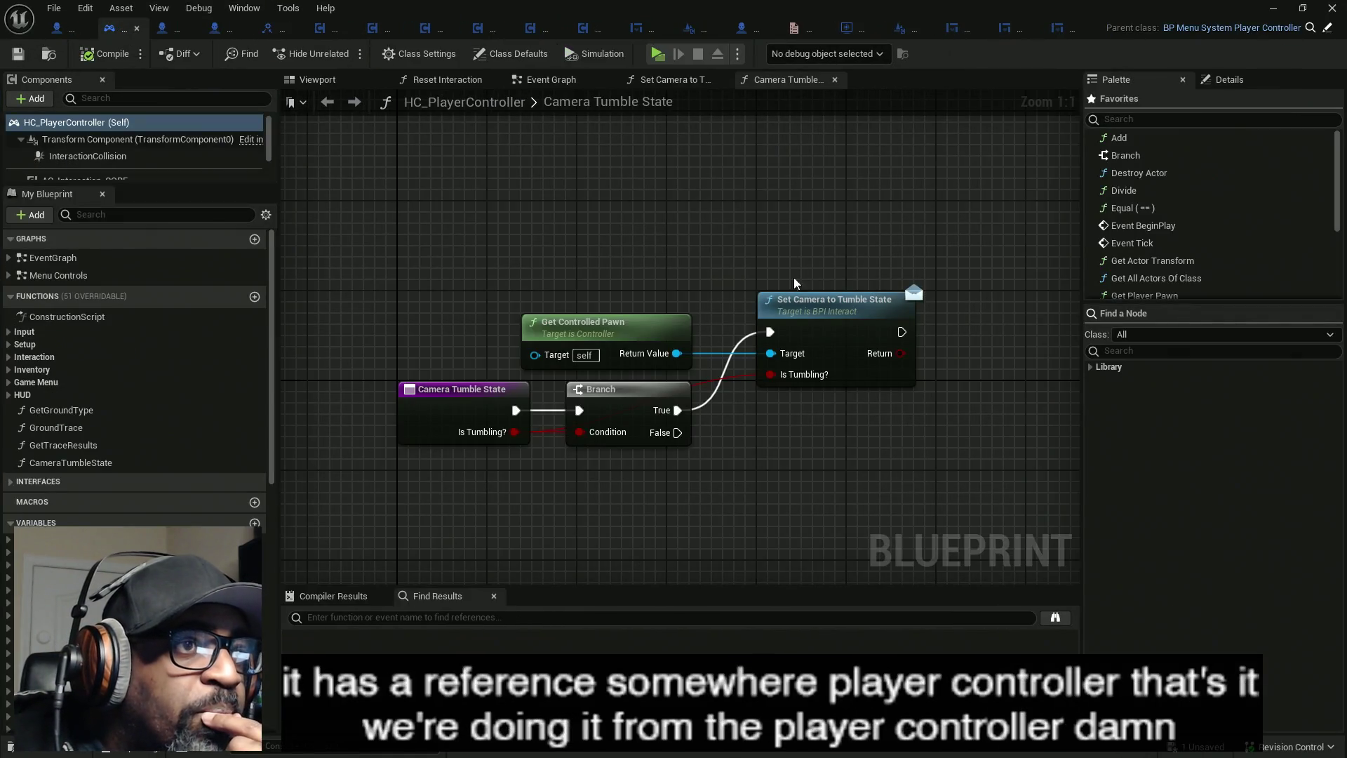
- Open HC_PlayerController's Event Graph and follow the BeginPlay chain to On Show Example Ingame UI
left_click_drag(148, 184, 150, 256)
left_click(543, 83)
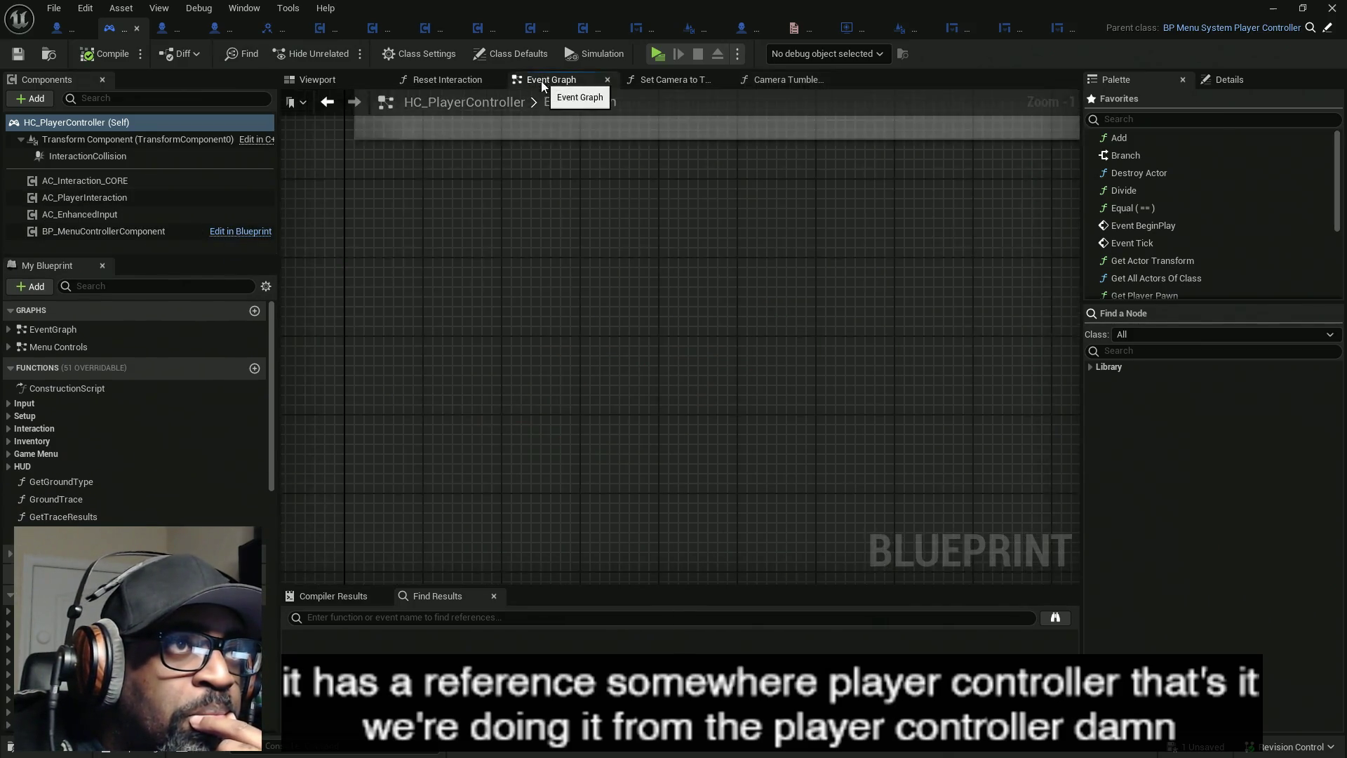
scroll(588, 238, "down", 10)
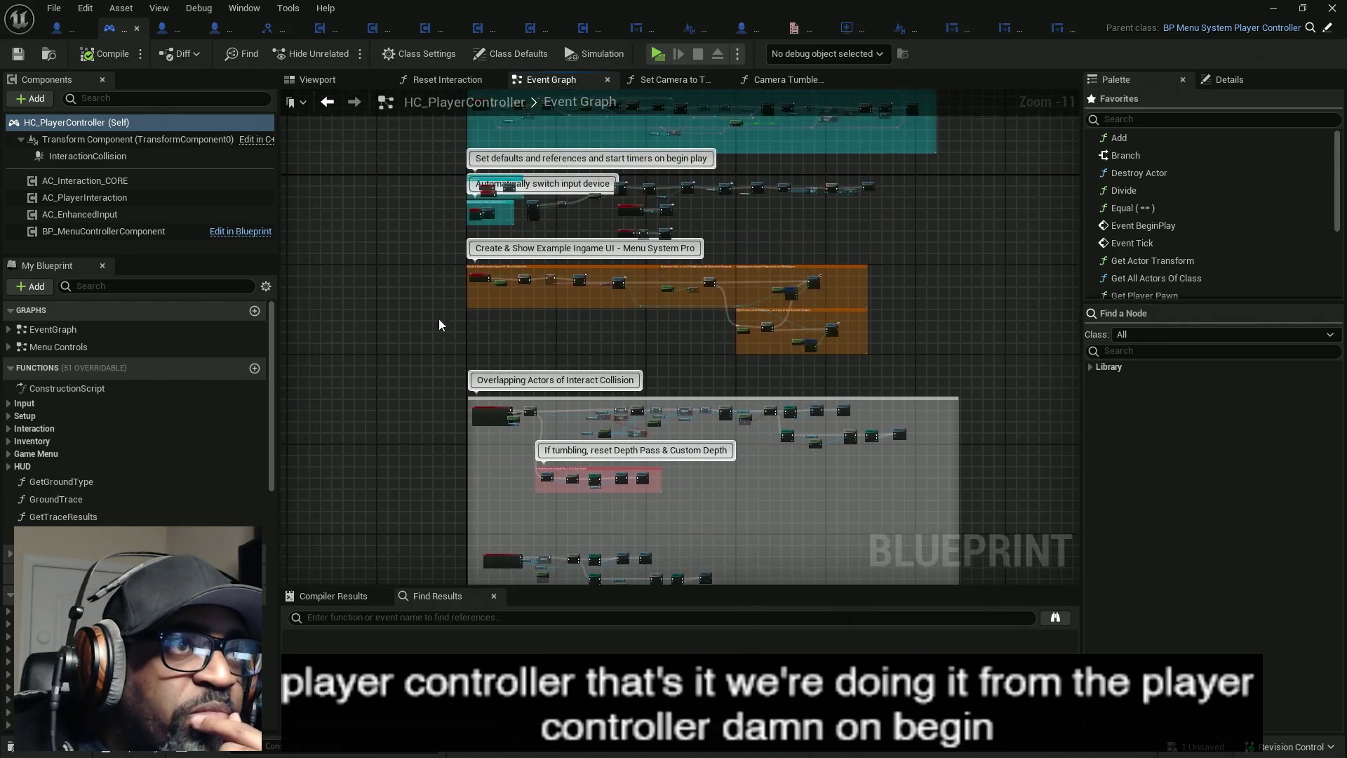
scroll(491, 337, "up", 8)
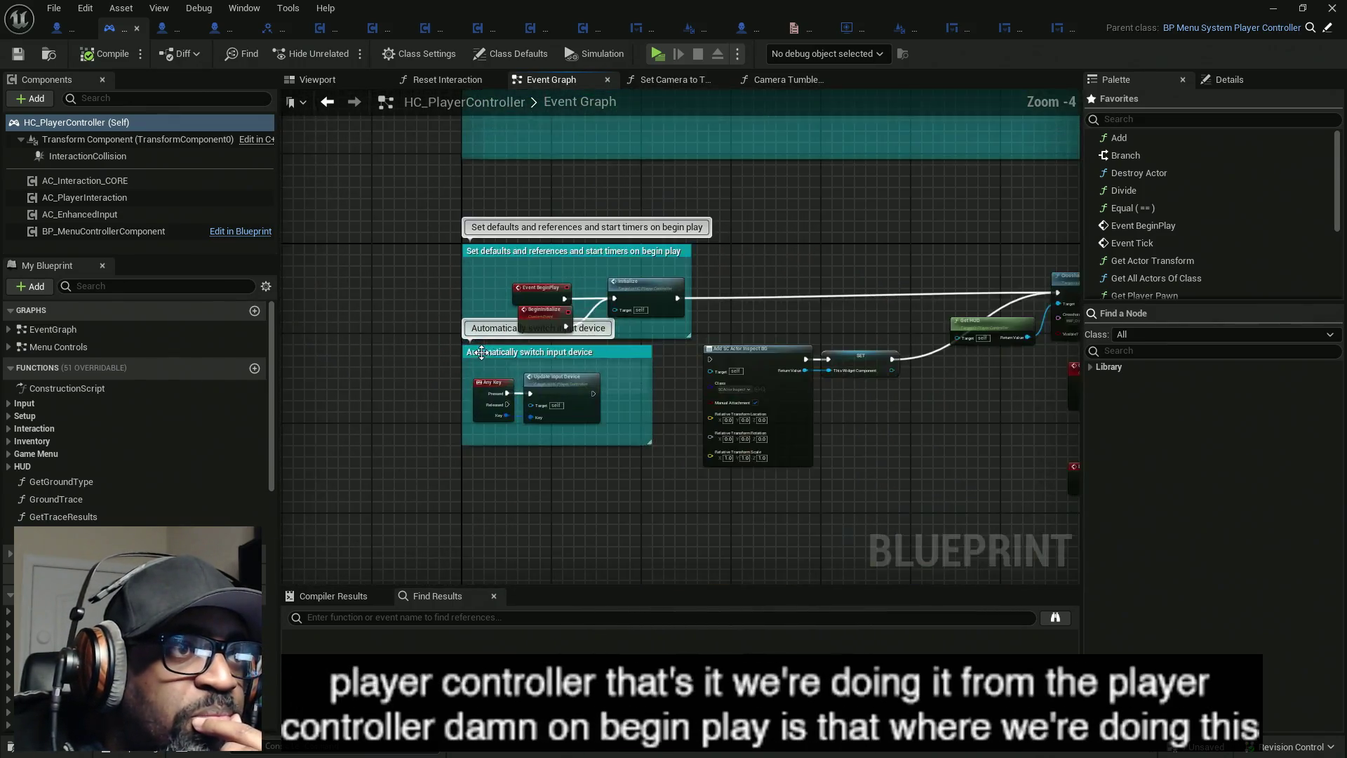
mouse_move(761, 274)
left_mouse_down()
mouse_move(709, 256)
mouse_move(231, 239)
left_mouse_up()
left_click_drag(757, 186, 410, 185)
mouse_move(779, 174)
left_mouse_down()
mouse_move(399, 182)
mouse_move(523, 194)
left_mouse_up()
left_click(572, 228)
left_click_drag(546, 330, 766, 314)
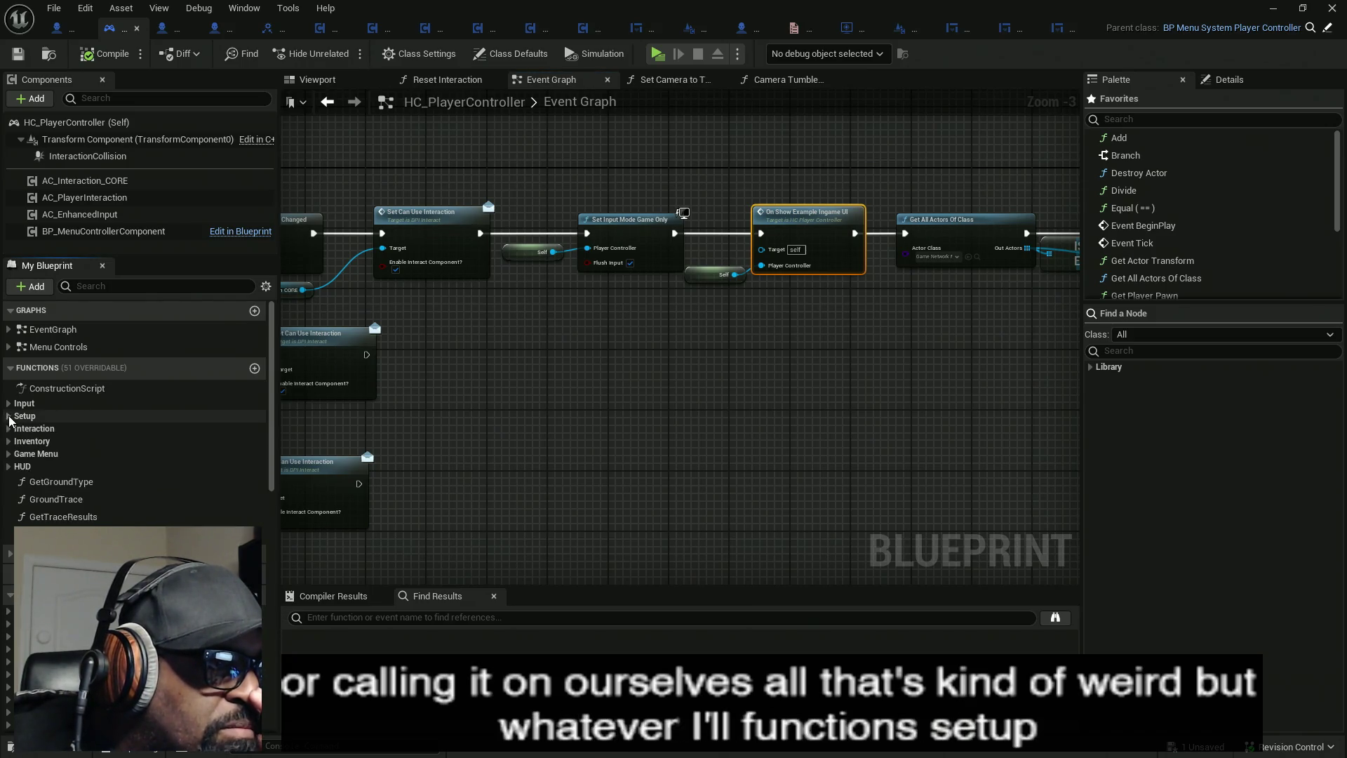
left_click(10, 455)
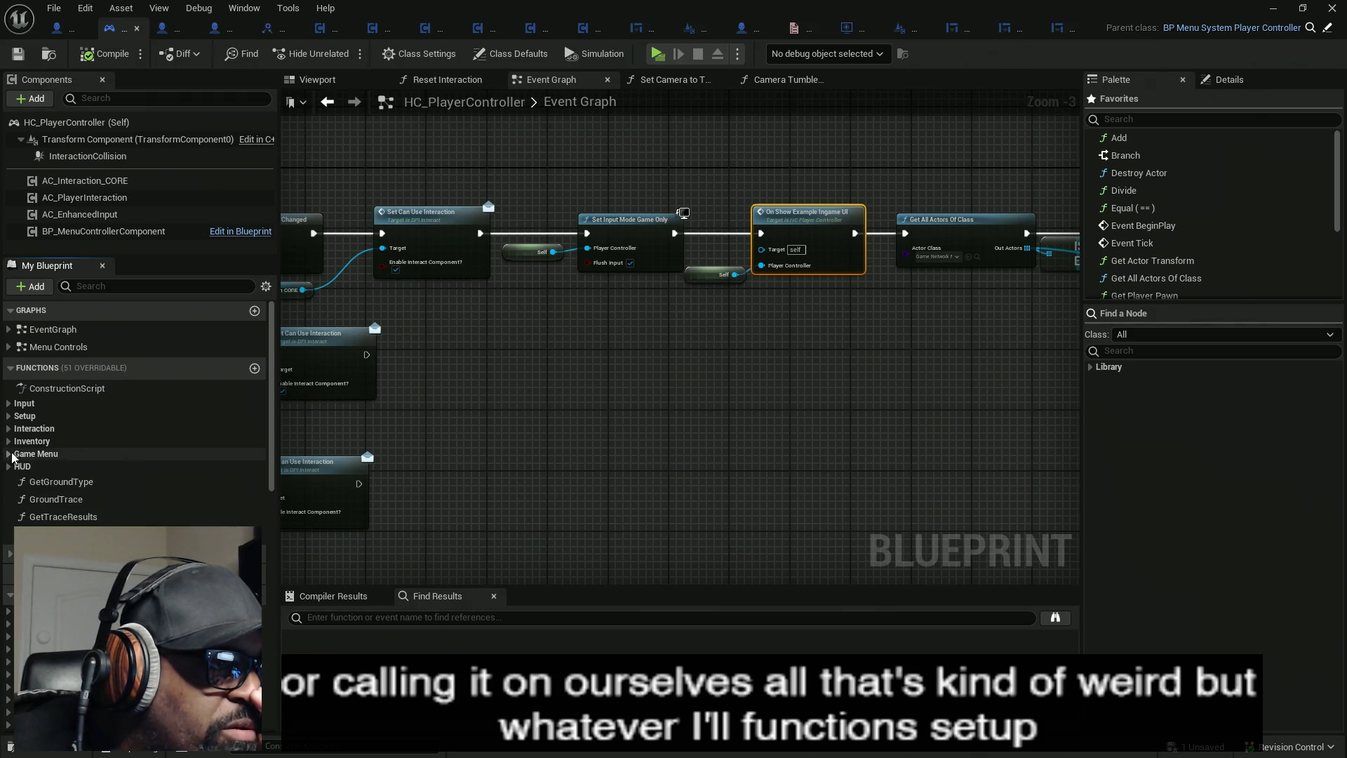
- Search 'onsho' in My Blueprint and jump to the OnShowExampleIngameUI custom event
left_click(10, 429)
left_click(9, 429)
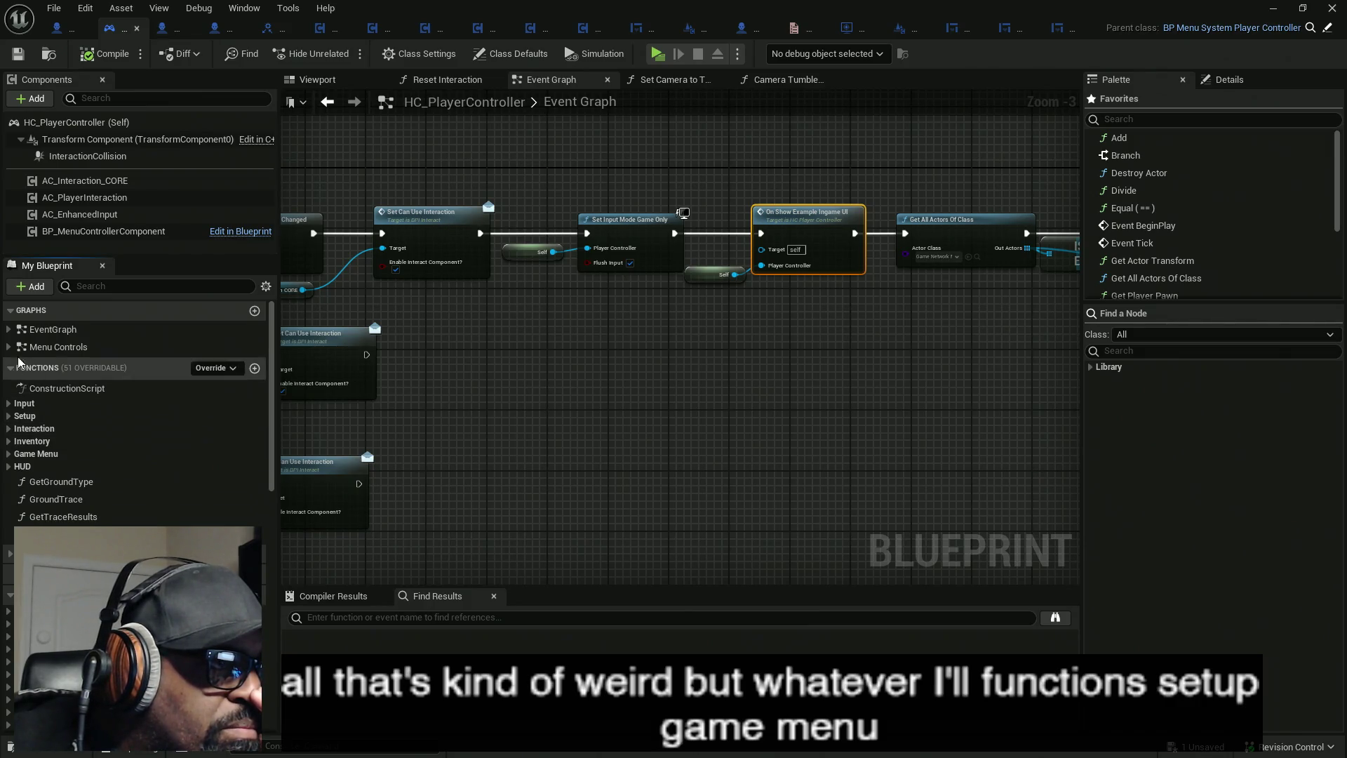
left_click(10, 331)
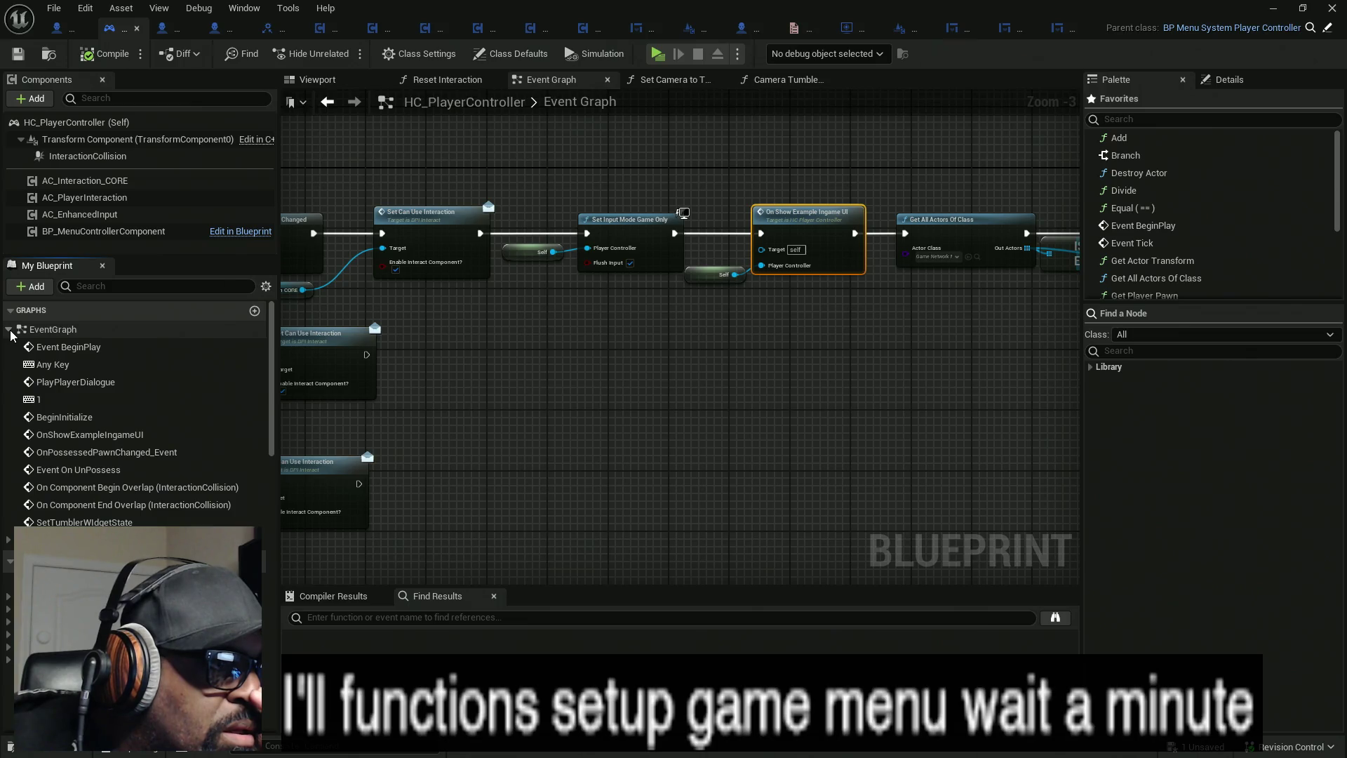
left_click(10, 331)
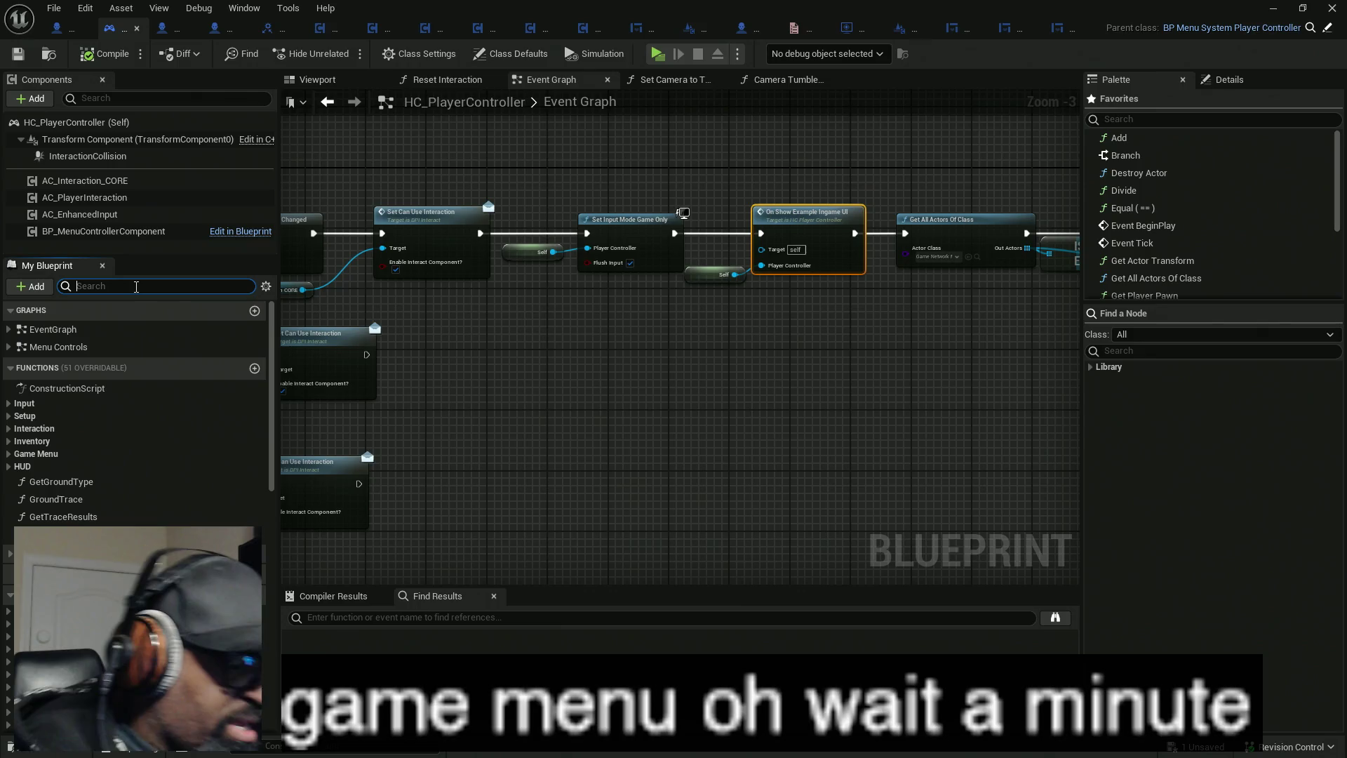
type("on")
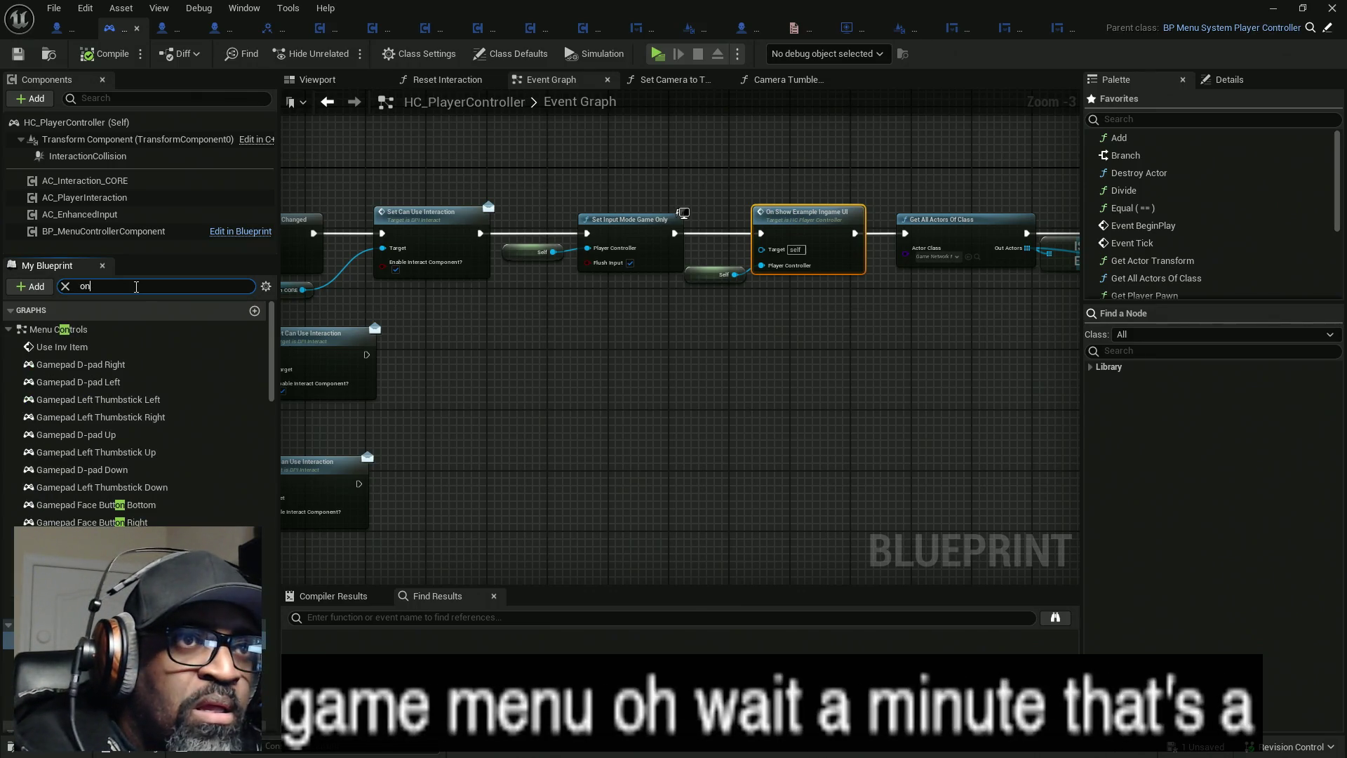
type("sho")
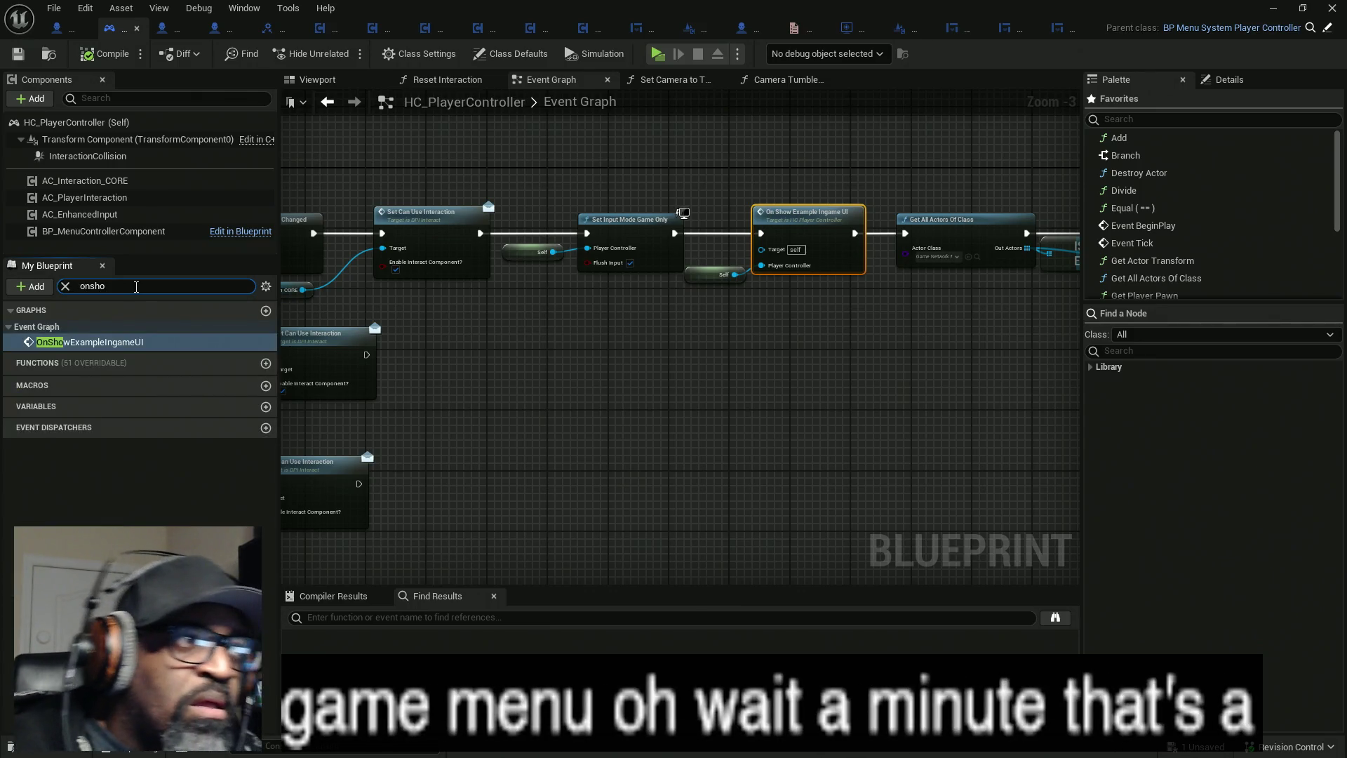
double_click(115, 343)
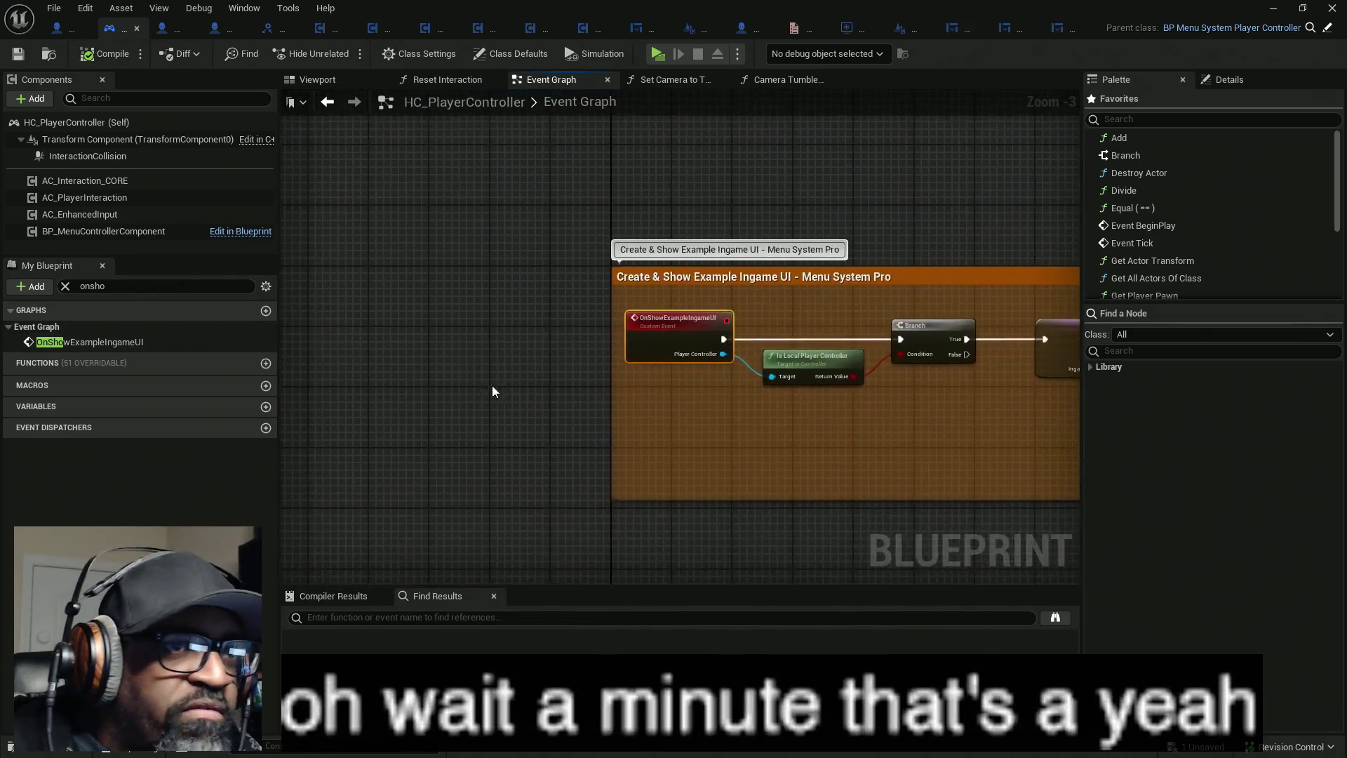
- Zoom out and pan back to the BeginPlay comment section of the Event Graph
scroll(748, 425, "down", 2)
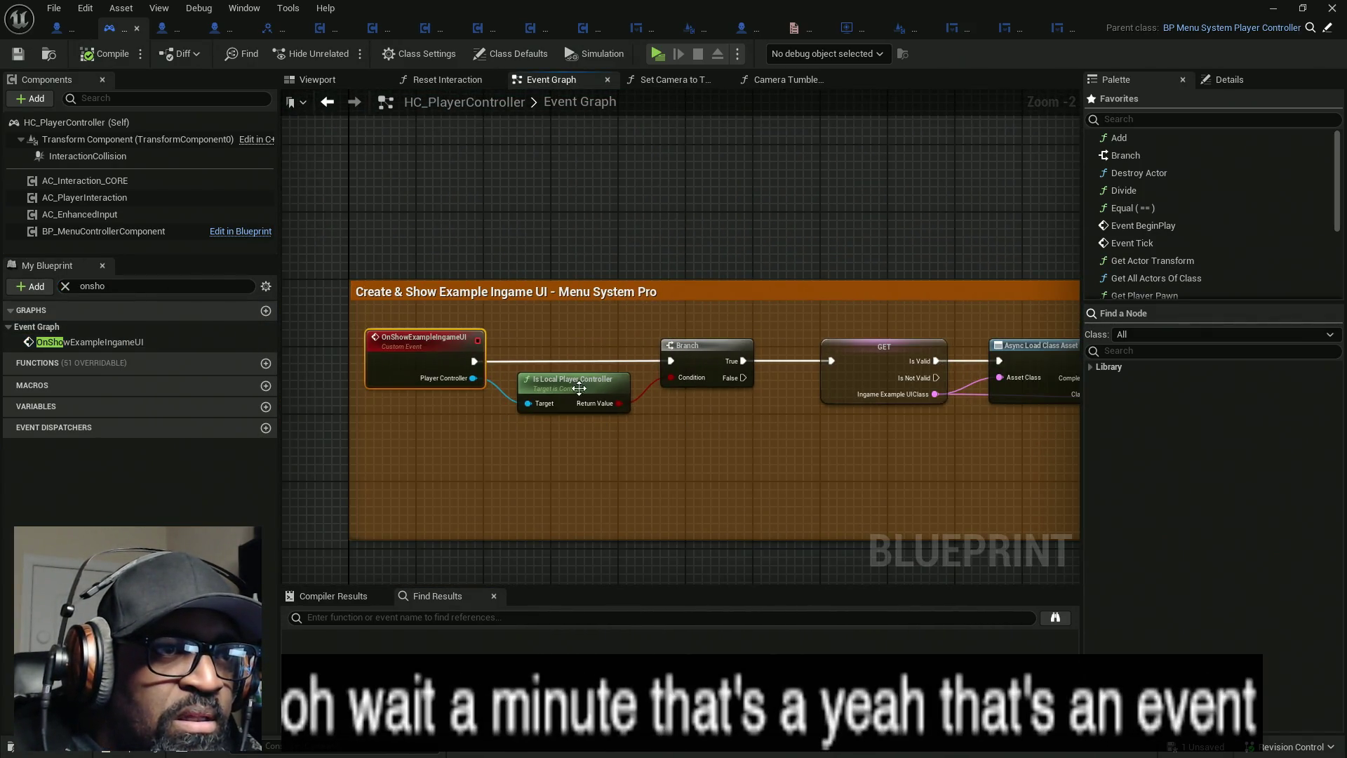
scroll(832, 414, "down", 2)
scroll(832, 410, "down", 4)
scroll(566, 411, "up", 4)
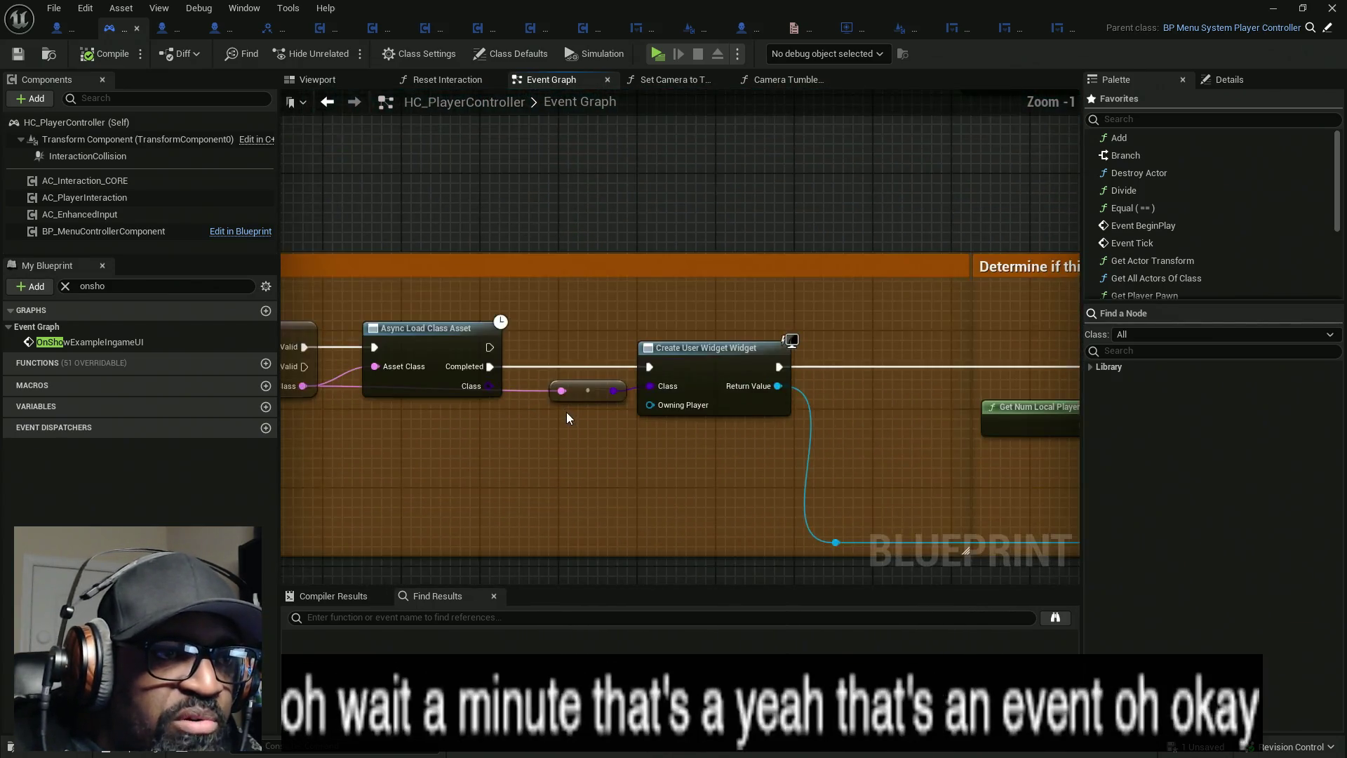
scroll(566, 411, "down", 5)
scroll(583, 385, "up", 7)
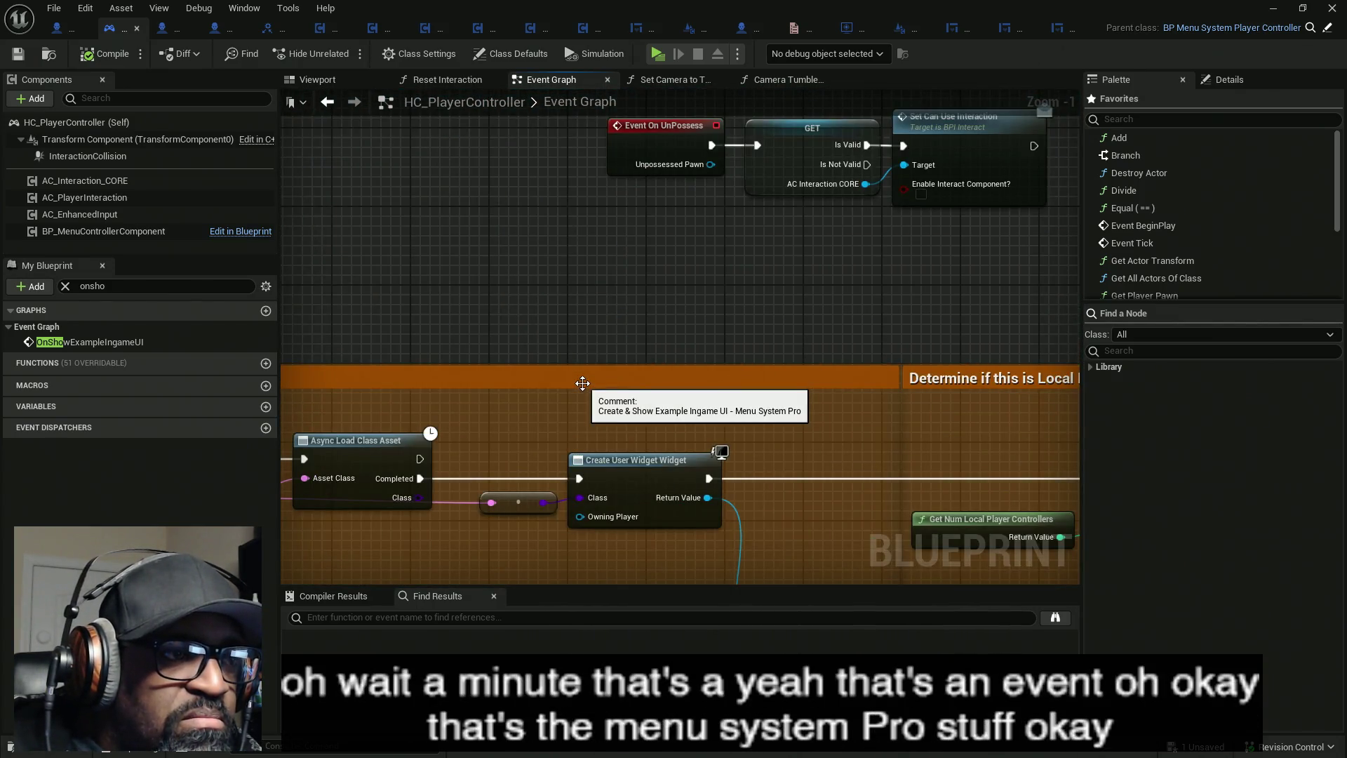
scroll(584, 386, "down", 6)
scroll(585, 390, "down", 1)
mouse_move(590, 411)
left_mouse_down()
mouse_move(470, 391)
mouse_move(439, 317)
mouse_move(562, 456)
left_mouse_up()
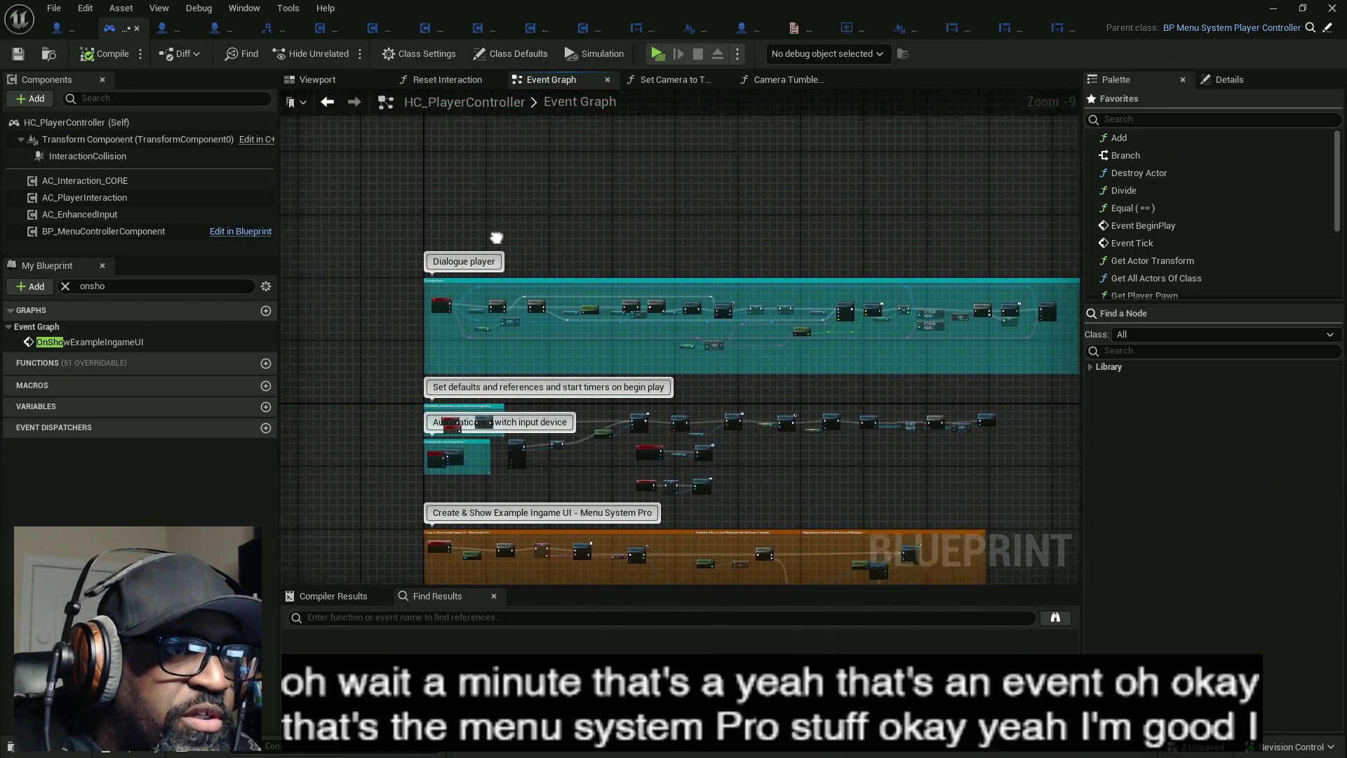
scroll(500, 411, "up", 5)
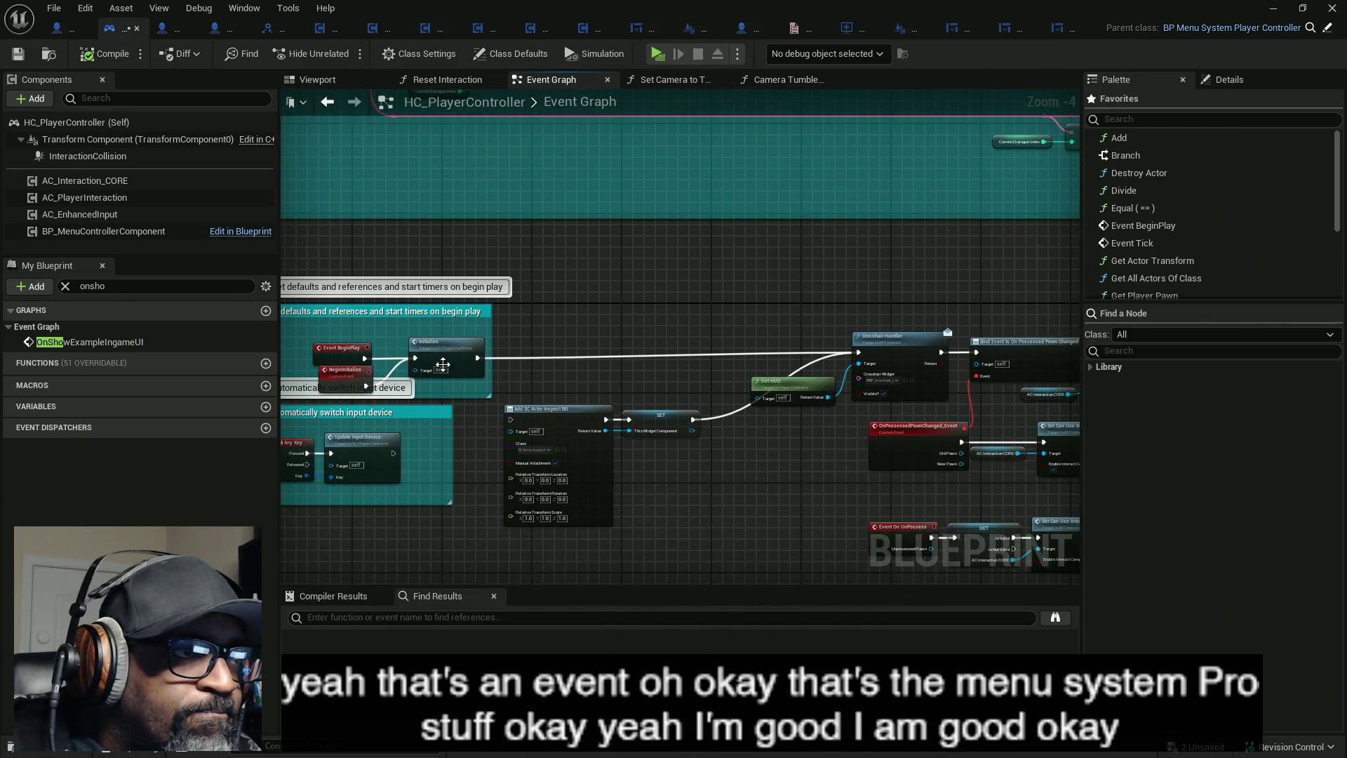
- Open the Initialize function and review its Cast To Character, WBP Subtitles and Message HUD widget nodes
double_click(440, 348)
mouse_move(428, 357)
left_mouse_down()
mouse_move(647, 356)
mouse_move(445, 365)
left_mouse_up()
left_click_drag(755, 372, 523, 372)
left_click_drag(810, 368, 628, 369)
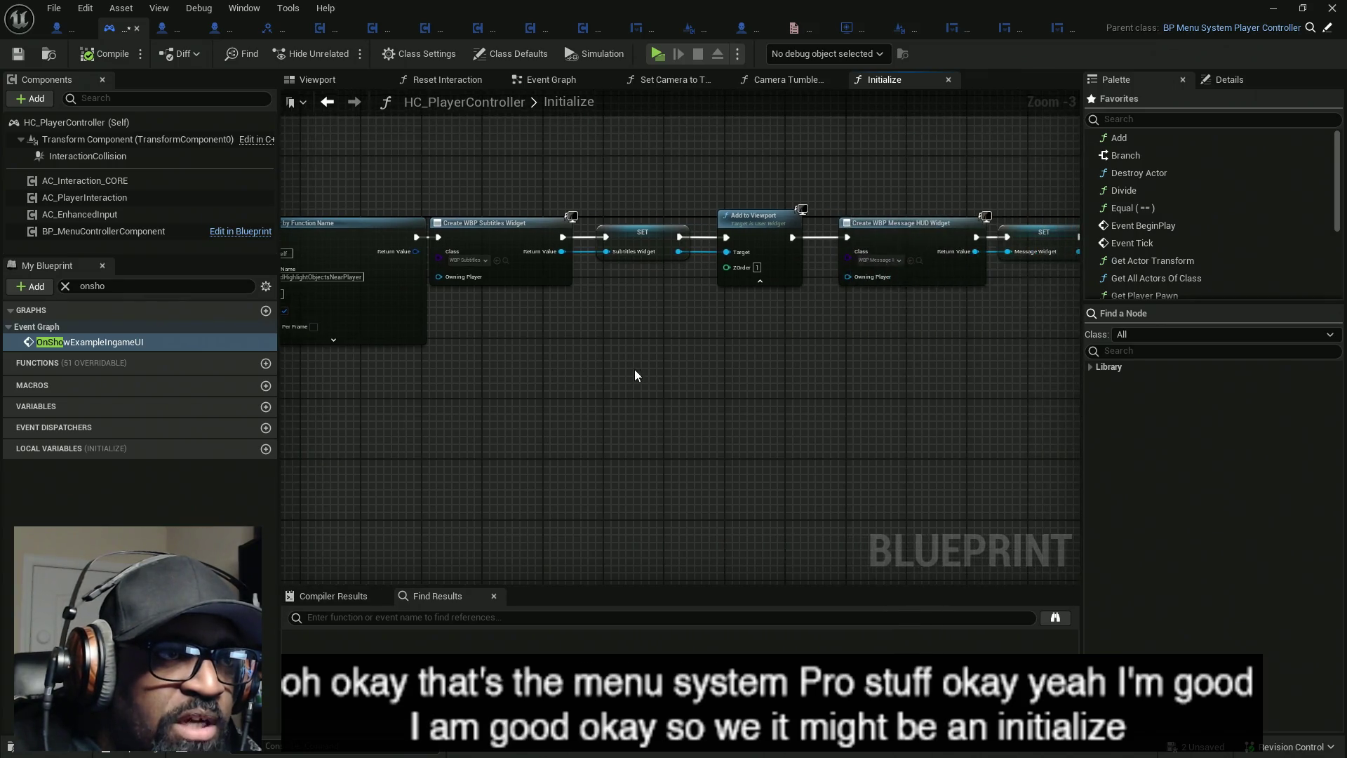
scroll(529, 329, "up", 3)
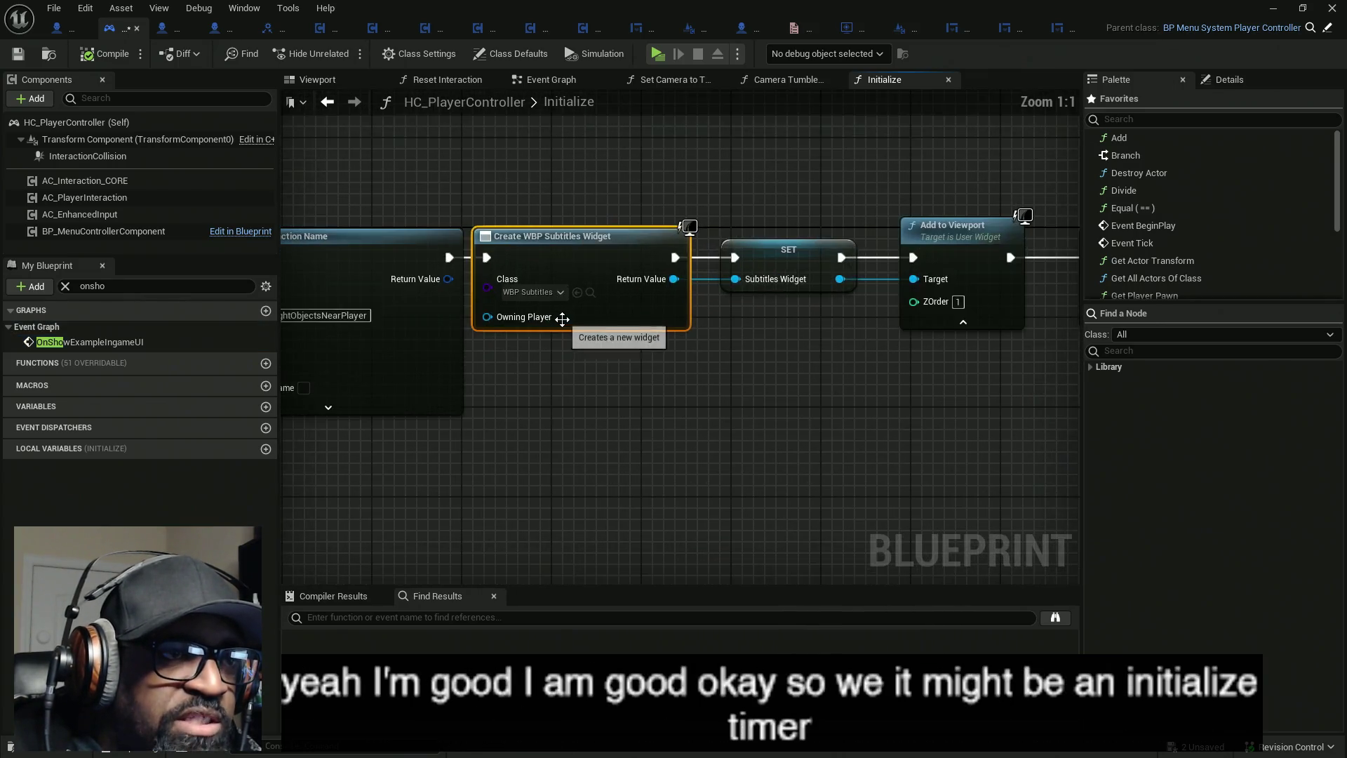
scroll(626, 335, "down", 5)
scroll(596, 329, "up", 4)
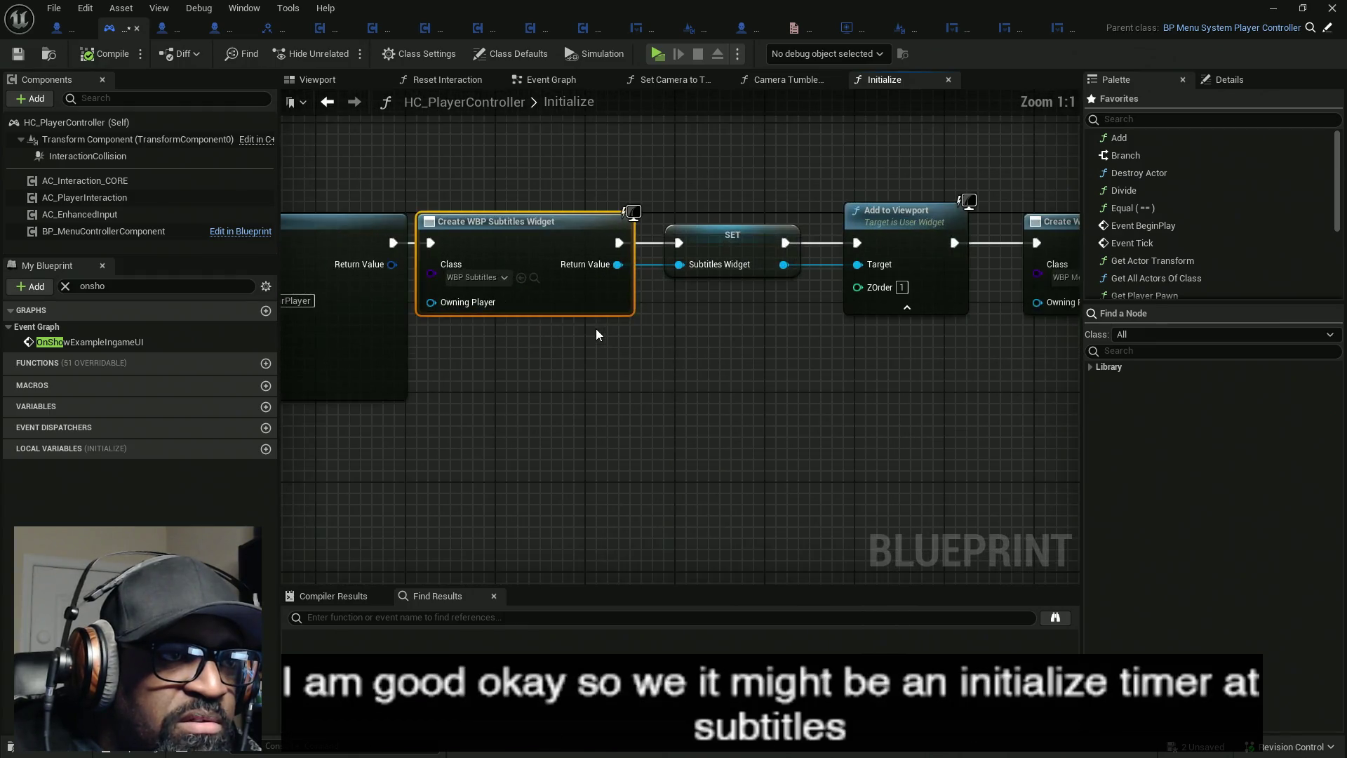
scroll(658, 335, "up", 1)
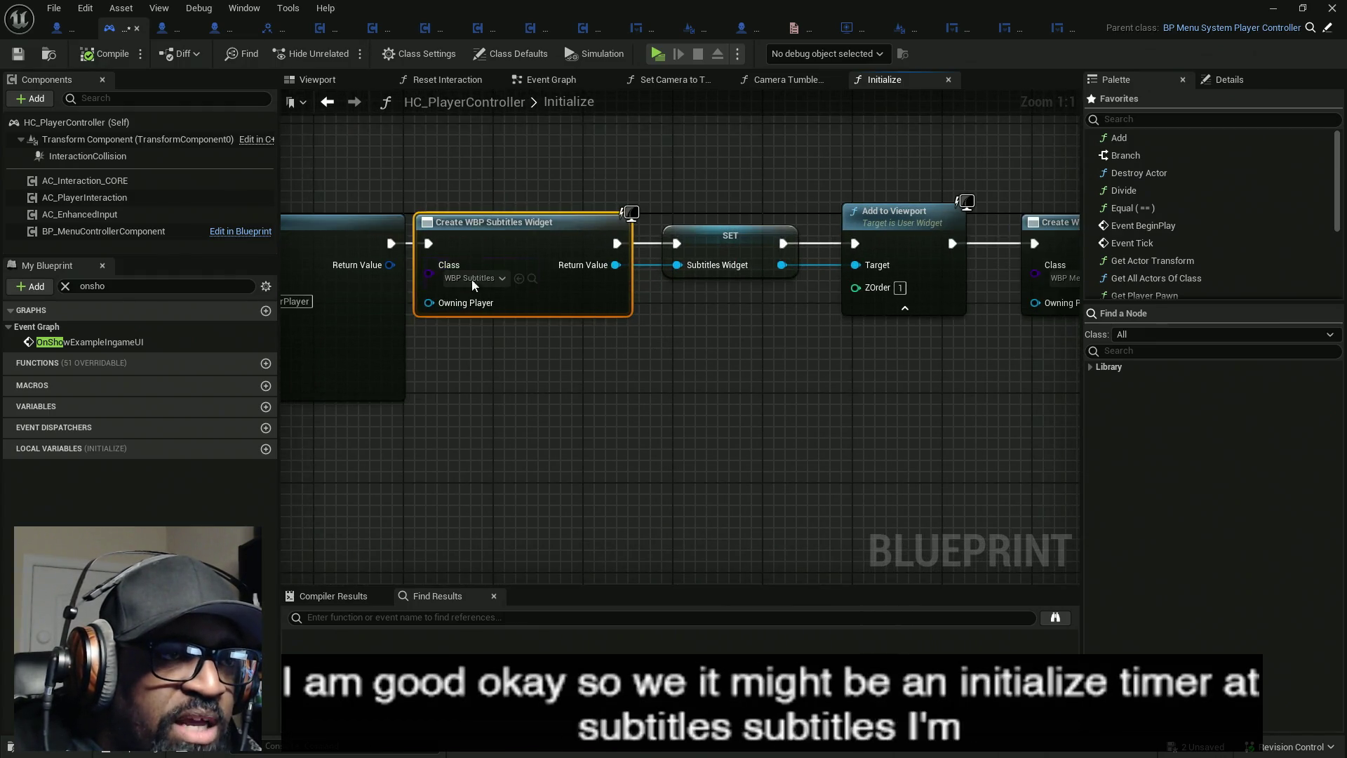
- Review the Initialize function's Set Timer by Function Name and Add Mapping Context nodes
left_click_drag(461, 283, 710, 367)
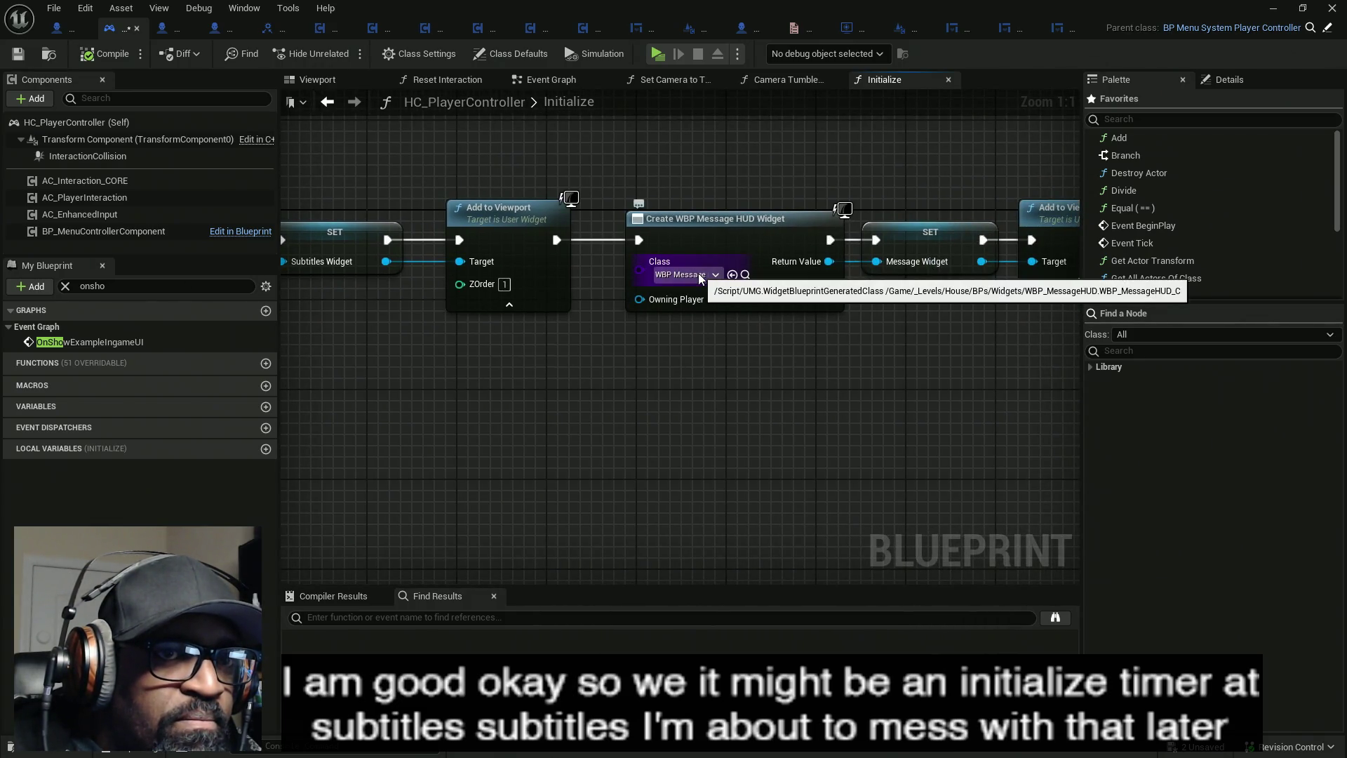
mouse_move(706, 280)
left_mouse_down()
mouse_move(647, 349)
mouse_move(827, 364)
mouse_move(505, 355)
left_mouse_up()
left_click_drag(915, 353, 580, 361)
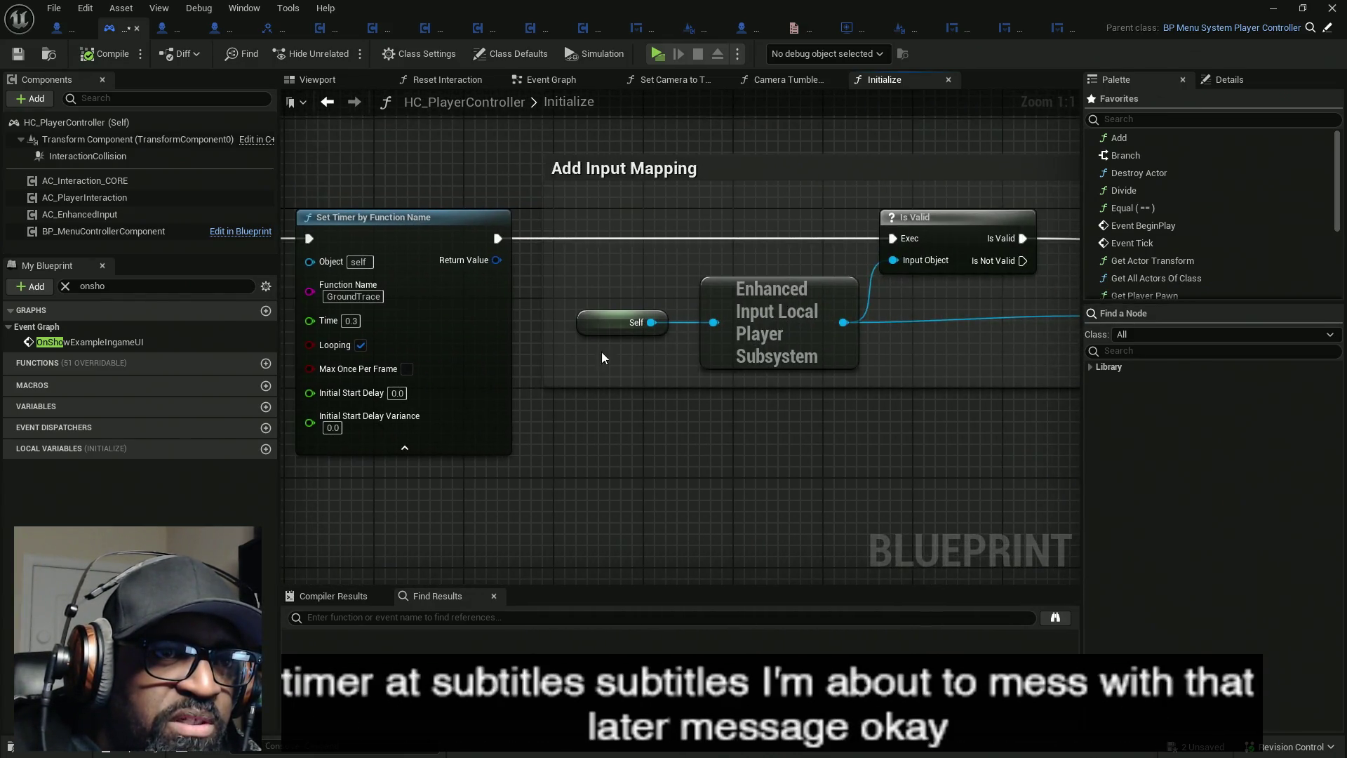
scroll(575, 355, "down", 5)
scroll(663, 330, "up", 5)
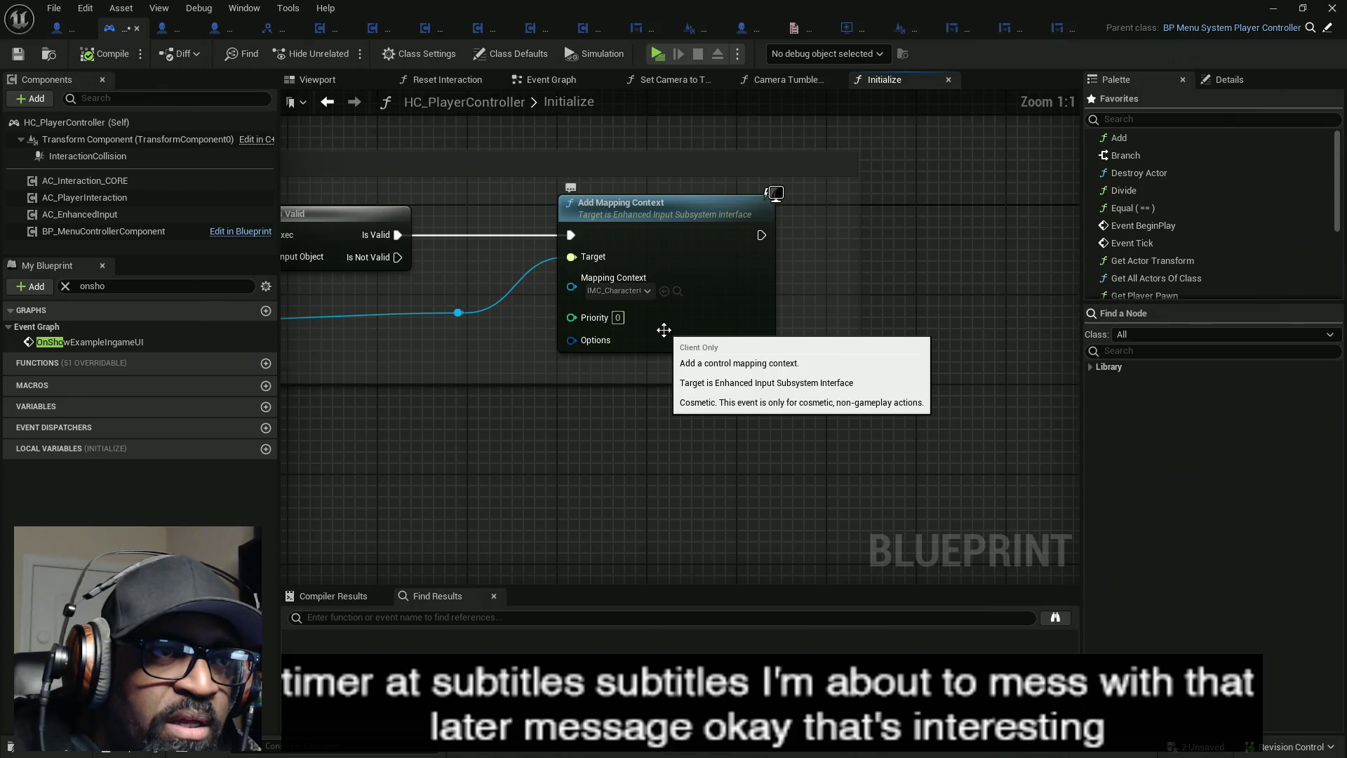
scroll(664, 330, "down", 13)
scroll(487, 289, "up", 13)
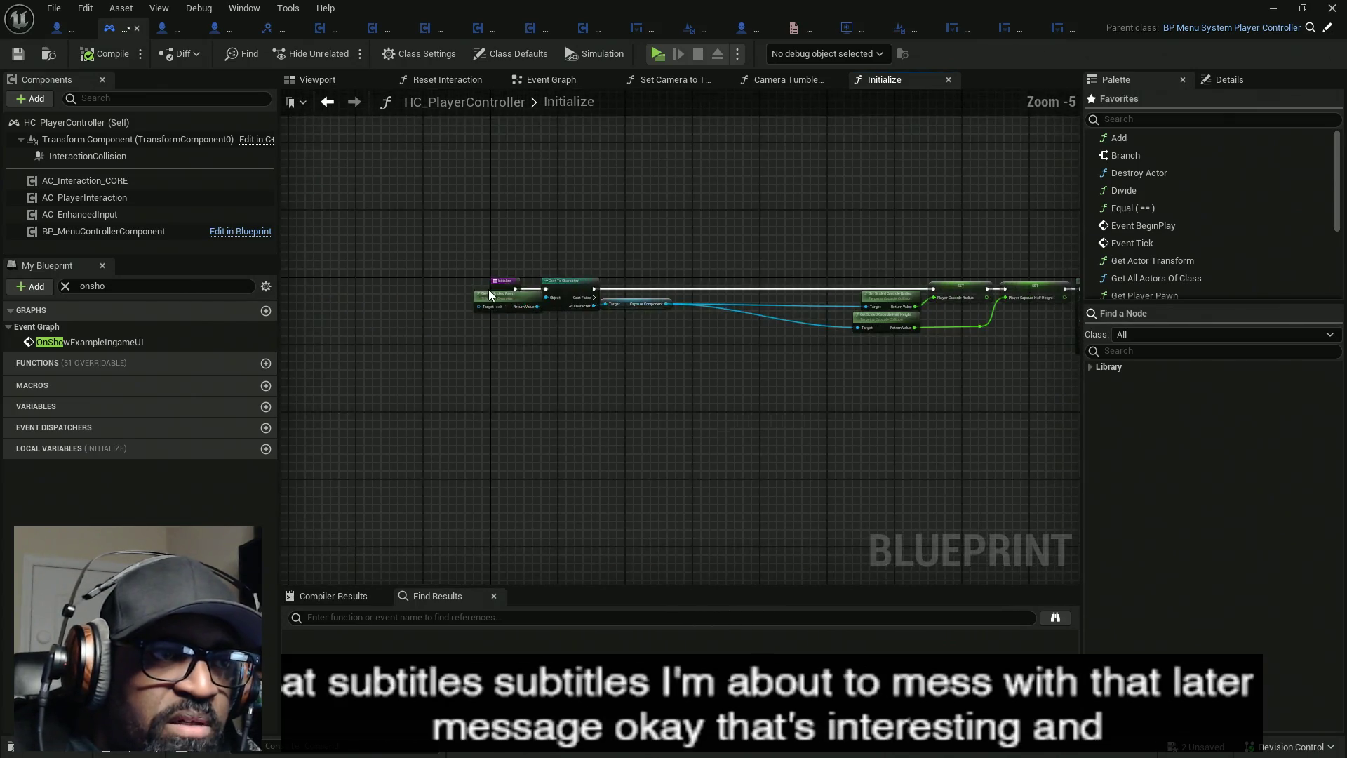
left_click(947, 81)
double_click(642, 106)
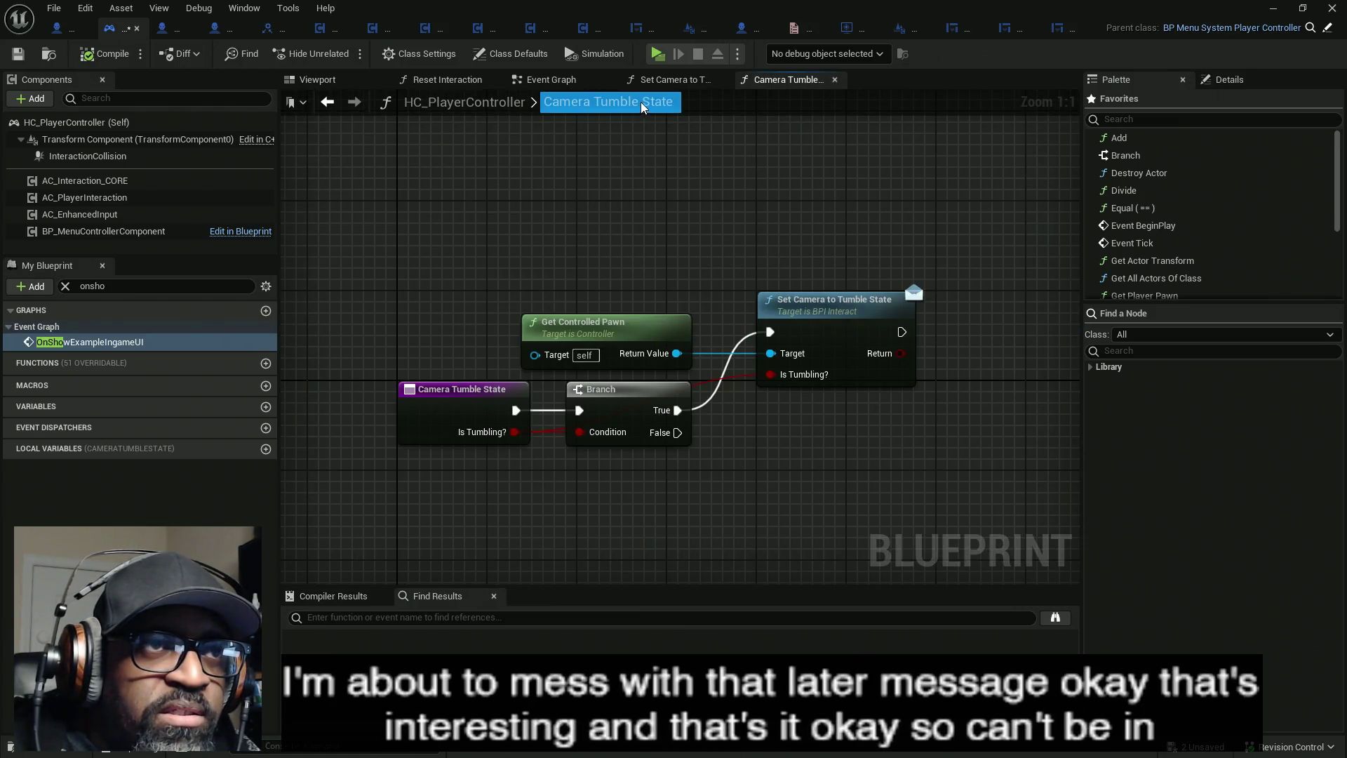
left_click(835, 79)
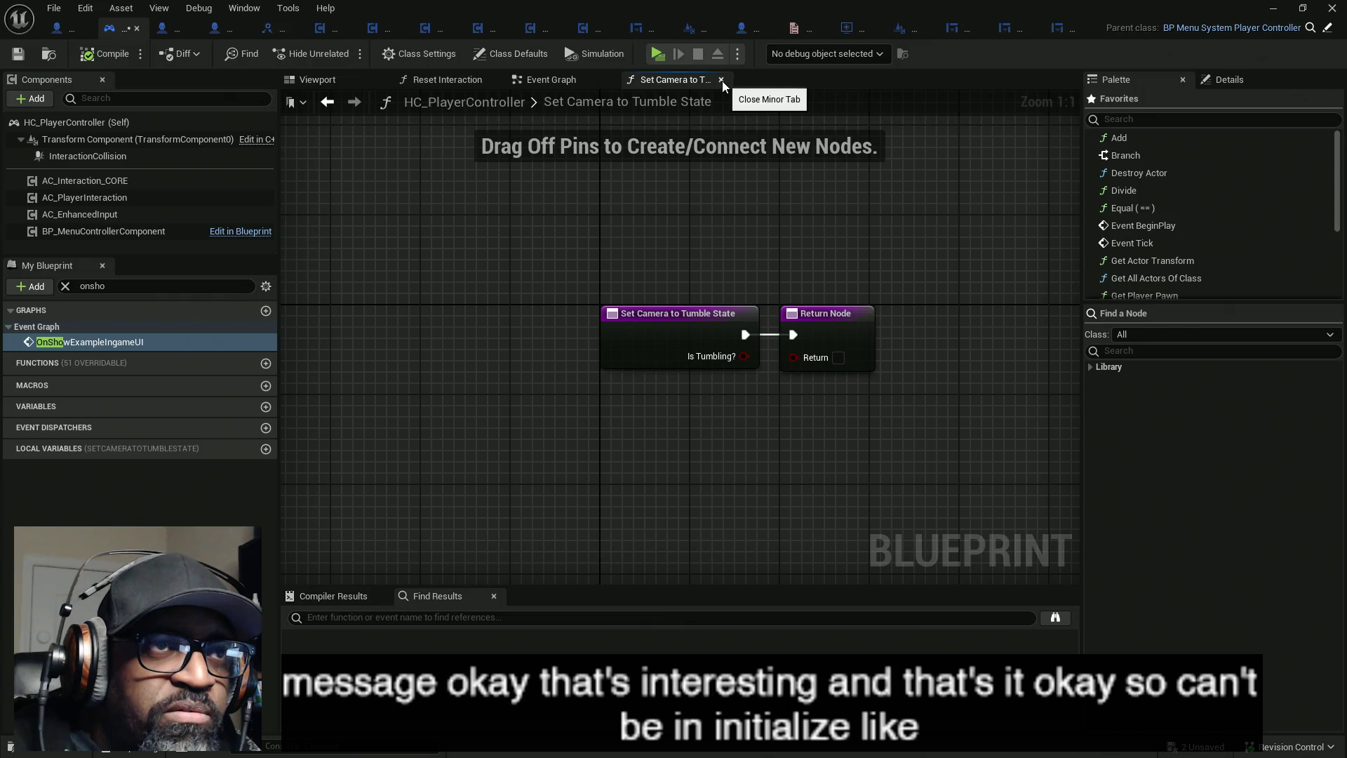
left_click(722, 81)
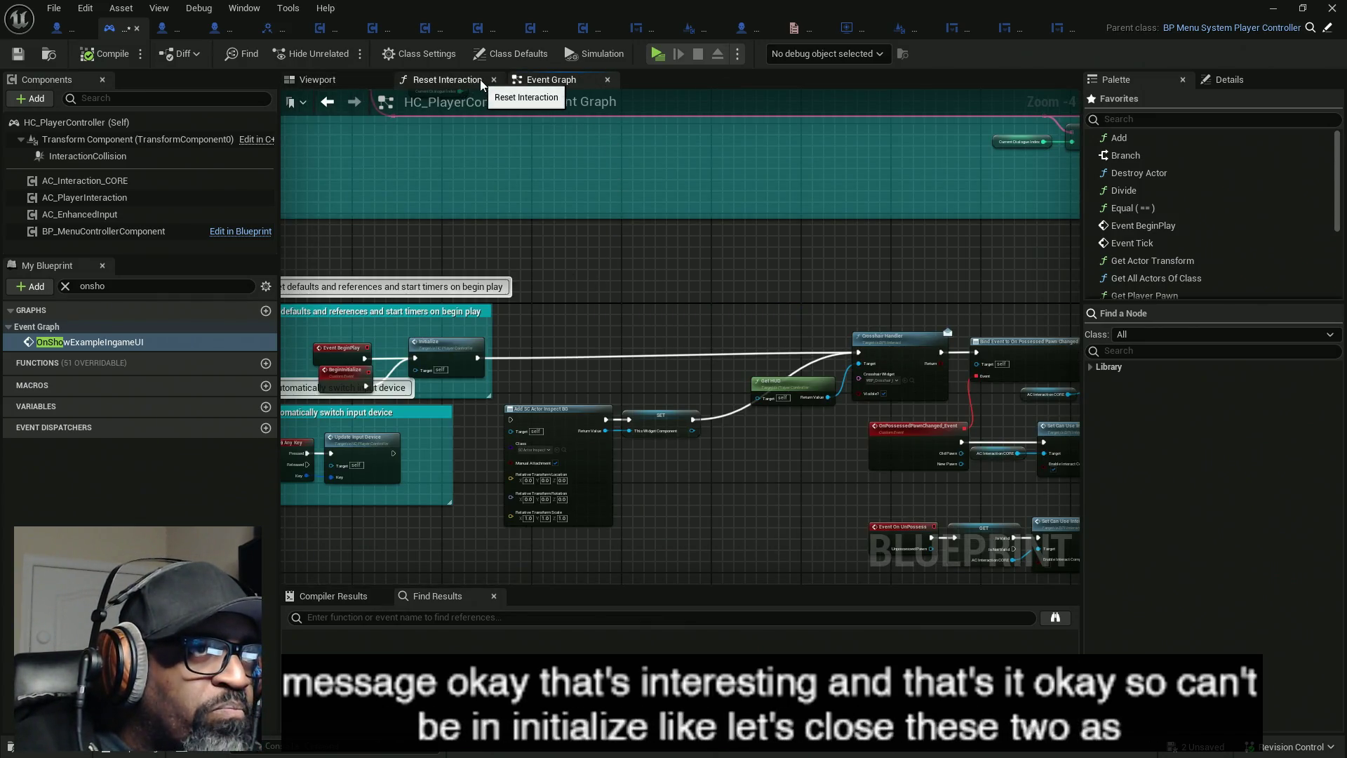
mouse_move(458, 188)
left_mouse_down()
mouse_move(666, 199)
mouse_move(573, 183)
left_mouse_up()
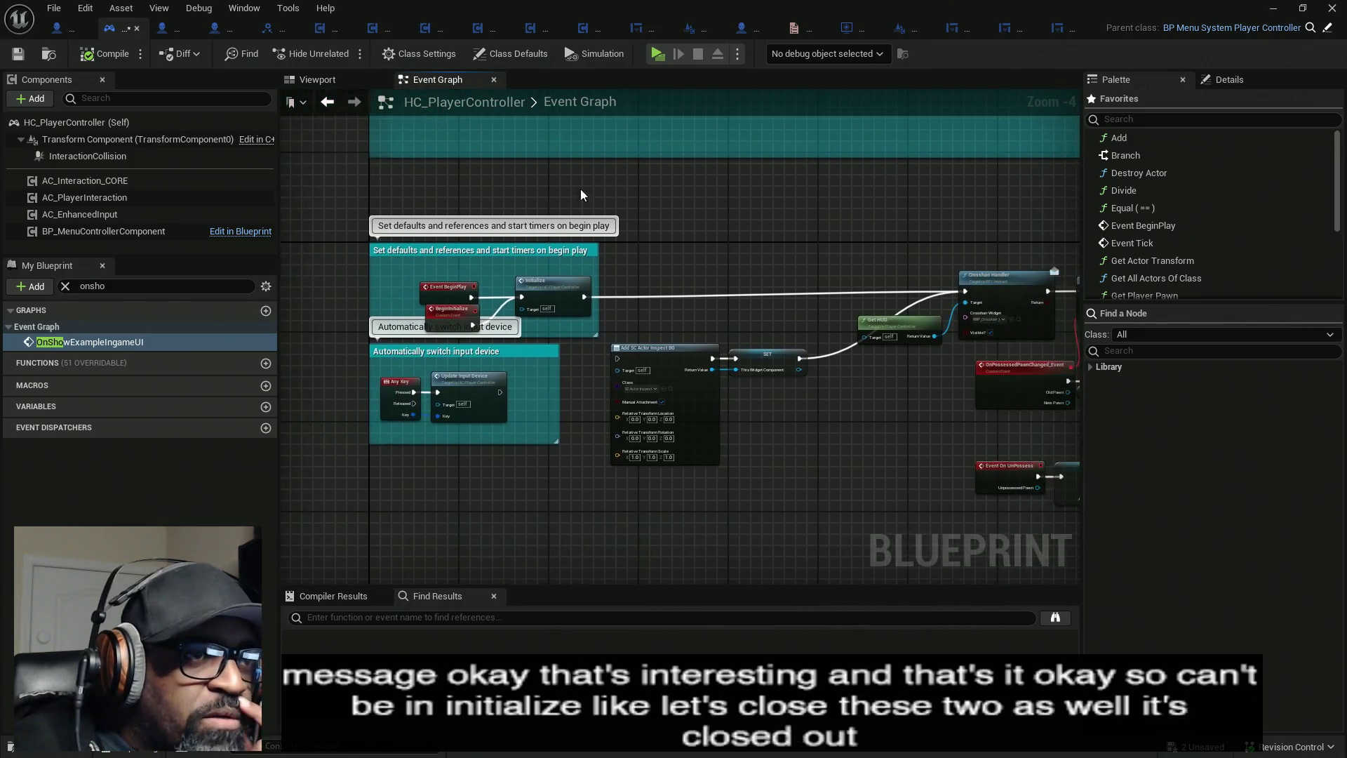
left_click_drag(799, 270, 646, 247)
scroll(789, 219, "up", 3)
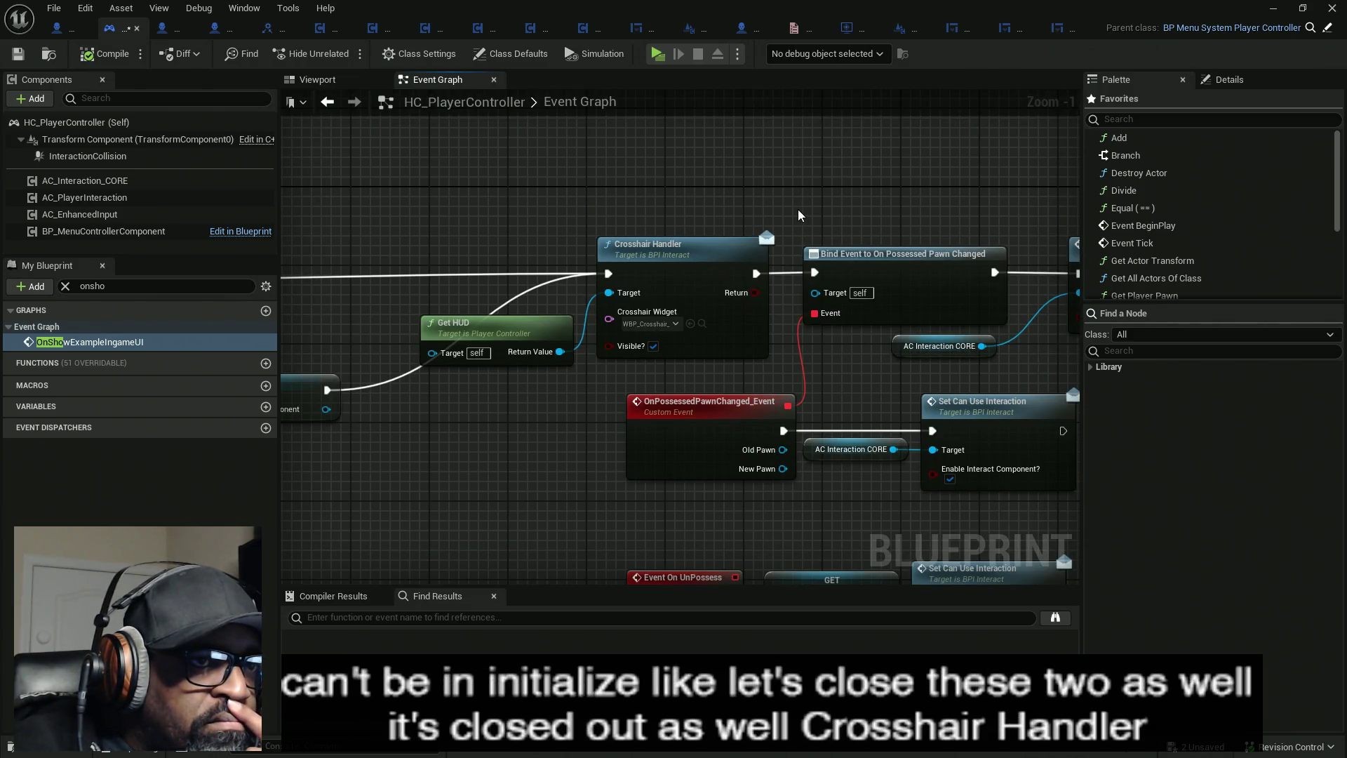
left_click_drag(798, 209, 476, 200)
scroll(545, 188, "down", 2)
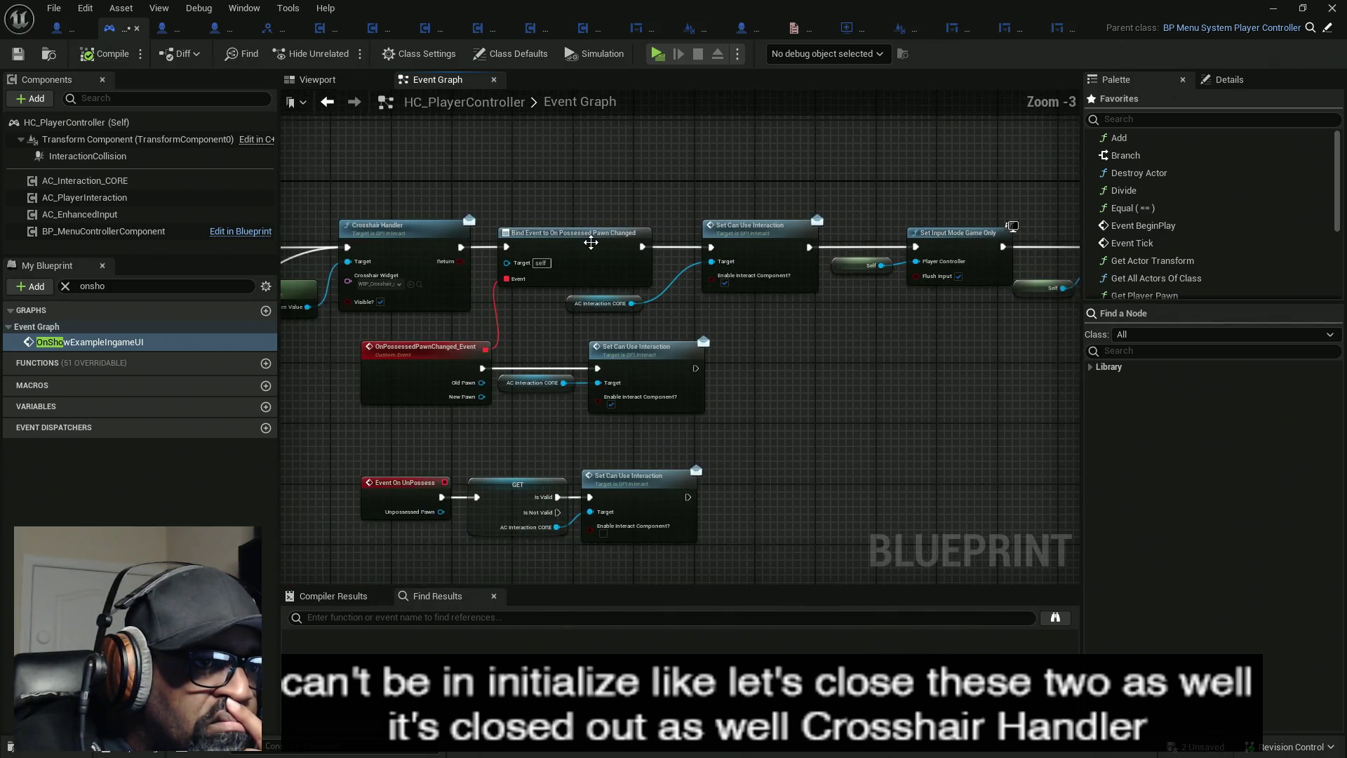
scroll(748, 255, "up", 2)
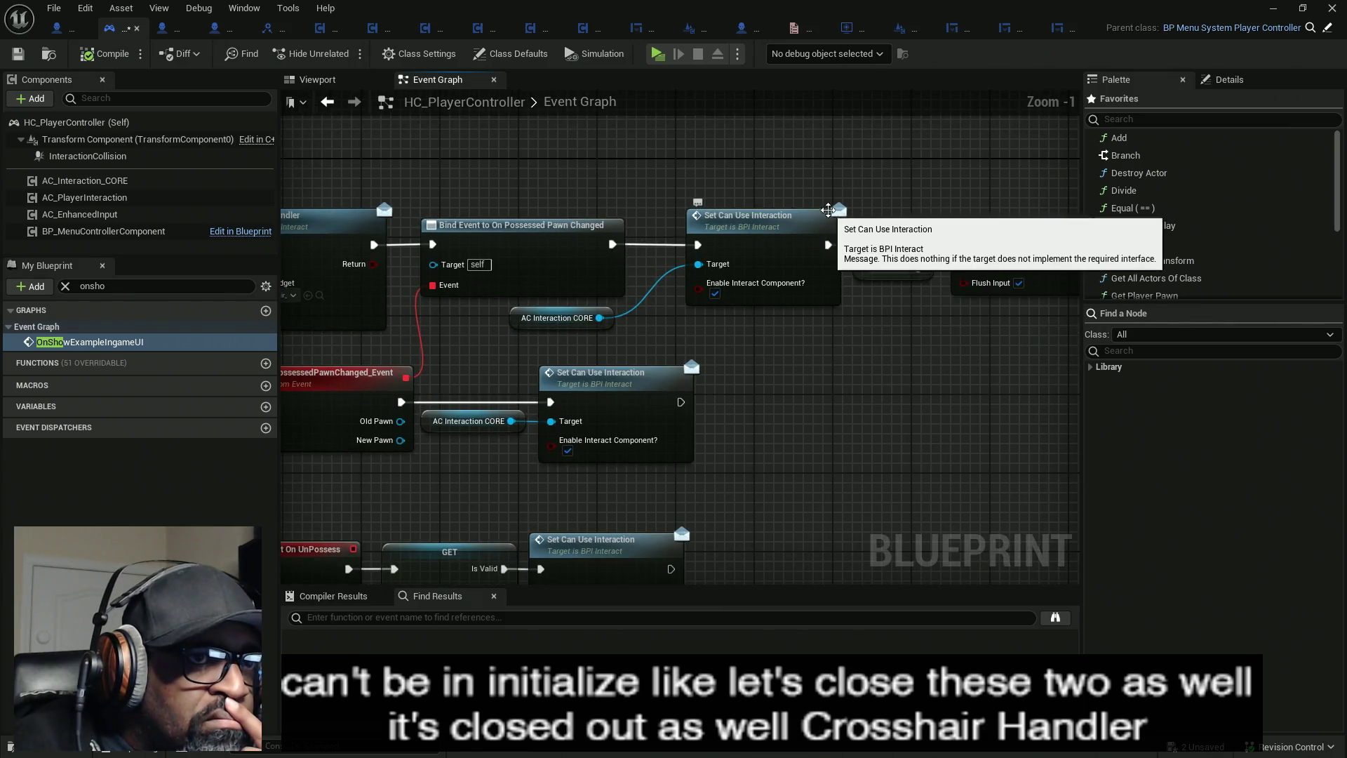
left_click_drag(633, 204, 706, 197)
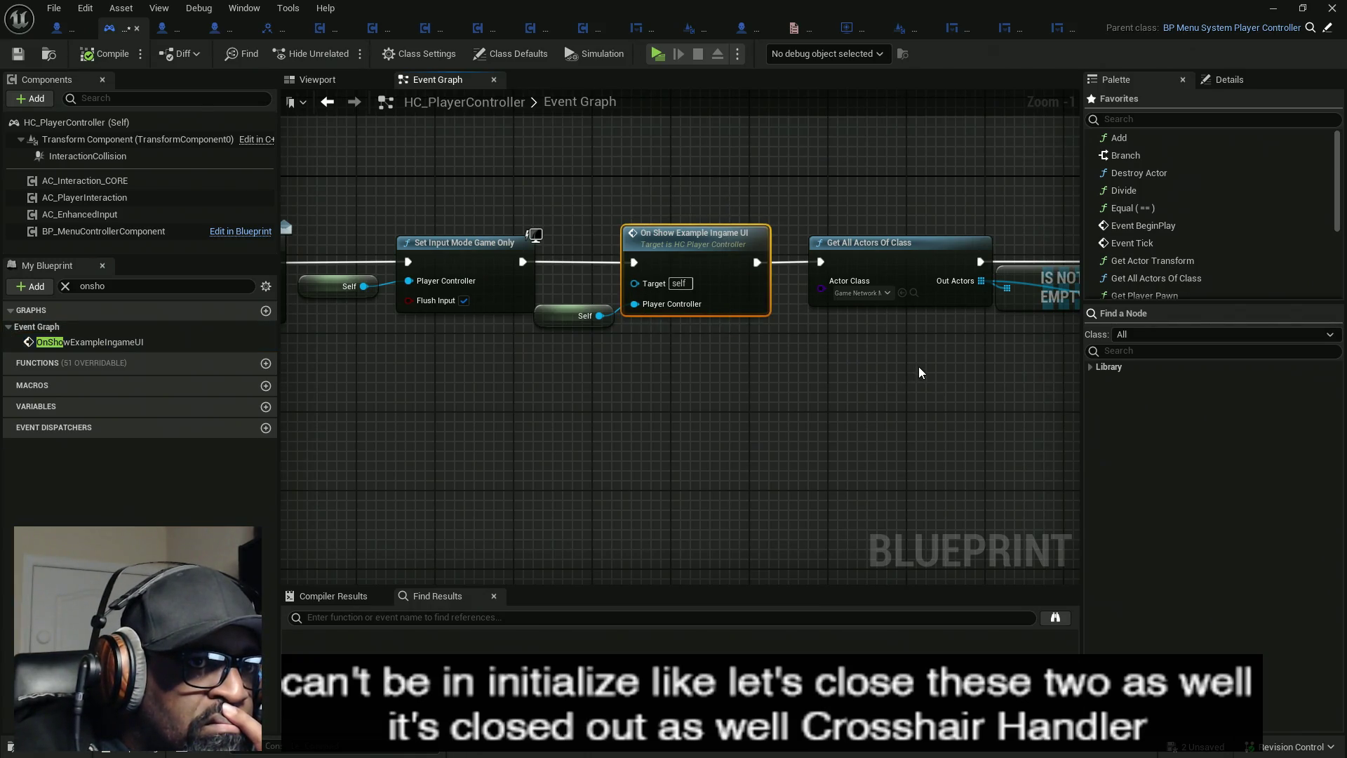
left_click_drag(919, 365, 619, 367)
left_click_drag(805, 365, 650, 364)
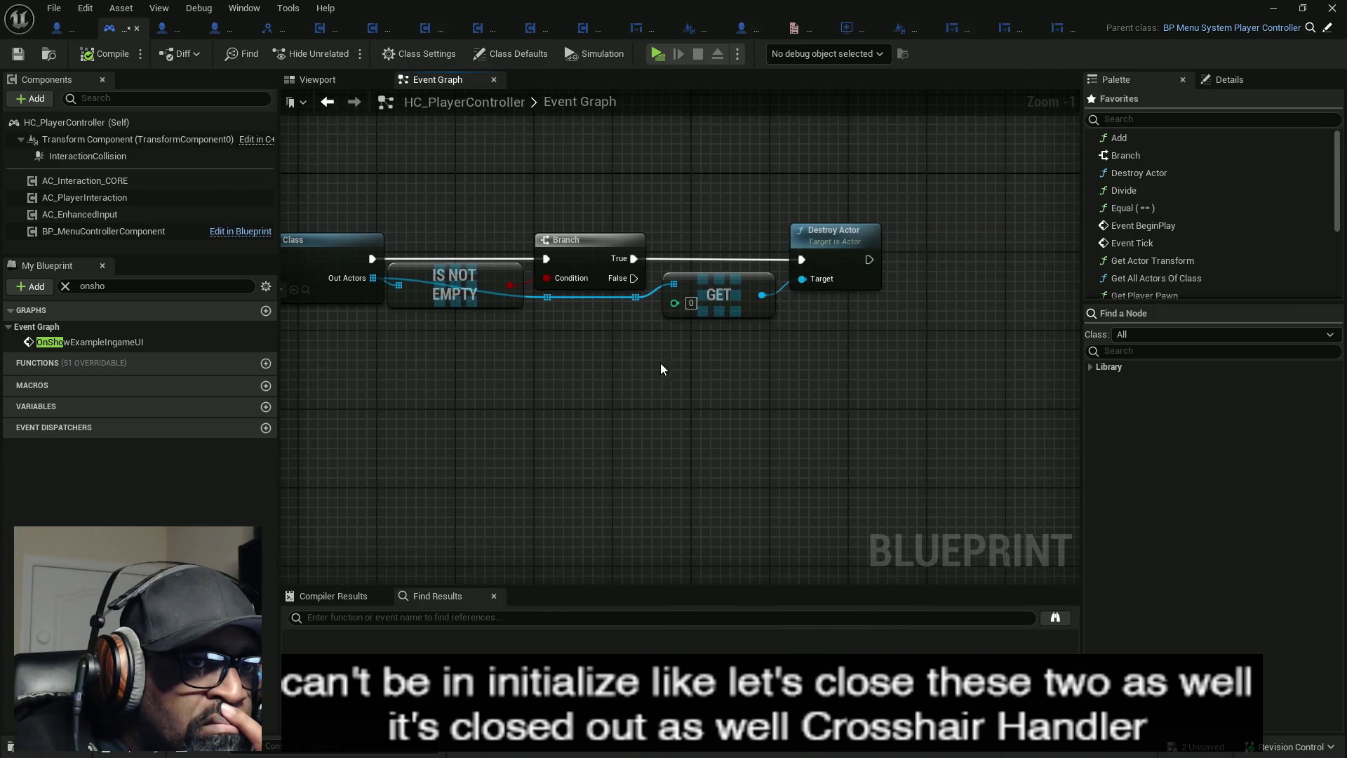
scroll(654, 370, "down", 10)
left_click_drag(533, 422, 708, 337)
left_click_drag(707, 337, 710, 337)
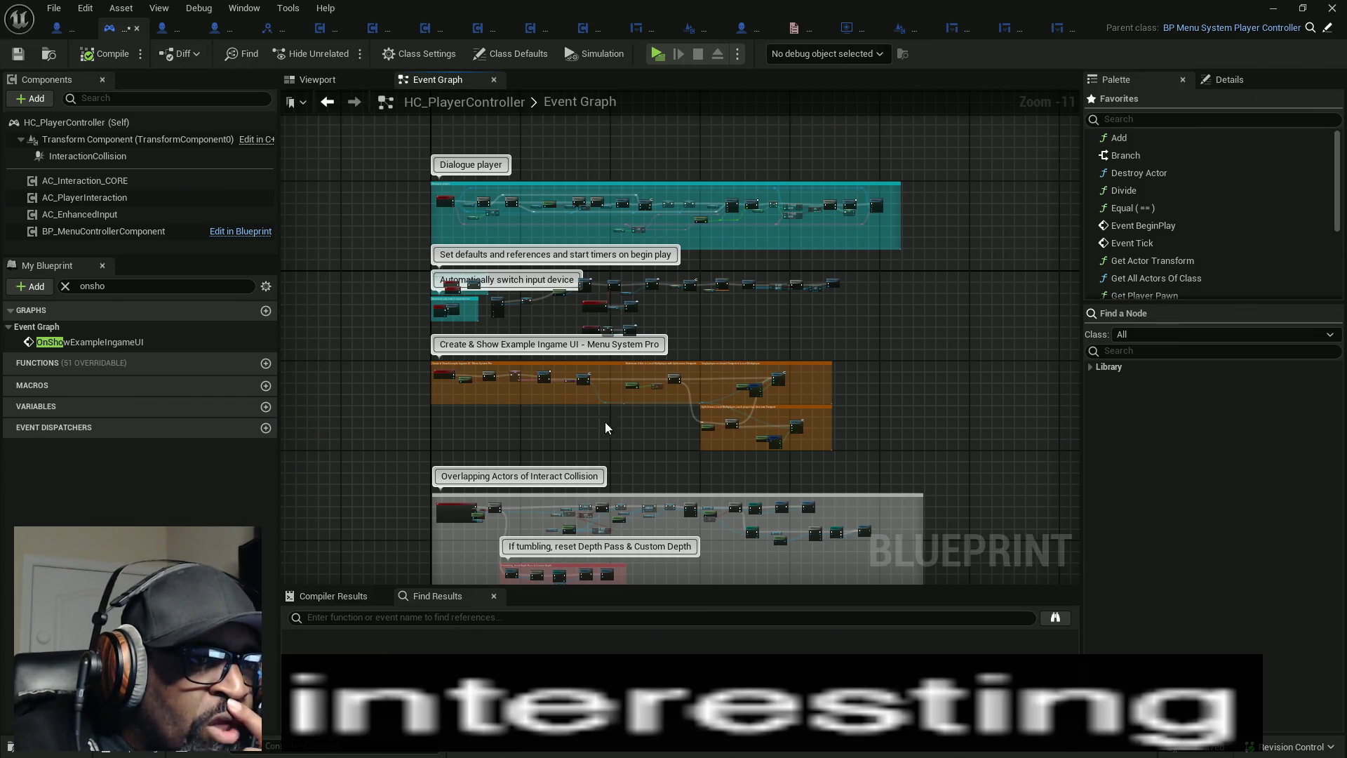
scroll(519, 419, "up", 5)
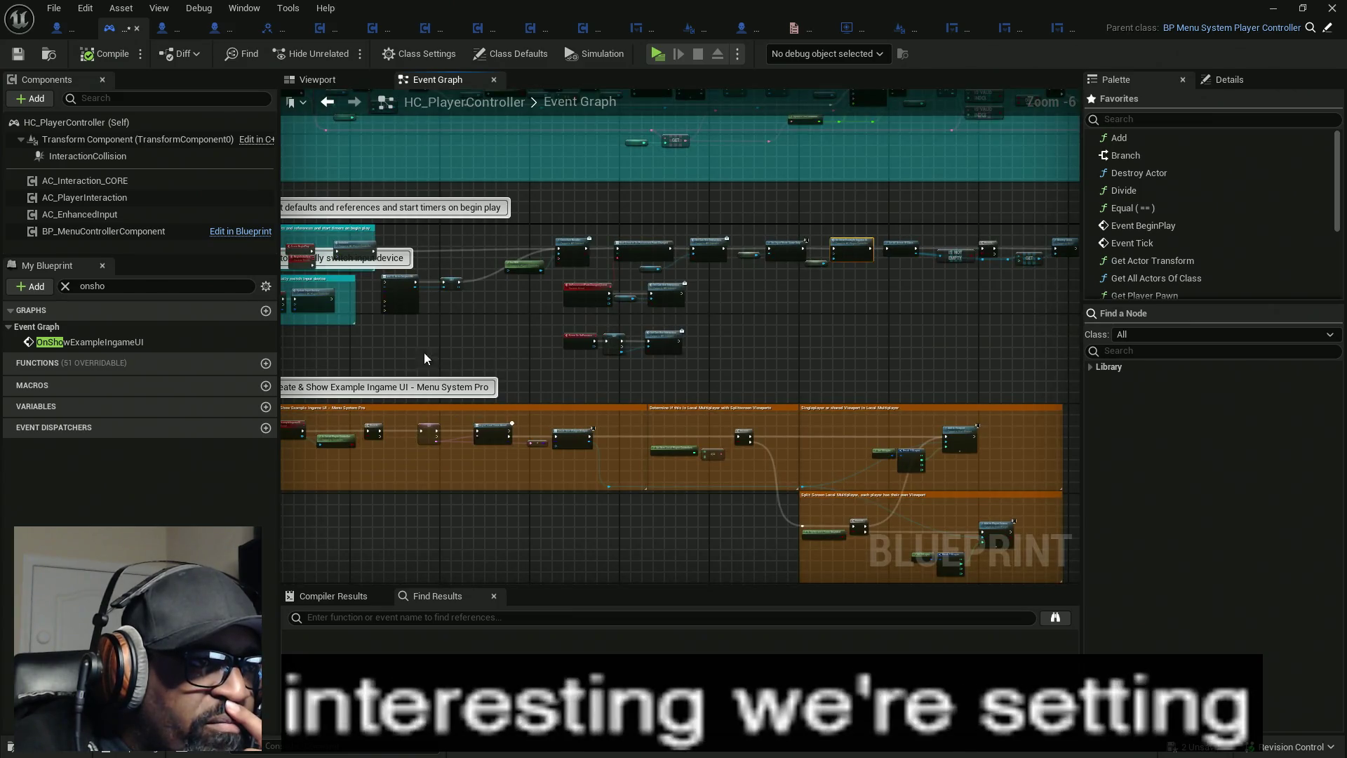
scroll(483, 312, "up", 6)
scroll(491, 316, "down", 6)
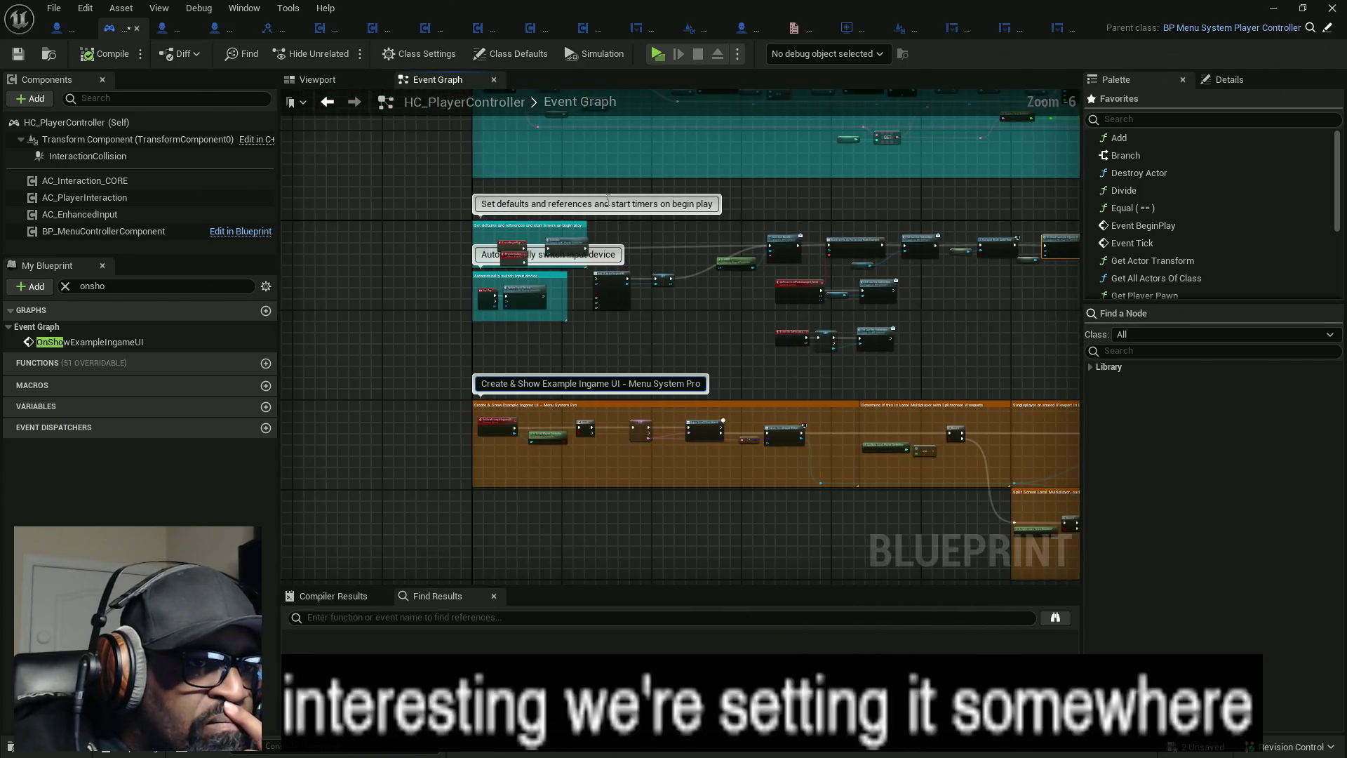
left_click_drag(563, 489, 567, 311)
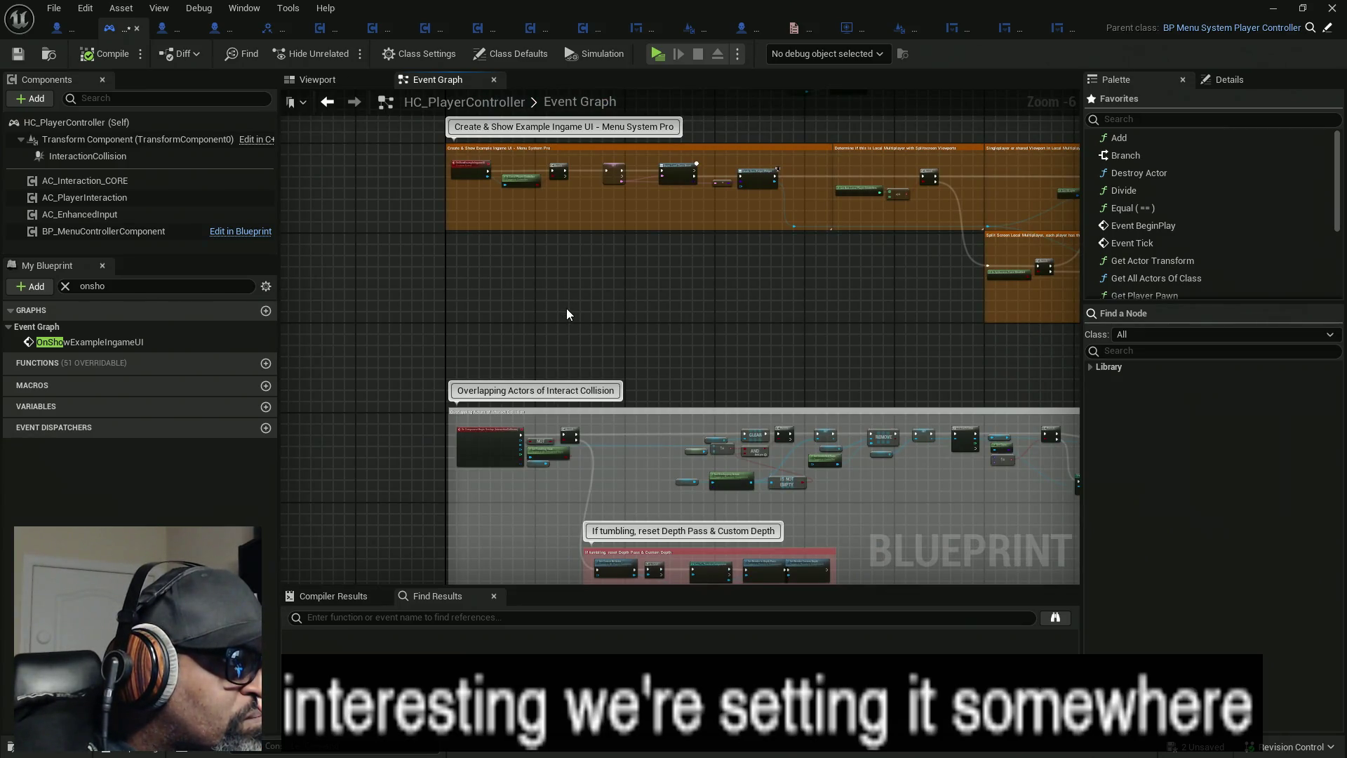
left_click_drag(566, 309, 664, 292)
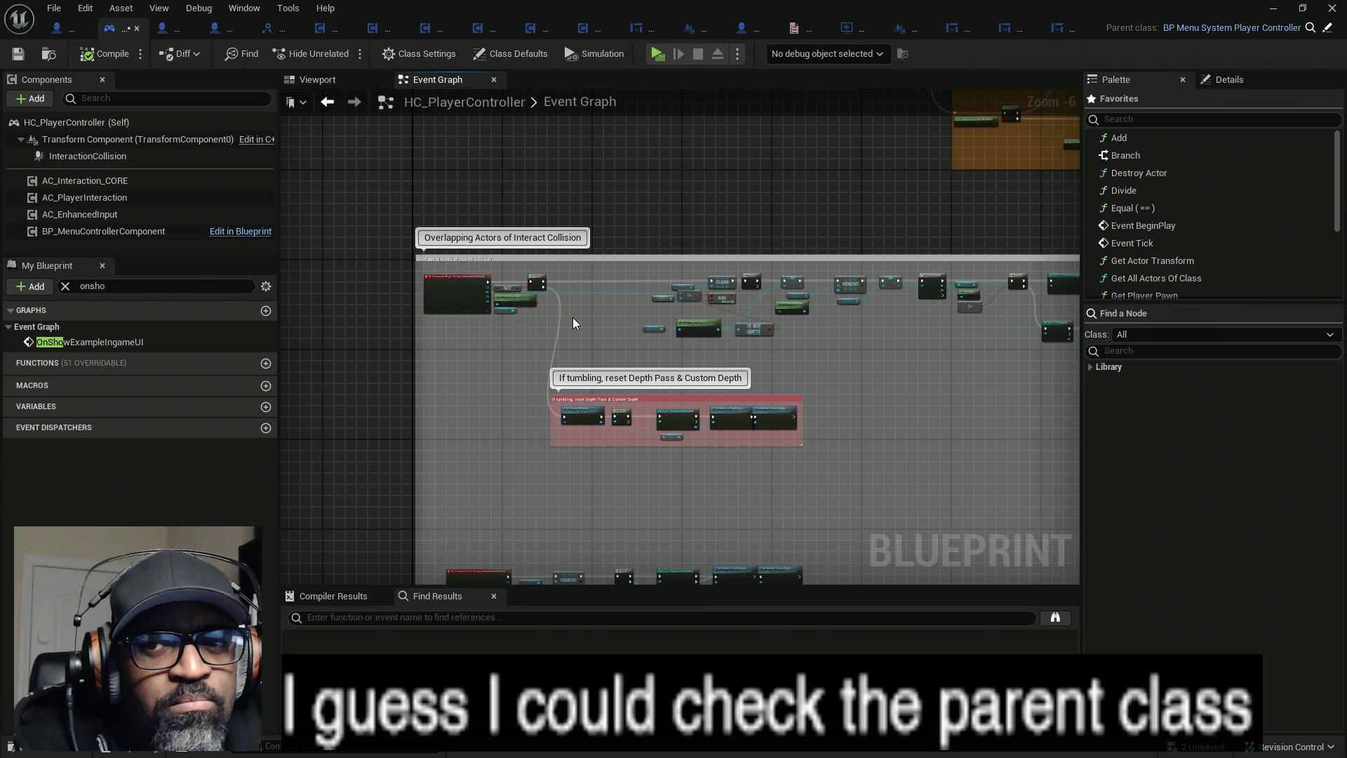
scroll(621, 482, "up", 5)
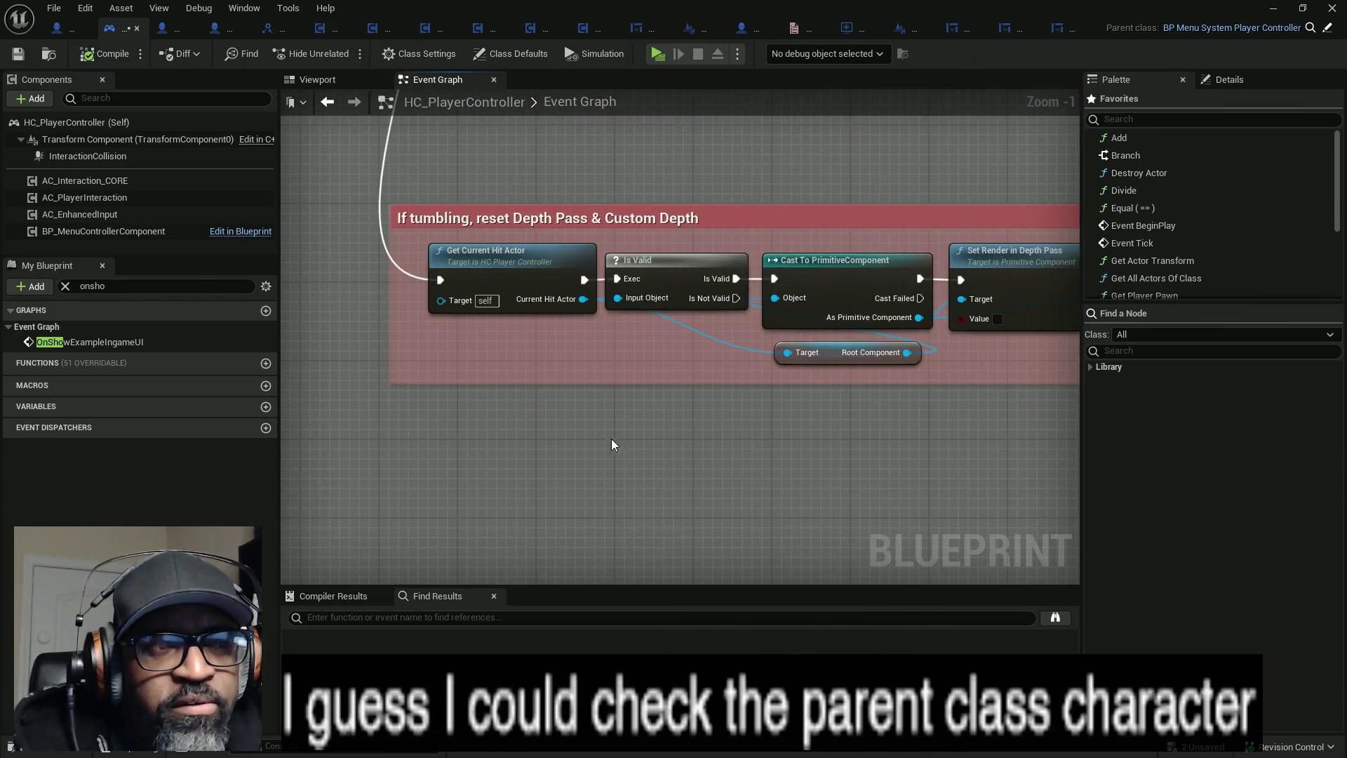
scroll(626, 436, "down", 6)
left_click_drag(562, 442, 581, 347)
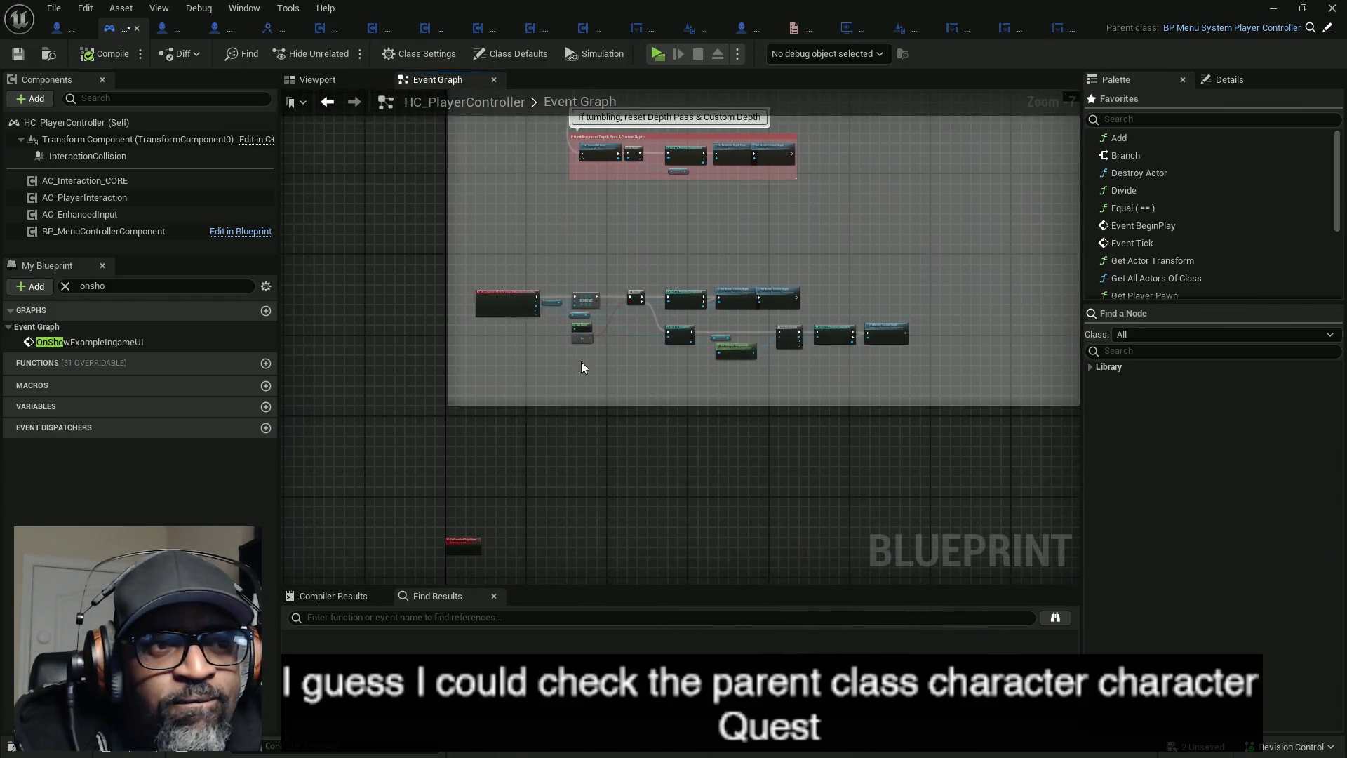
scroll(581, 347, "down", 6)
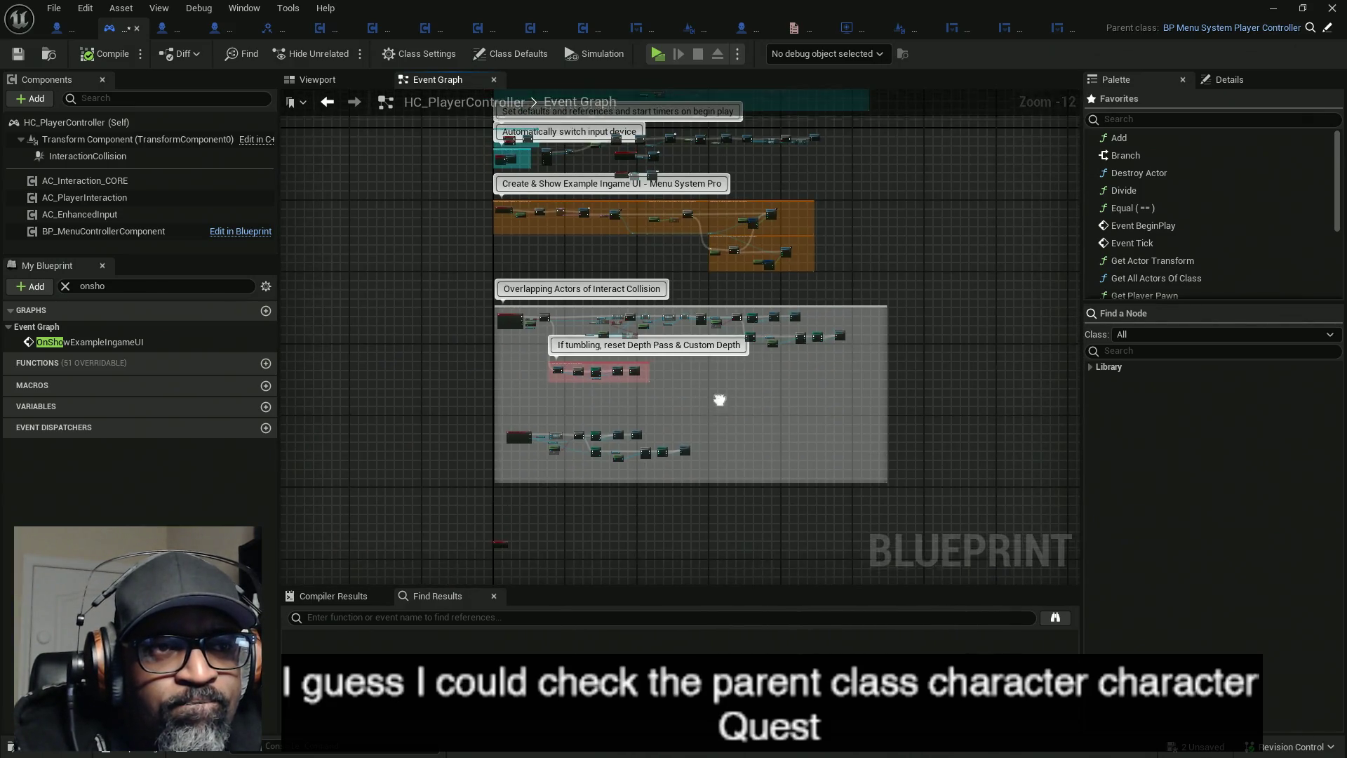
scroll(714, 314, "up", 11)
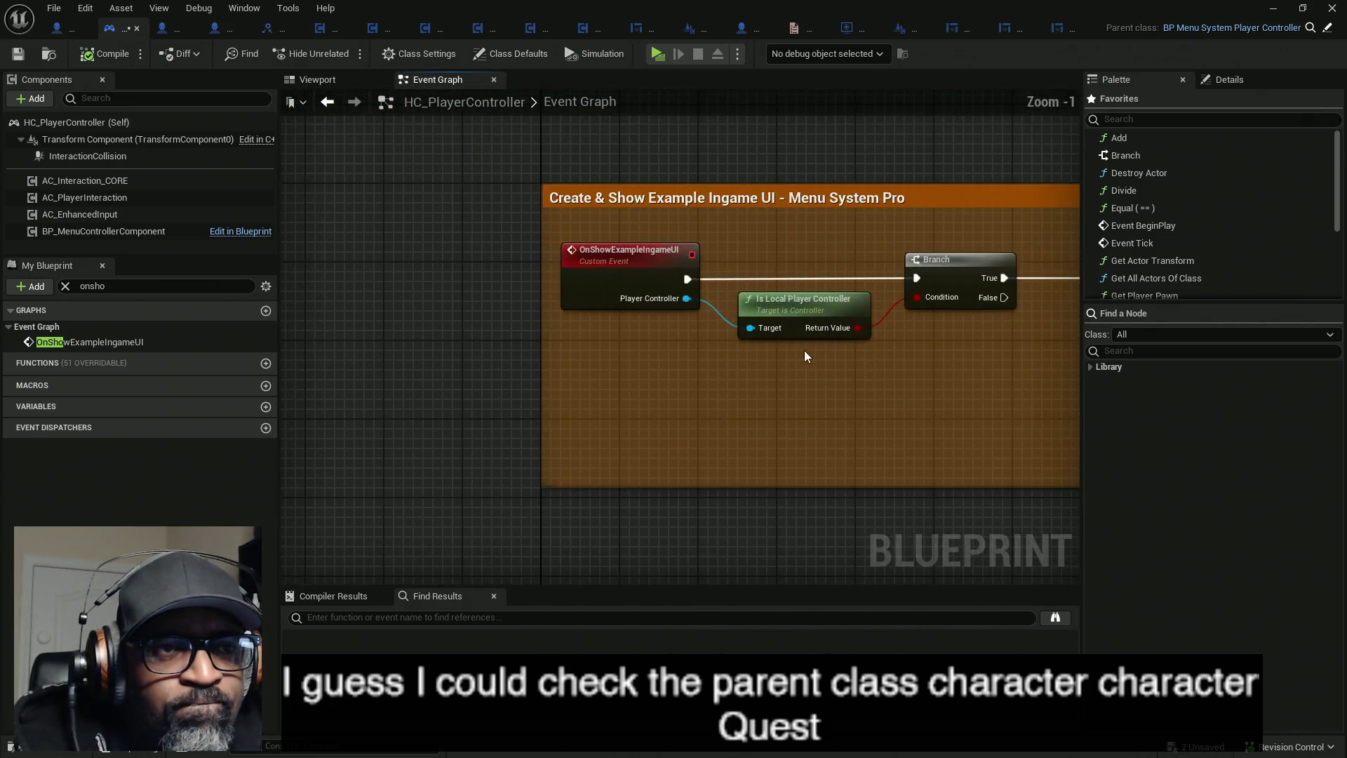
left_click_drag(804, 354, 625, 354)
left_click_drag(775, 290, 596, 353)
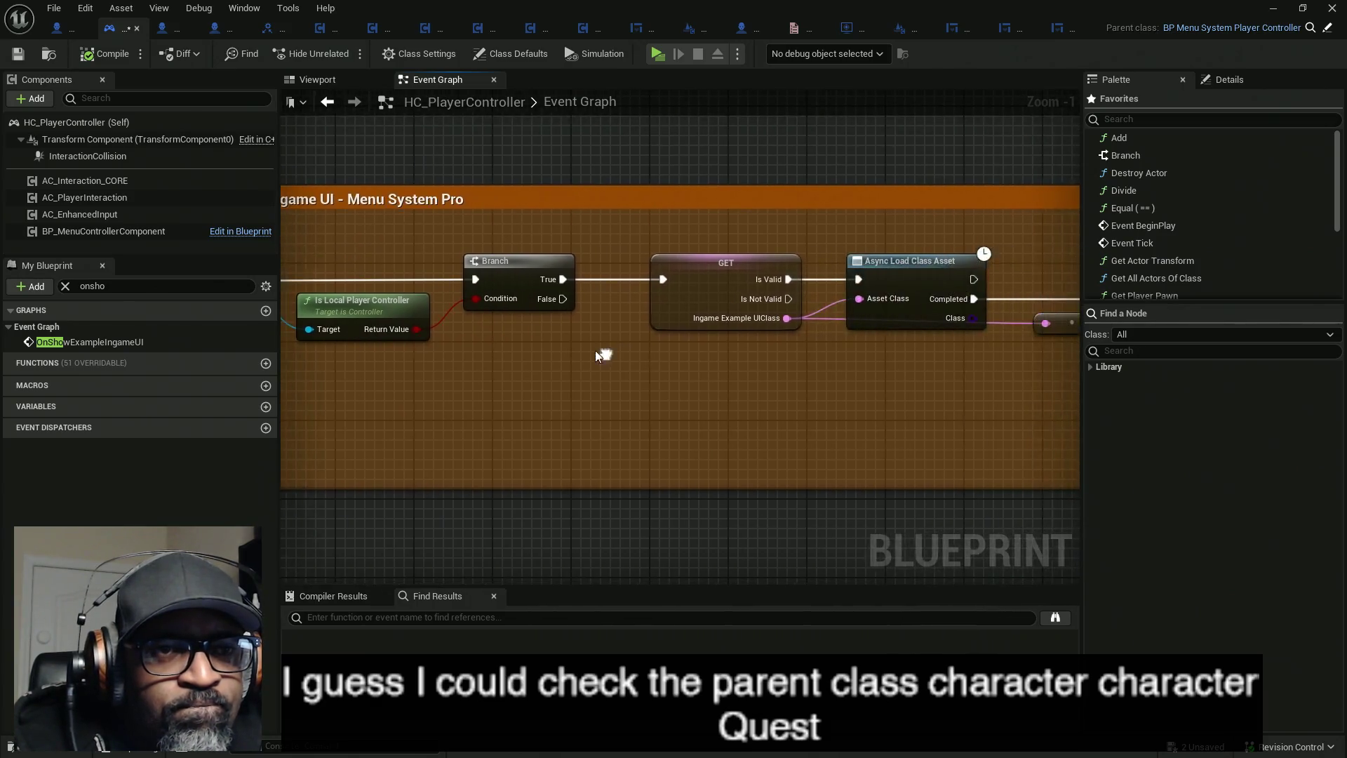
left_click(711, 276)
- Check that Ingame Example UI Class defaults to WBP_IngameUI, widening the Details panel
left_click(1229, 79)
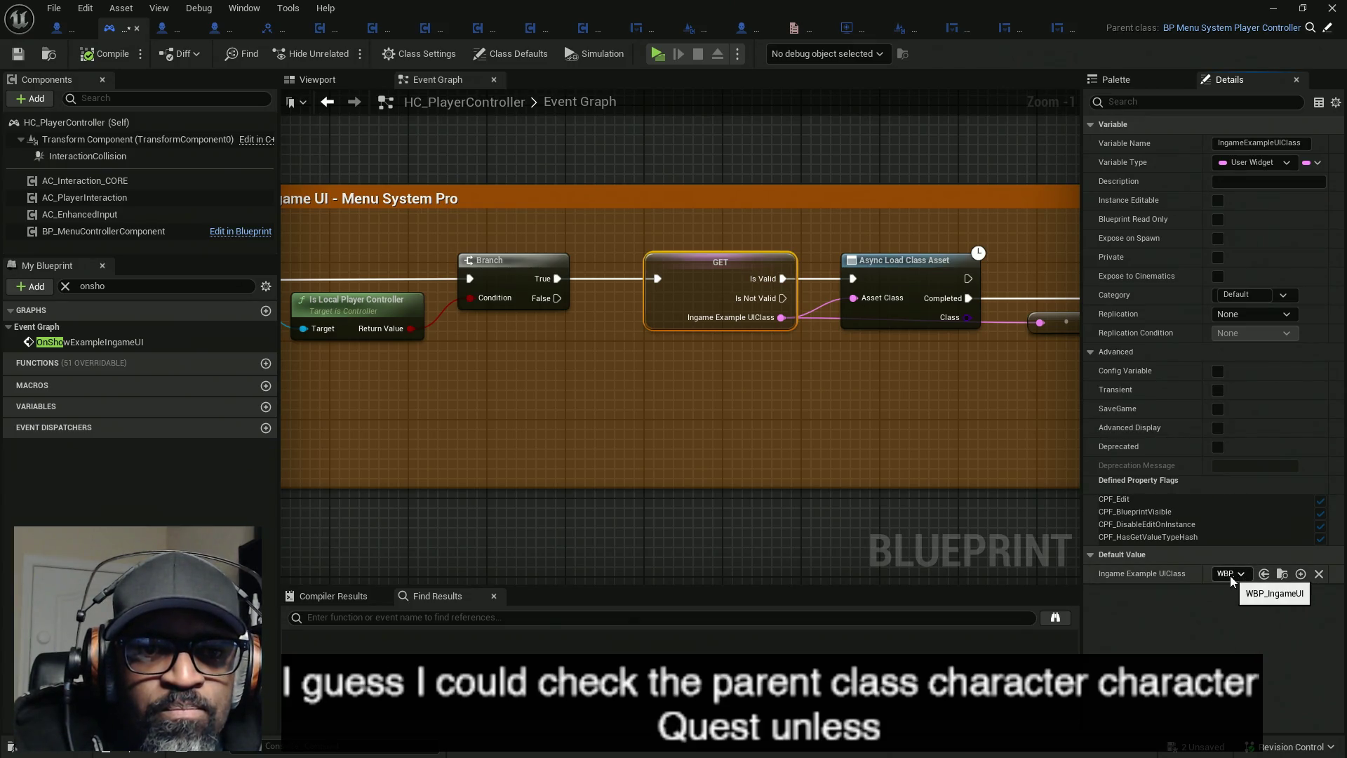
left_click_drag(1082, 536, 966, 537)
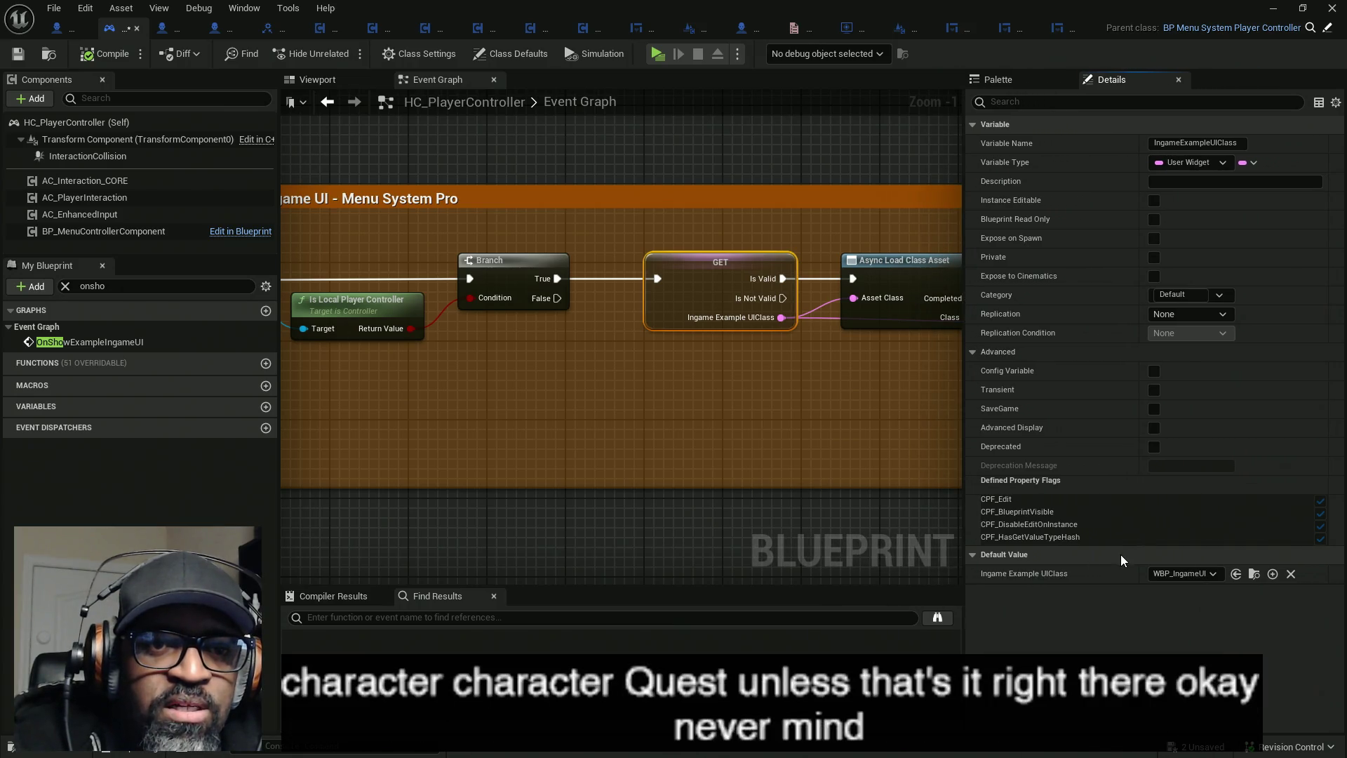
left_click_drag(1139, 572, 1101, 573)
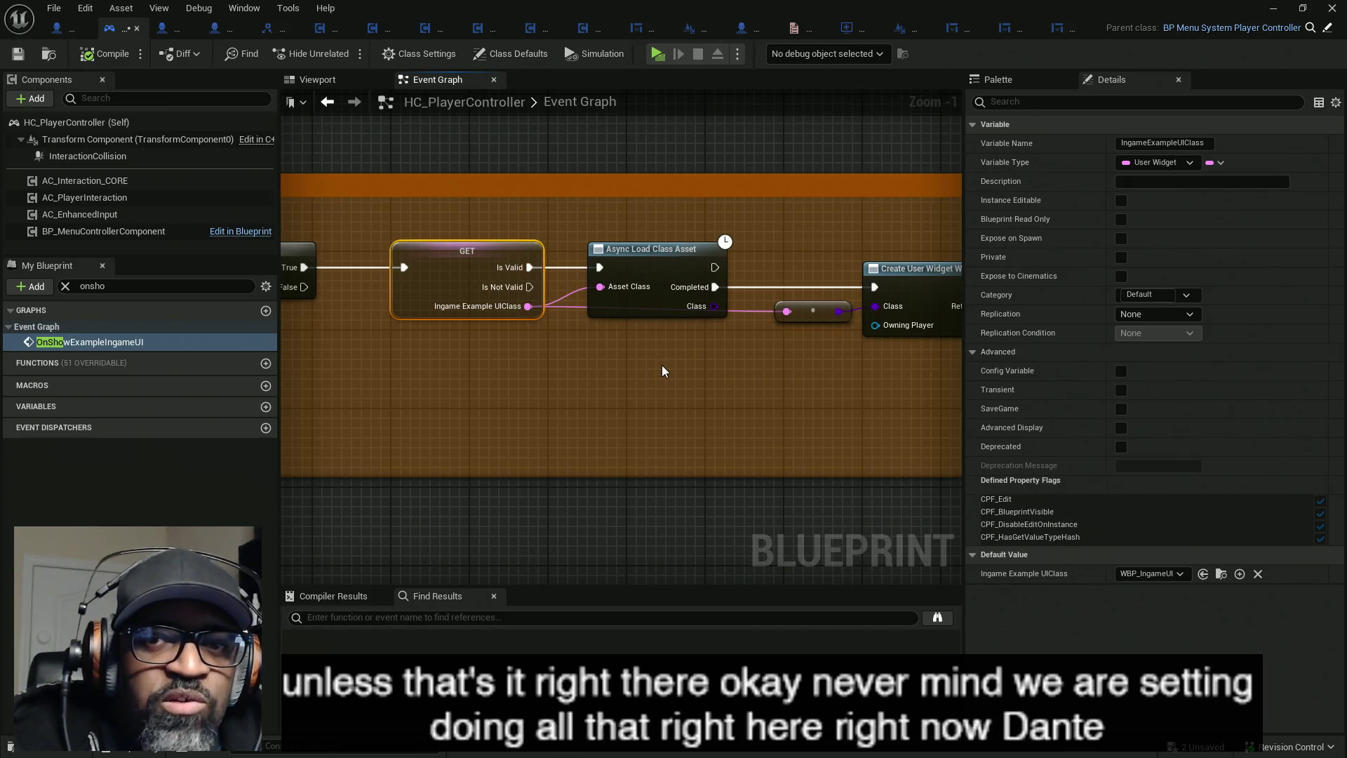
- Follow the UI creation chain and select the reroute and Create User Widget nodes
left_click_drag(844, 390, 761, 367)
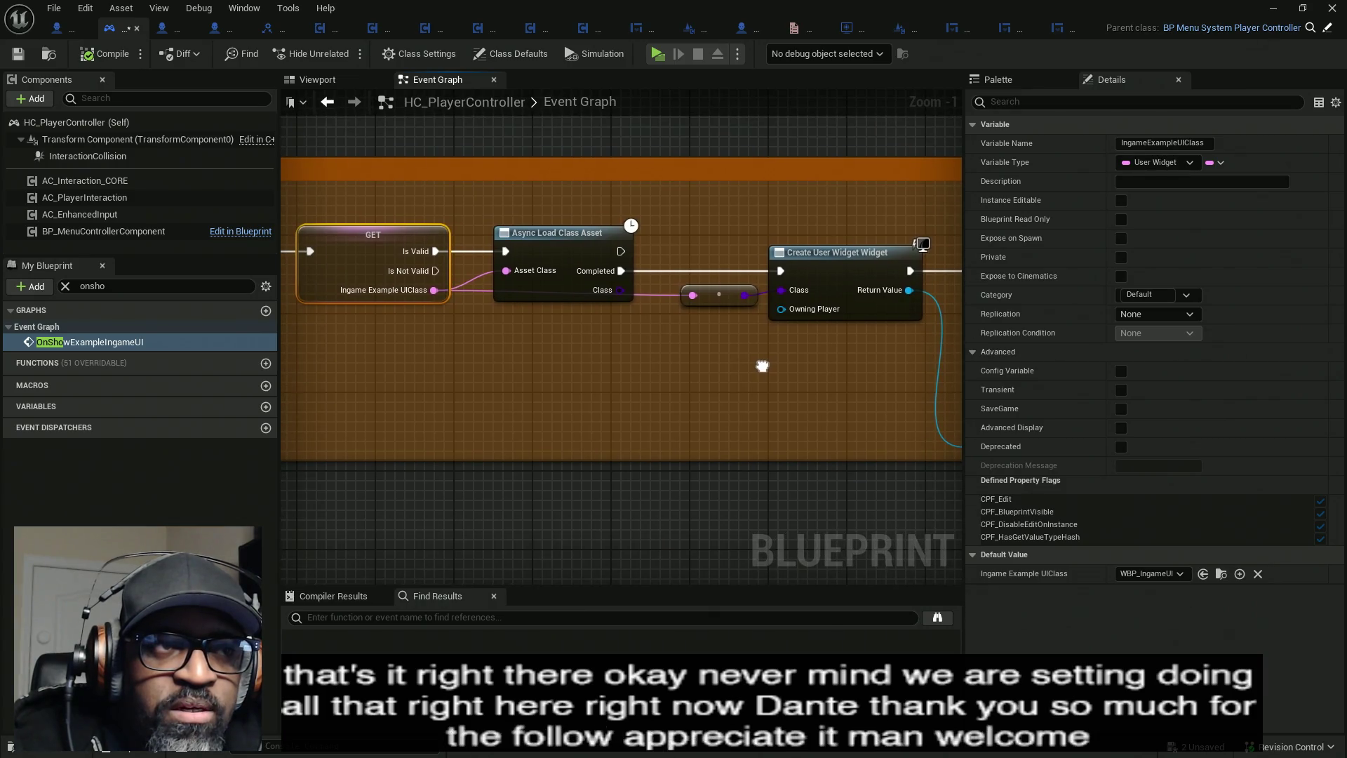
left_click_drag(852, 364, 658, 360)
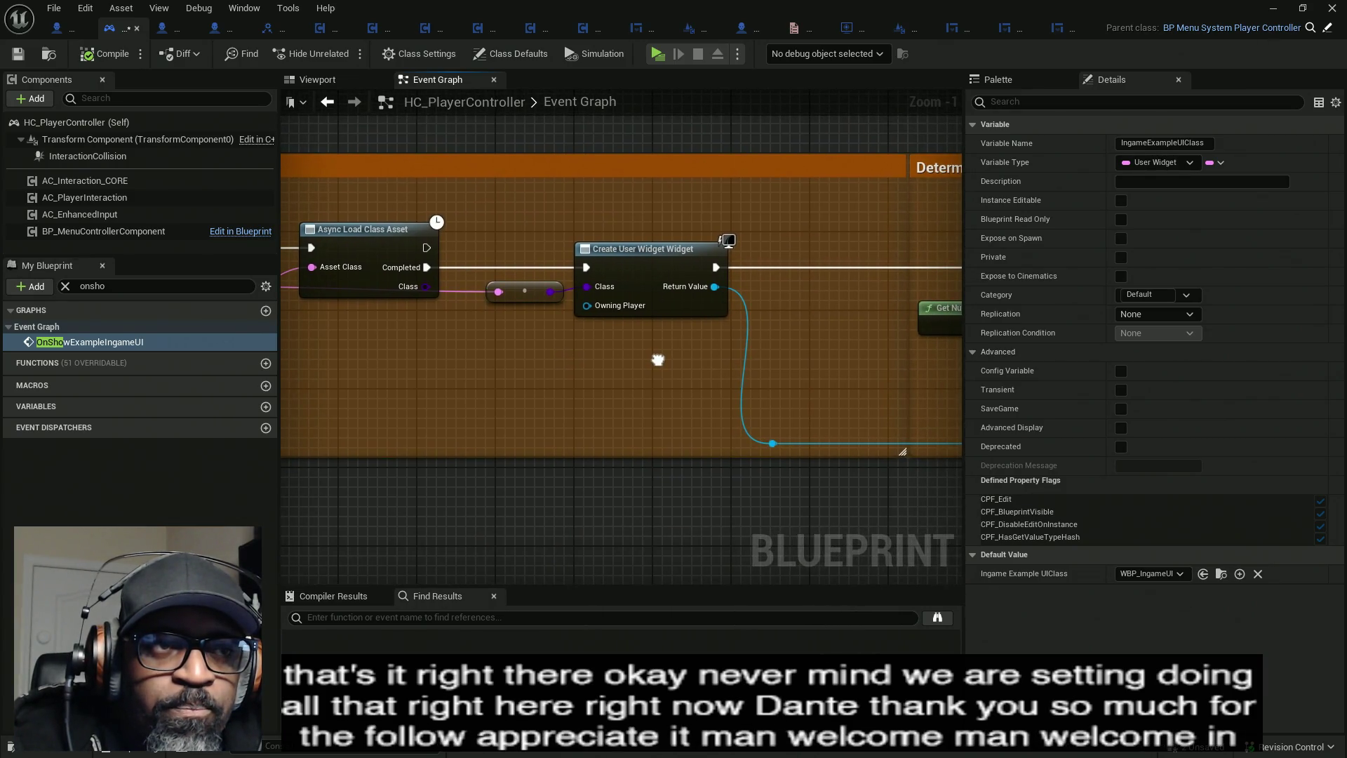
left_click_drag(558, 298, 696, 392)
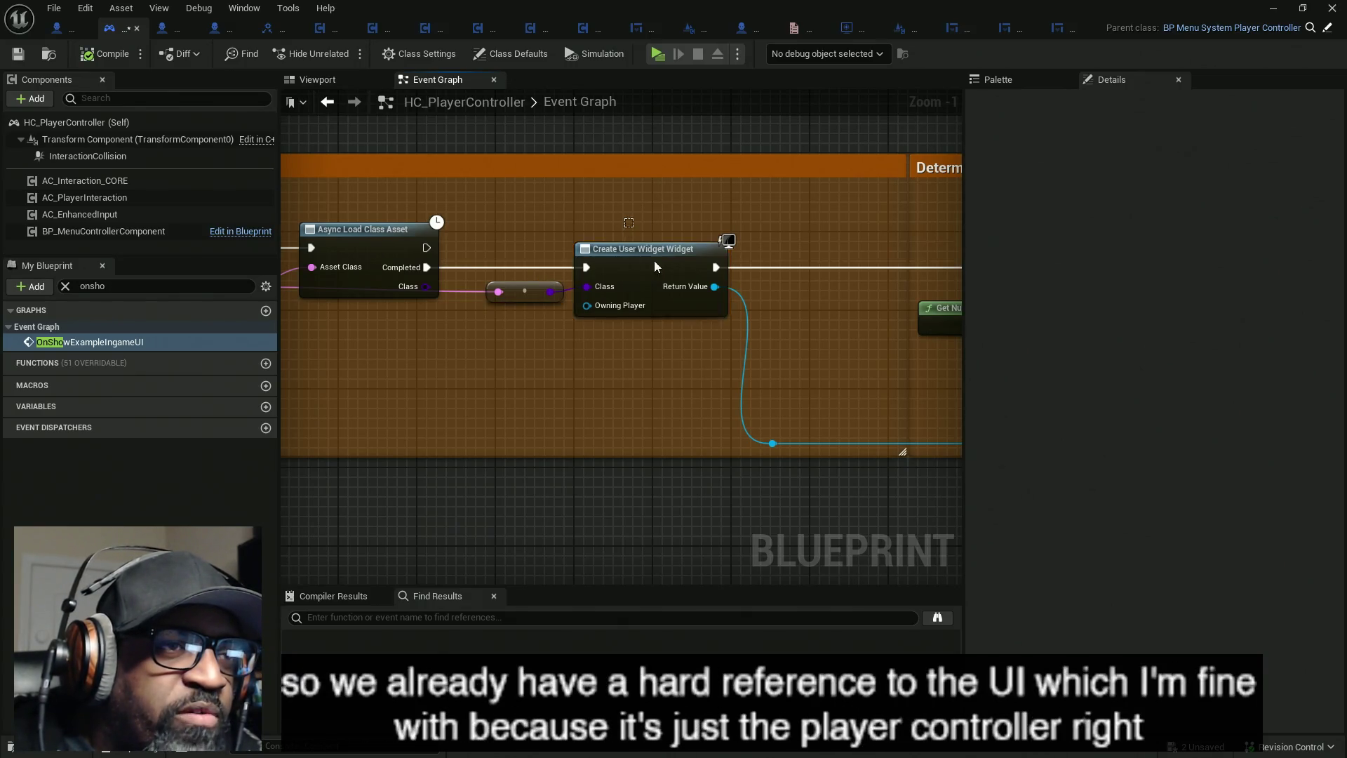
left_click_drag(791, 348, 550, 356)
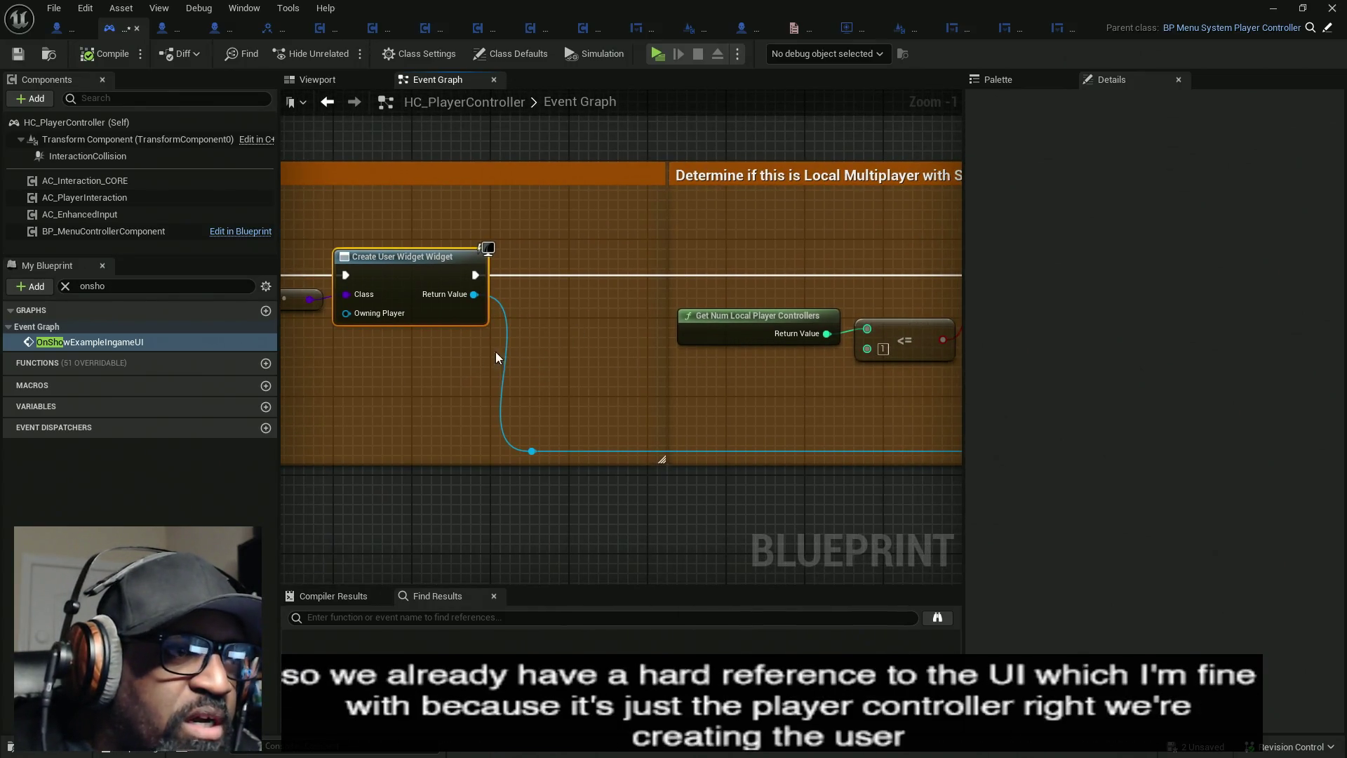
- Clear the 'onsho' filter and browse the controller's variables list
left_click(64, 286)
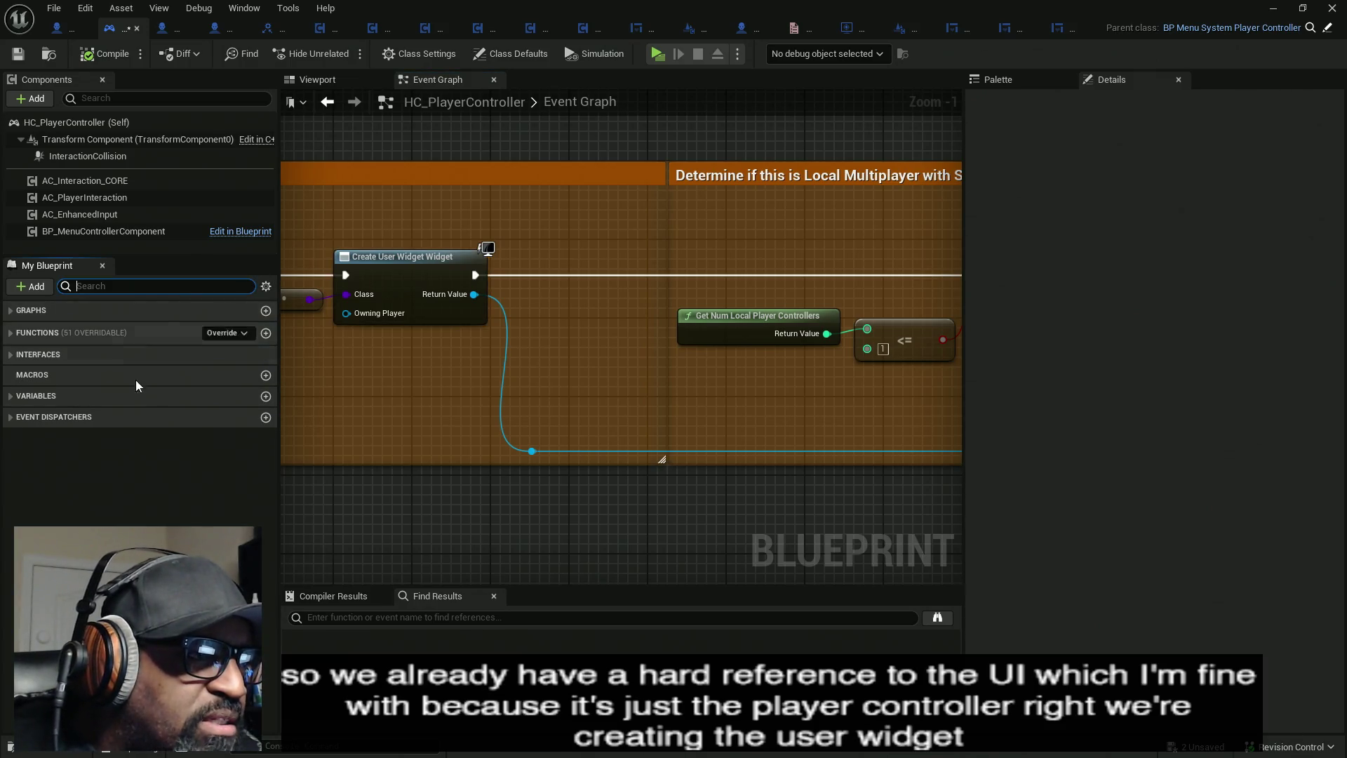
left_click(35, 396)
scroll(199, 483, "down", 5)
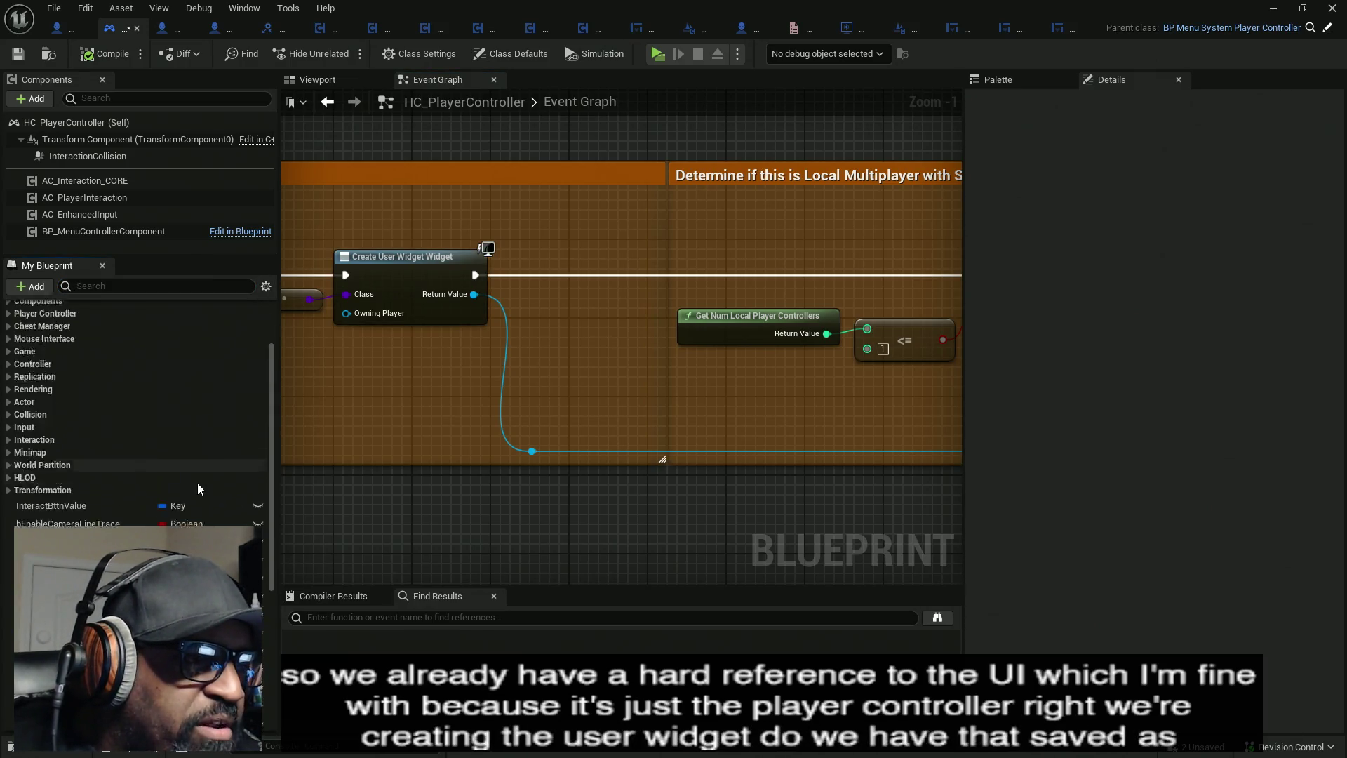
scroll(71, 492, "down", 3)
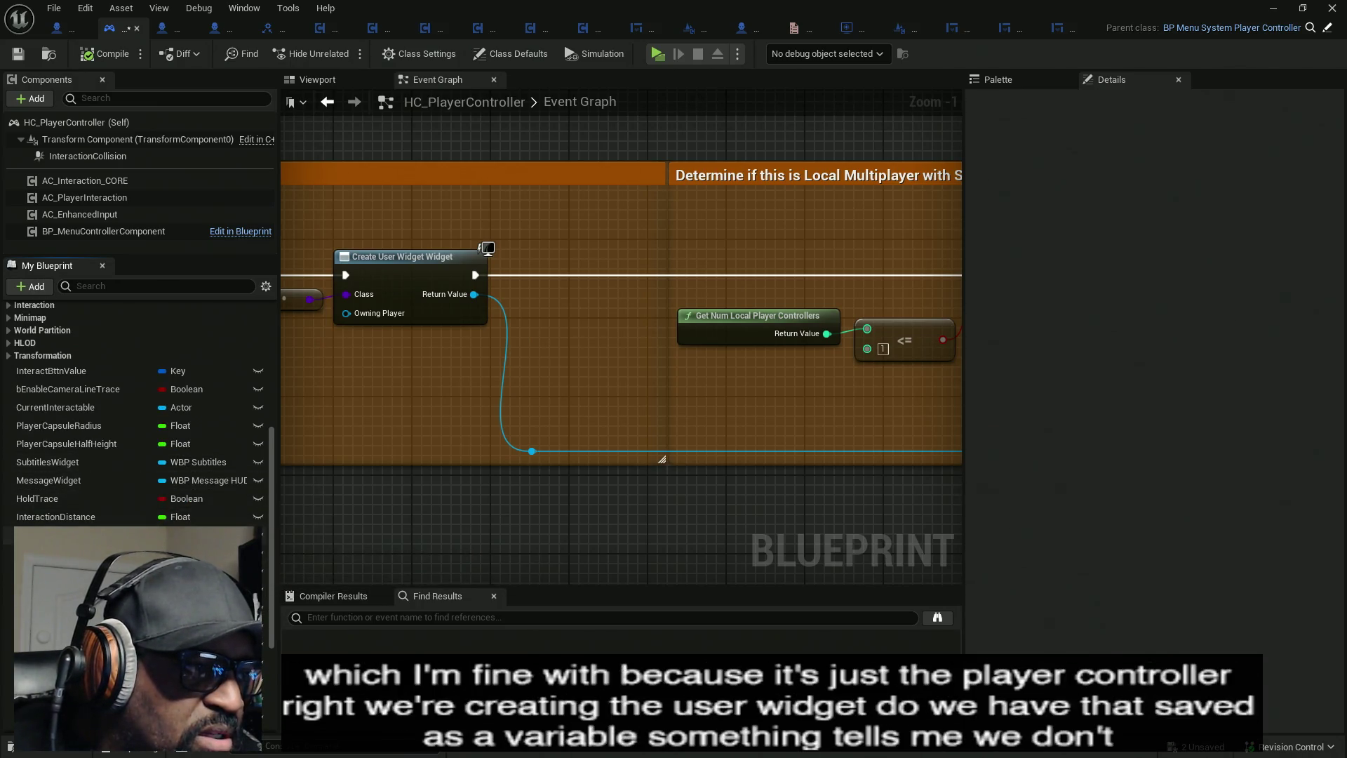
scroll(71, 491, "down", 4)
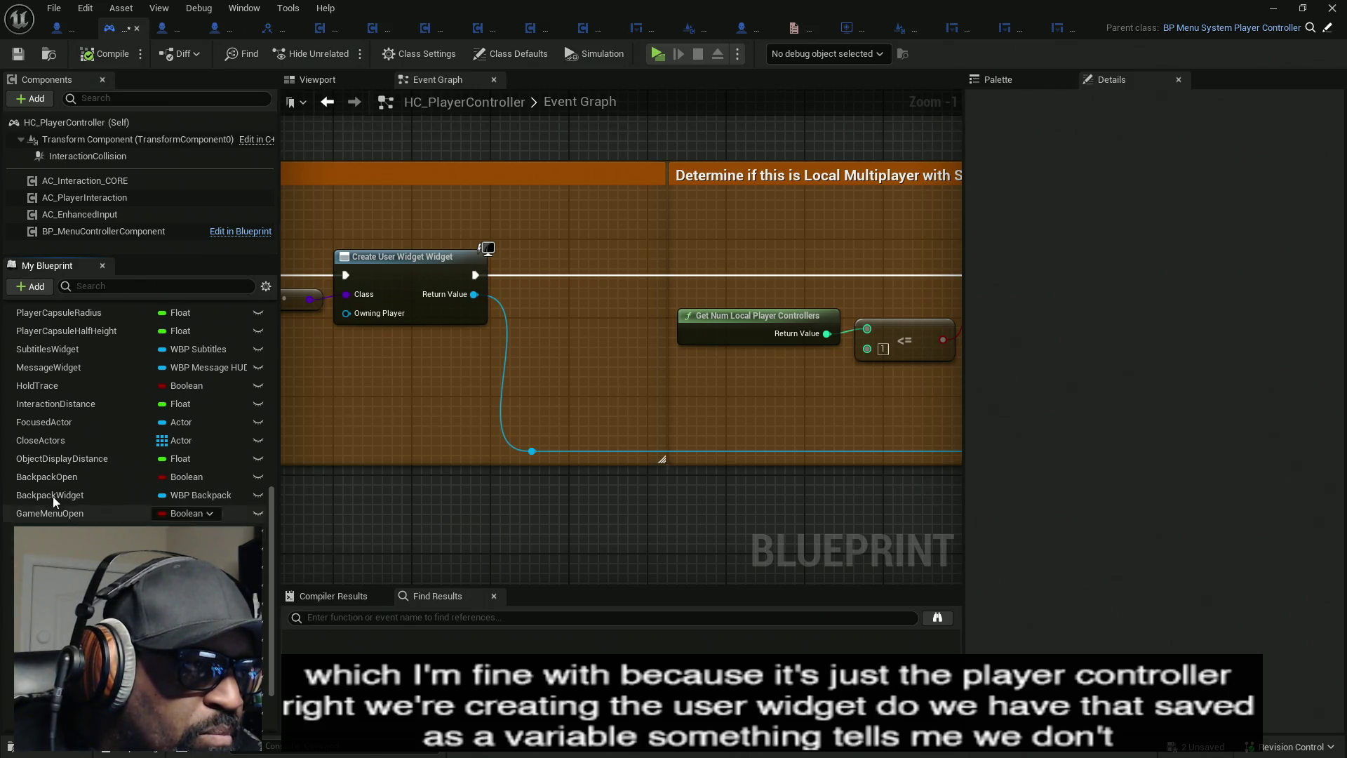
scroll(60, 497, "down", 2)
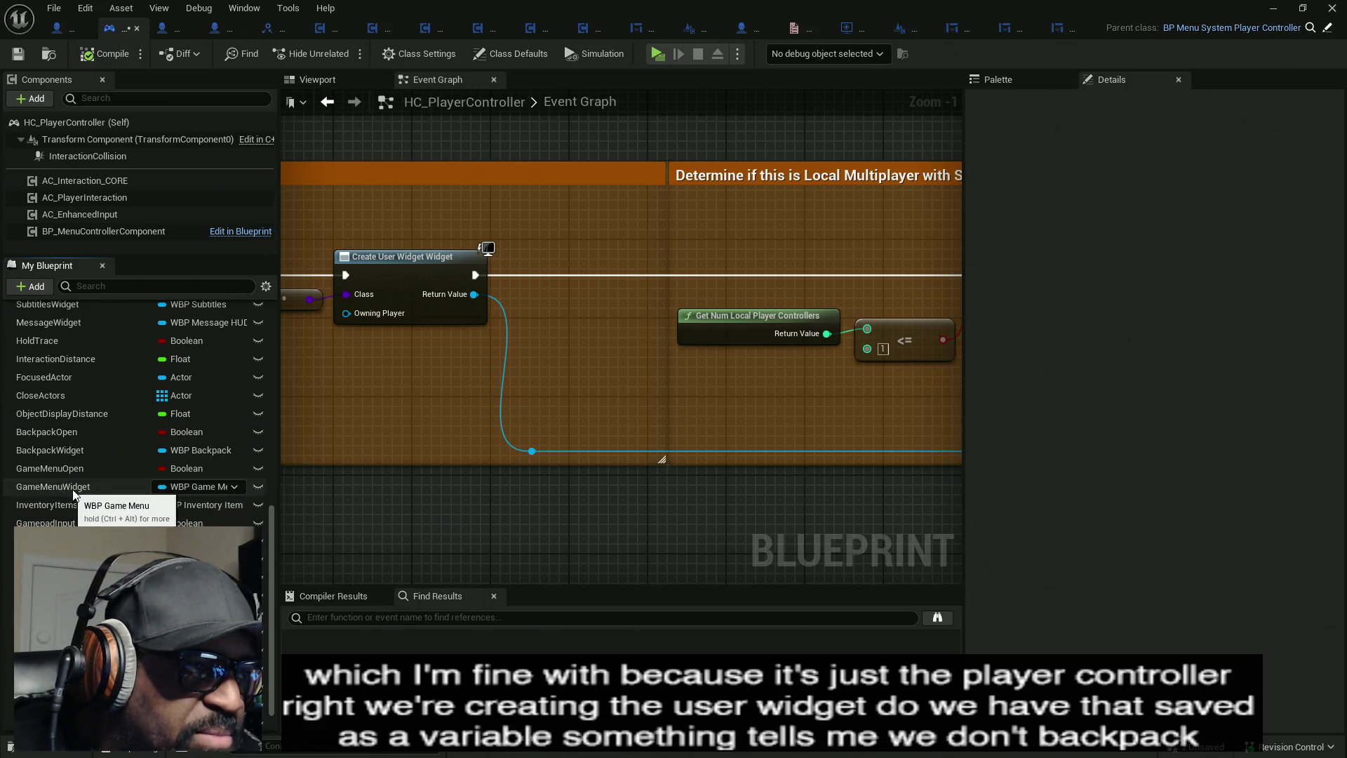
scroll(141, 414, "down", 2)
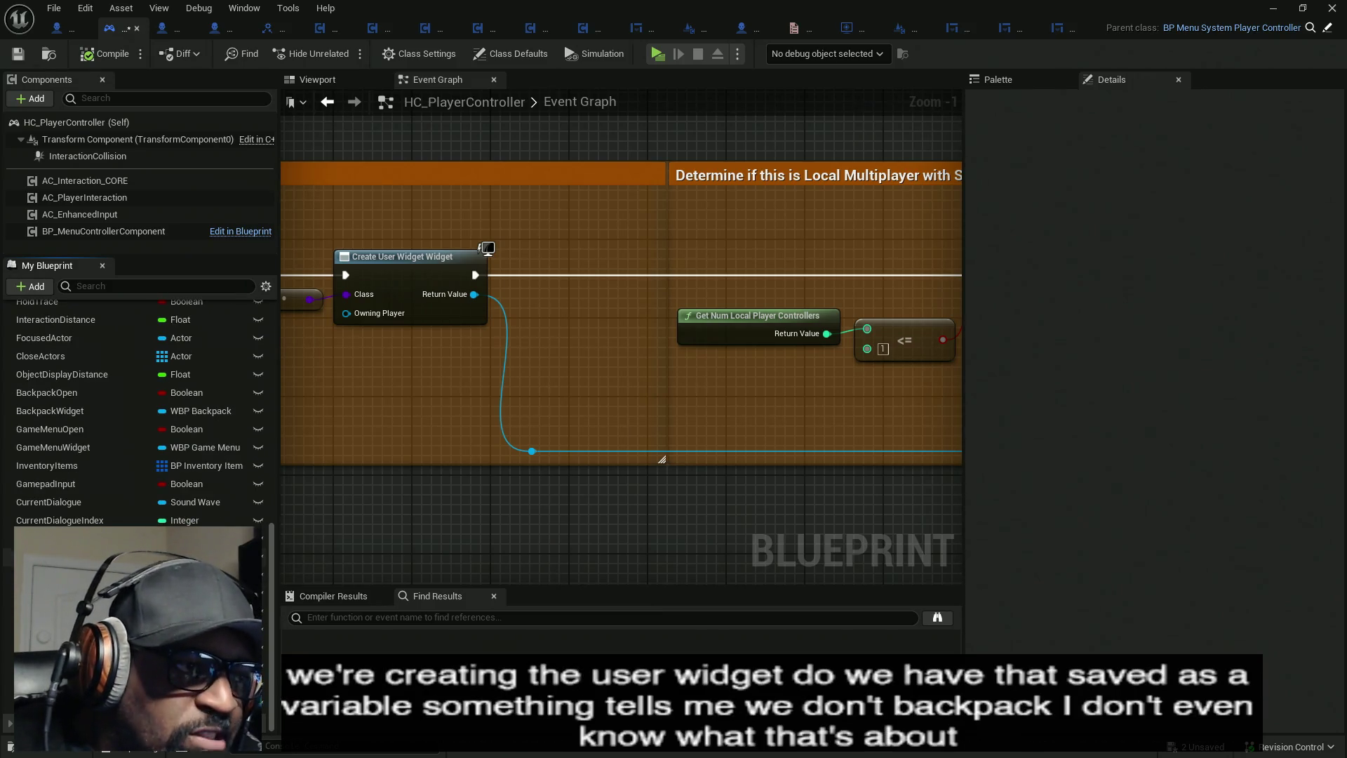
scroll(133, 414, "up", 10)
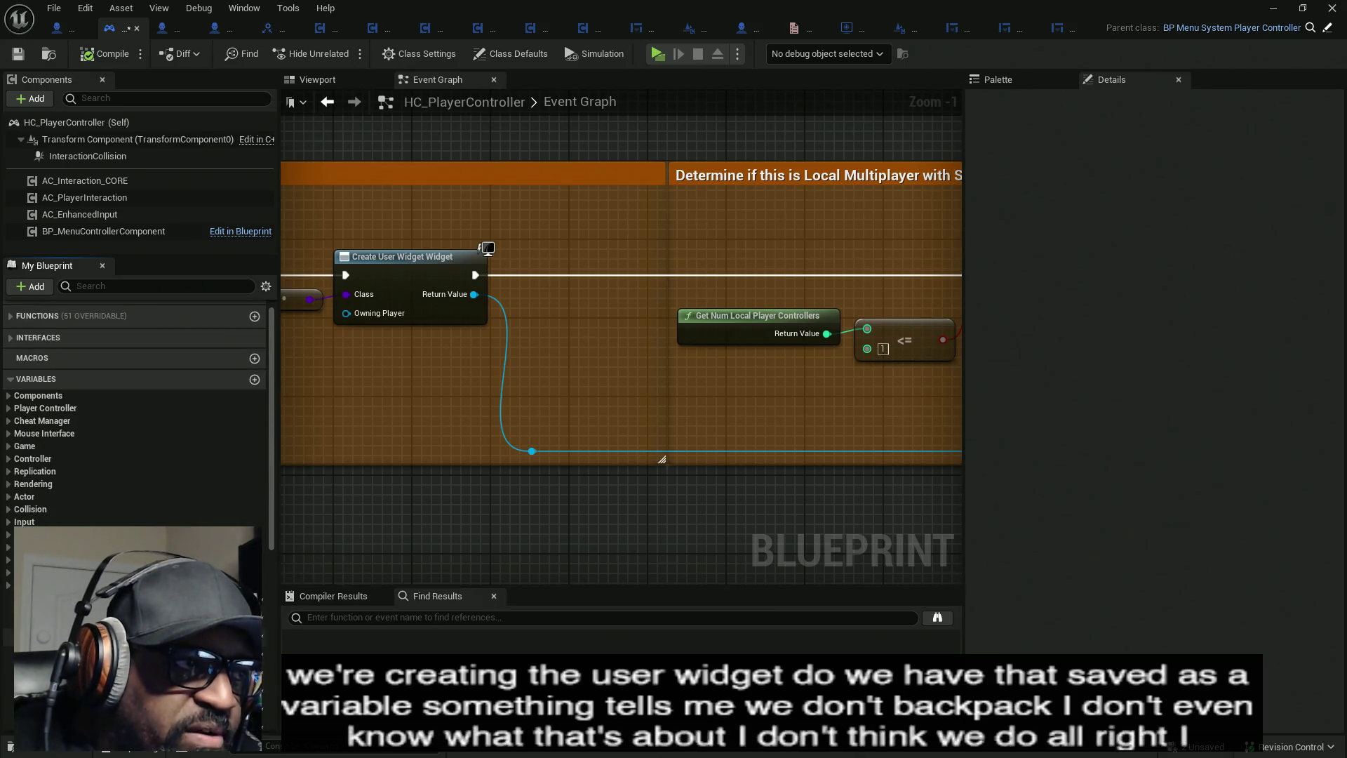
- Pan back to Create User Widget and drag a new wire from its Return Value pin
mouse_move(598, 526)
left_mouse_down()
mouse_move(410, 520)
mouse_move(453, 524)
left_mouse_up()
scroll(421, 512, "down", 3)
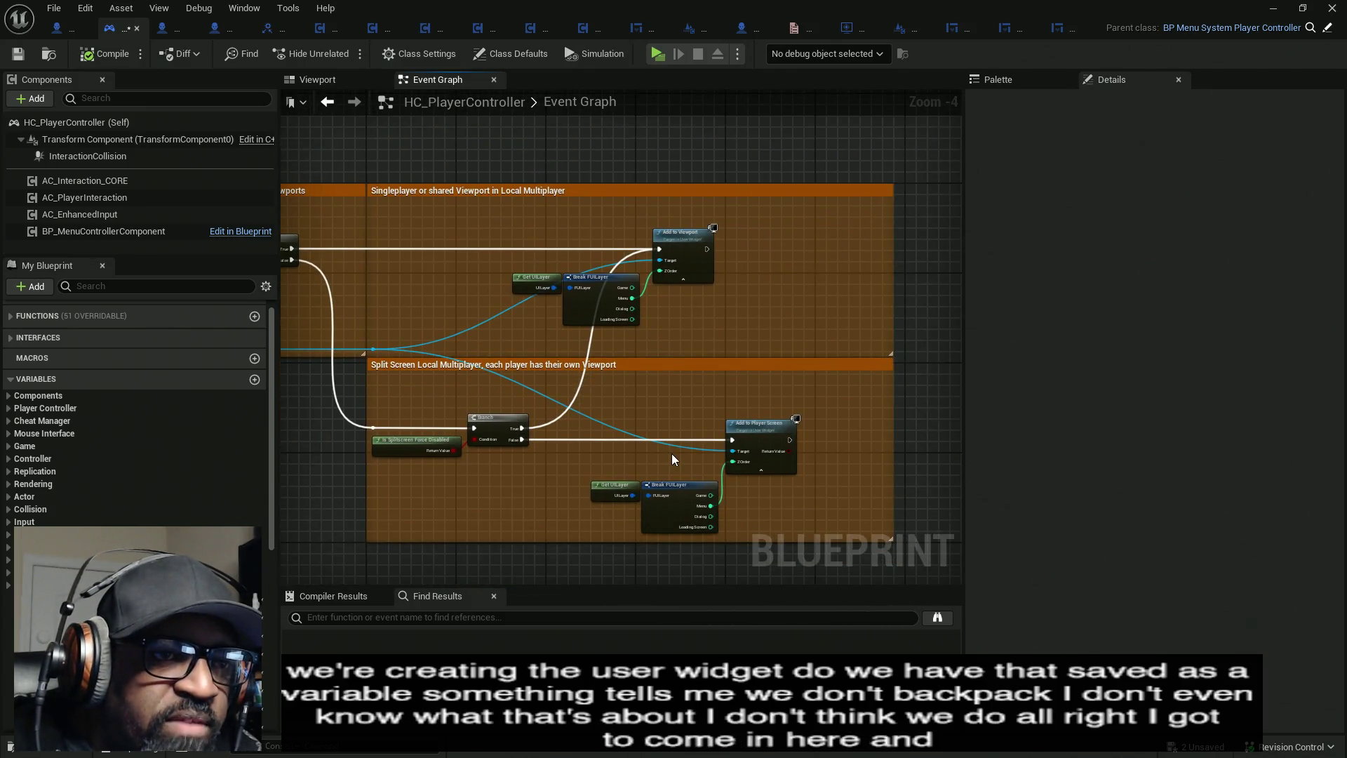
scroll(671, 454, "up", 1)
mouse_move(579, 458)
left_mouse_down()
mouse_move(457, 475)
mouse_move(761, 466)
left_mouse_up()
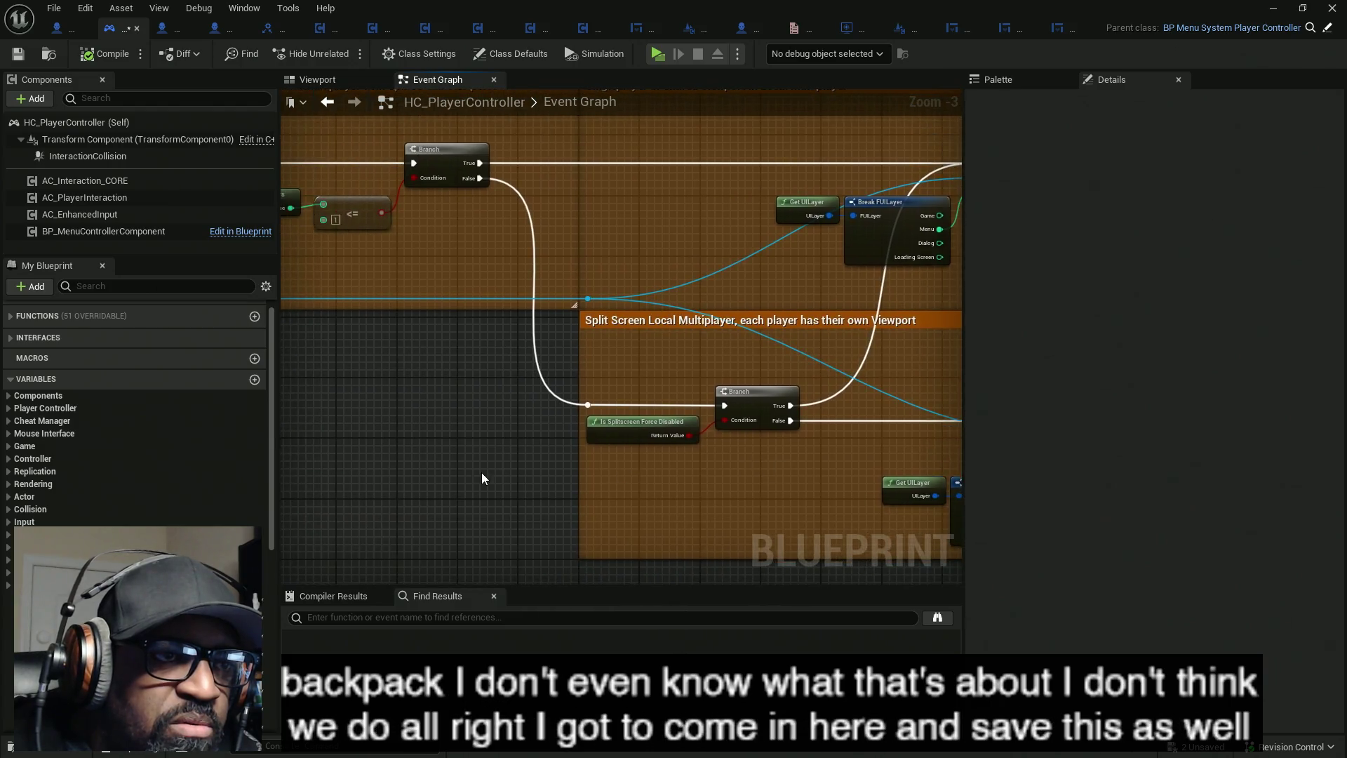
left_click_drag(487, 473, 682, 474)
mouse_move(467, 464)
left_mouse_down()
mouse_move(602, 485)
mouse_move(625, 505)
mouse_move(536, 407)
left_mouse_up()
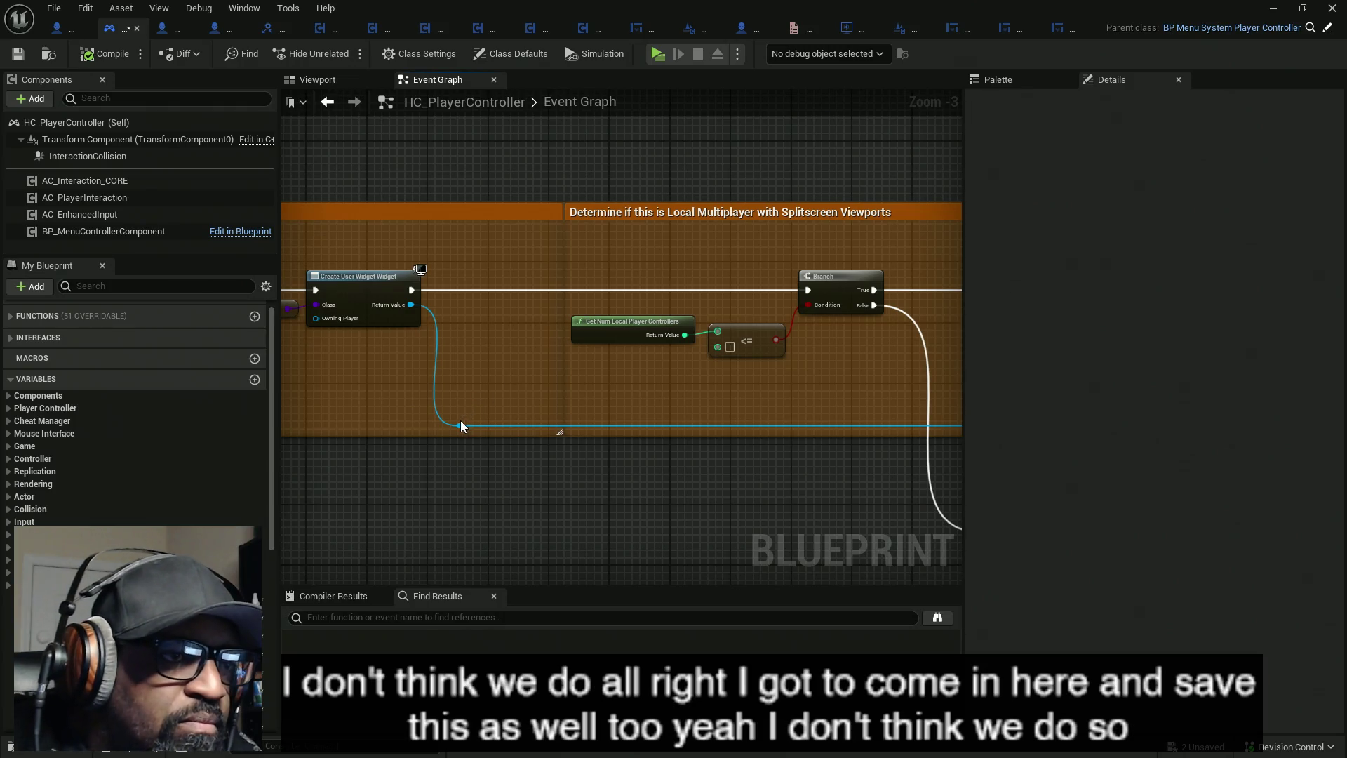
left_click_drag(460, 423, 512, 300)
- Promote the widget return value to a variable named InGameUI and run its SET node before the branch
left_click(581, 388)
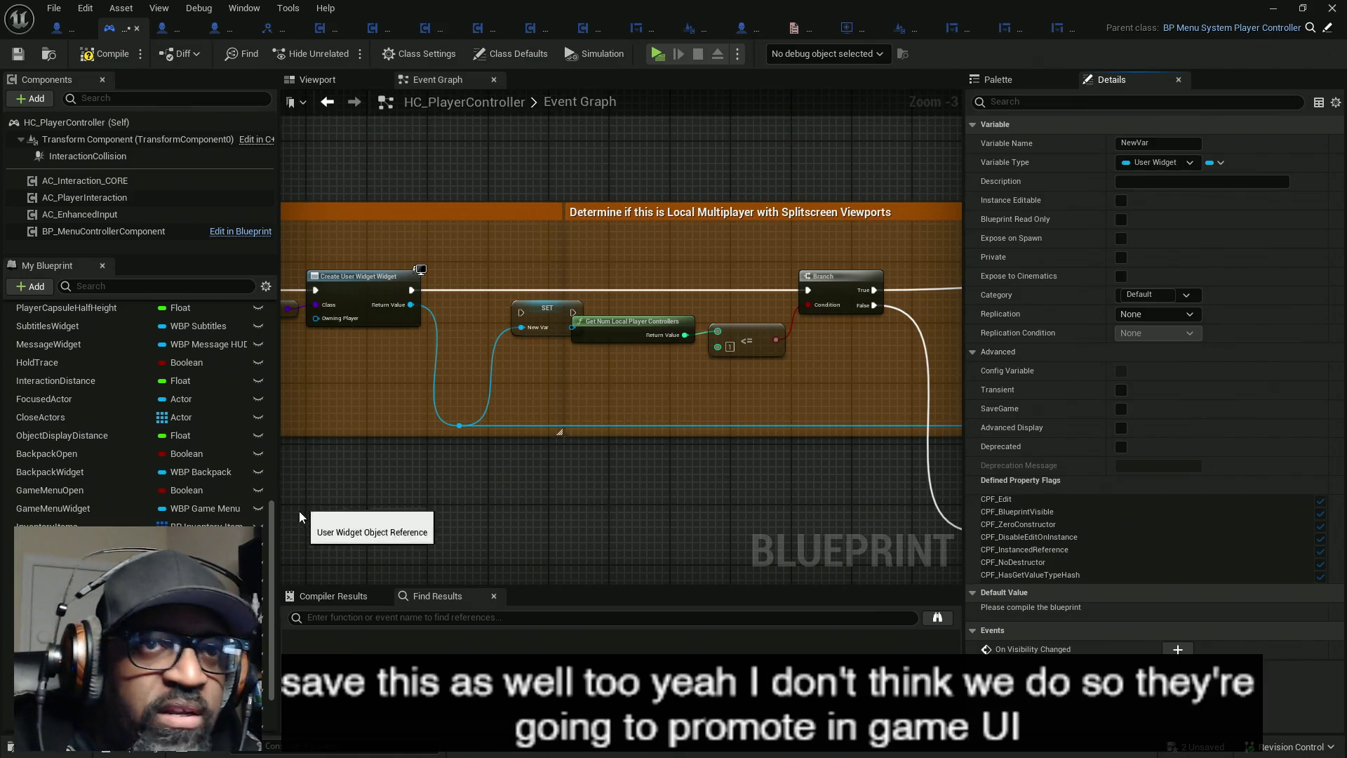
scroll(140, 505, "down", 2)
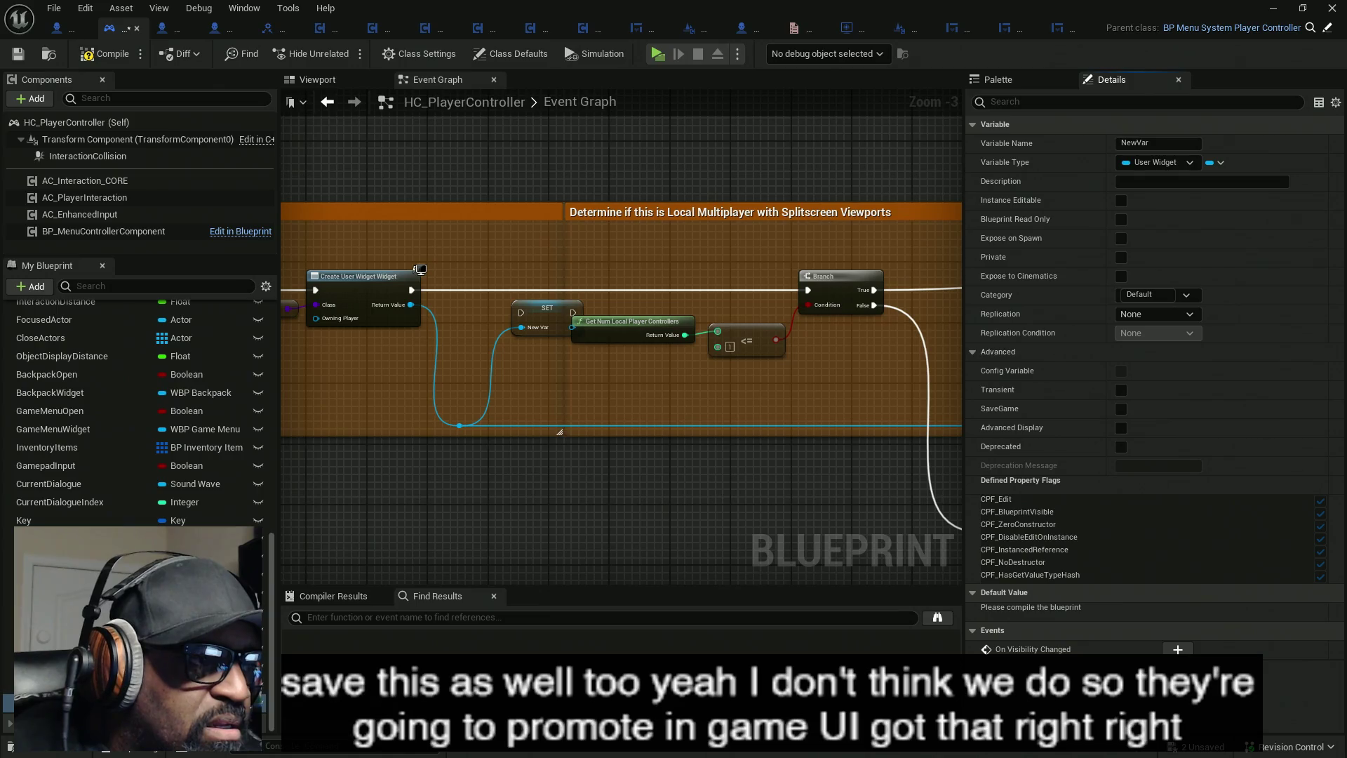
left_click_drag(781, 428, 796, 410)
left_click(1158, 143)
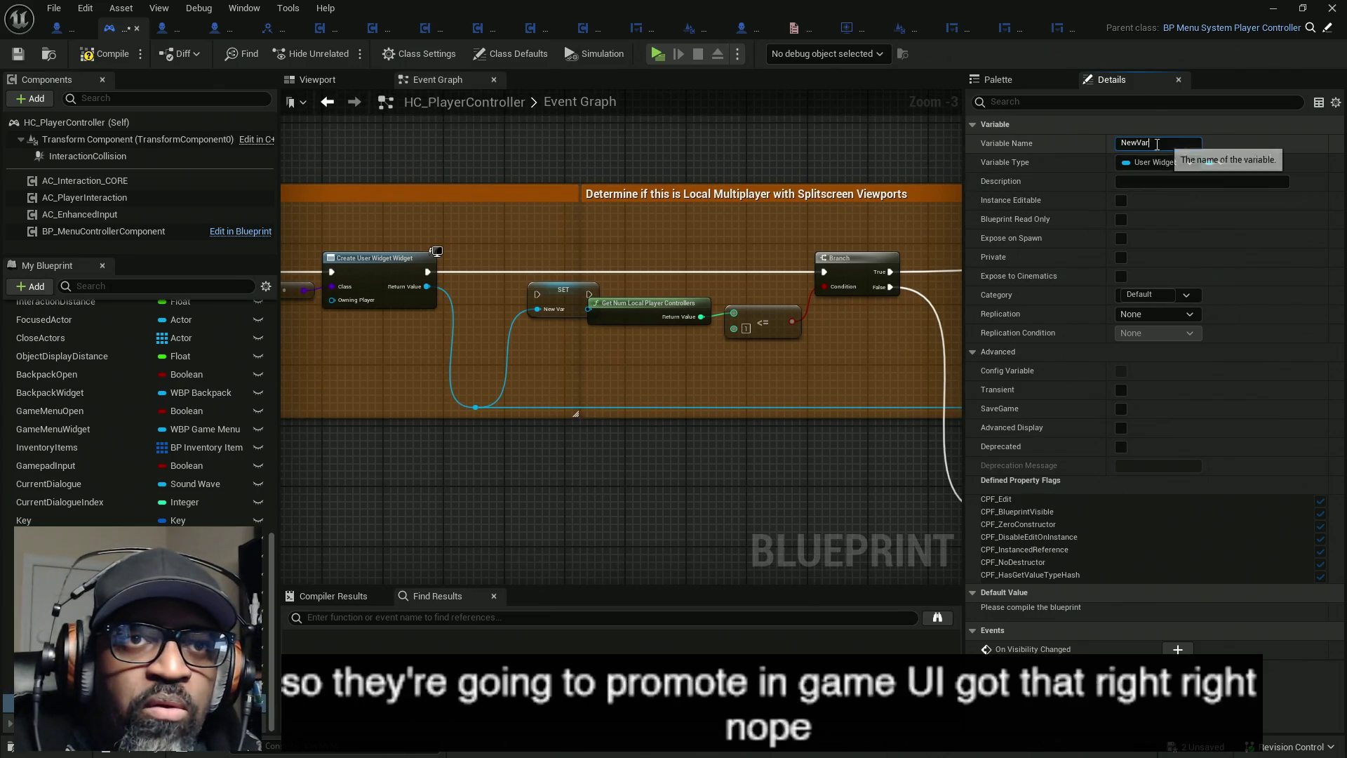
type("I")
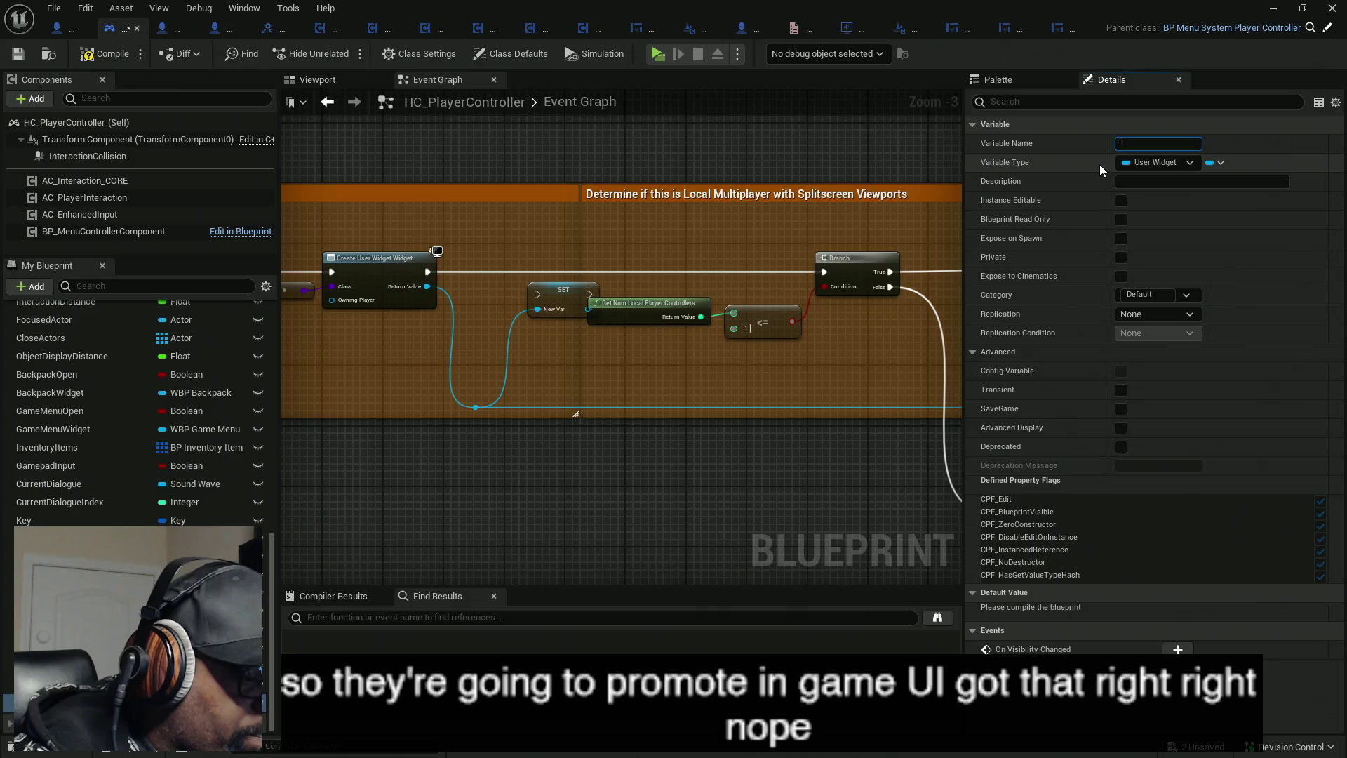
type("nGameUI")
key("Return")
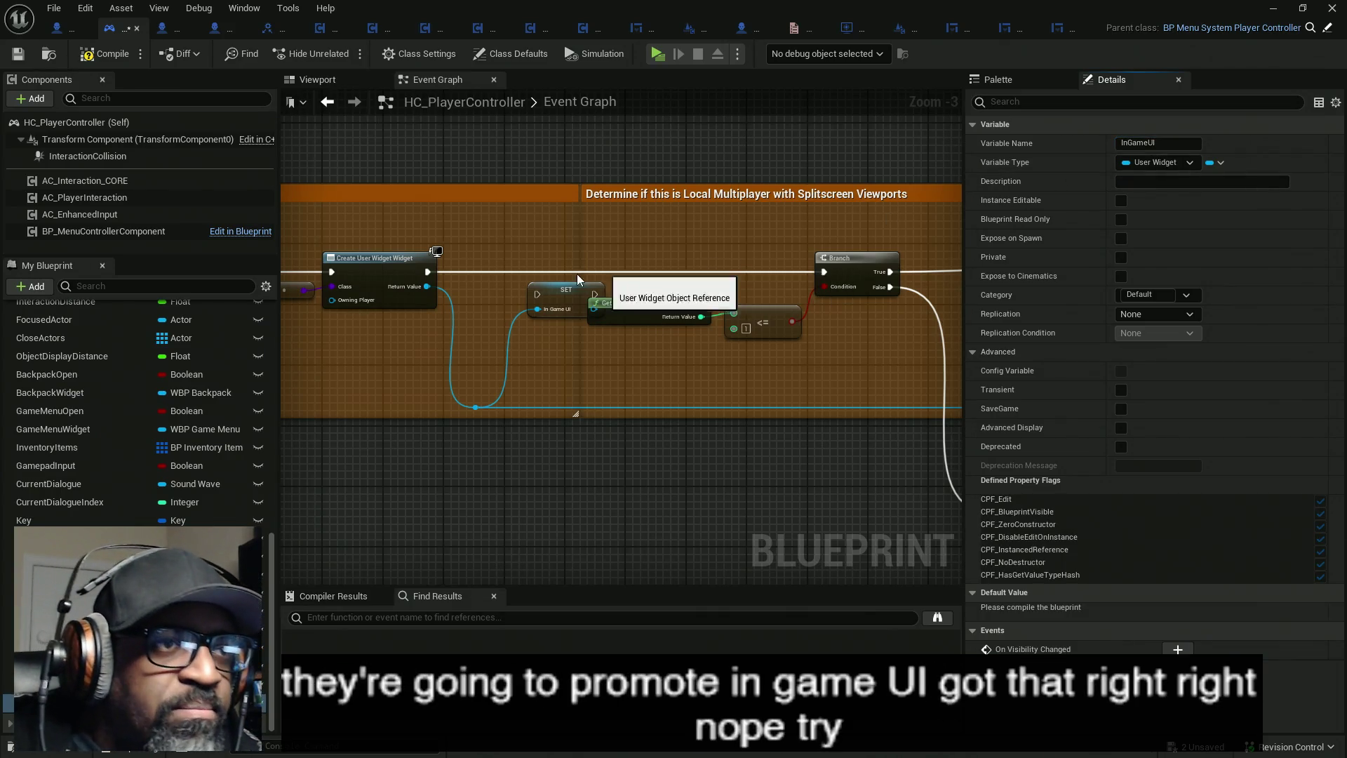
mouse_move(432, 276)
left_mouse_down()
mouse_move(656, 302)
mouse_move(593, 294)
left_mouse_up()
mouse_move(427, 272)
left_mouse_down()
mouse_move(537, 294)
mouse_move(646, 270)
mouse_move(630, 270)
left_mouse_up()
- Compile HC_PlayerController and open BPI Player UI from Class Settings' Implemented Interfaces
left_click(88, 56)
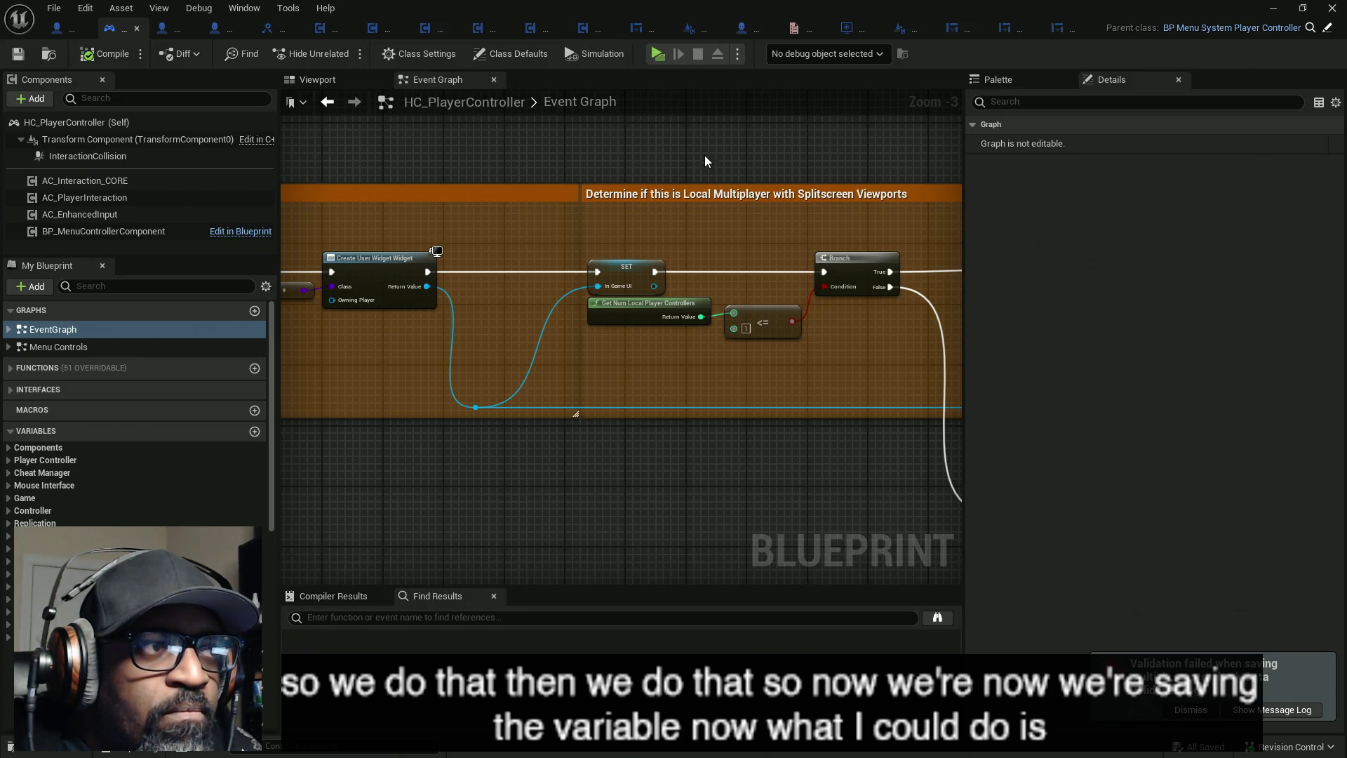
left_click(11, 372)
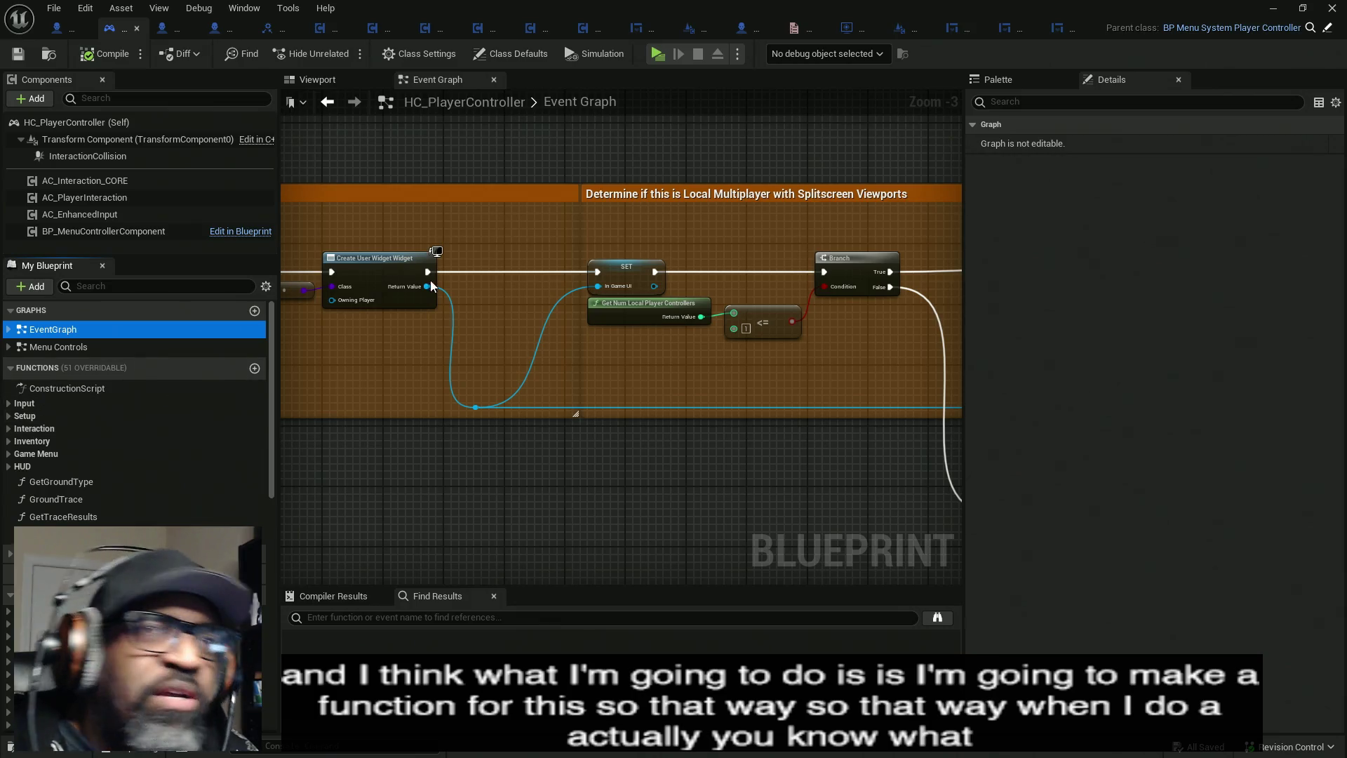
left_click(399, 52)
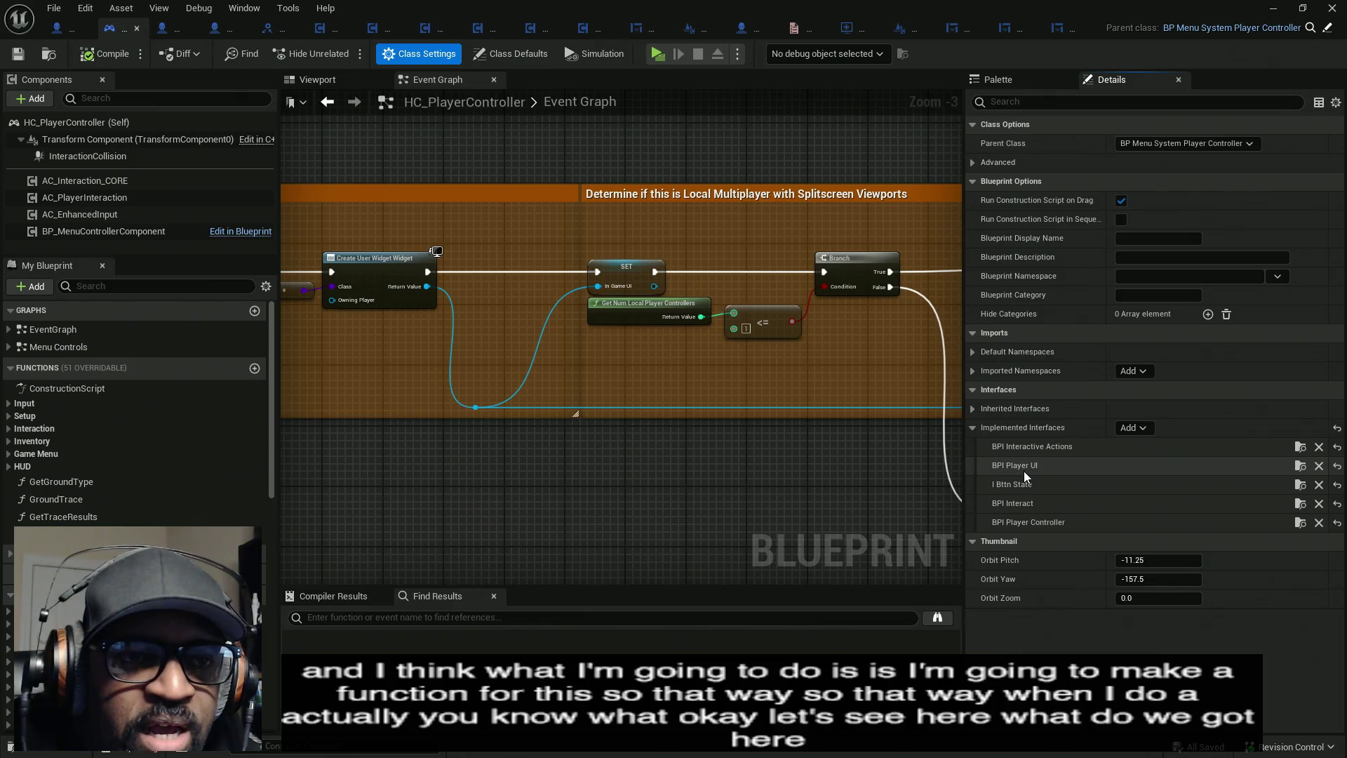
left_click(1300, 466)
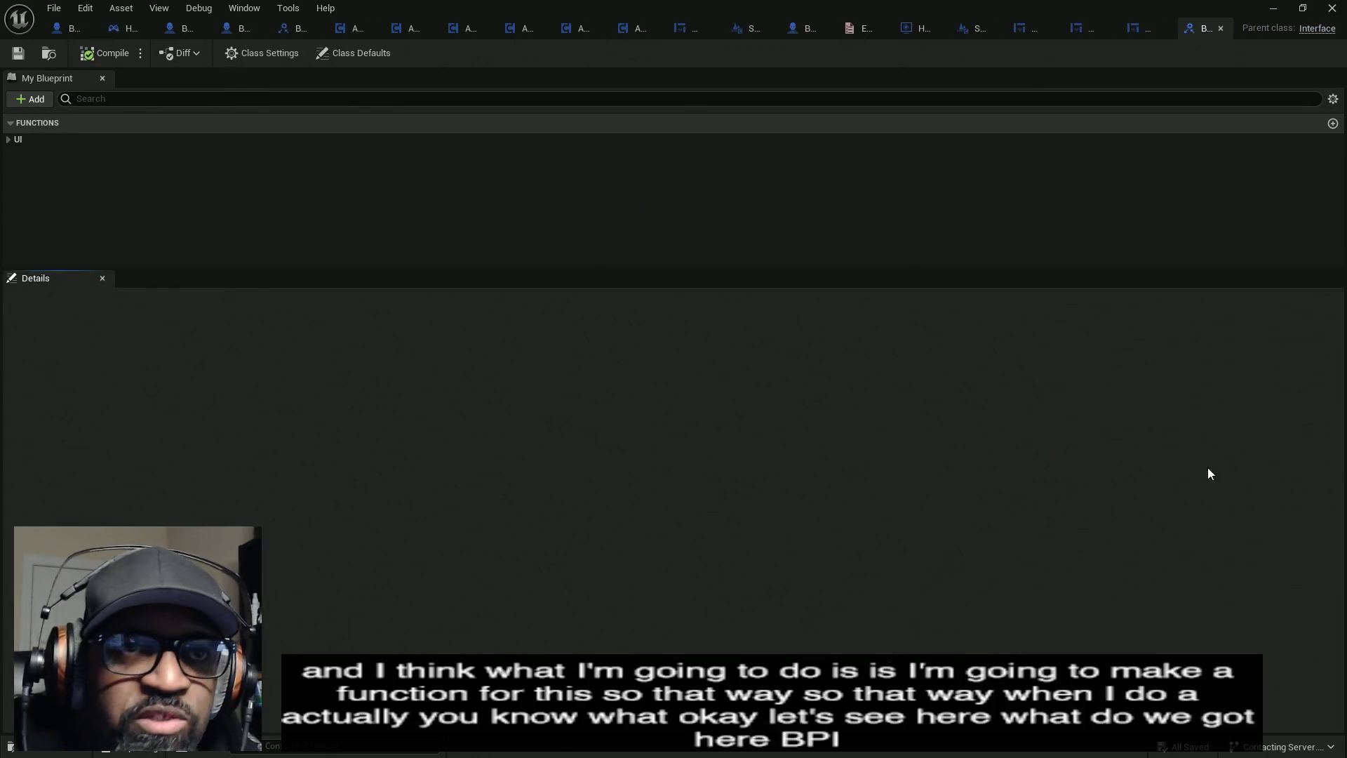
- Add a new function named CheckForPartyMembers to the BPI_Player_UI interface
left_click(17, 139)
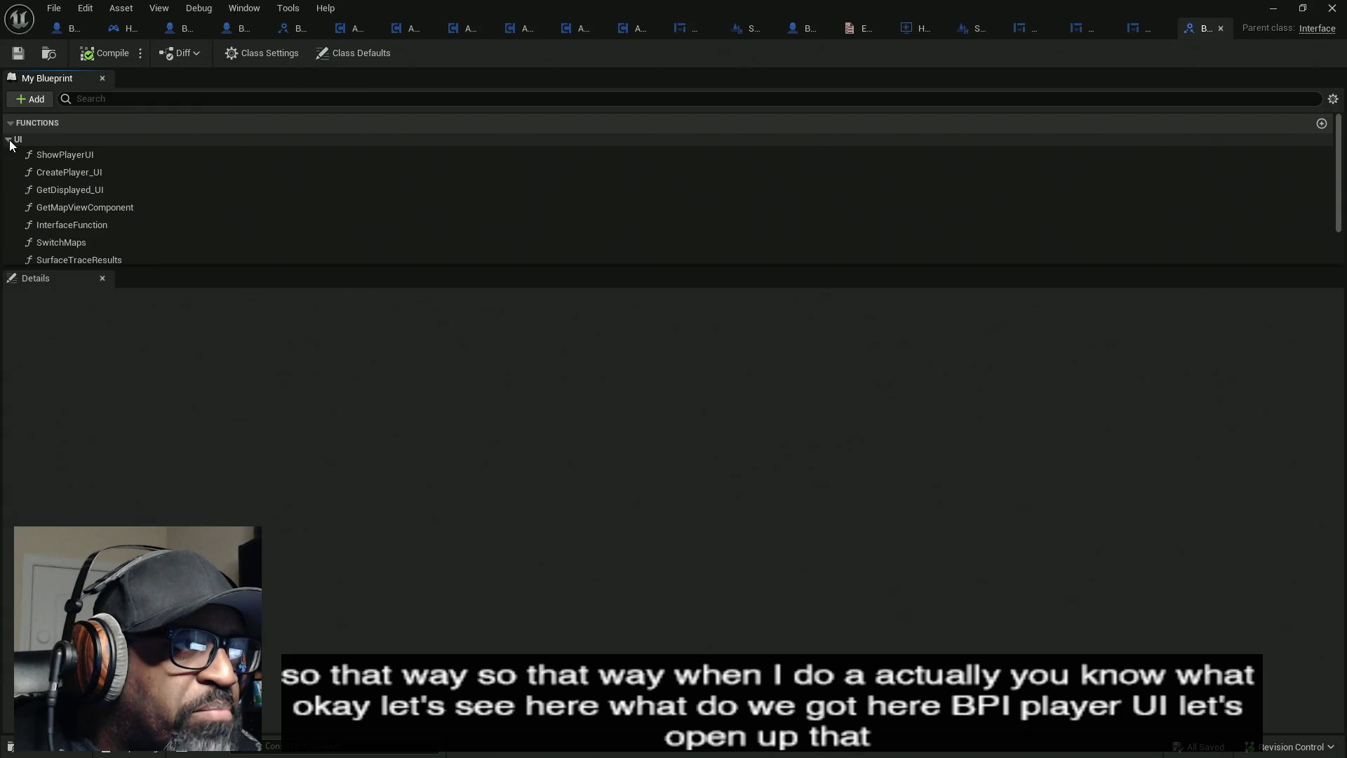
mouse_move(149, 268)
left_mouse_down()
mouse_move(171, 430)
mouse_move(175, 360)
left_mouse_up()
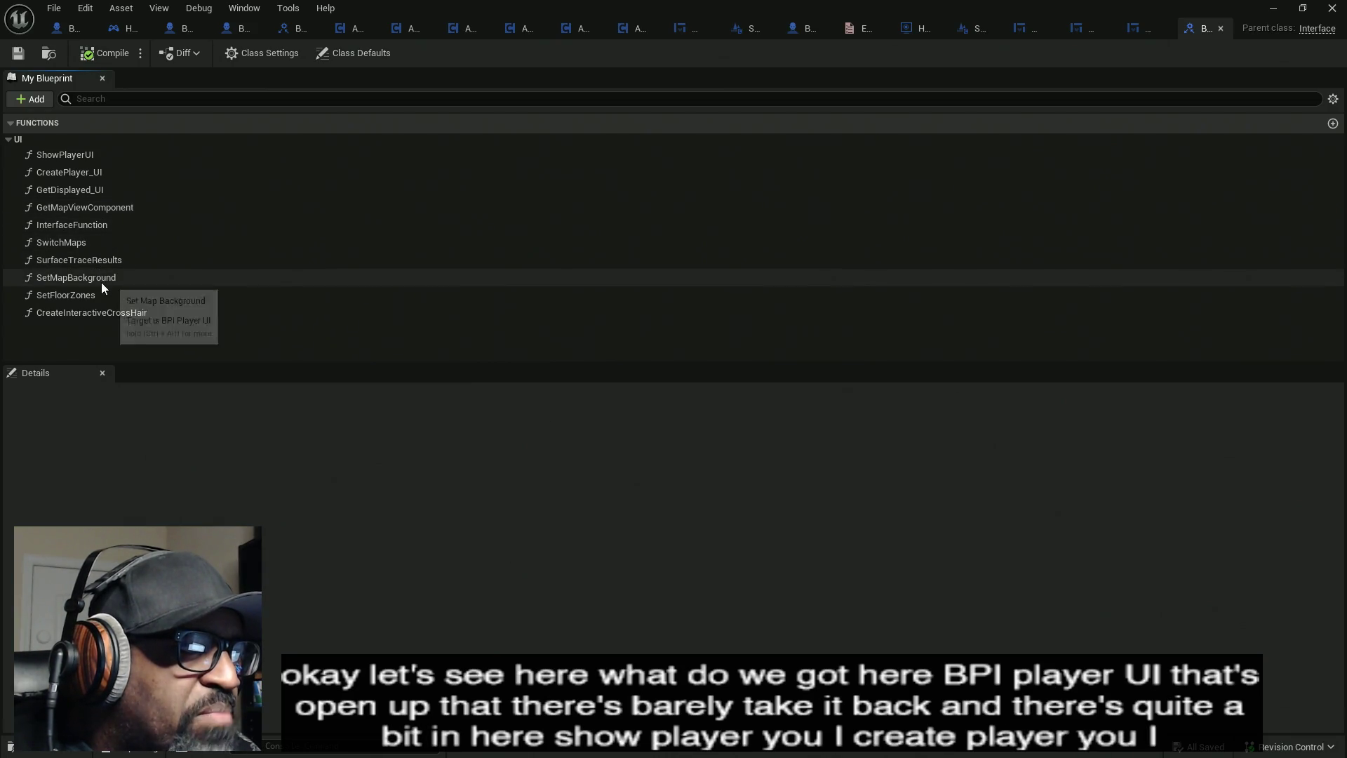
left_click(31, 99)
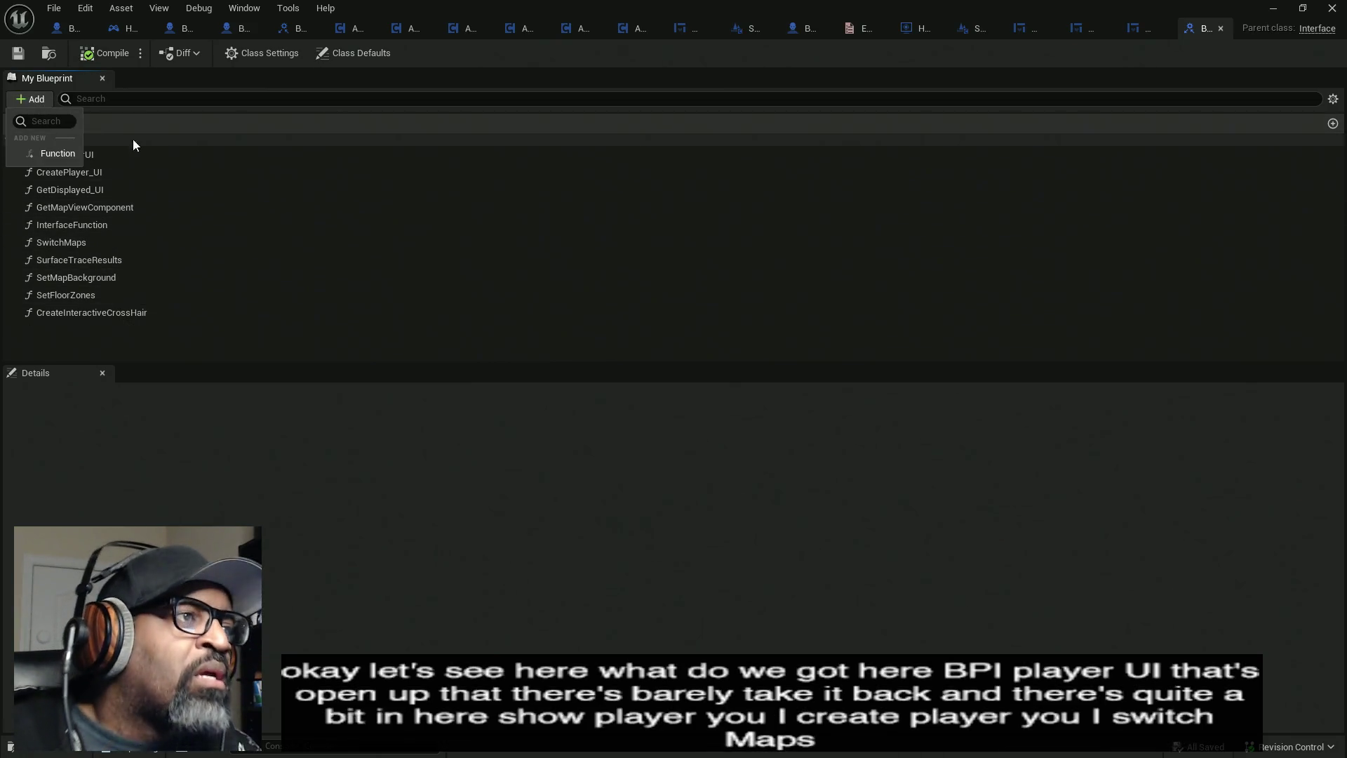
left_click(42, 152)
type("Check")
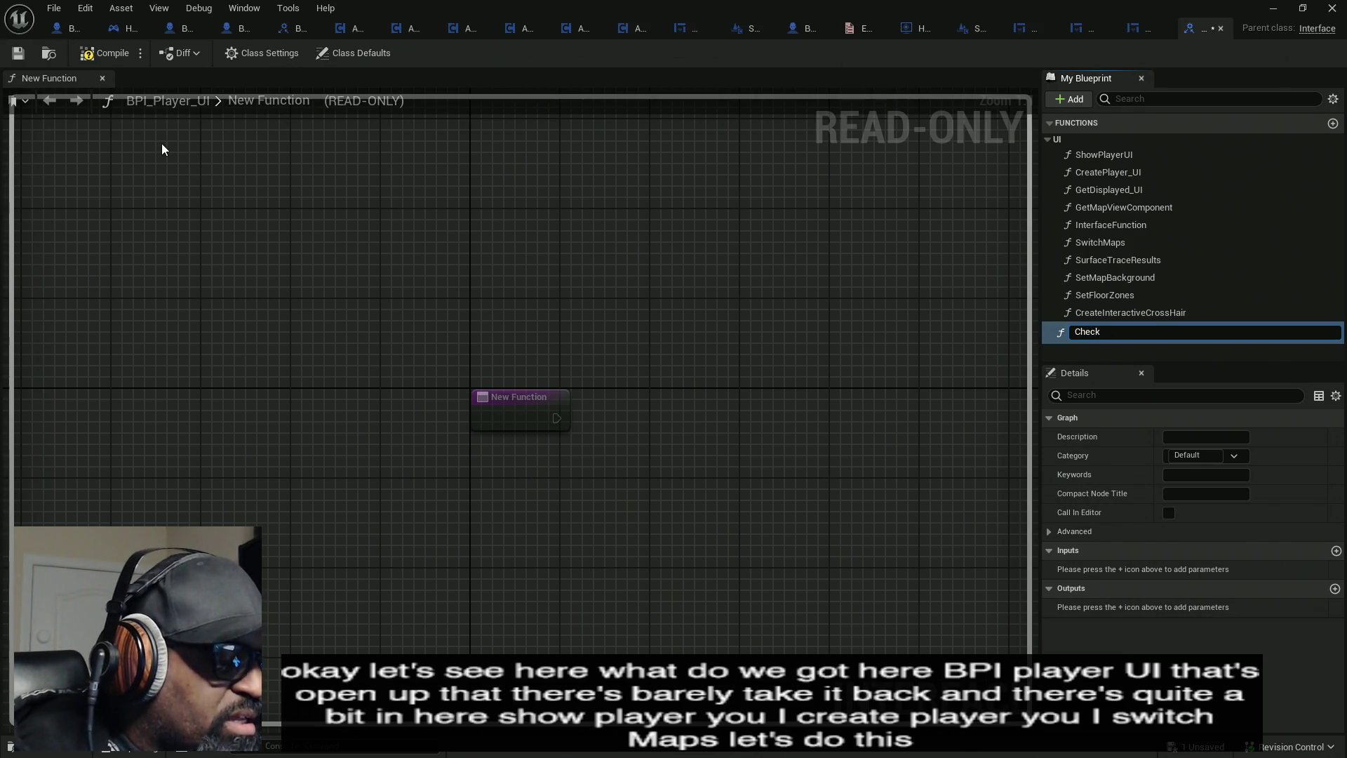
type("ForPartyMe")
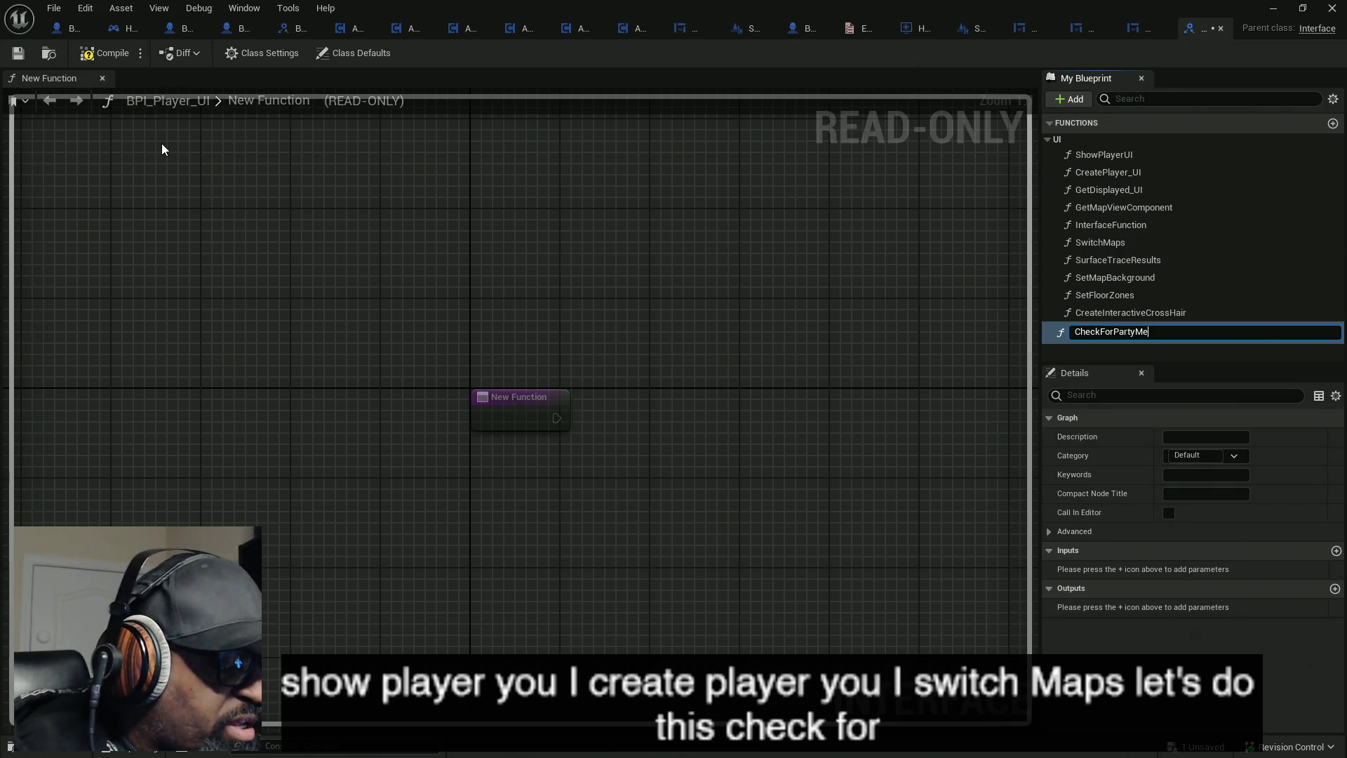
type("mber")
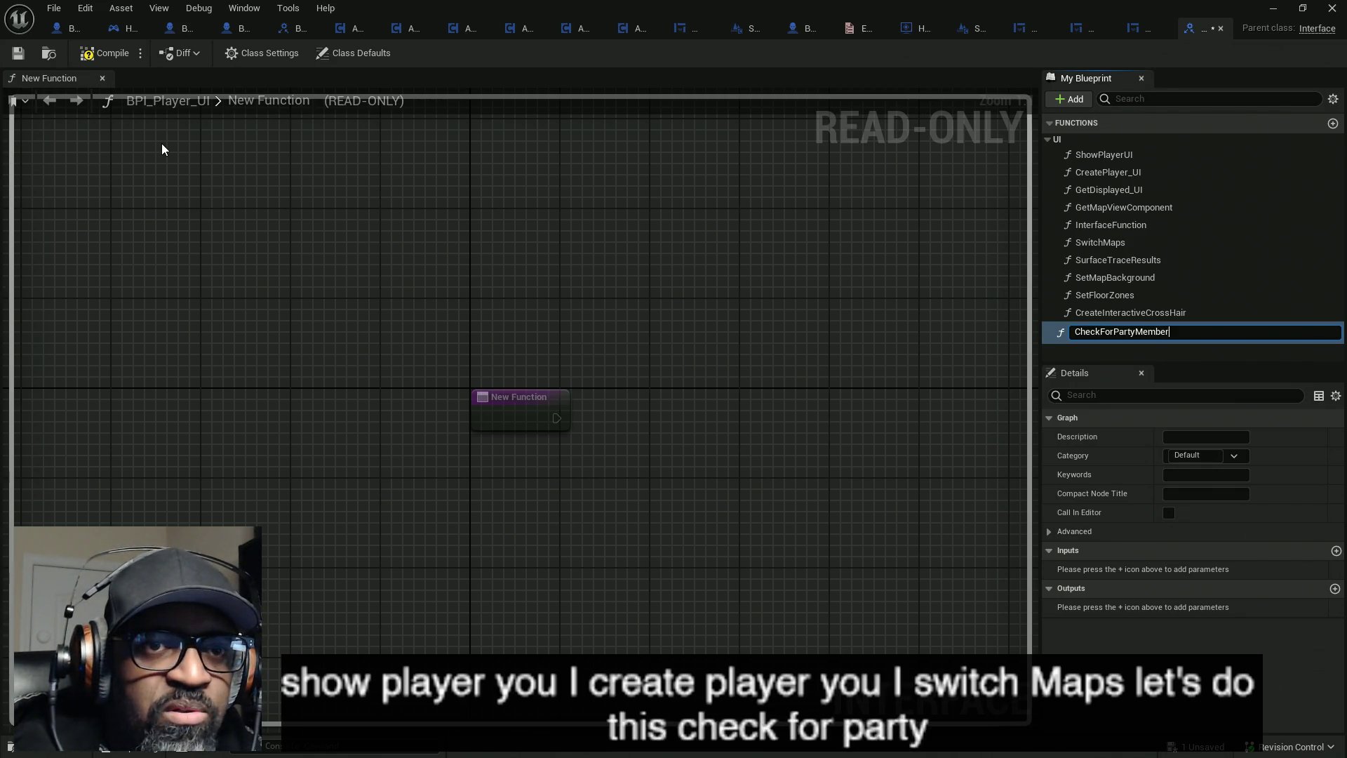
type("s")
key("Return")
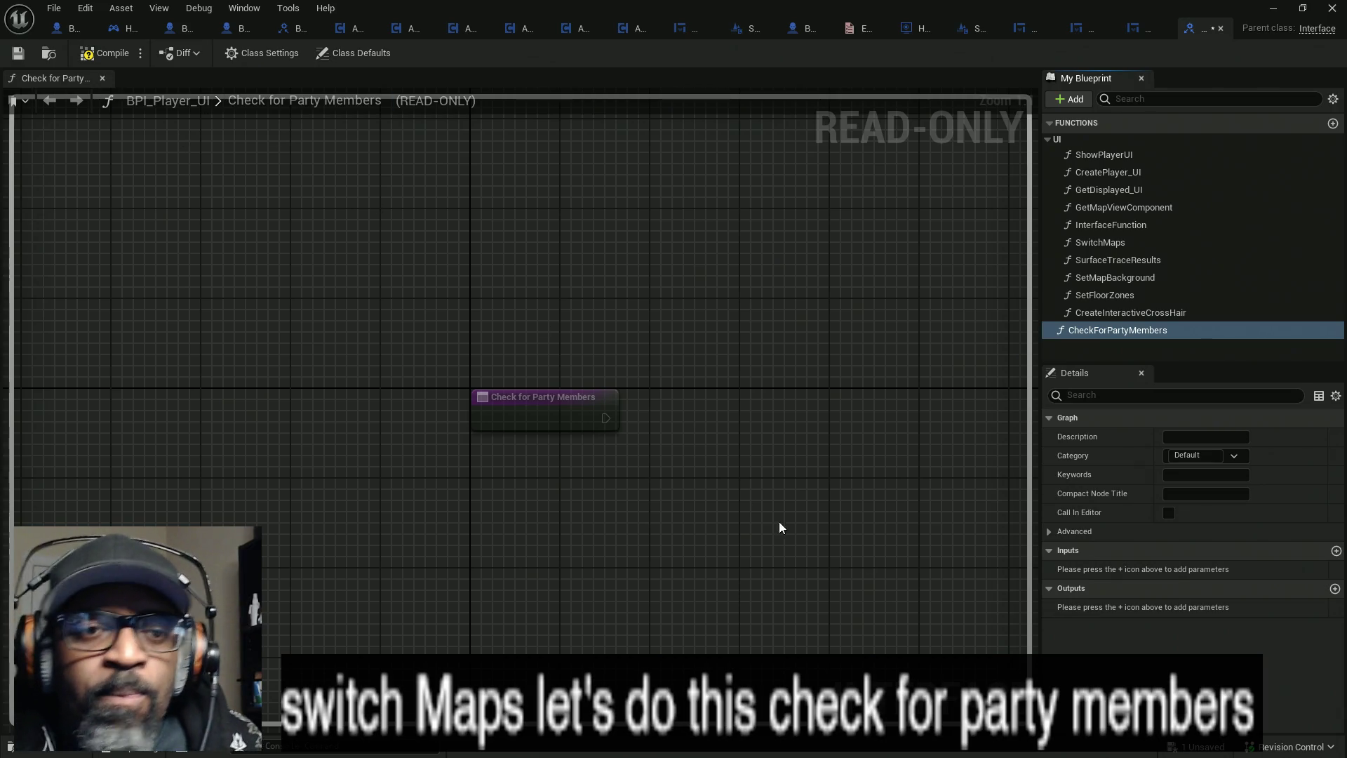
- Give CheckForPartyMembers a Boolean output named return, compile, and check out the interface asset
left_click(1336, 589)
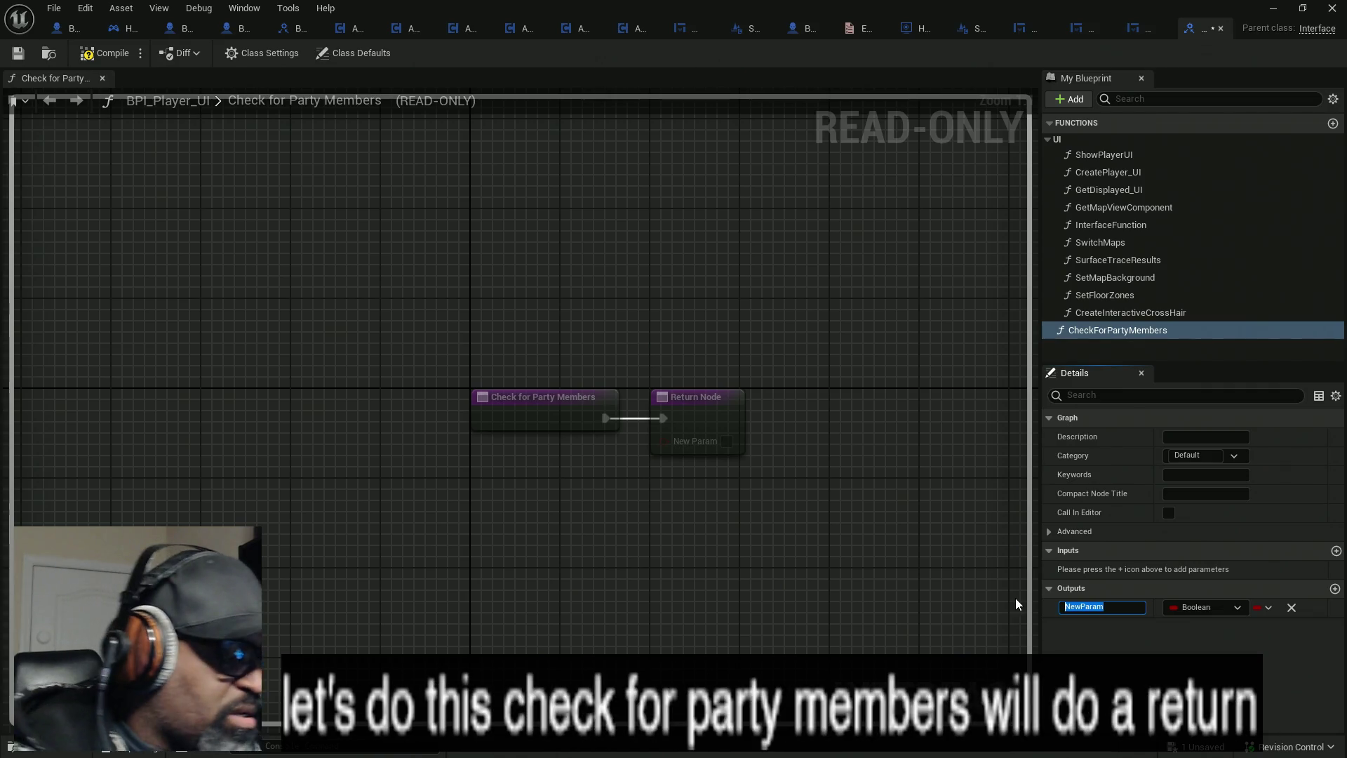
type("return")
key("Return")
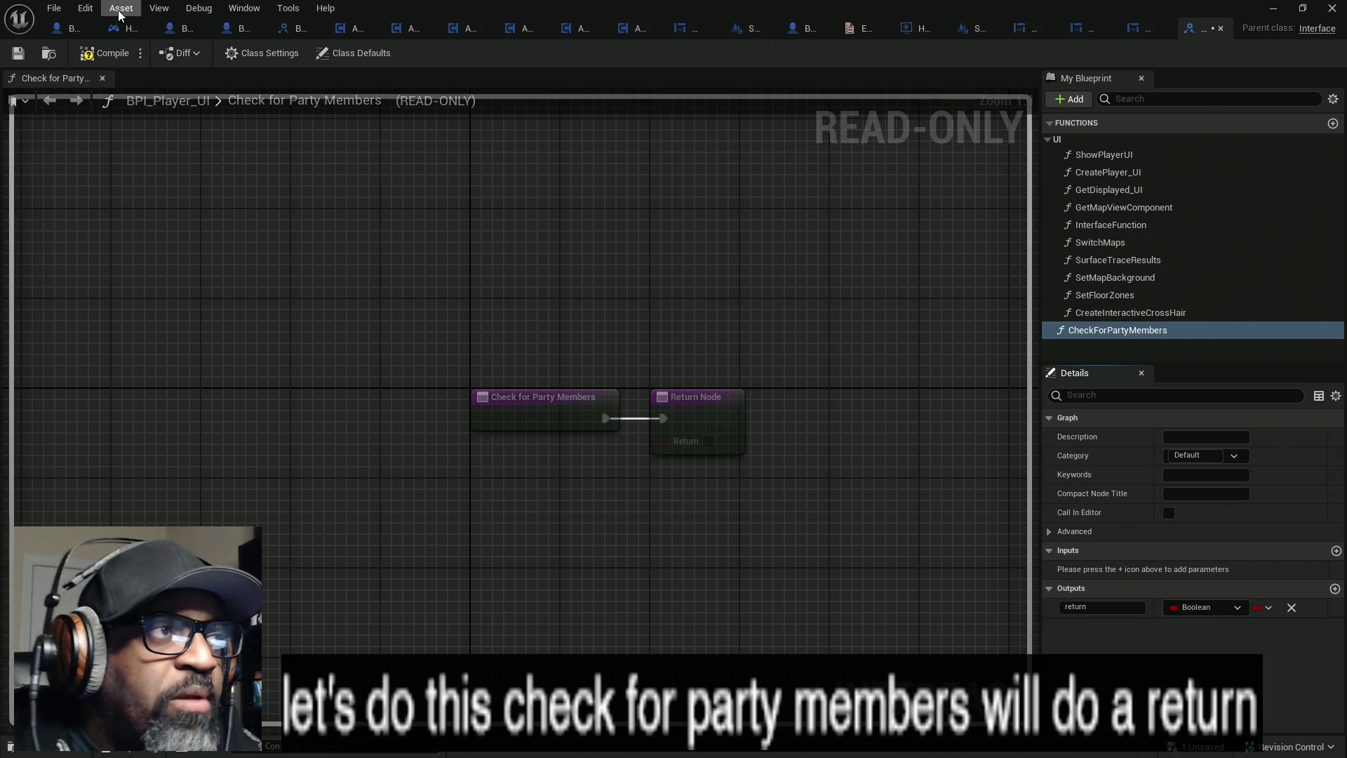
left_click(112, 56)
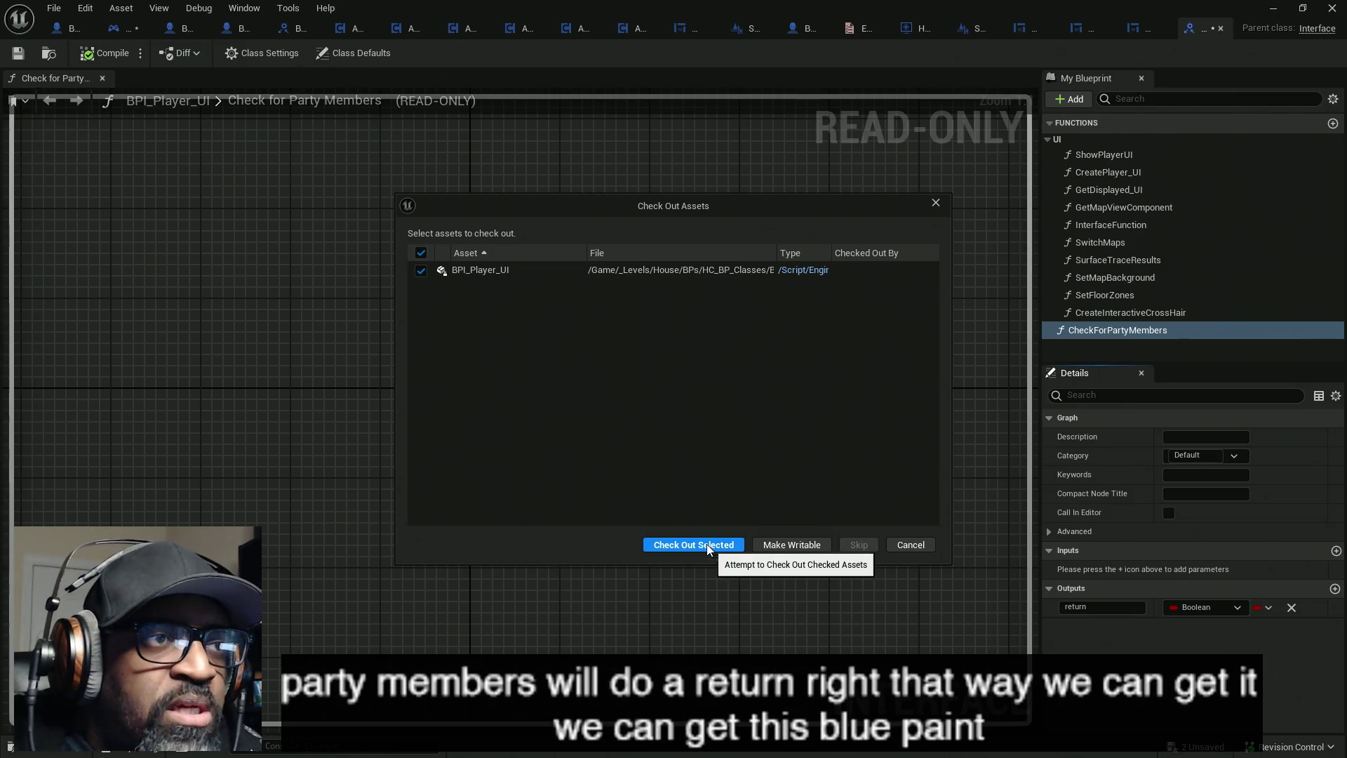
left_click(709, 546)
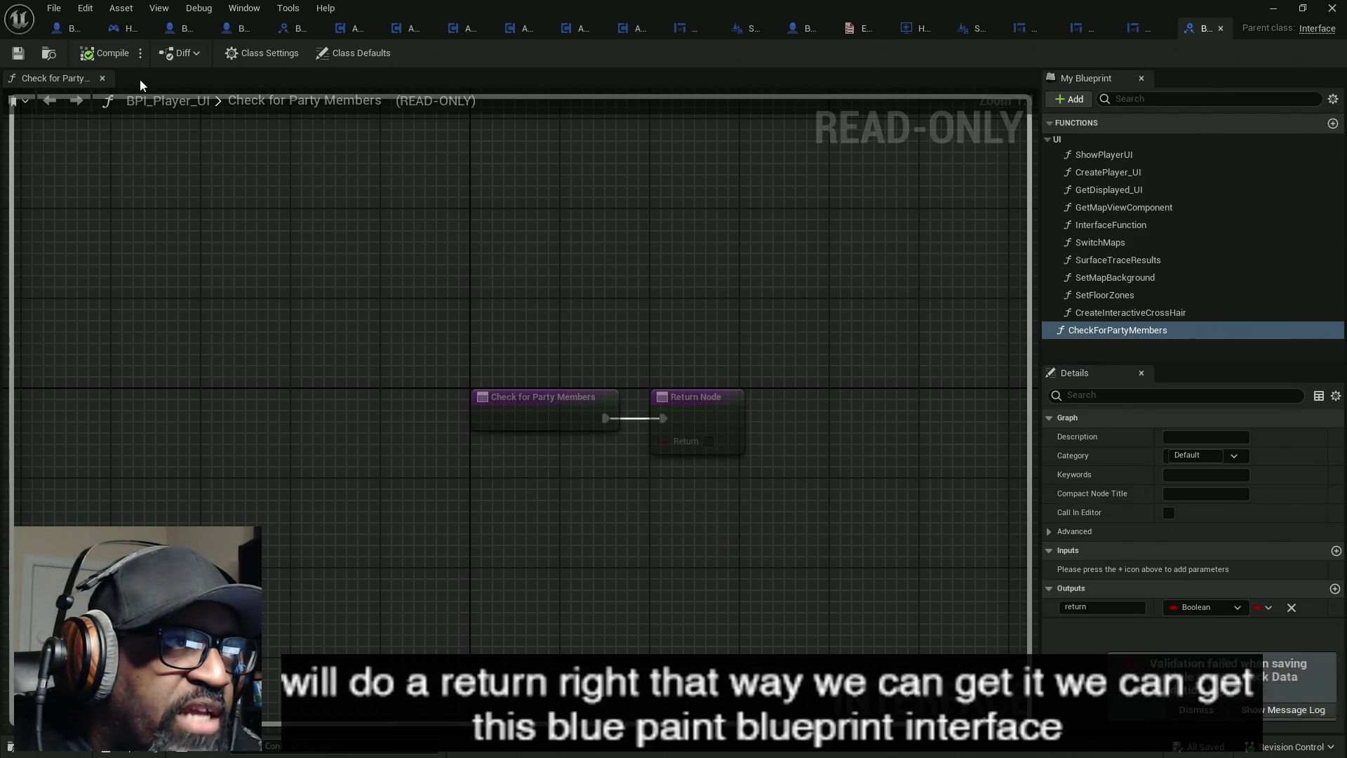
left_click(121, 31)
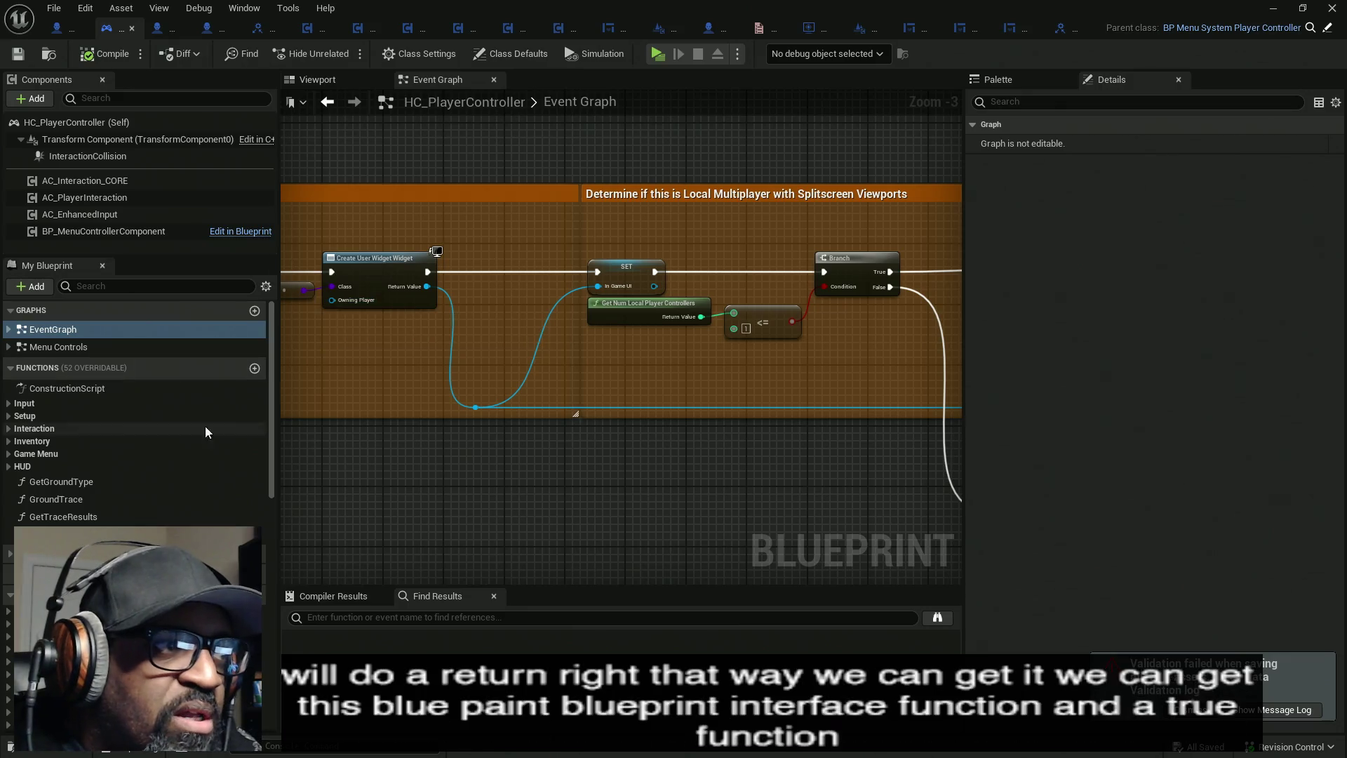
- Collapse the Functions list, expand the UI interface functions, and open Check for Party Members
left_click(14, 455)
left_click(15, 457)
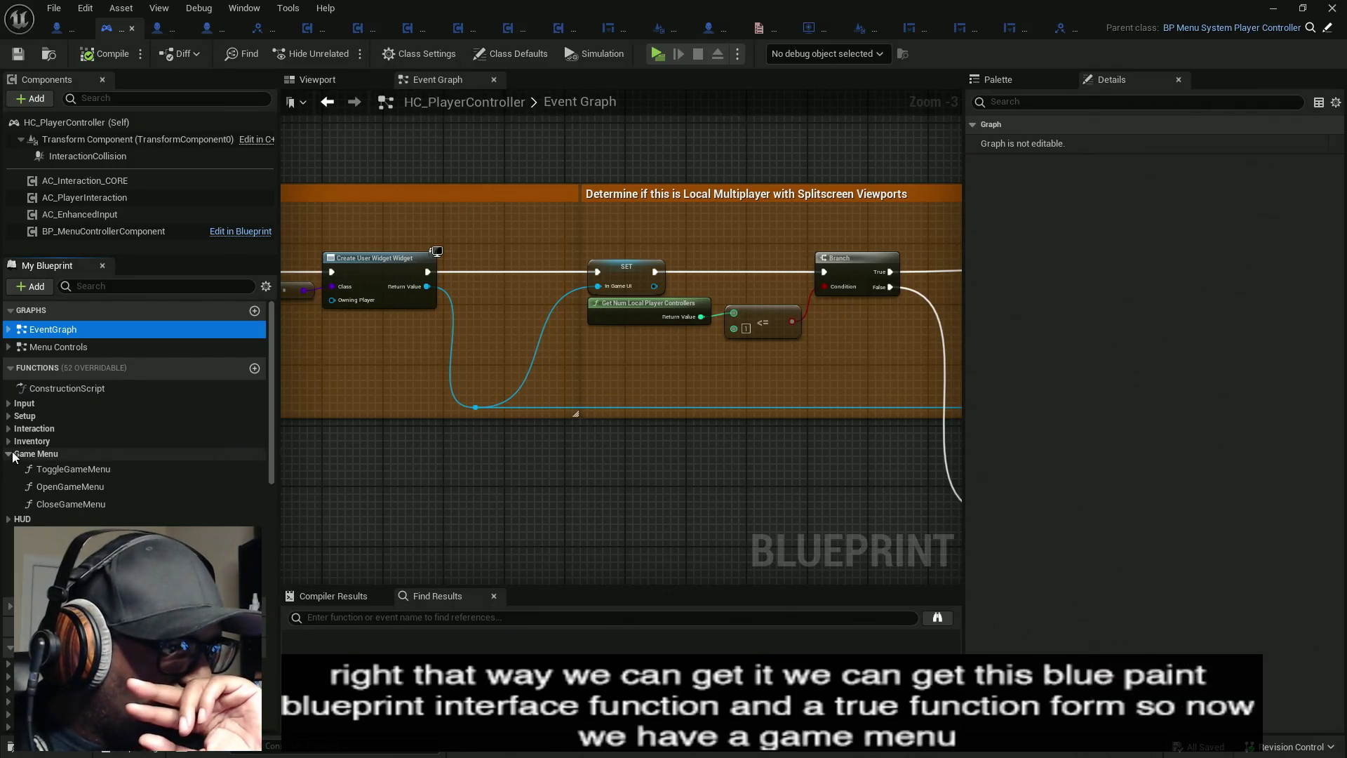
left_click(9, 442)
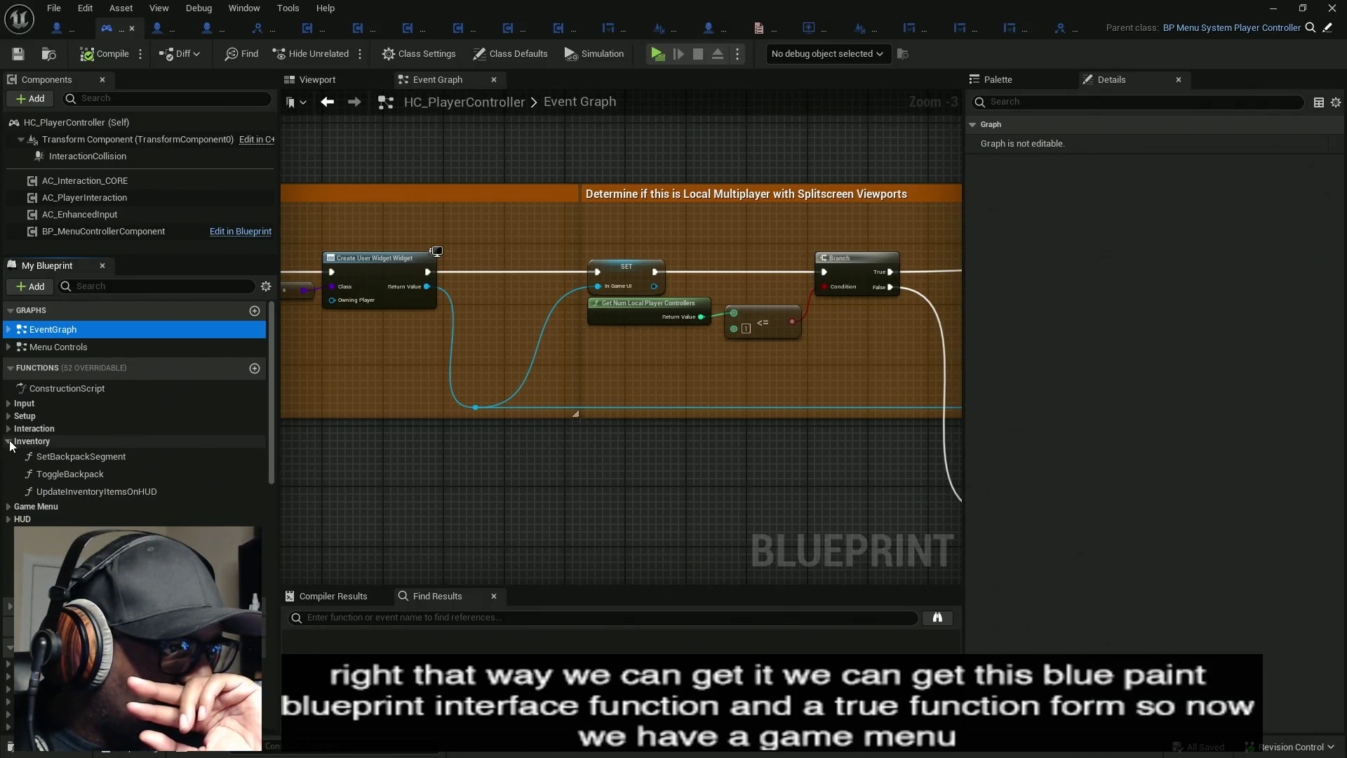
left_click(10, 441)
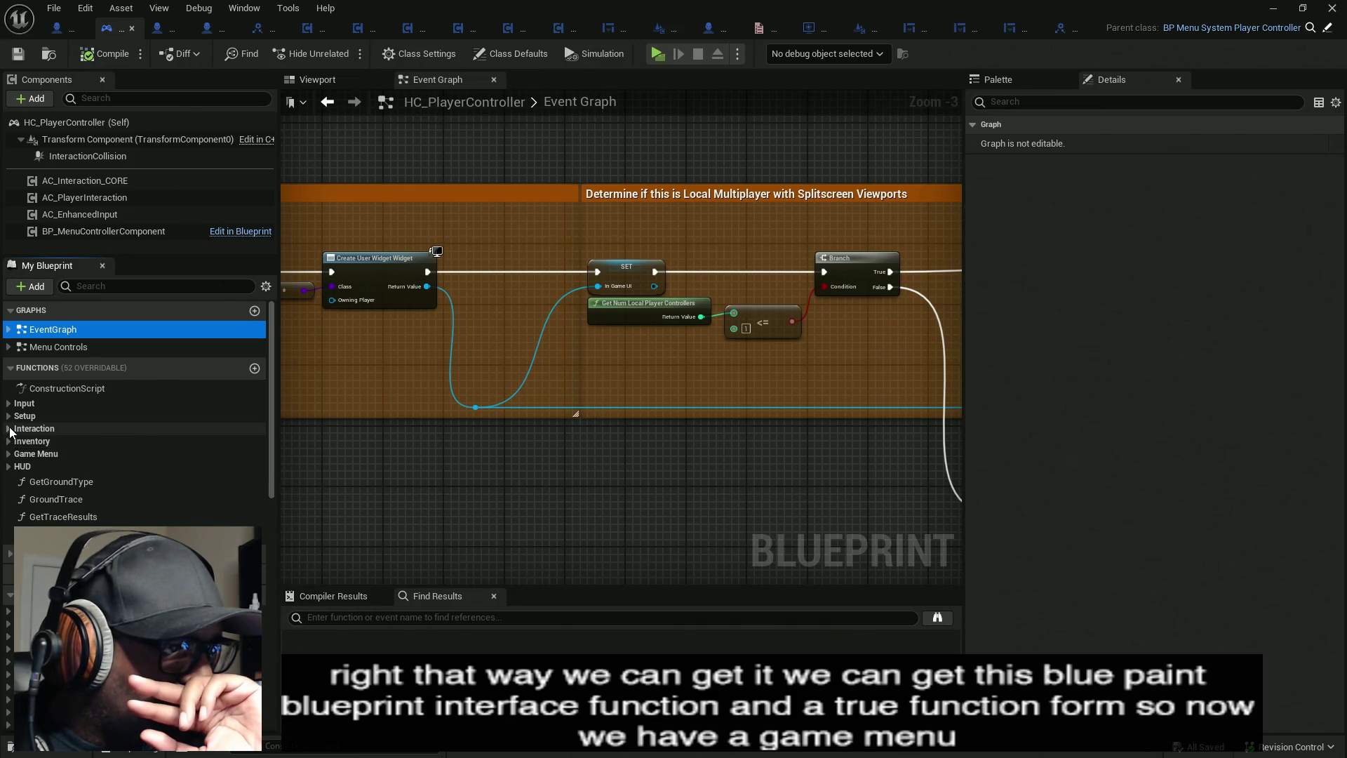
left_click(9, 405)
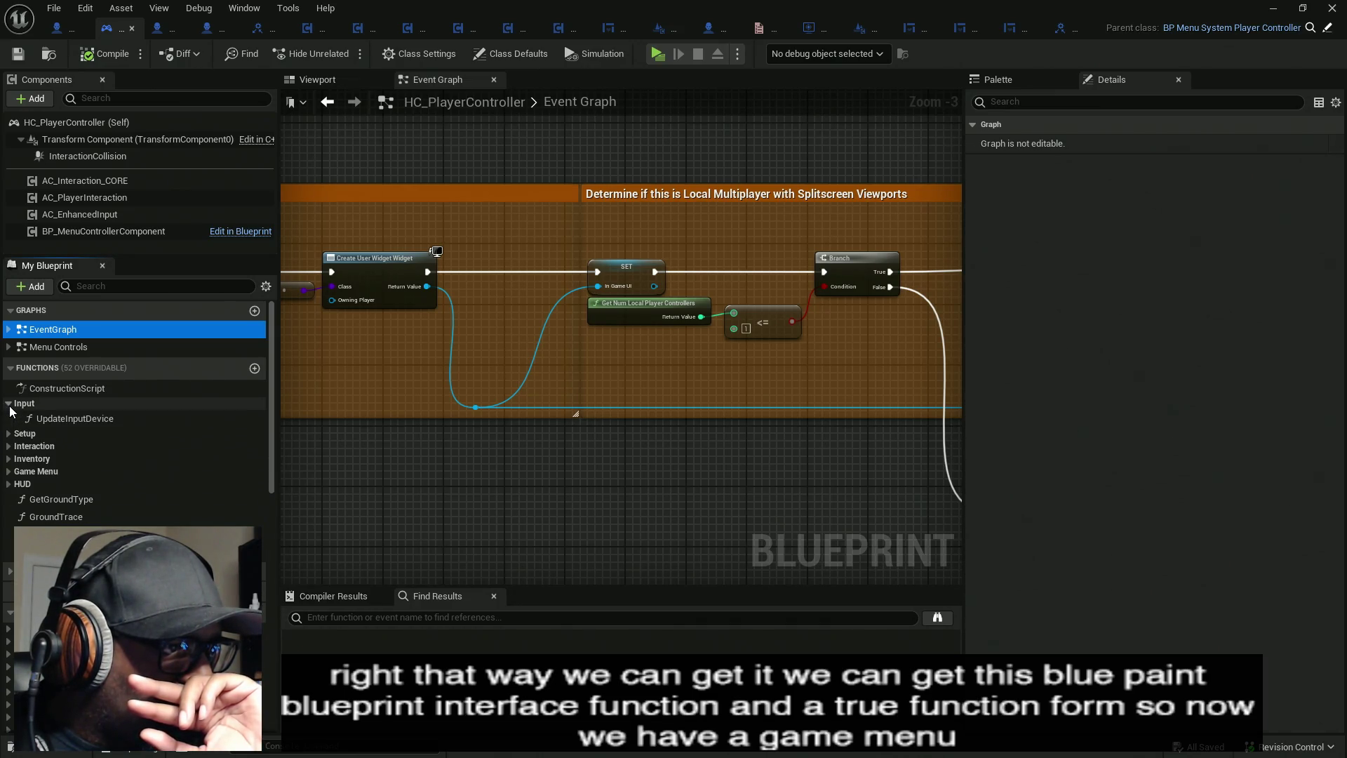
left_click(9, 404)
left_click(10, 367)
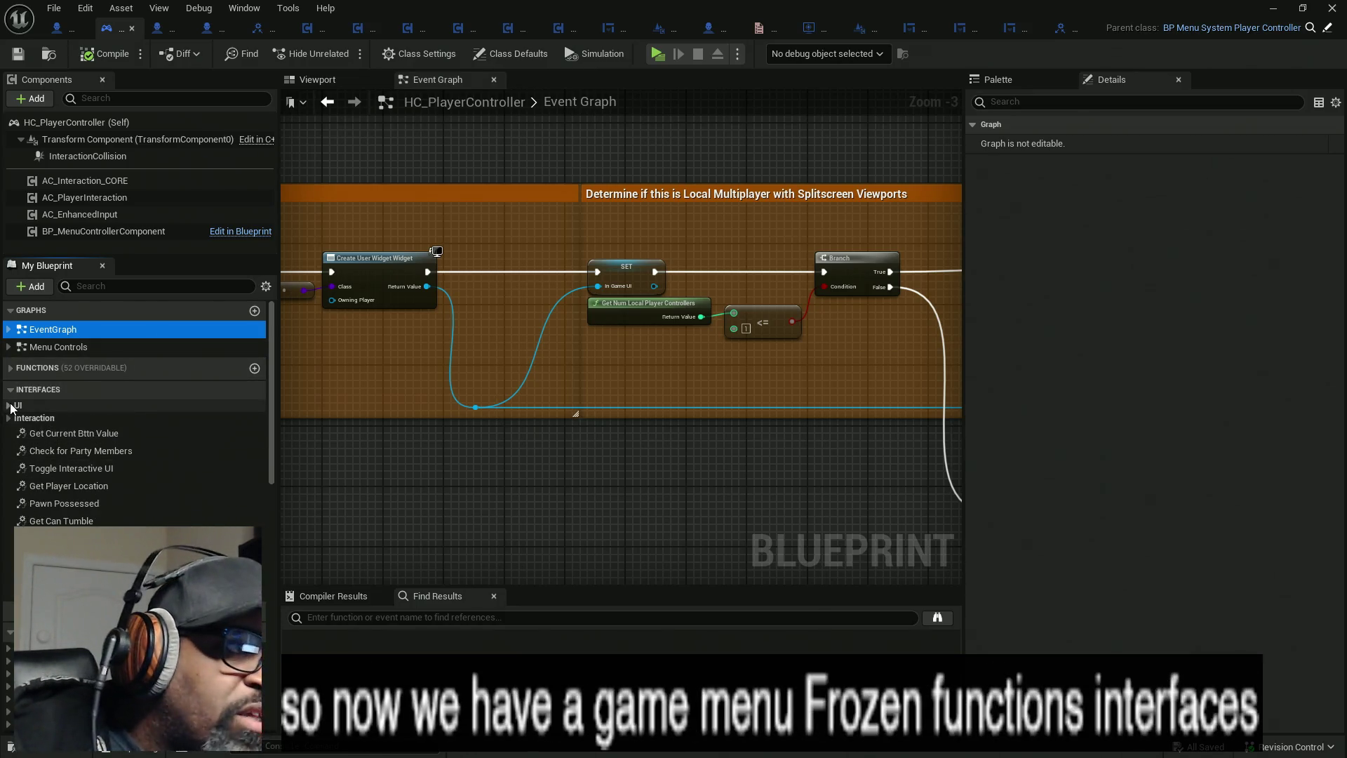
left_click(10, 405)
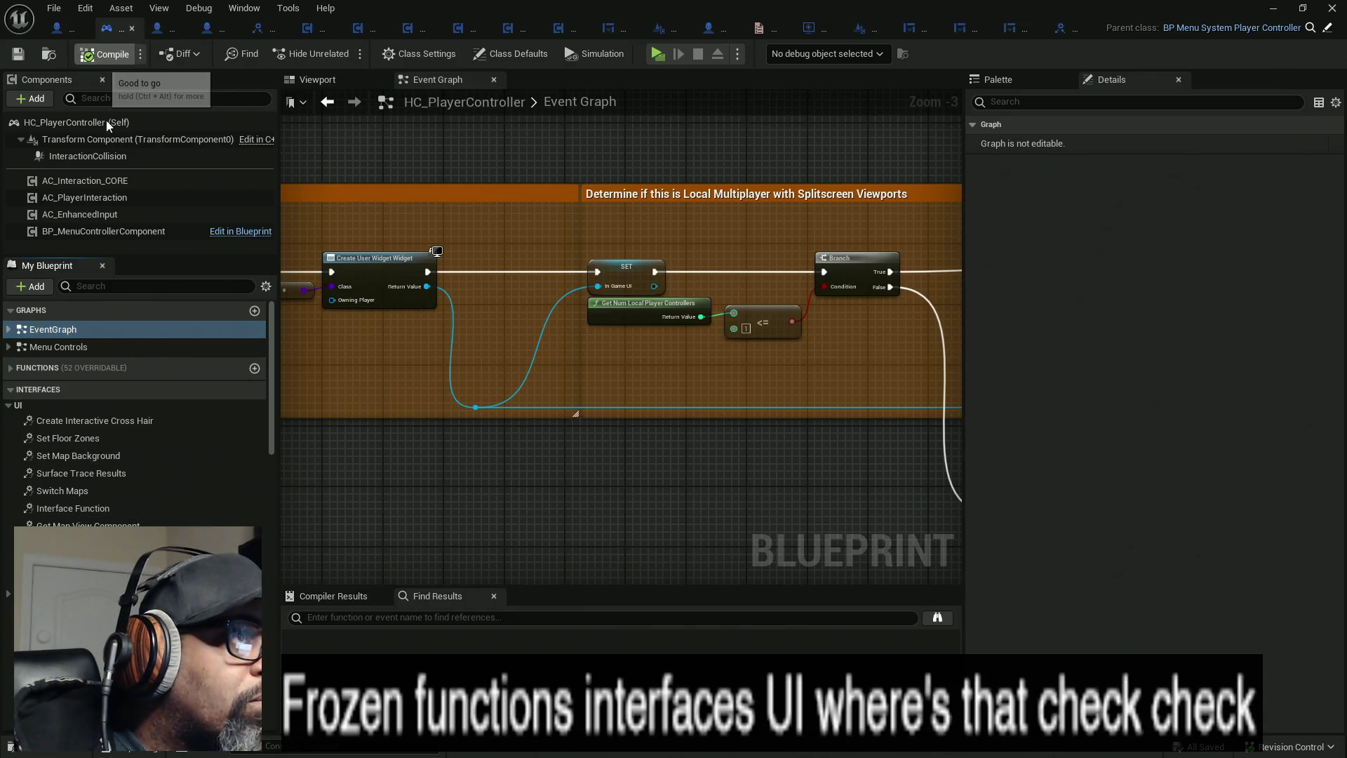
scroll(93, 459, "down", 3)
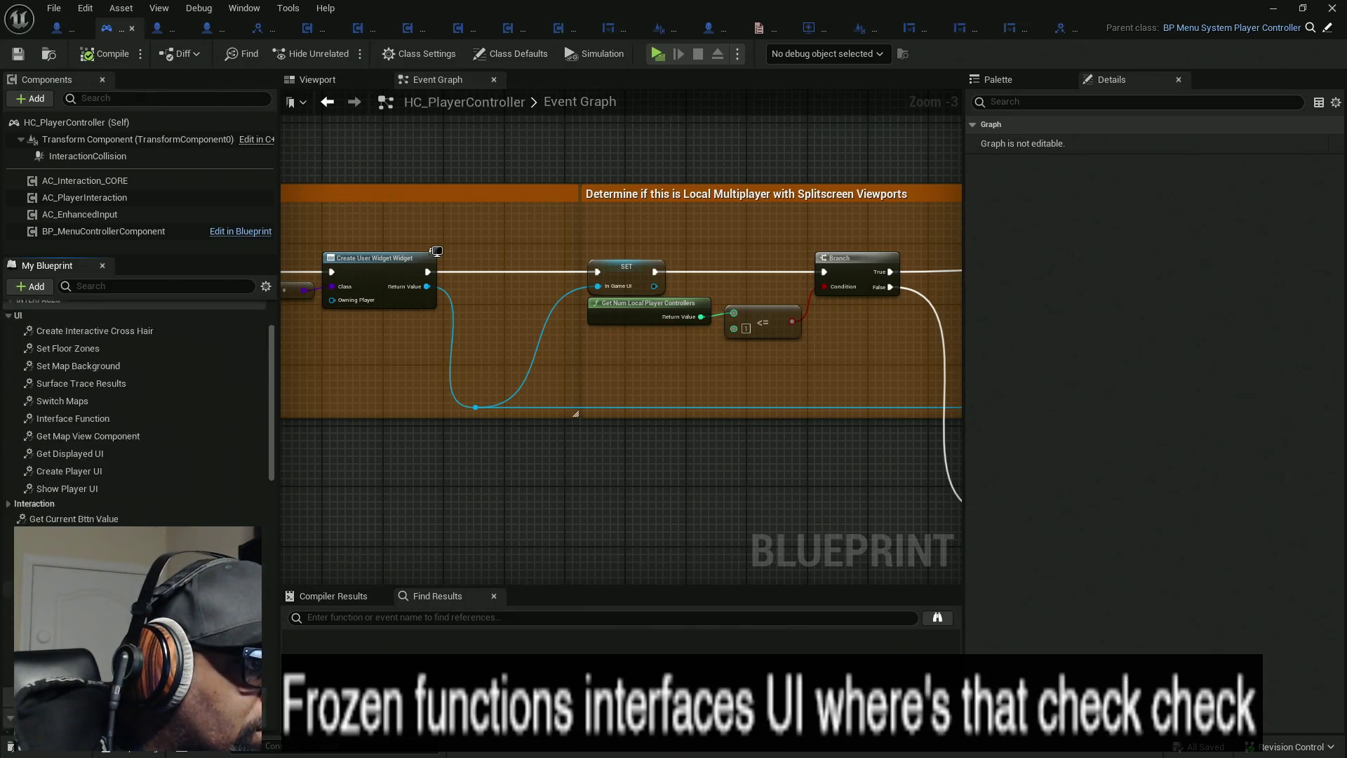
left_click(133, 470)
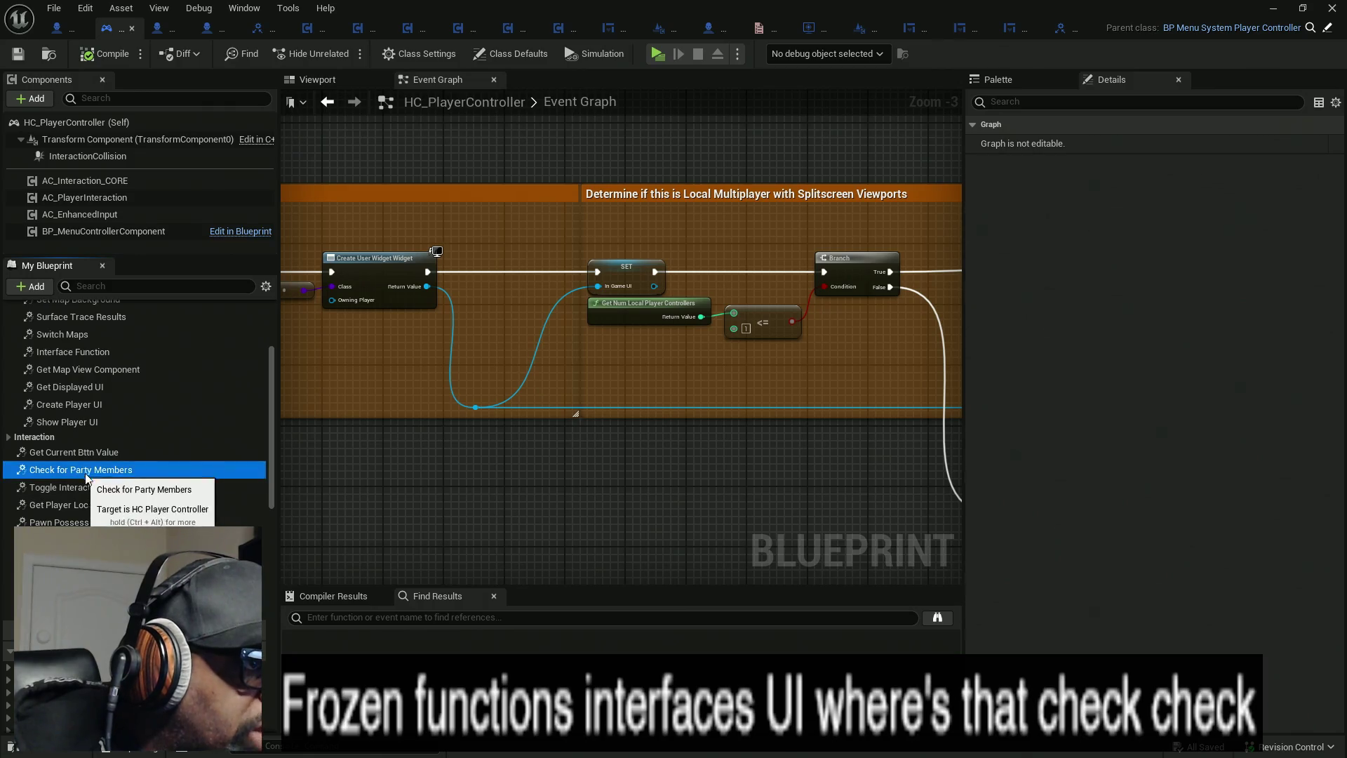
double_click(136, 469)
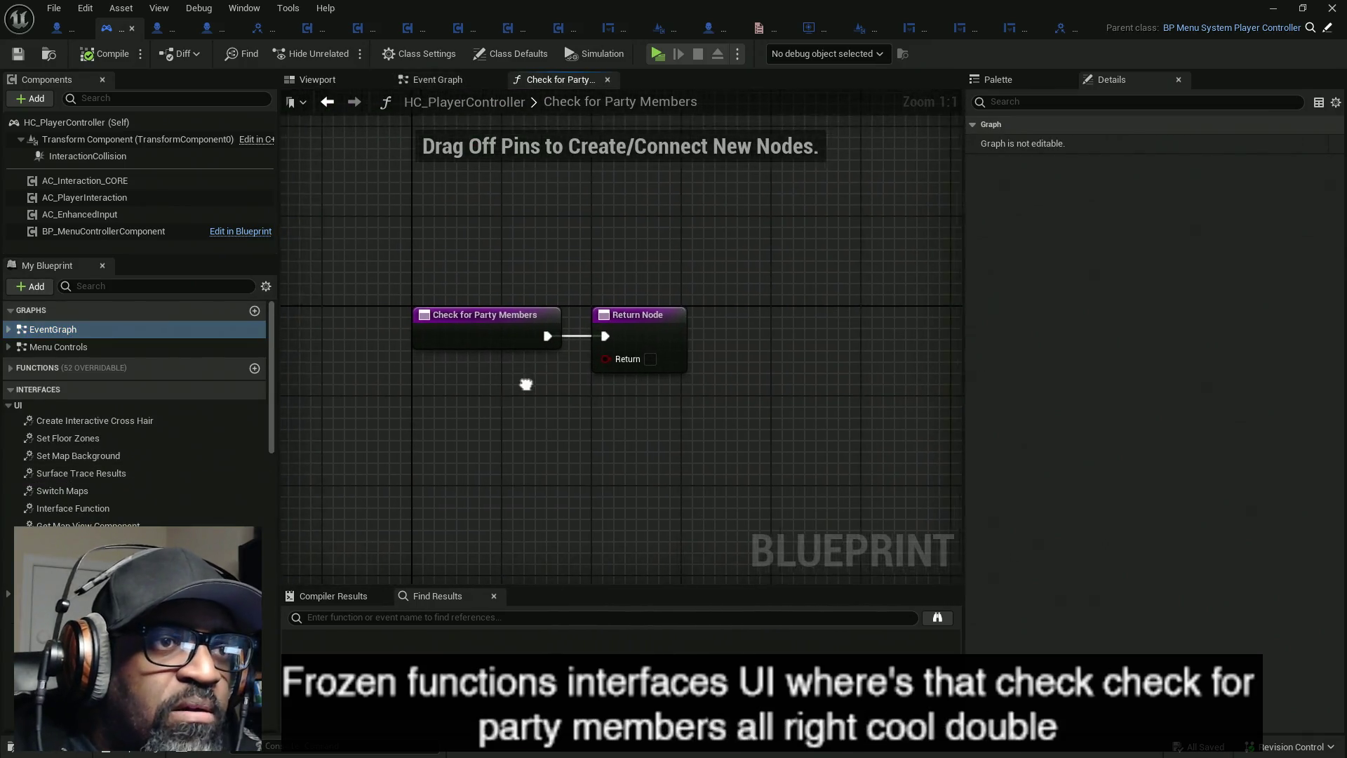
- Move the Return Node farther right and select the PlayerUI variable in My Blueprint
left_click_drag(547, 342, 912, 336)
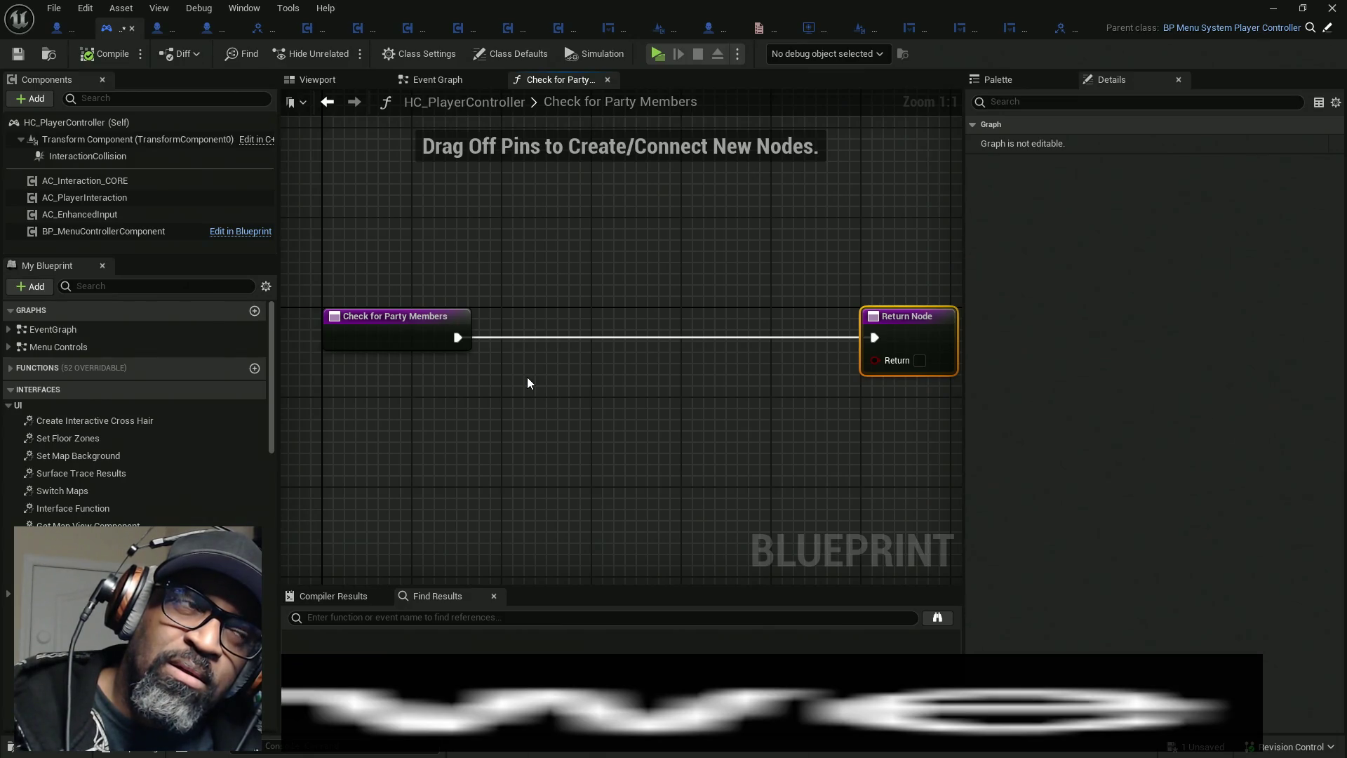
left_click_drag(271, 383, 271, 659)
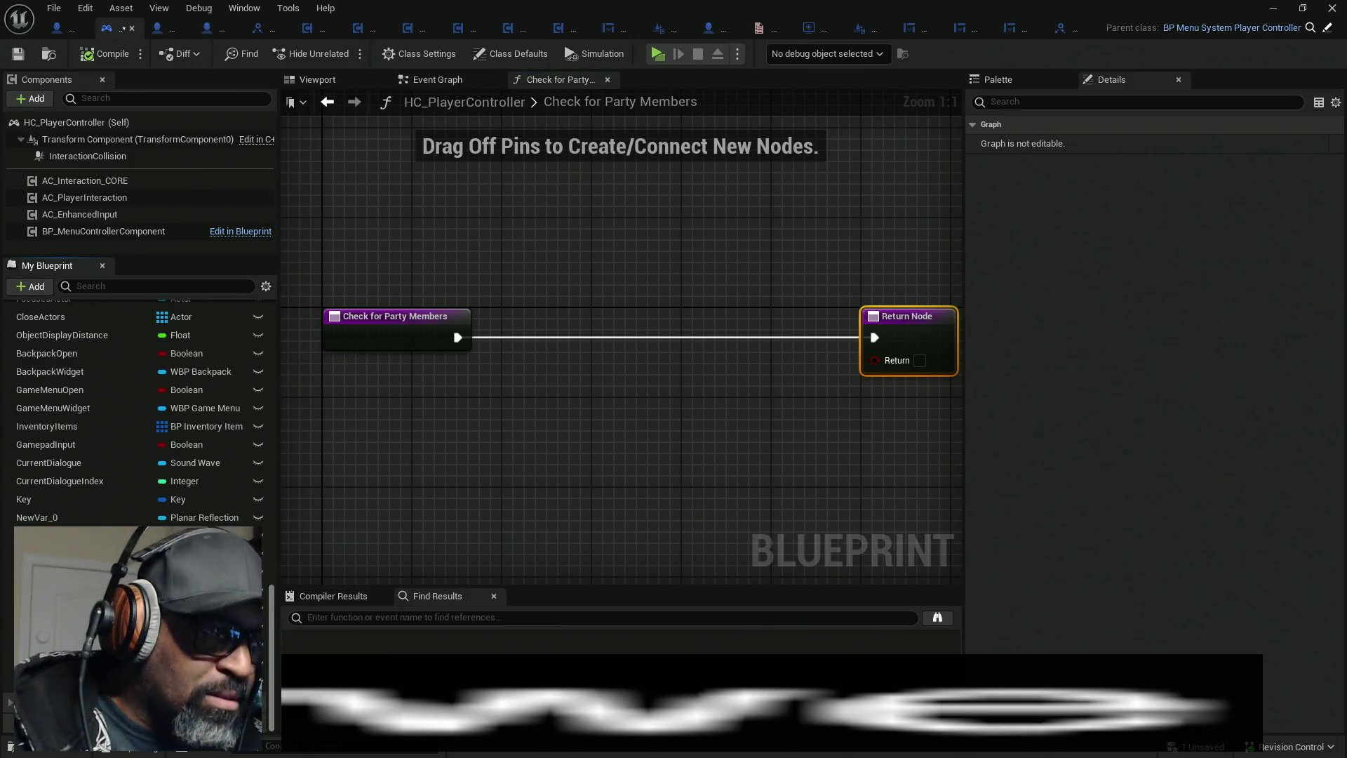
scroll(140, 414, "up", 3)
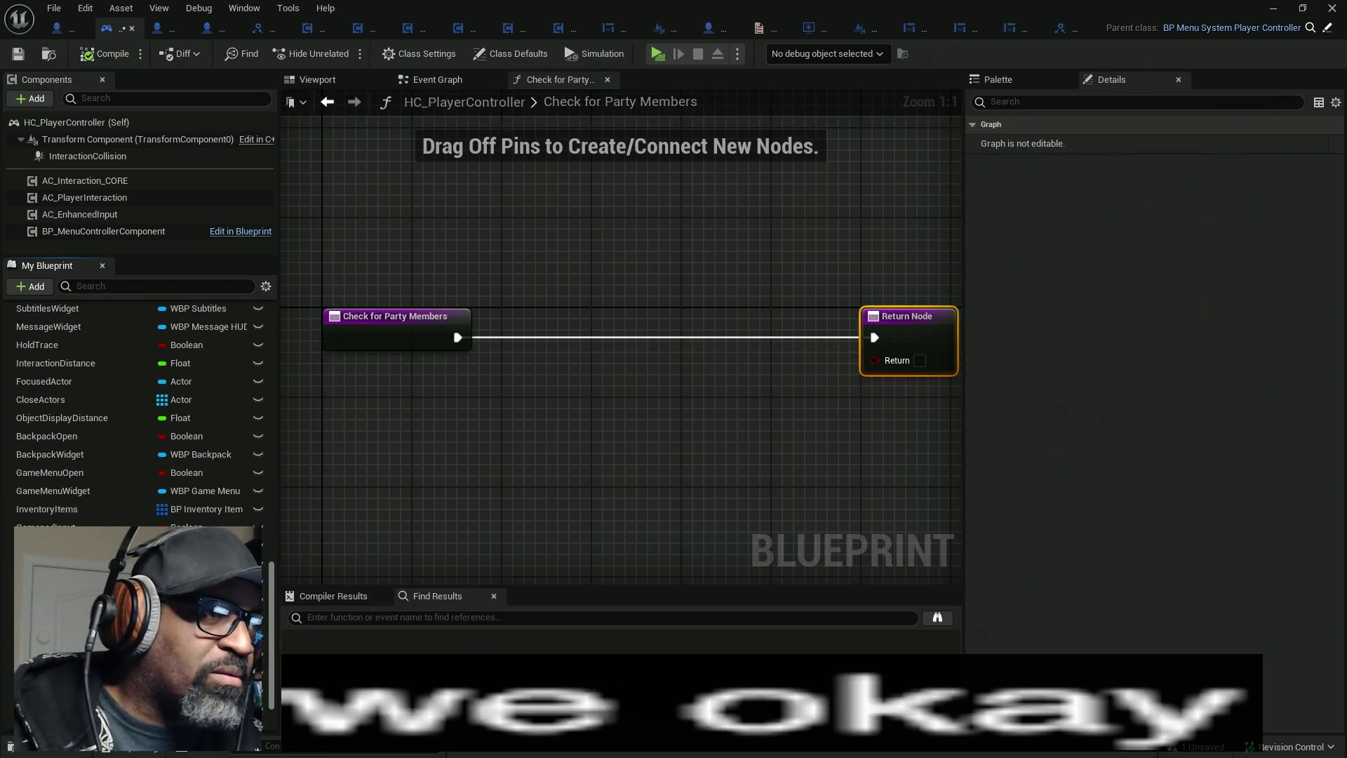
scroll(140, 414, "up", 5)
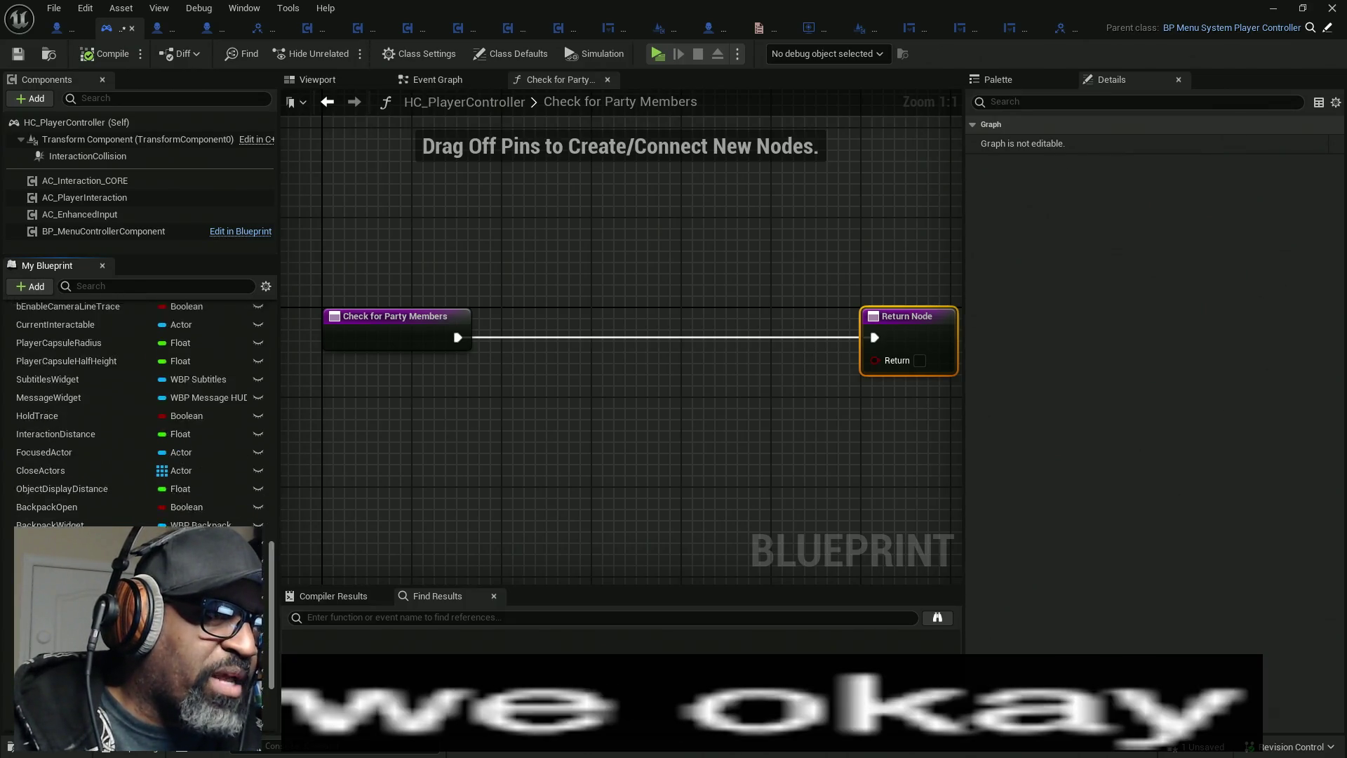
scroll(141, 414, "down", 5)
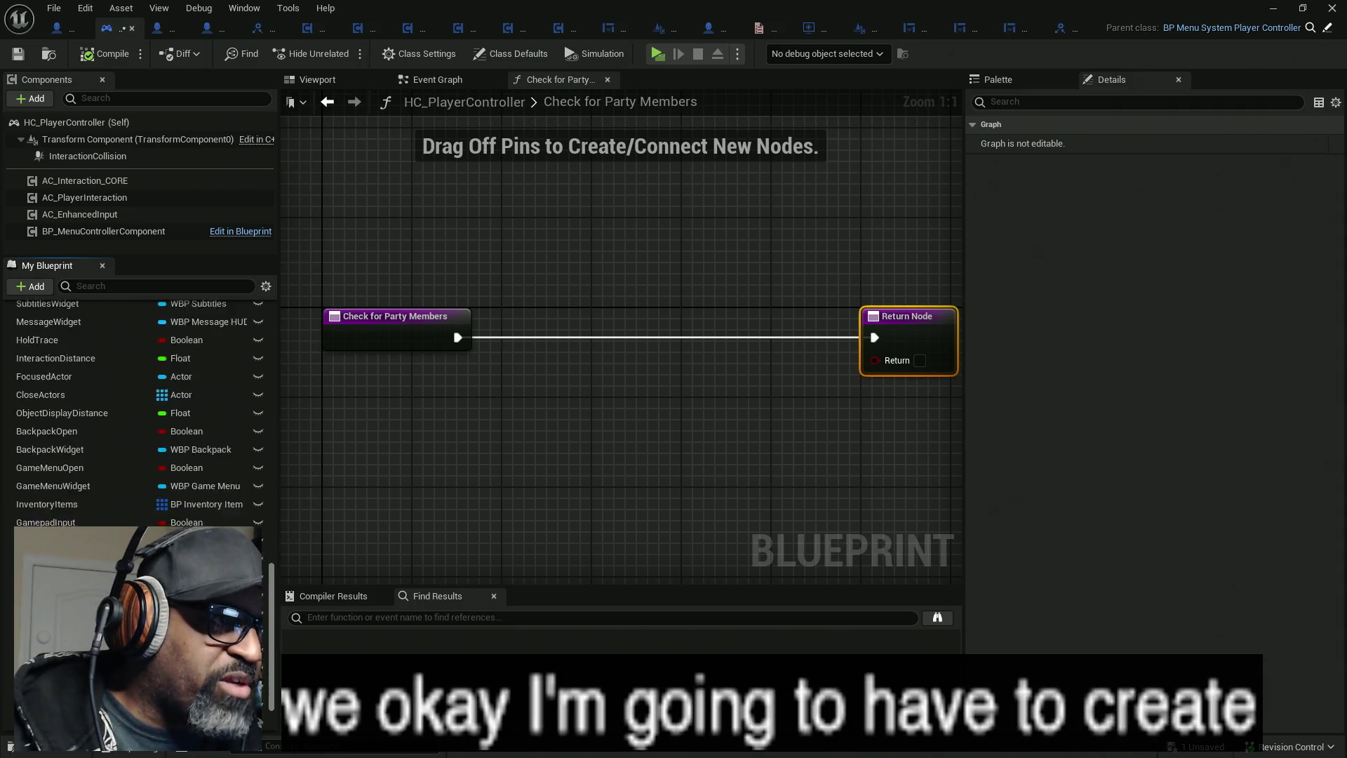
left_click(42, 542)
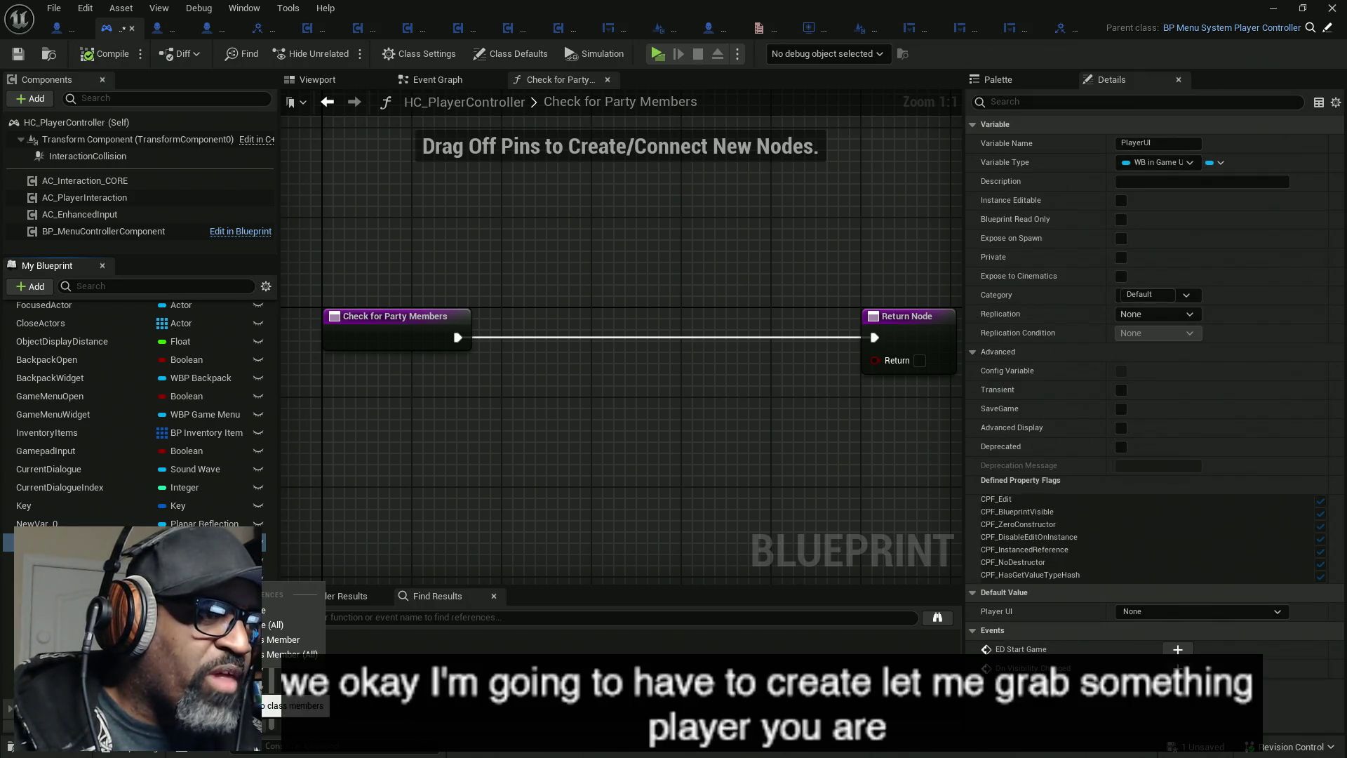
- Set the PlayerUI variable's category to UI
key("shift+alt+f")
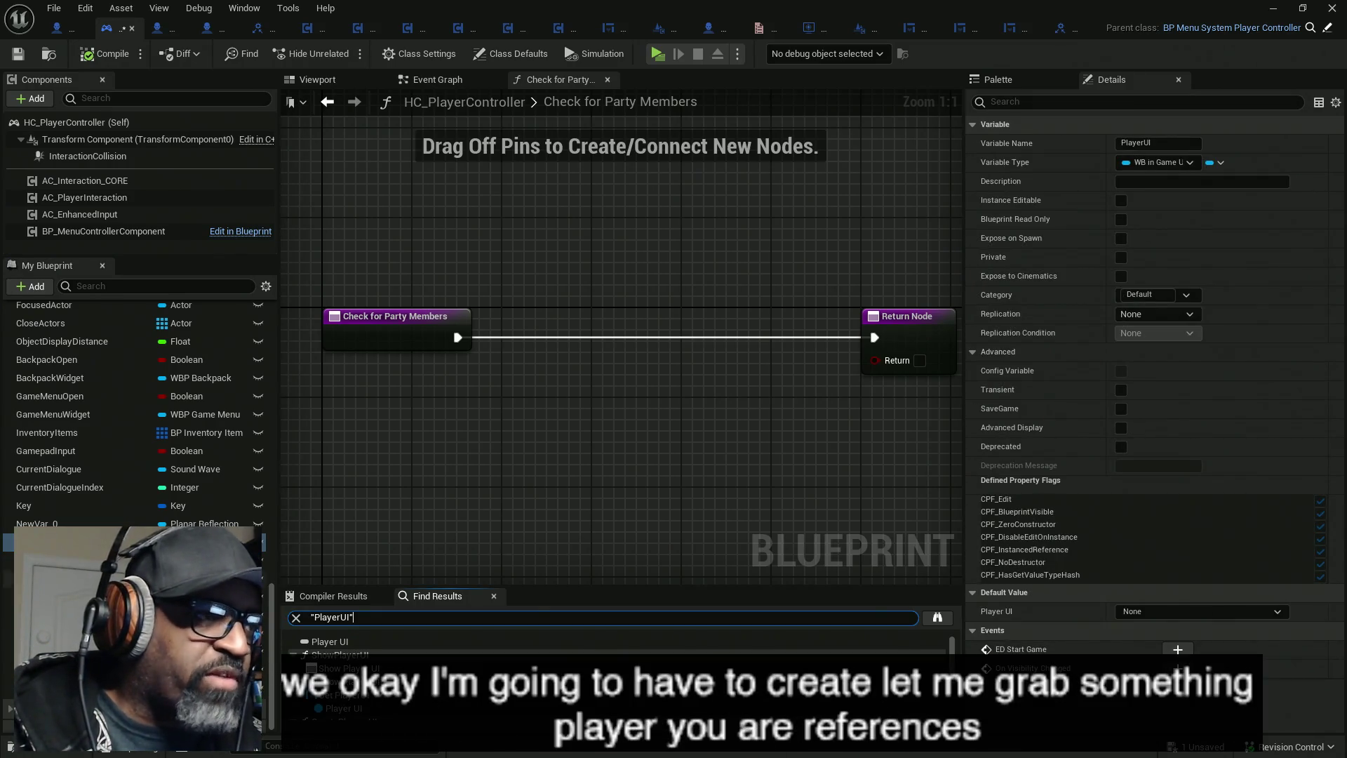
left_click(1158, 295)
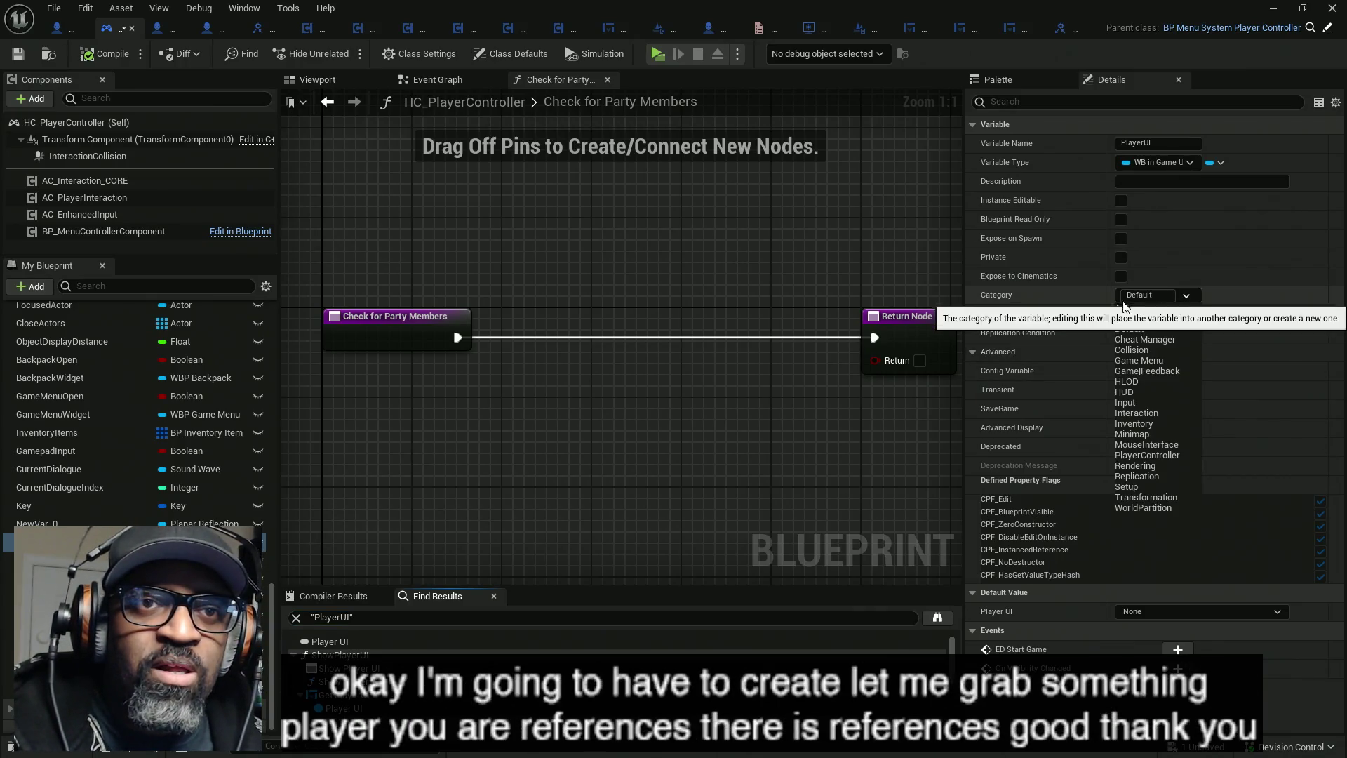
left_click(1158, 295)
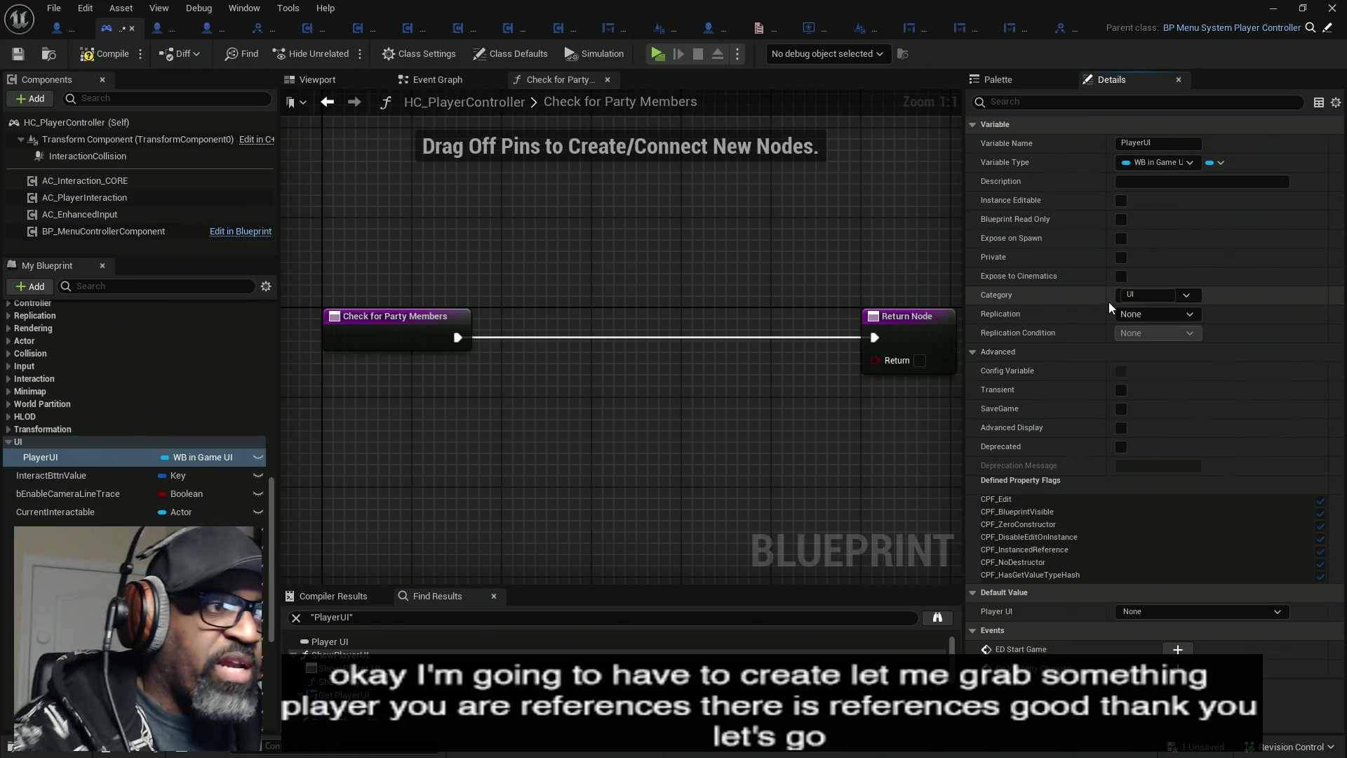
key("Return")
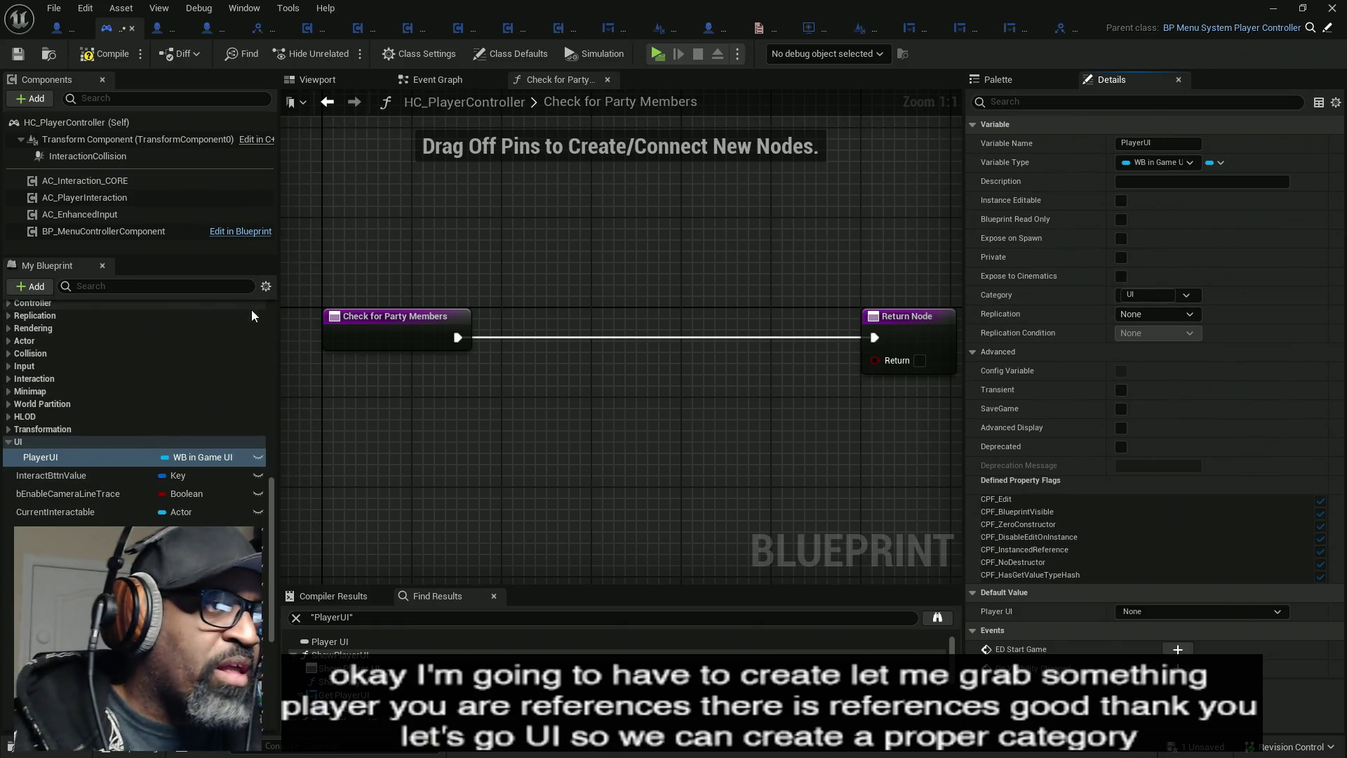
- Add a new variable typed as a Pawn object reference array
scroll(253, 435, "up", 5)
left_click(254, 404)
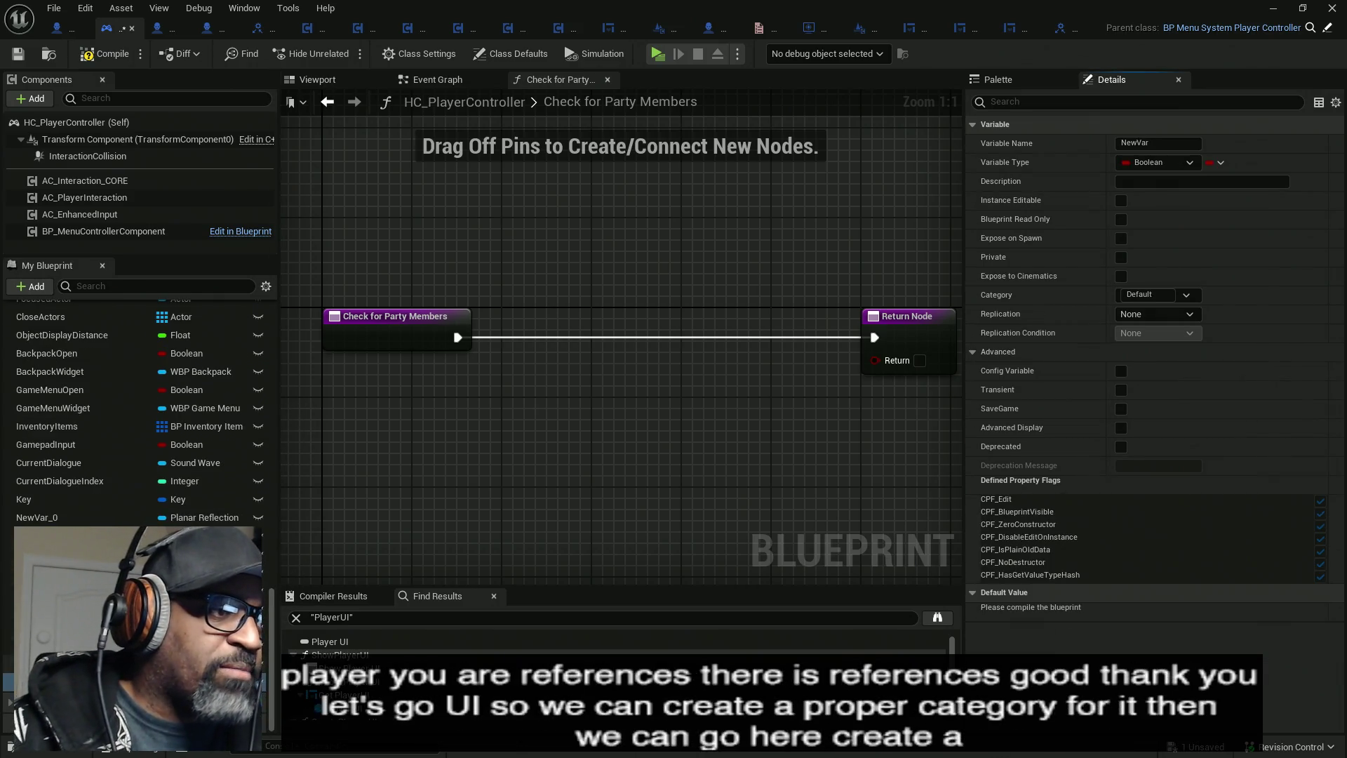
left_click(200, 518)
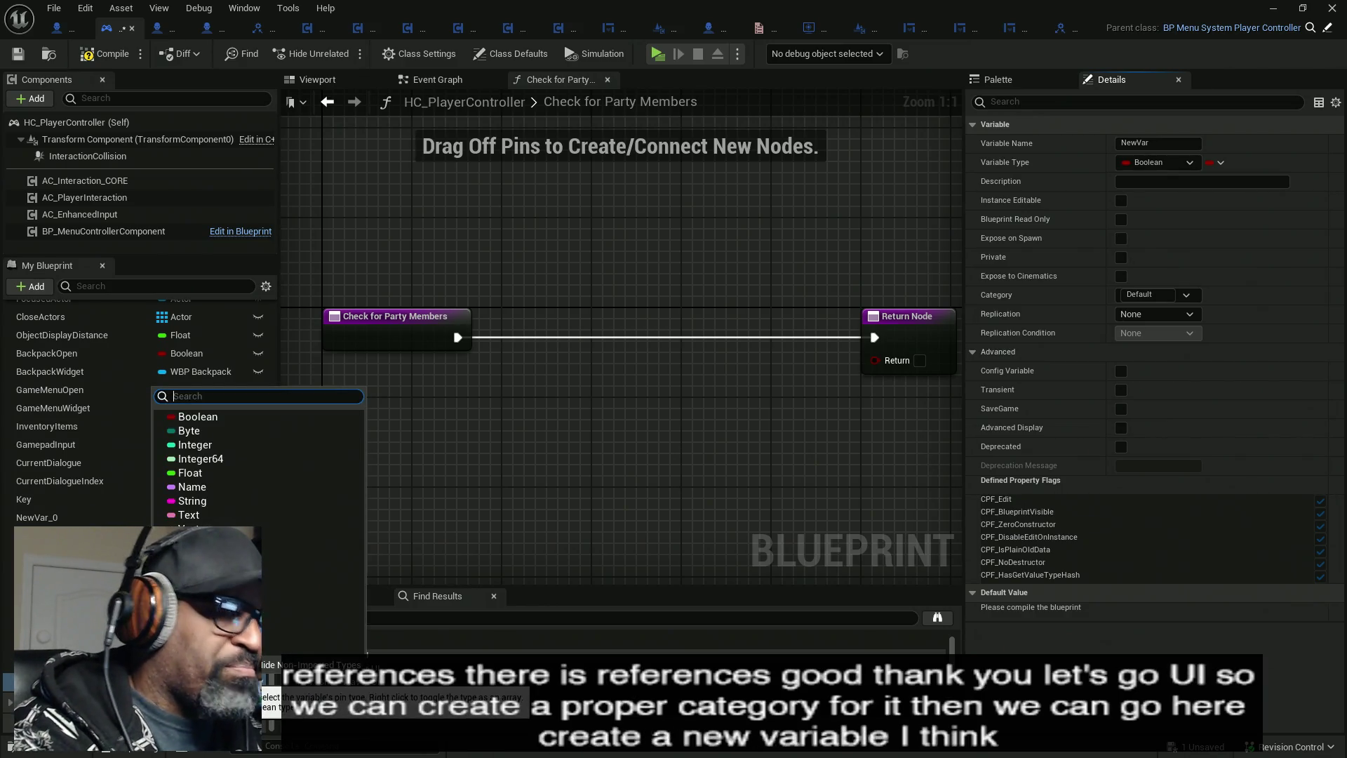
type("Pawn")
mouse_move(263, 542)
left_click(408, 527)
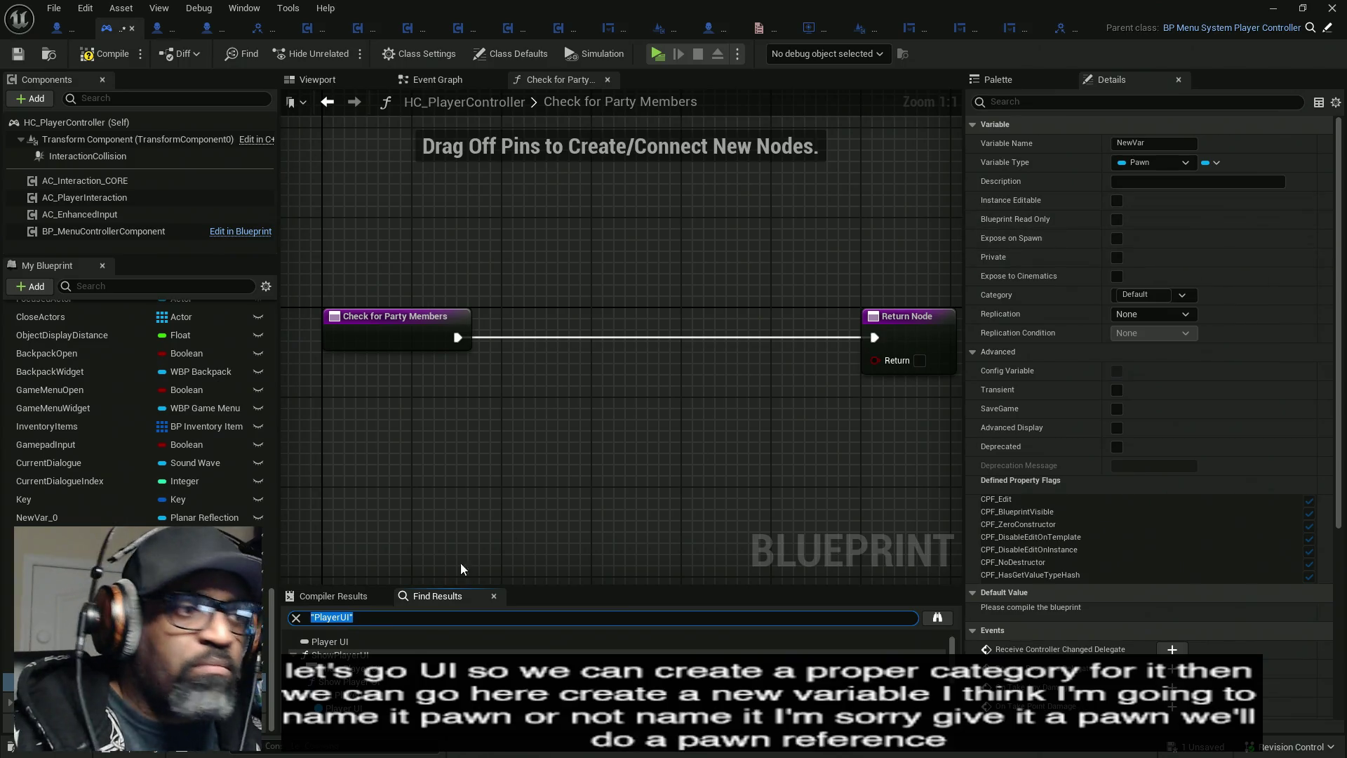
left_click(1215, 163)
left_click(1193, 196)
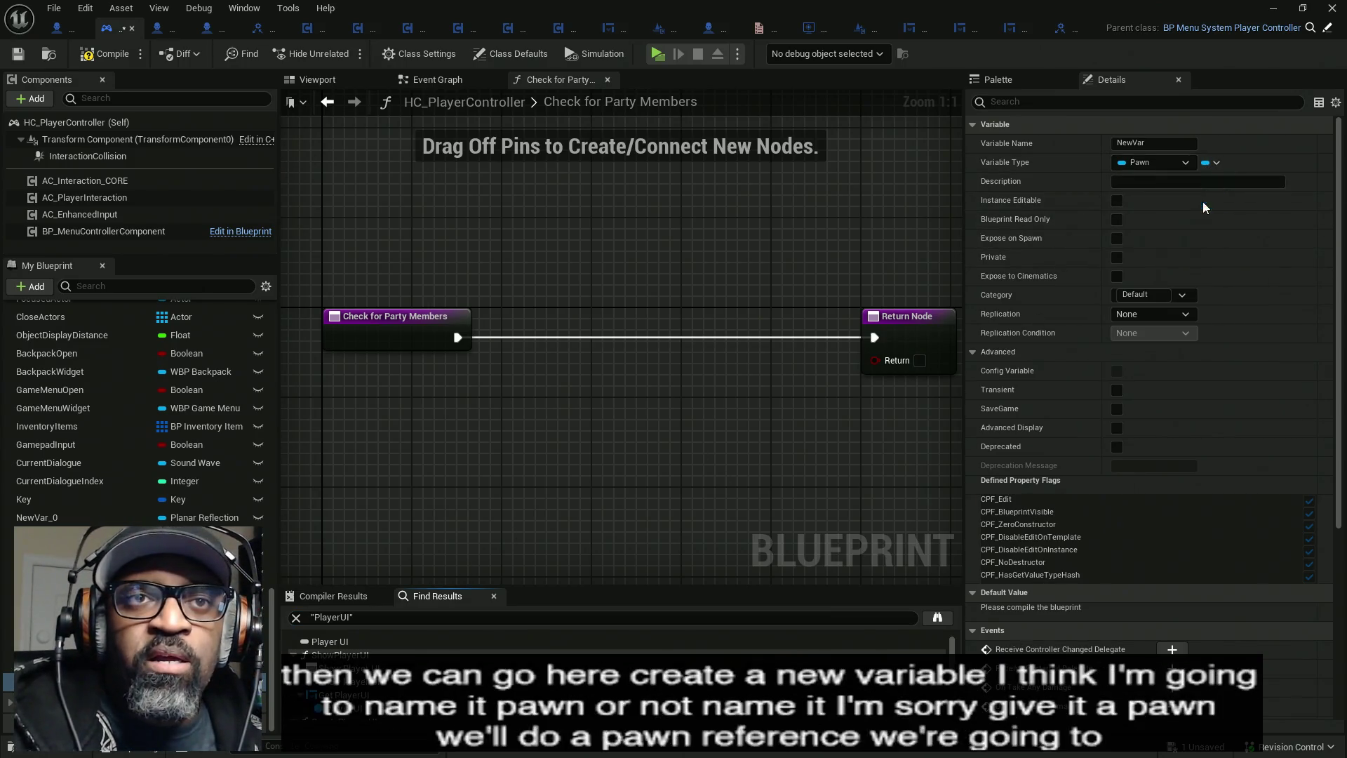
double_click(1169, 142)
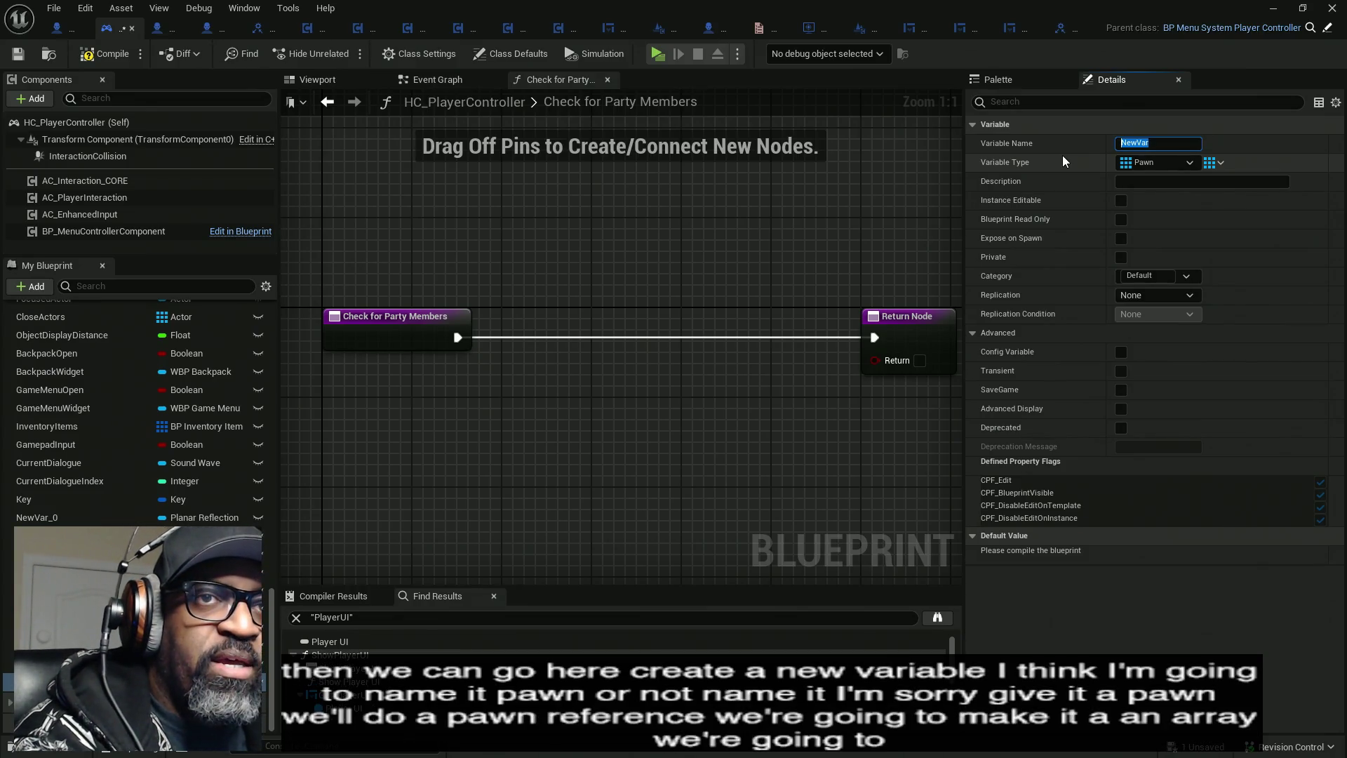
type("MembersOfParty")
- Add a MembersOfParty getter feeding a For Each Loop, run from the Check for Party Members entry
left_click_drag(454, 410, 513, 410)
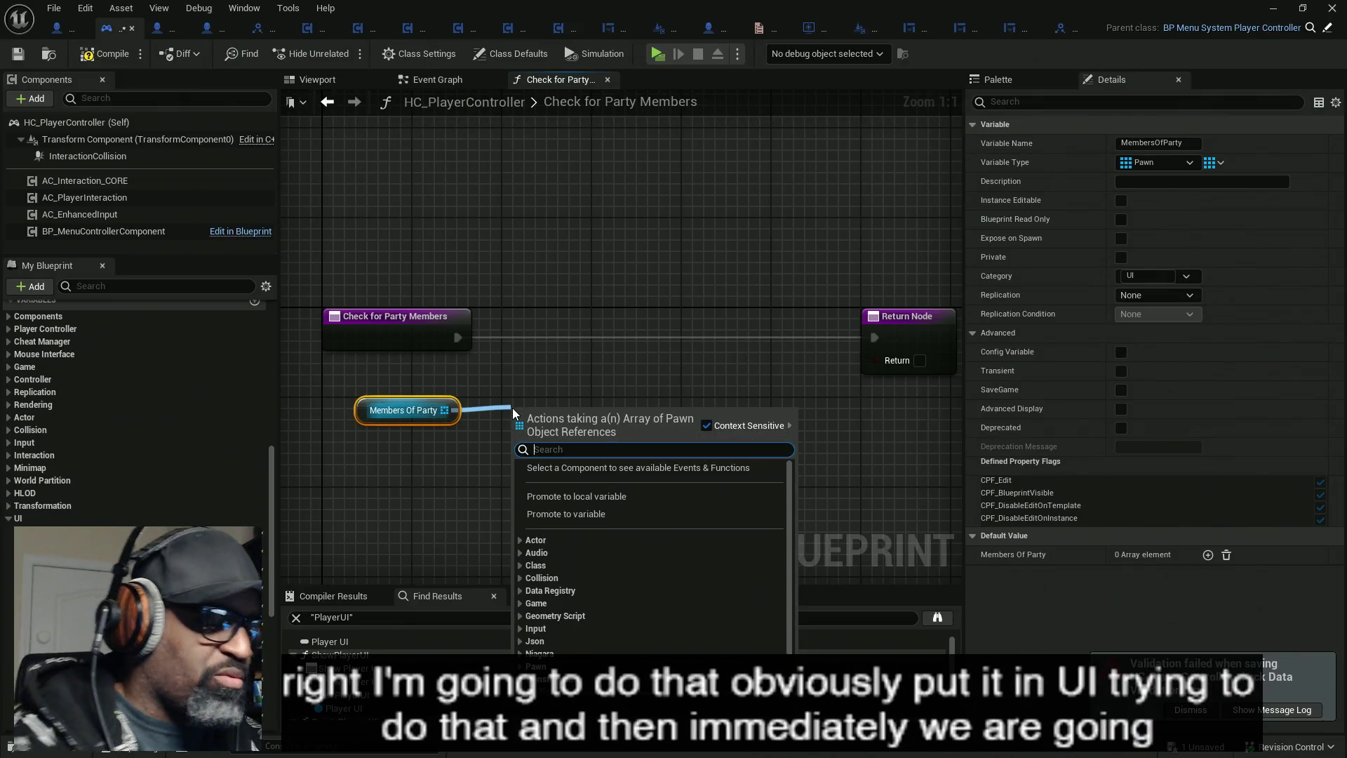
type("loop")
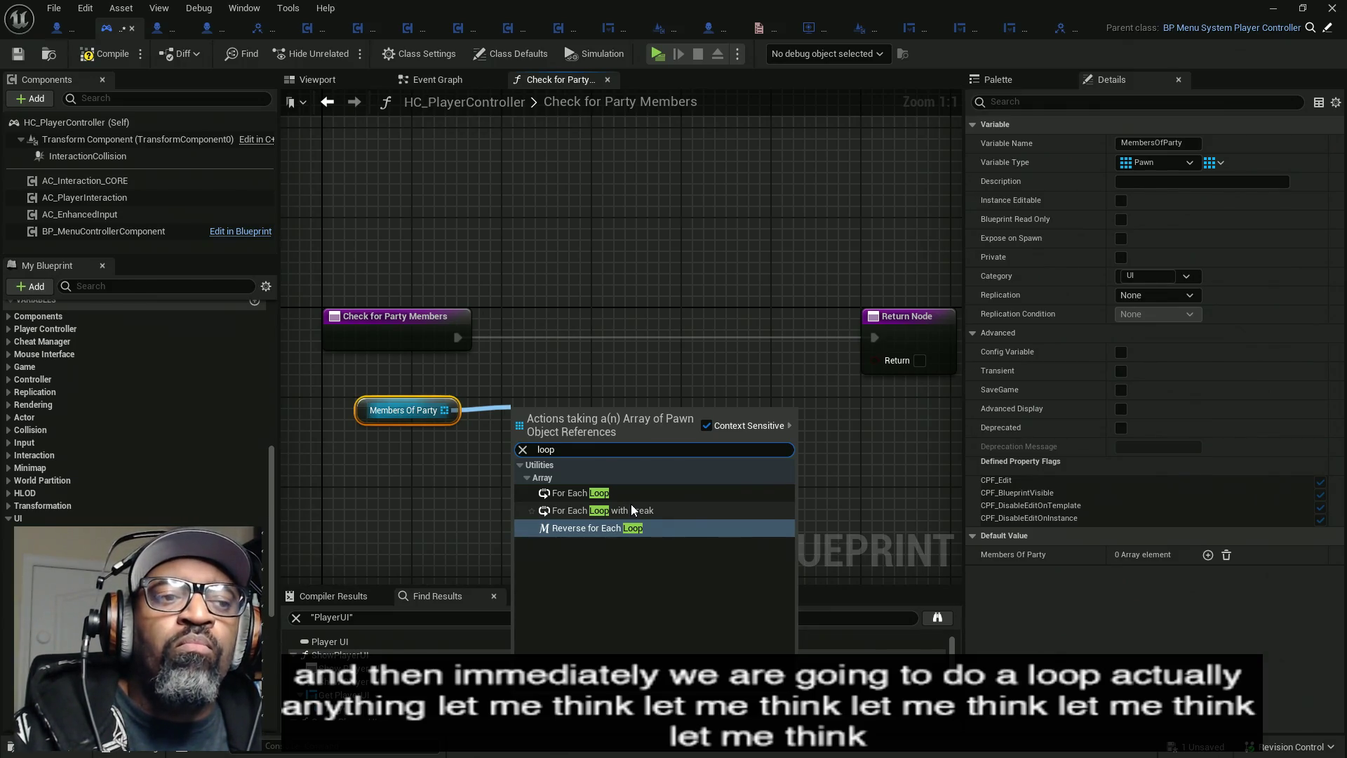
left_click(631, 494)
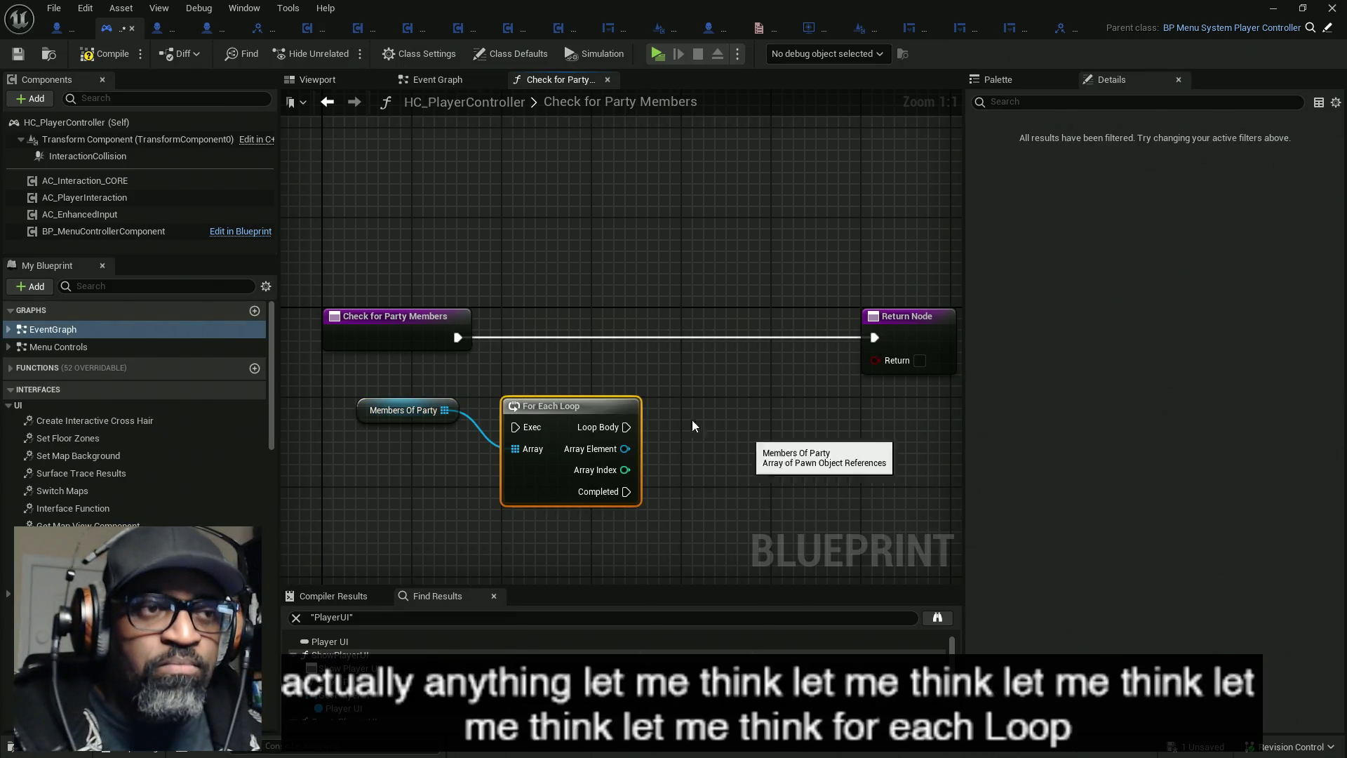
mouse_move(516, 427)
left_mouse_down()
mouse_move(459, 338)
mouse_move(556, 370)
mouse_move(549, 338)
left_mouse_up()
key("q")
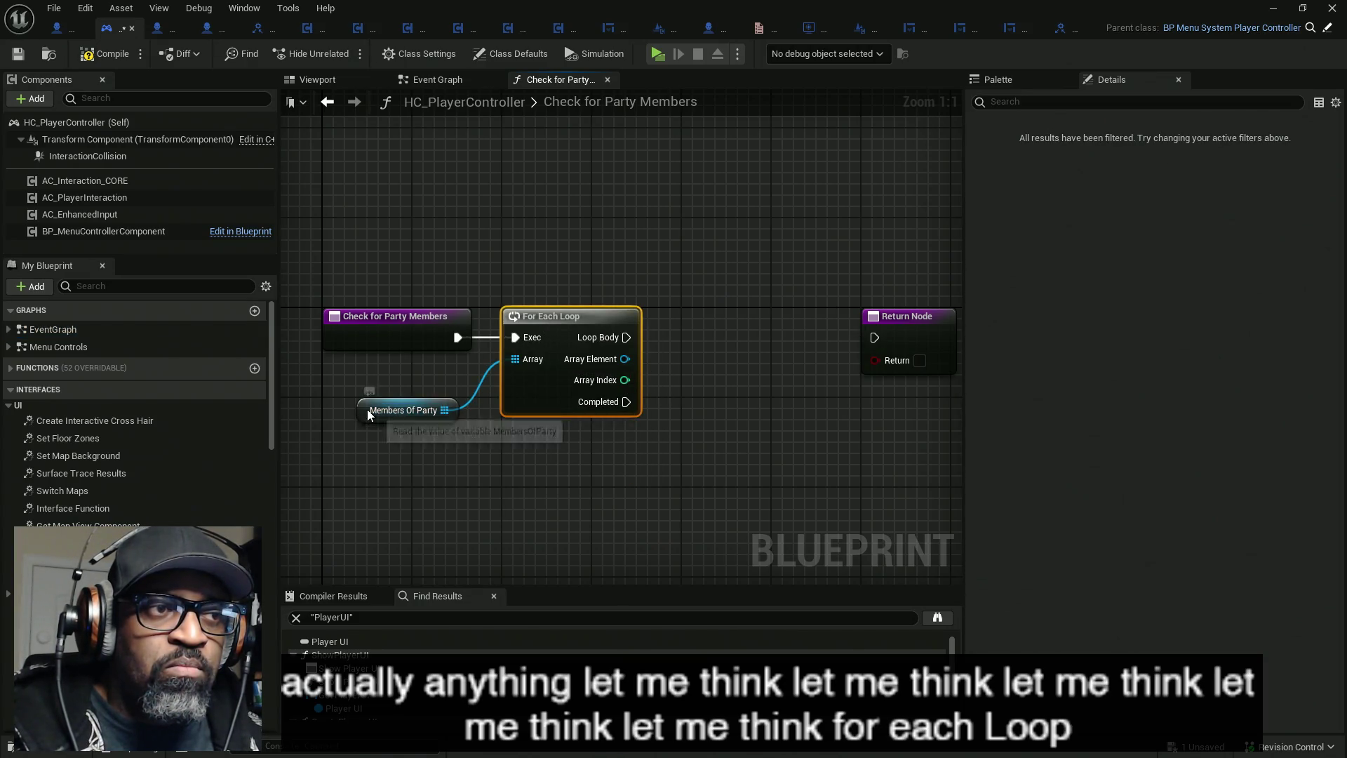
left_click_drag(367, 411, 377, 385)
key("q")
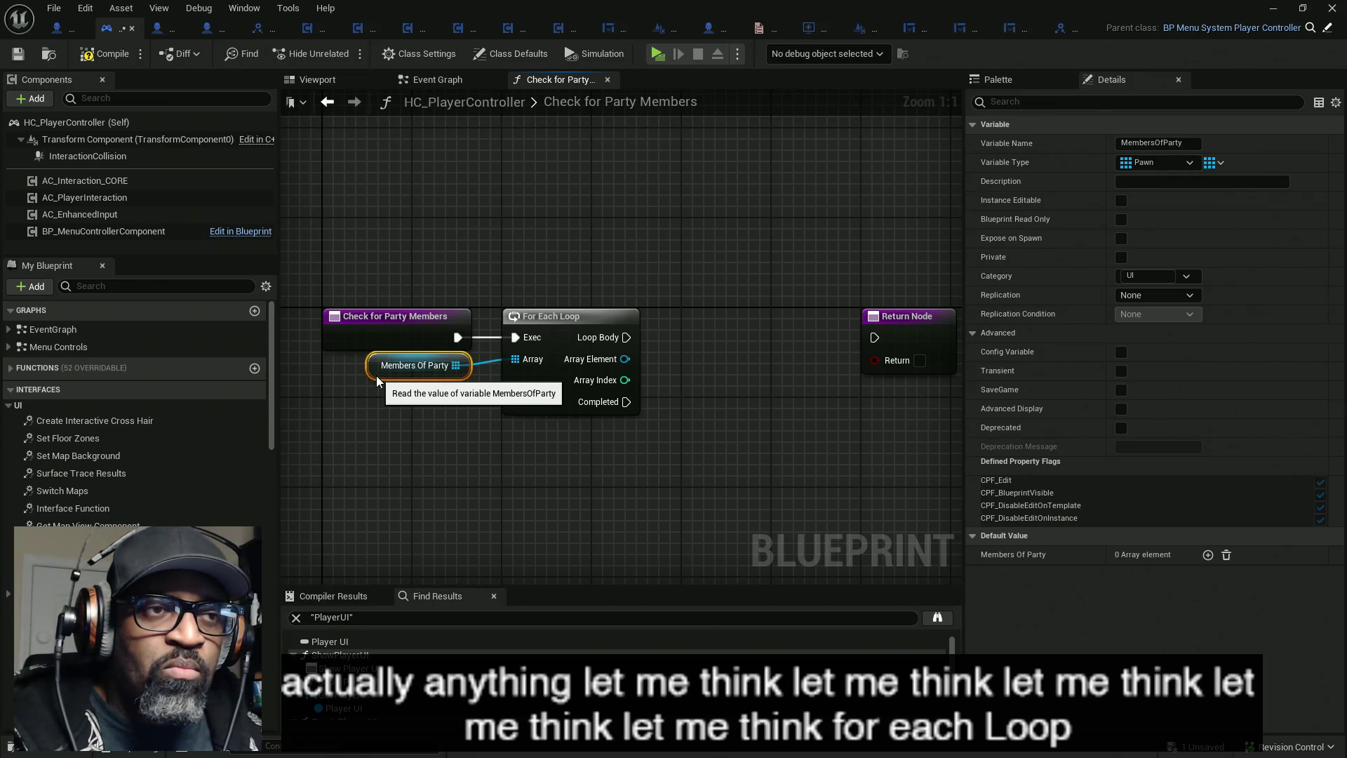
mouse_move(931, 352)
left_mouse_down()
mouse_move(779, 321)
mouse_move(860, 322)
left_mouse_up()
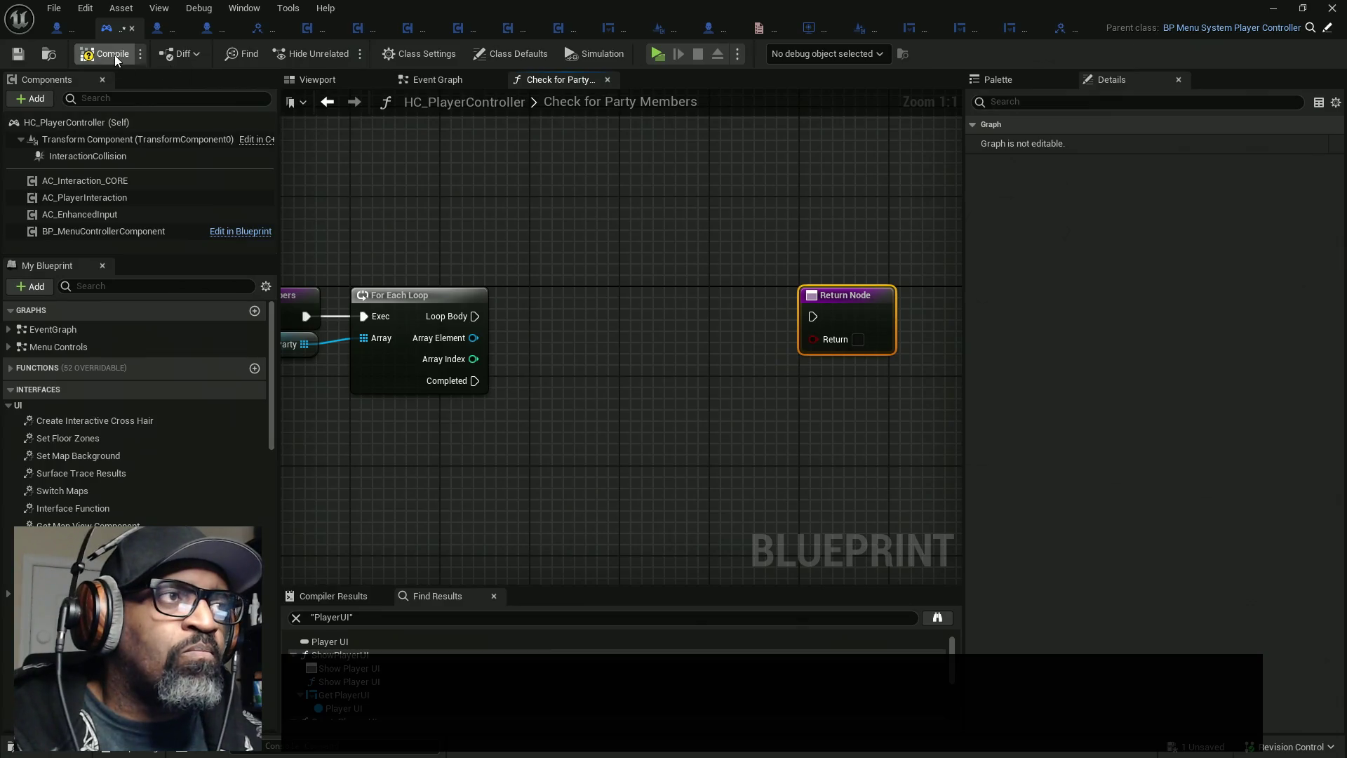
left_click(1061, 28)
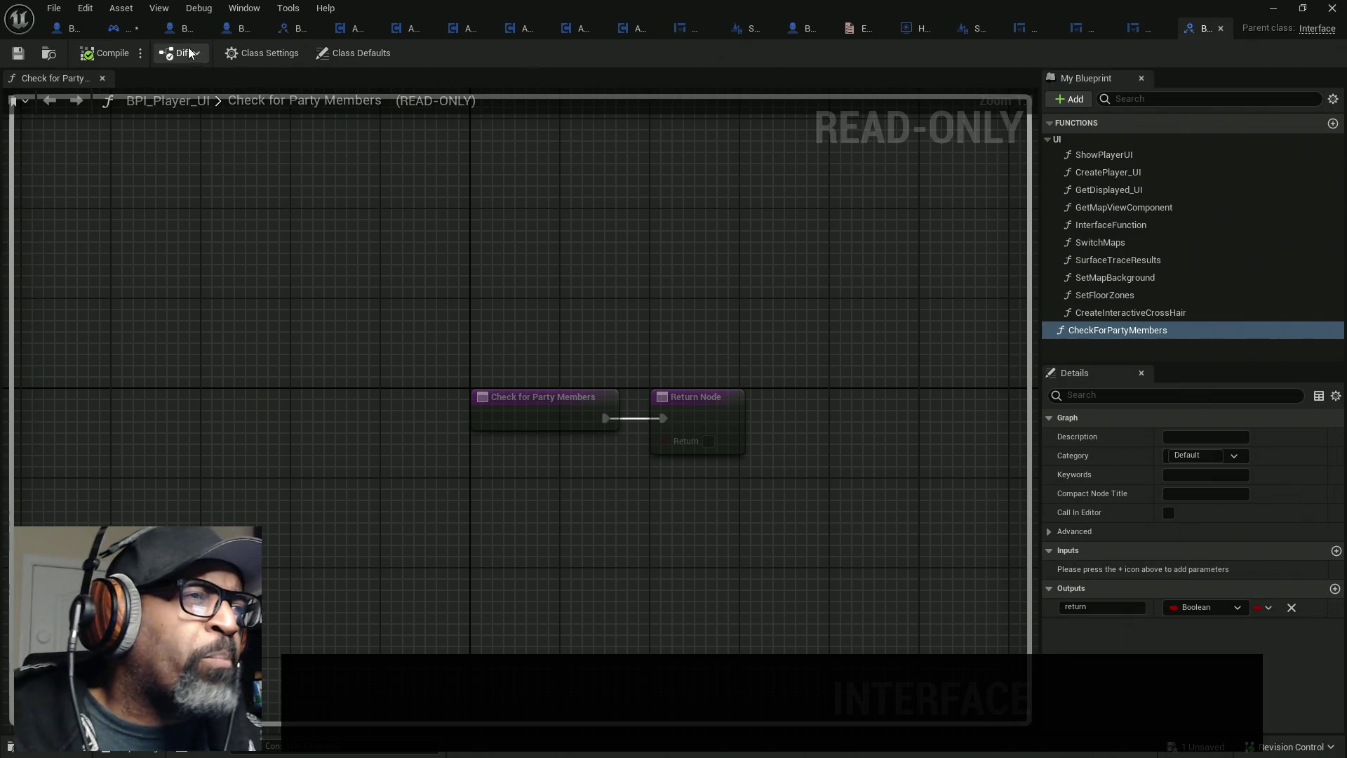
left_click(171, 28)
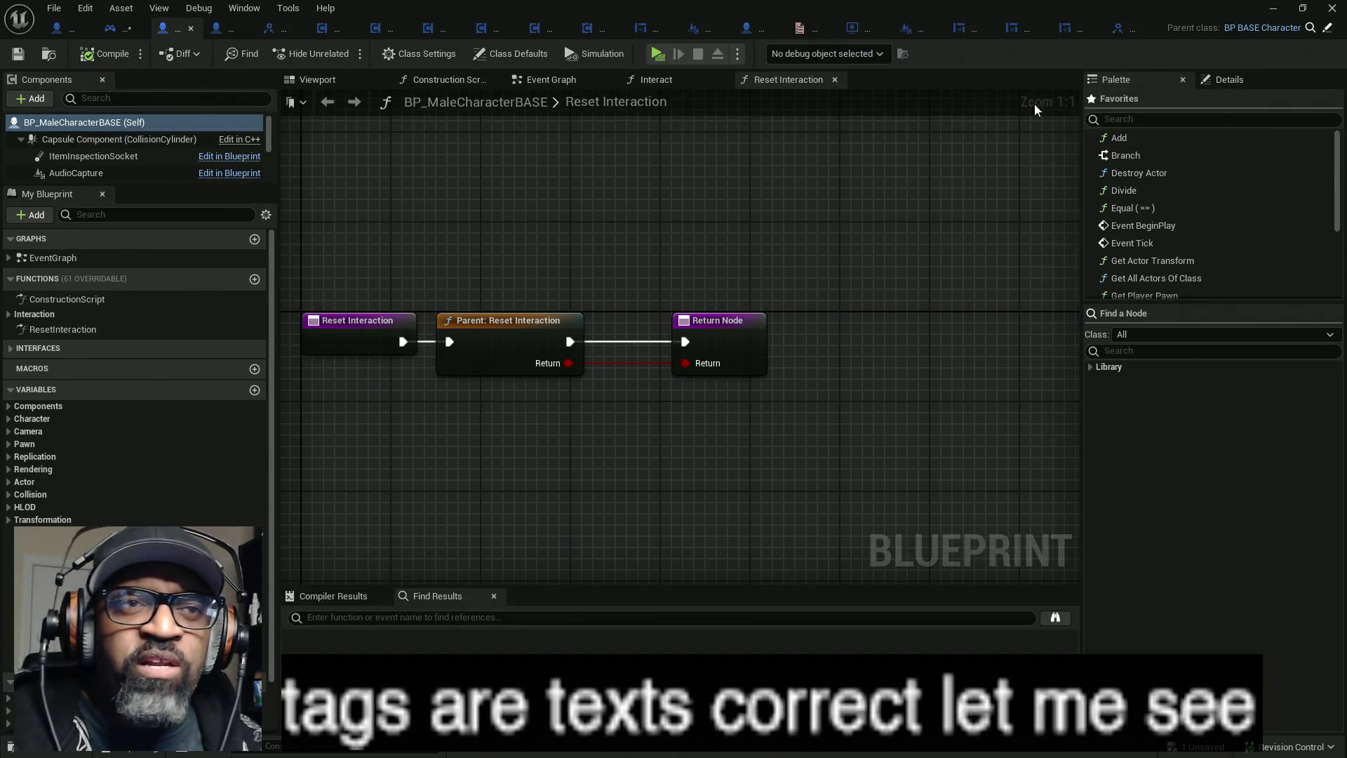
left_click(1210, 83)
left_click(1125, 104)
type("tags")
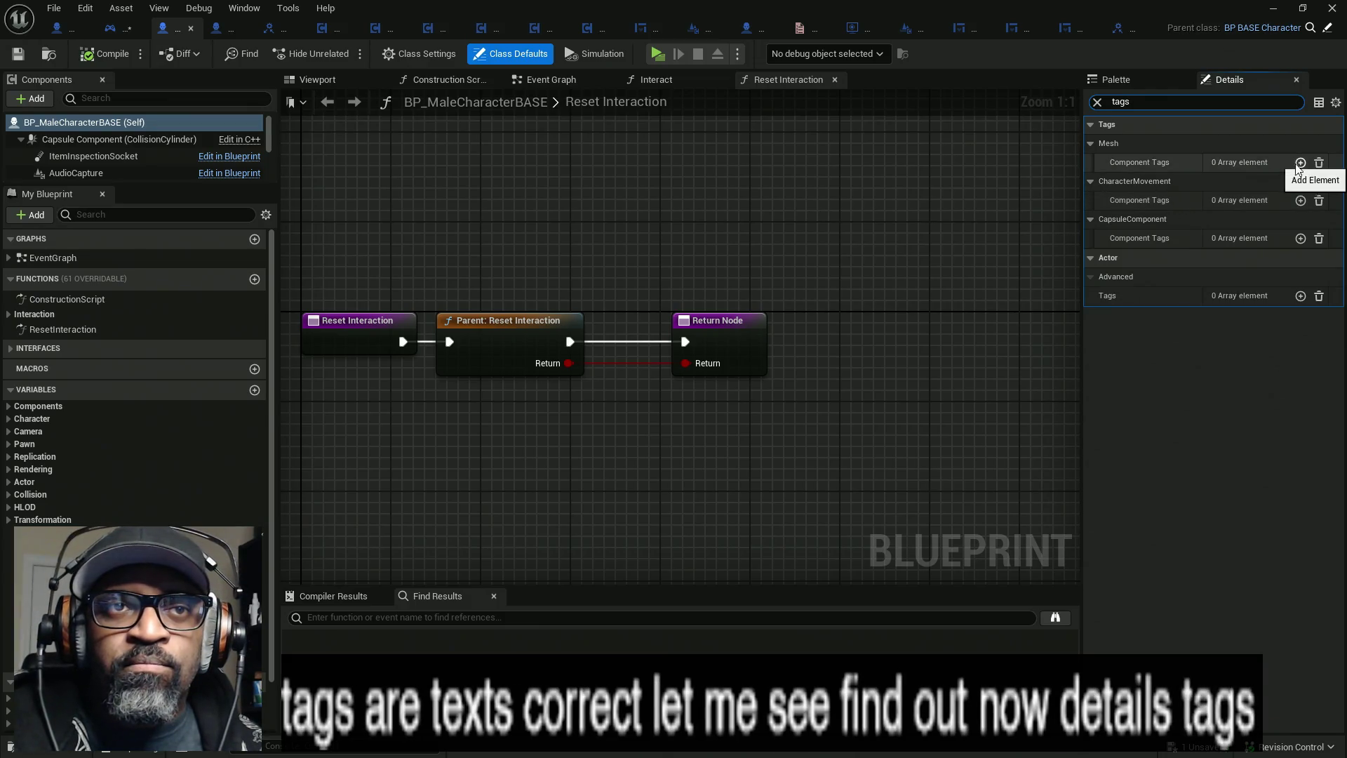
left_click(1300, 295)
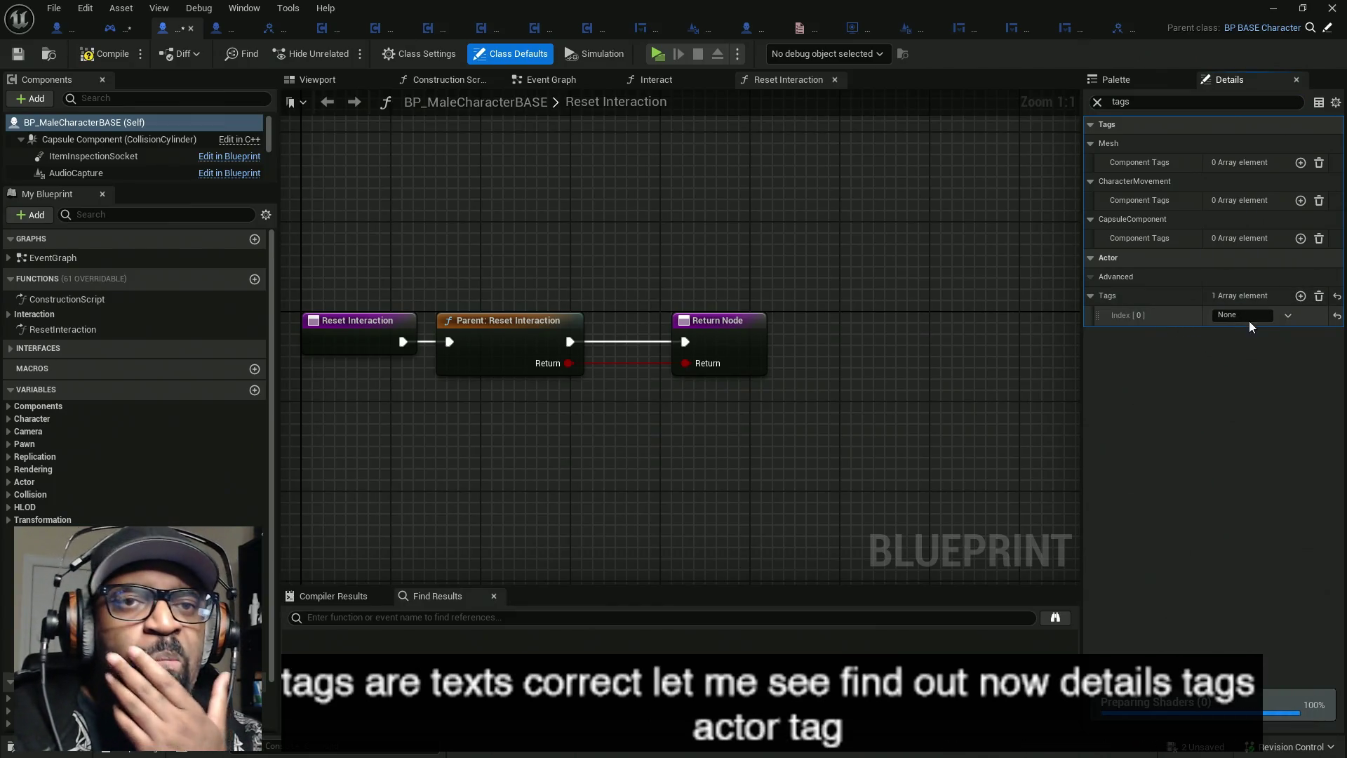
left_click(1287, 315)
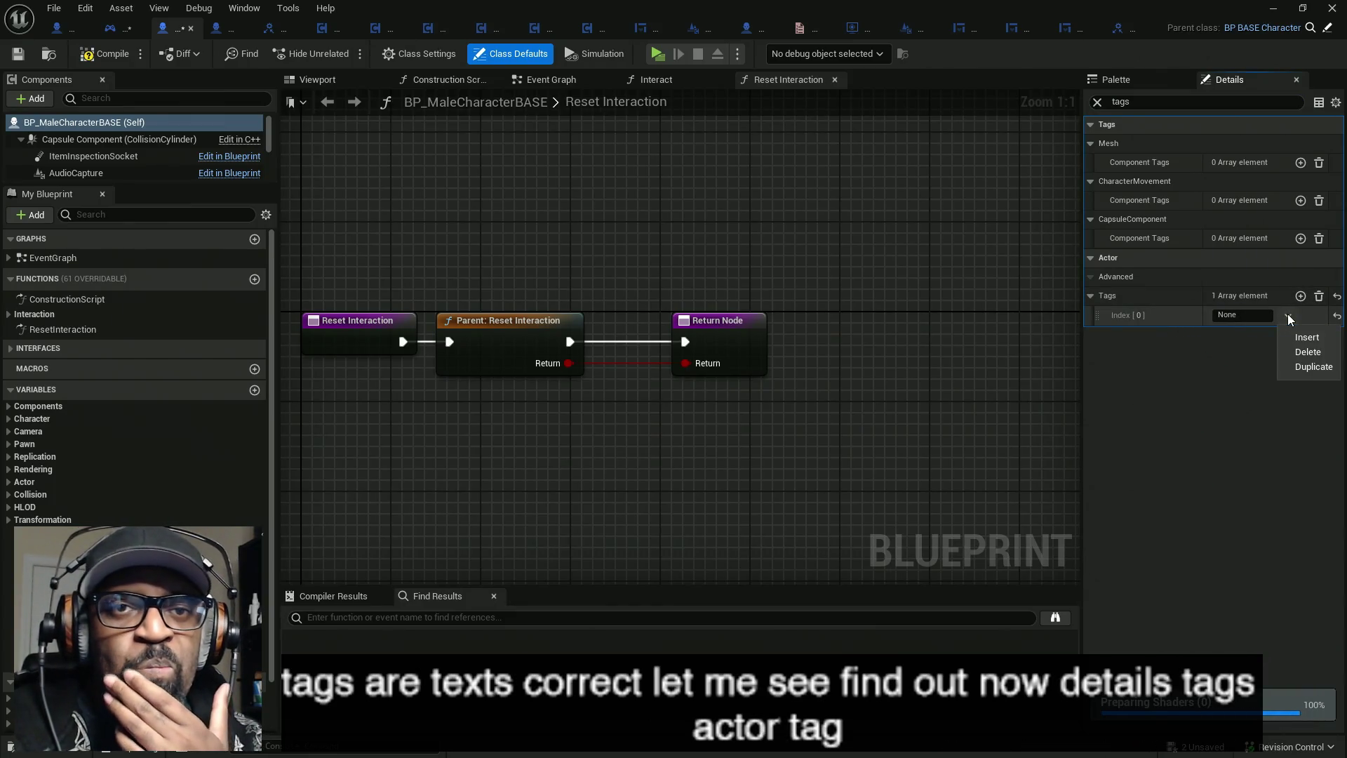
left_click(1287, 315)
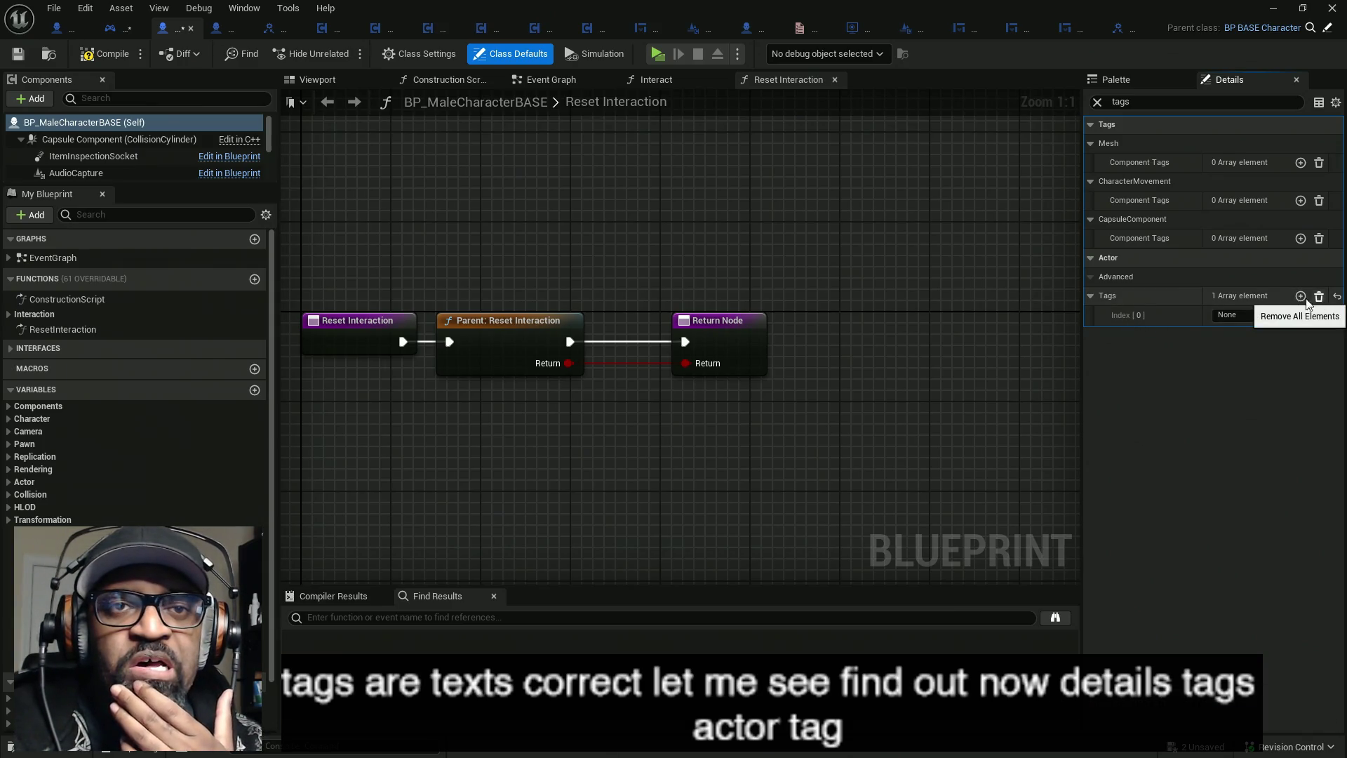
left_click(112, 26)
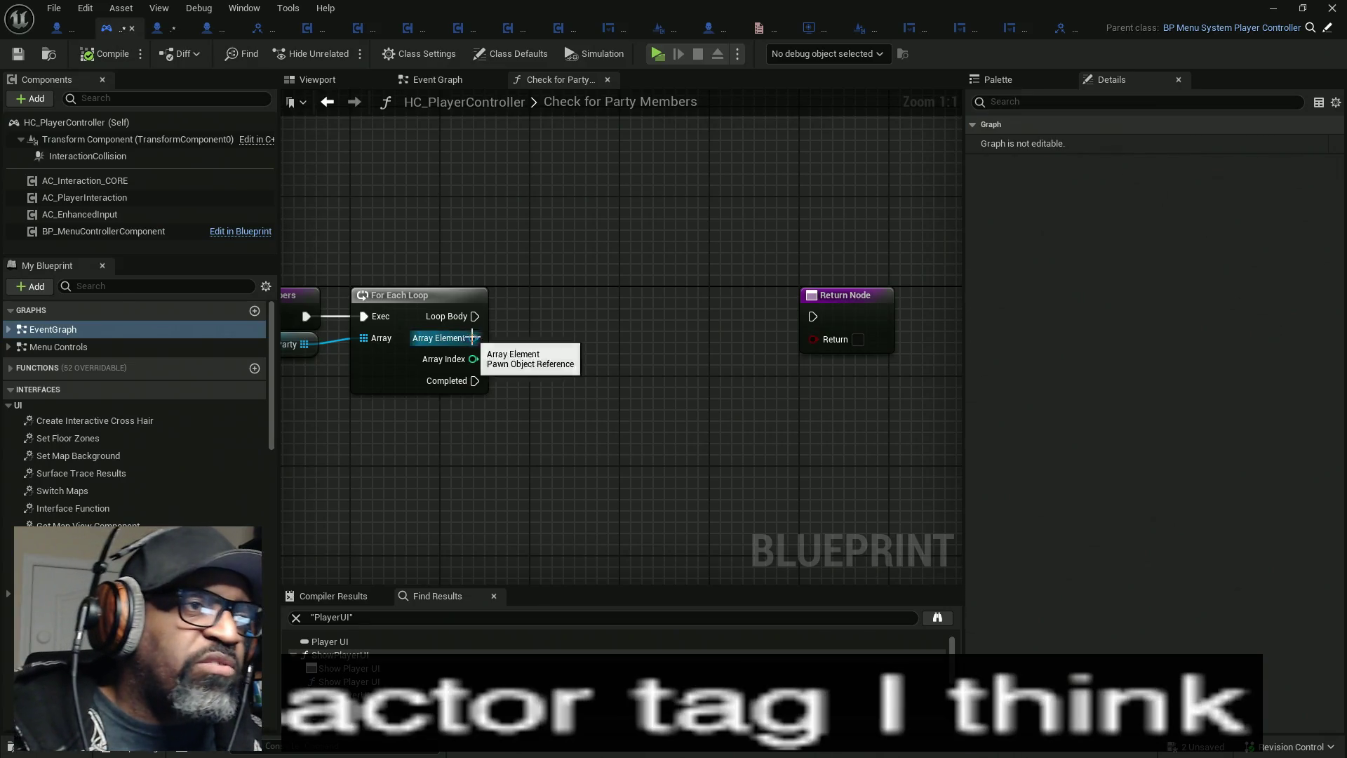
- Add a Get Tags node on the loop's Array Element and place it beside the loop
left_click_drag(471, 338, 563, 346)
type("get")
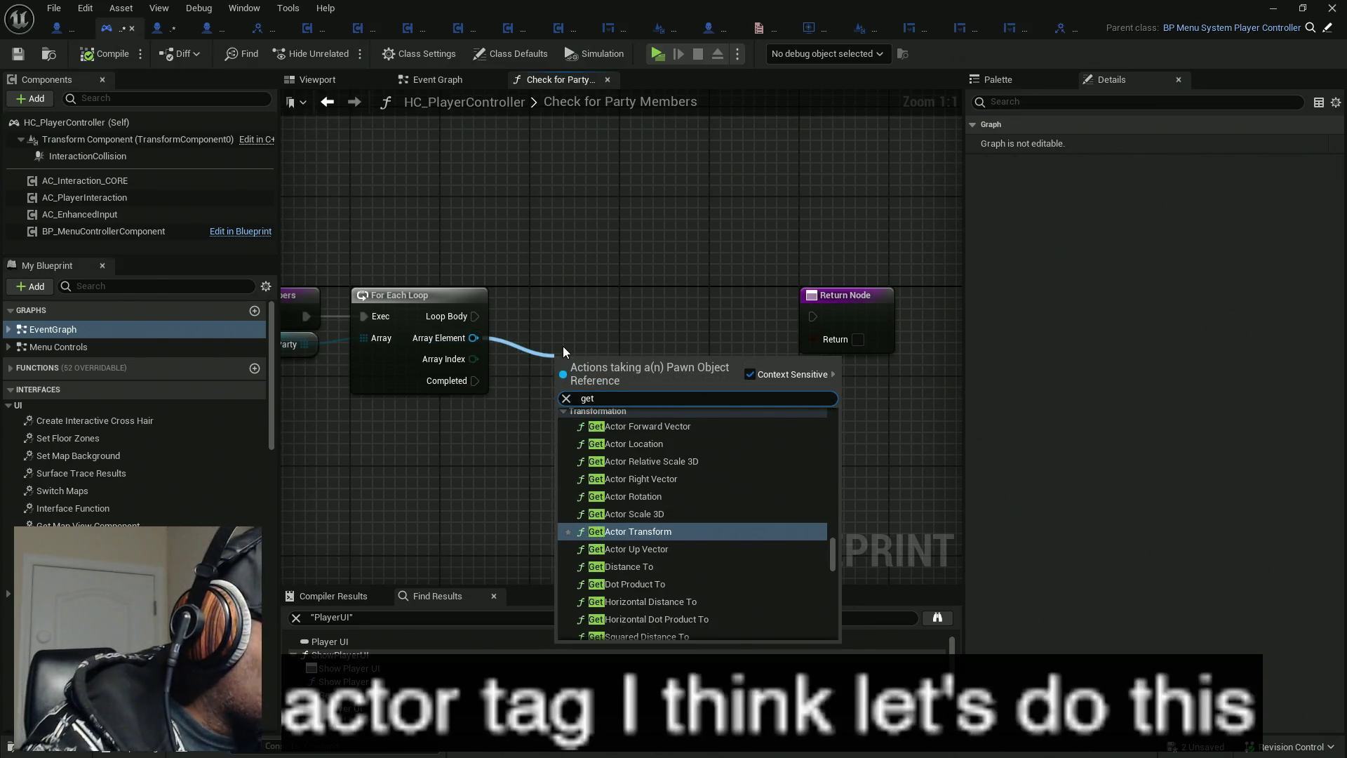
type(" actor")
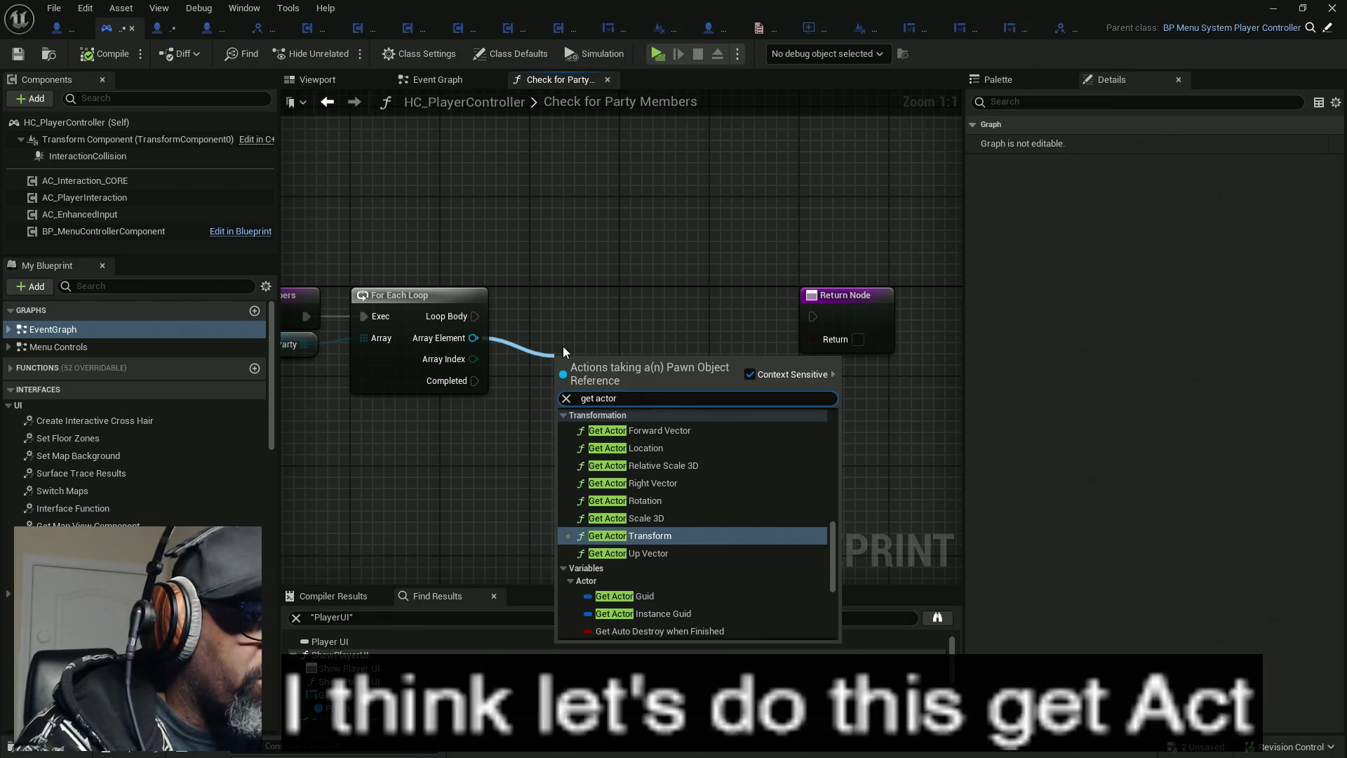
type(" tag")
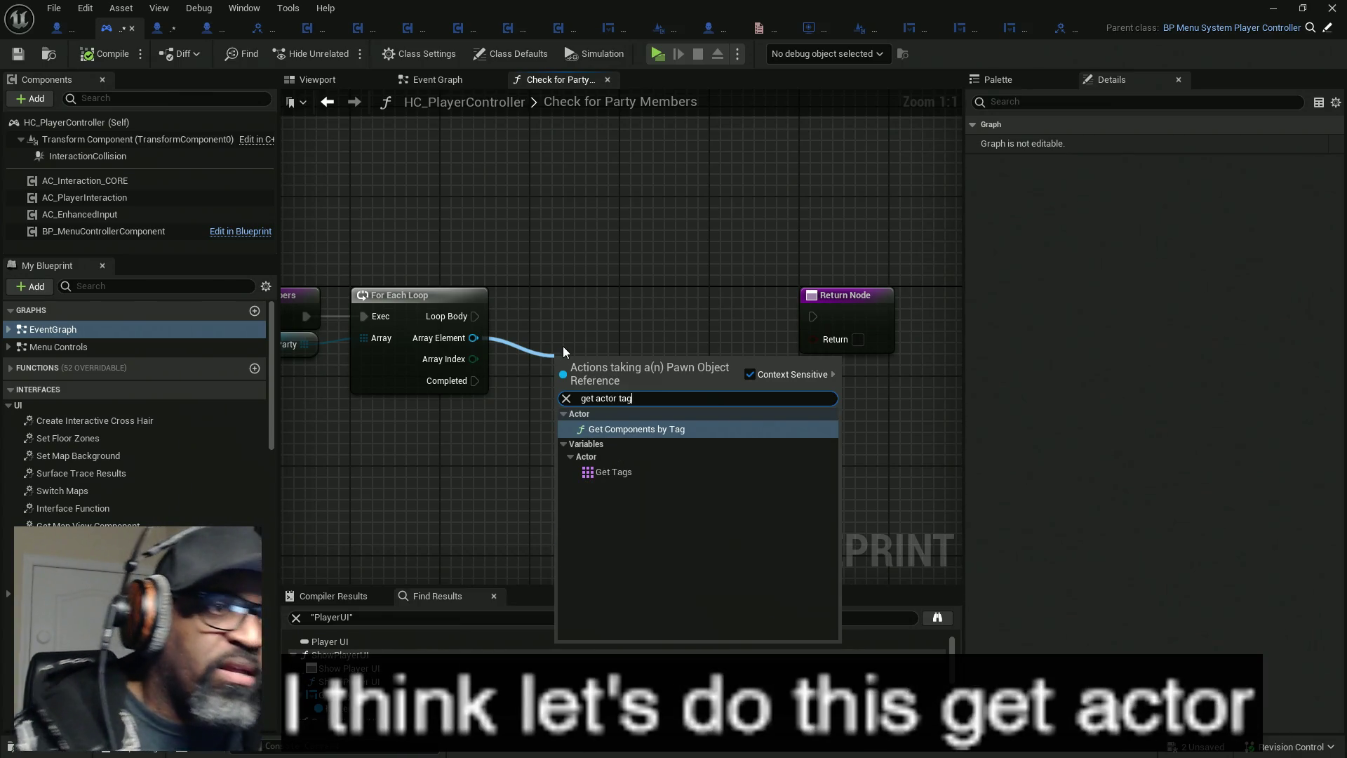
left_click(597, 473)
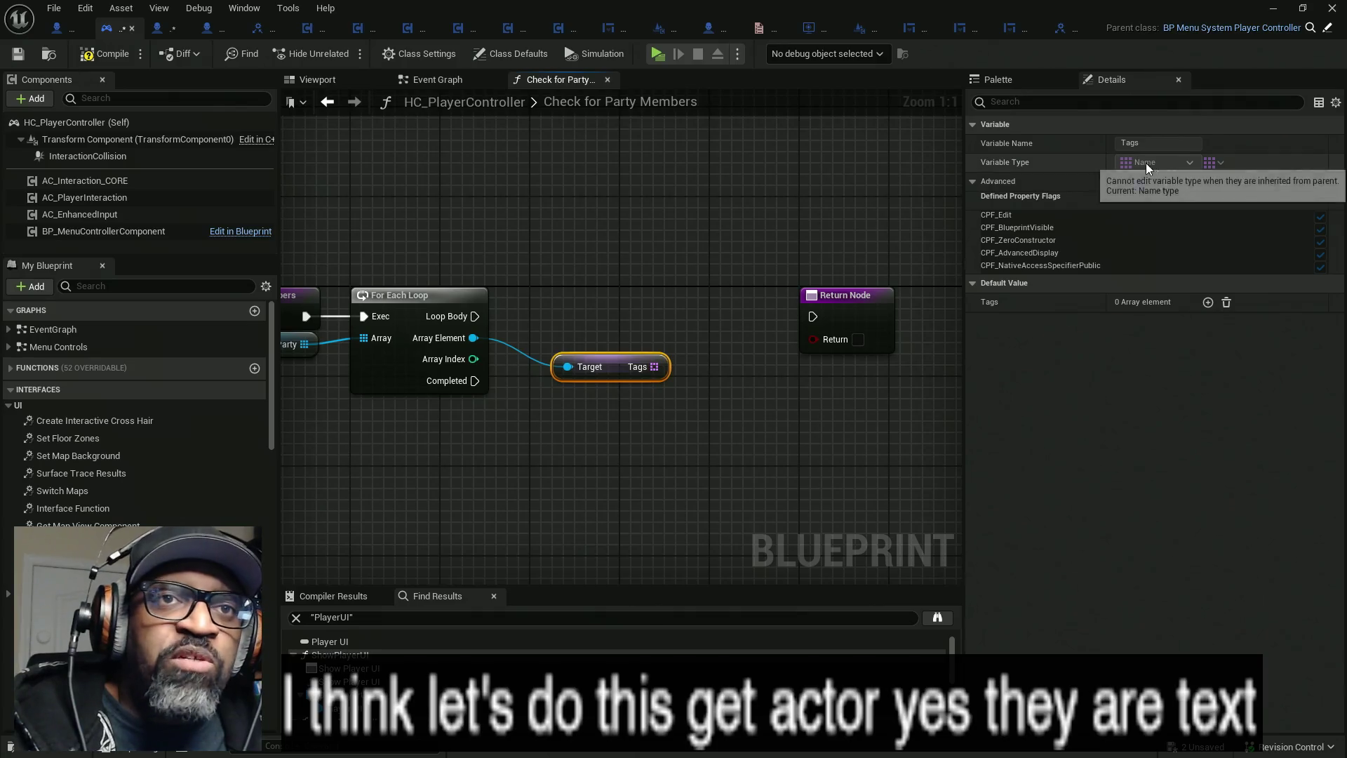
left_click_drag(621, 369, 586, 346)
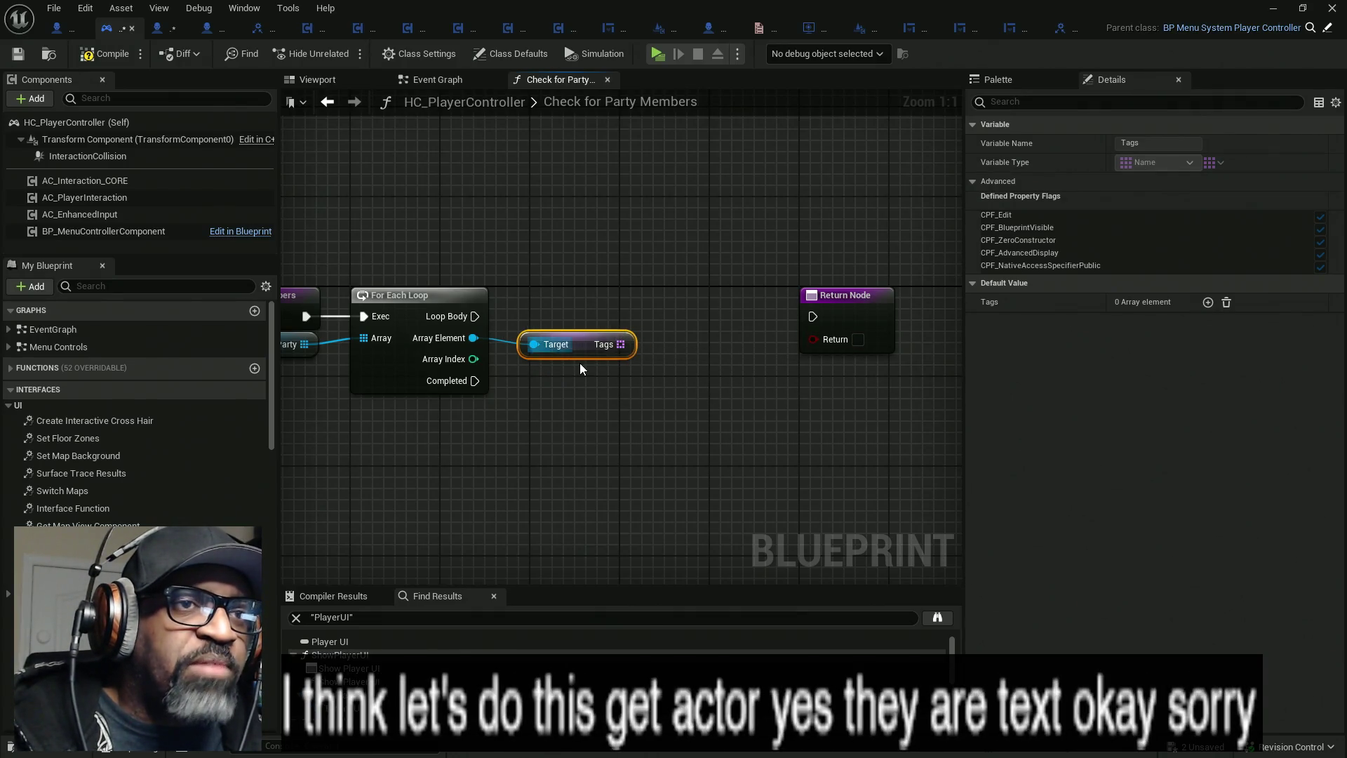
left_click(1062, 33)
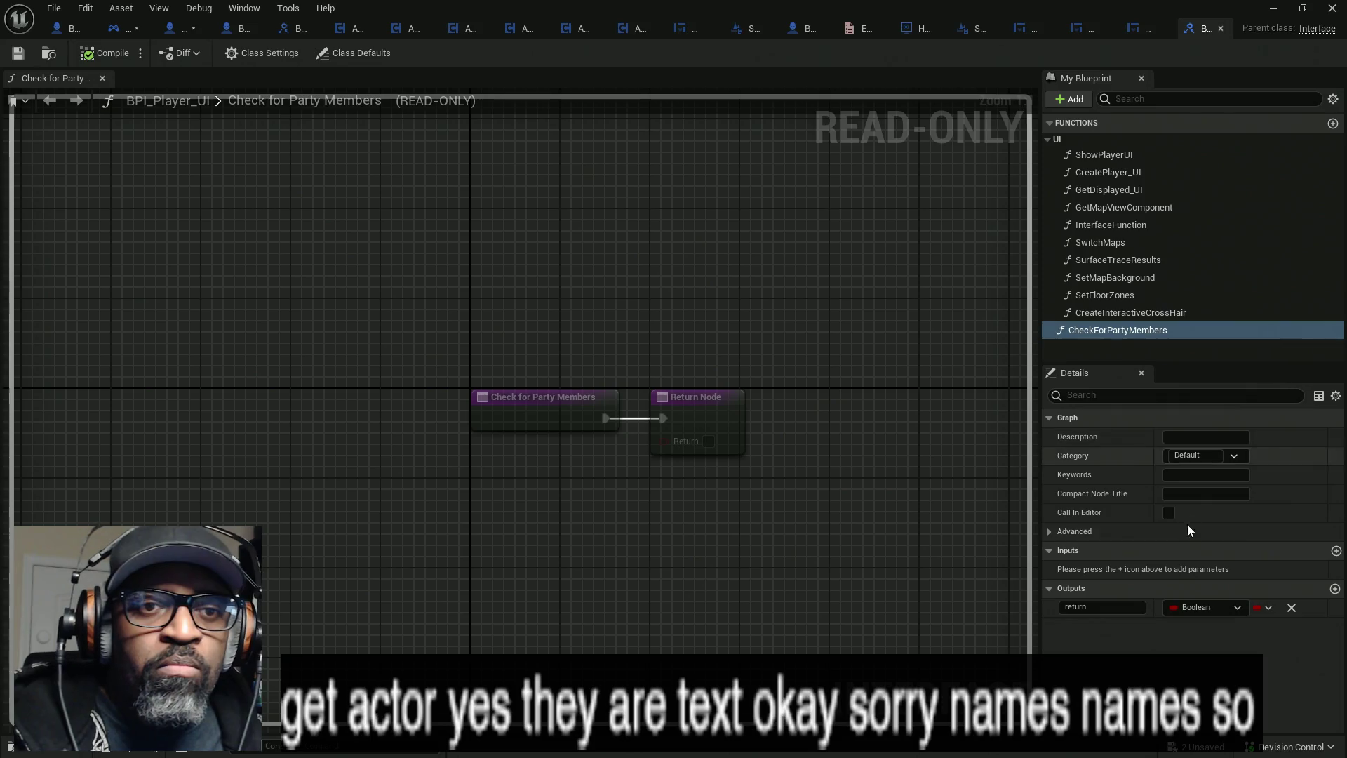
- Replace the Boolean output with a RemovedPartyMembers Name output, then save all
left_click(1334, 588)
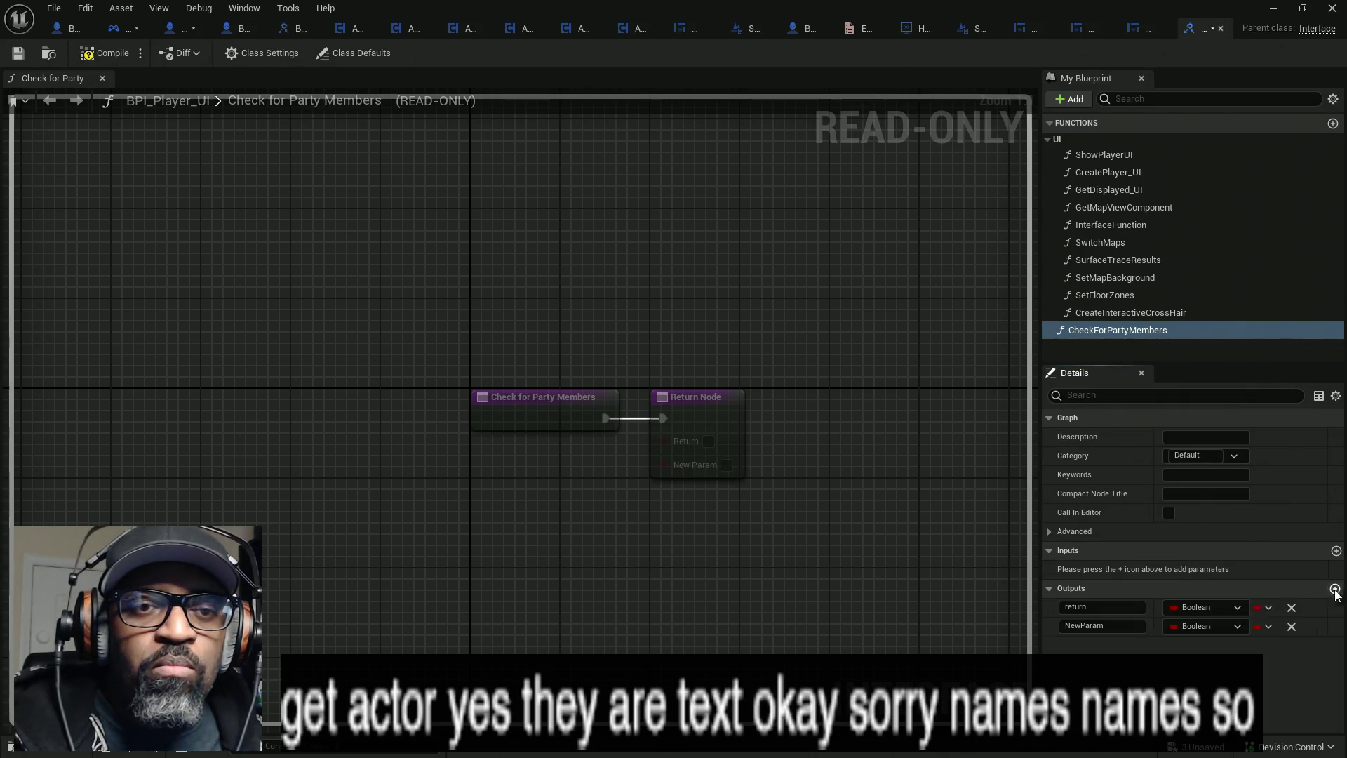
left_click(1217, 625)
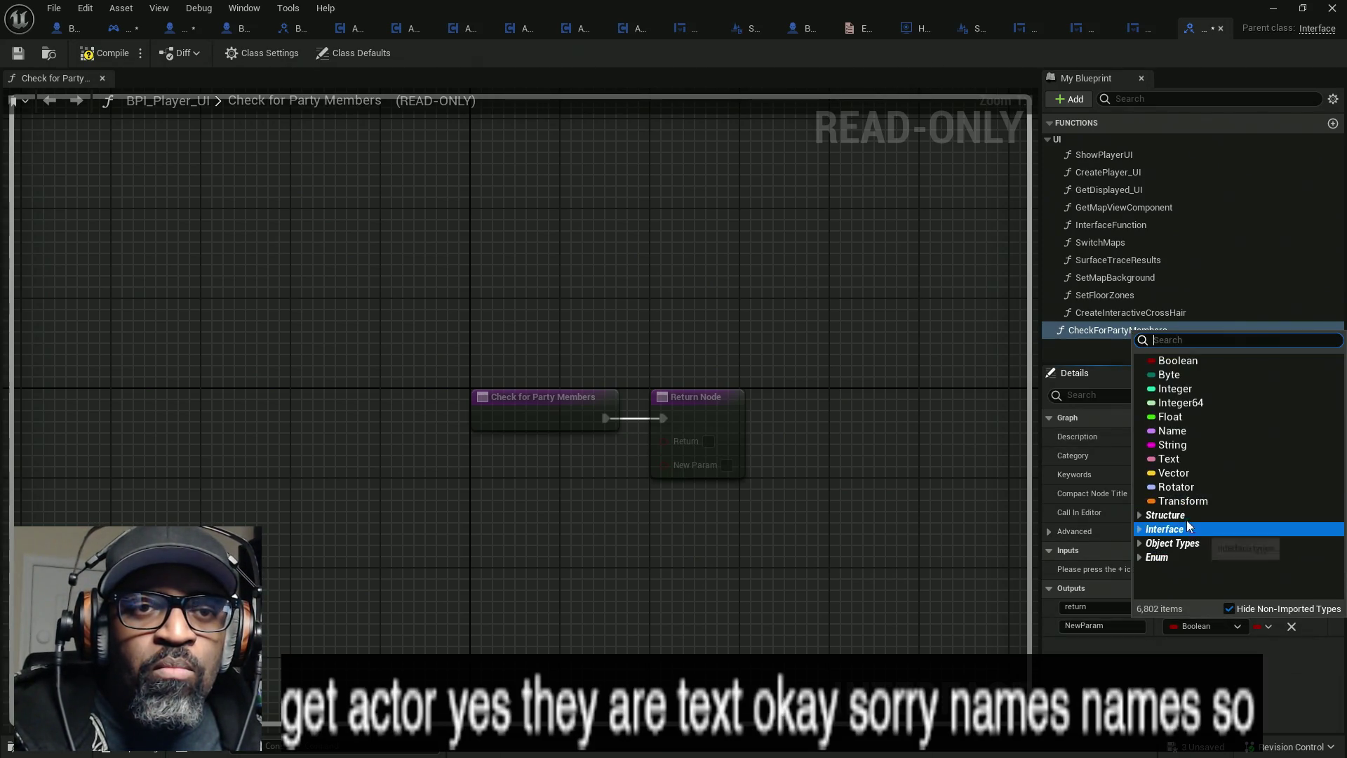
left_click(1179, 430)
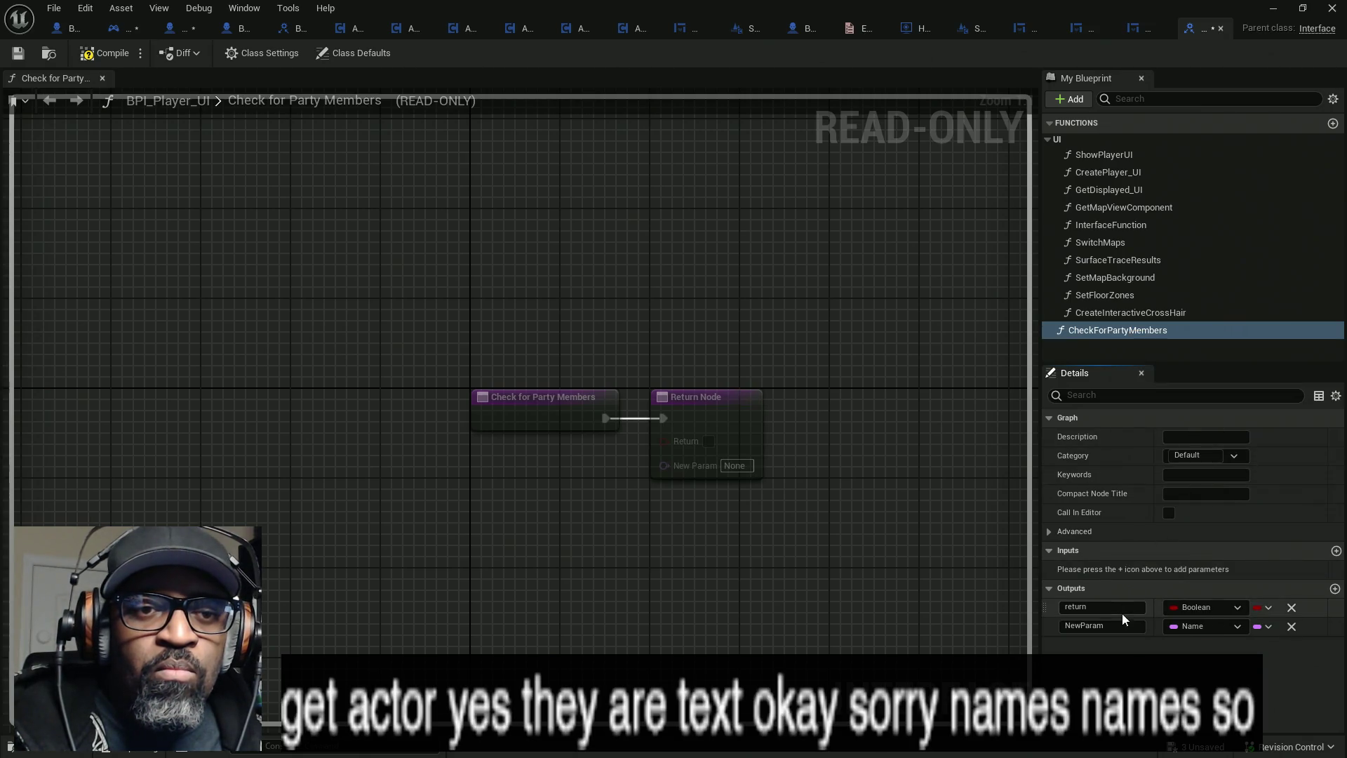
left_click(1085, 626)
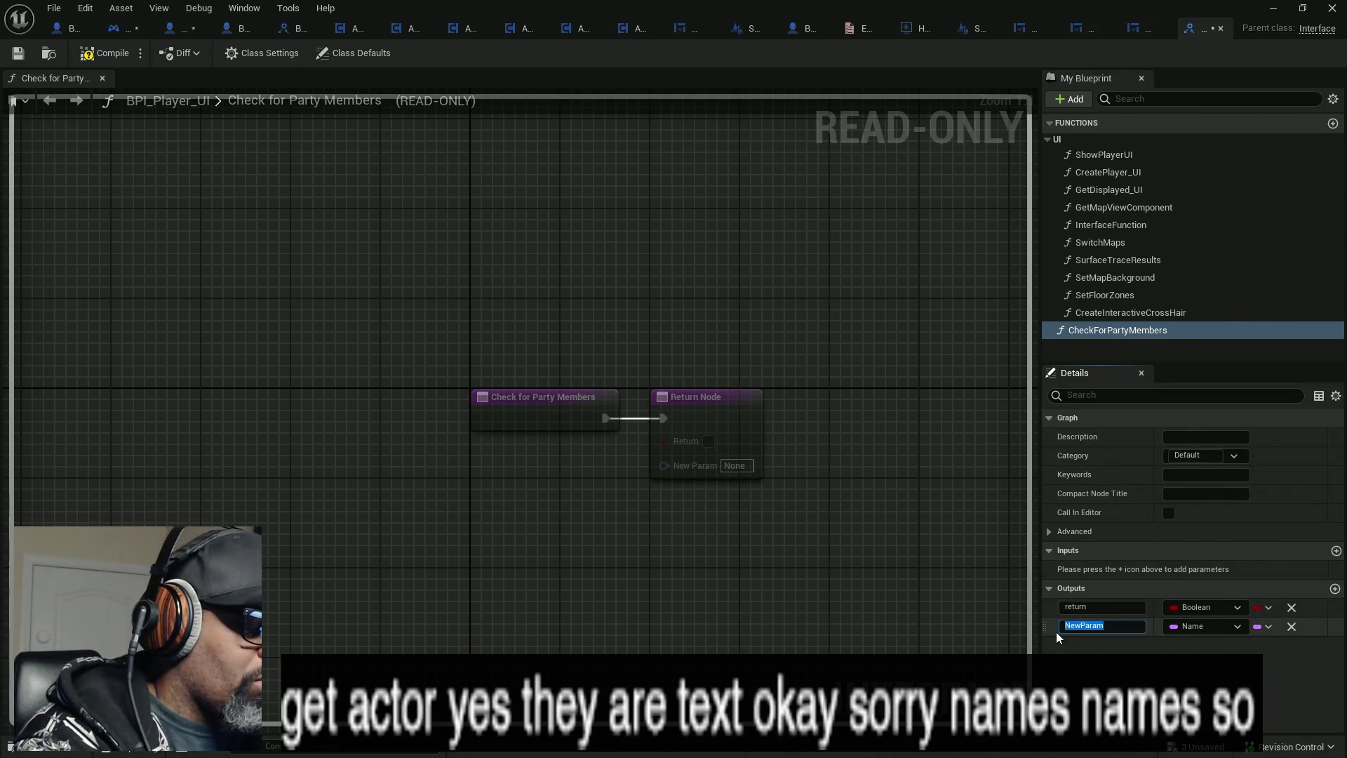
type("UI")
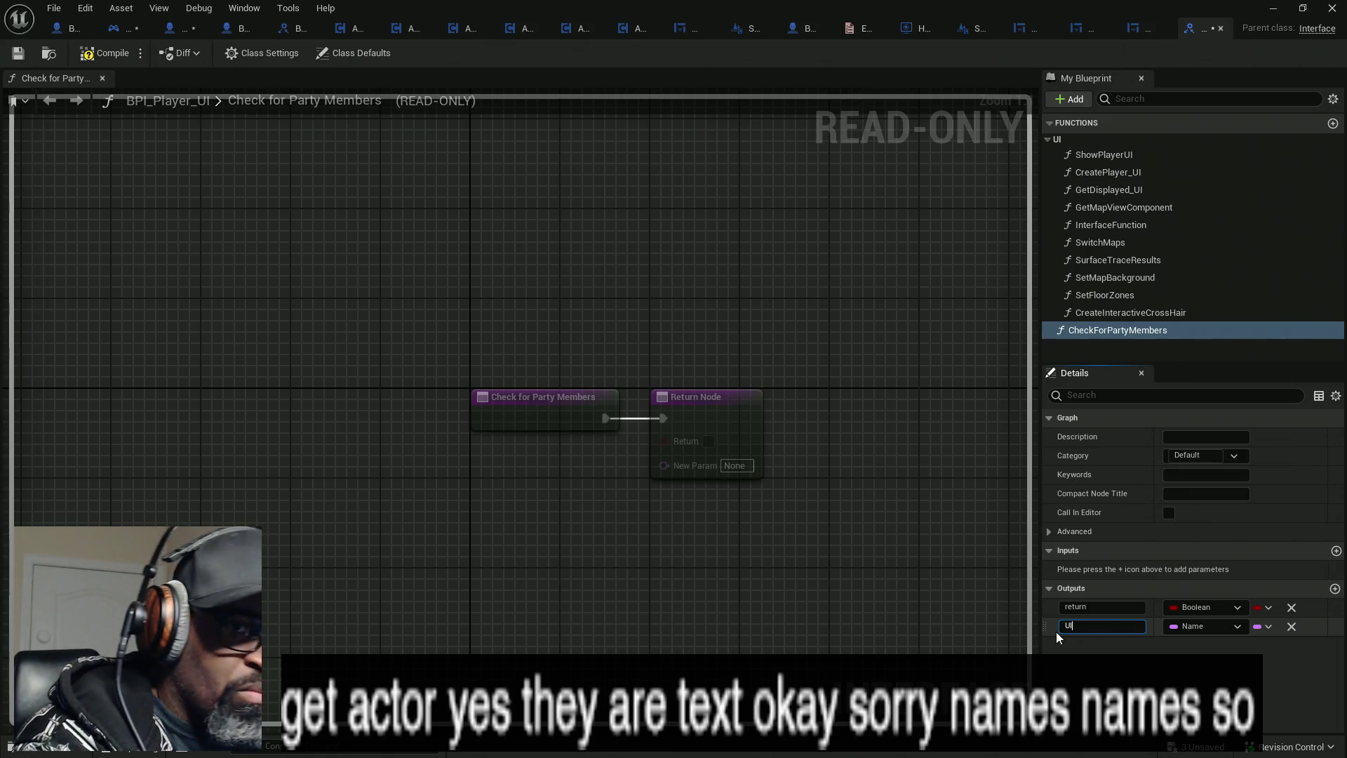
key("BackSpace")
key("BackSpace")
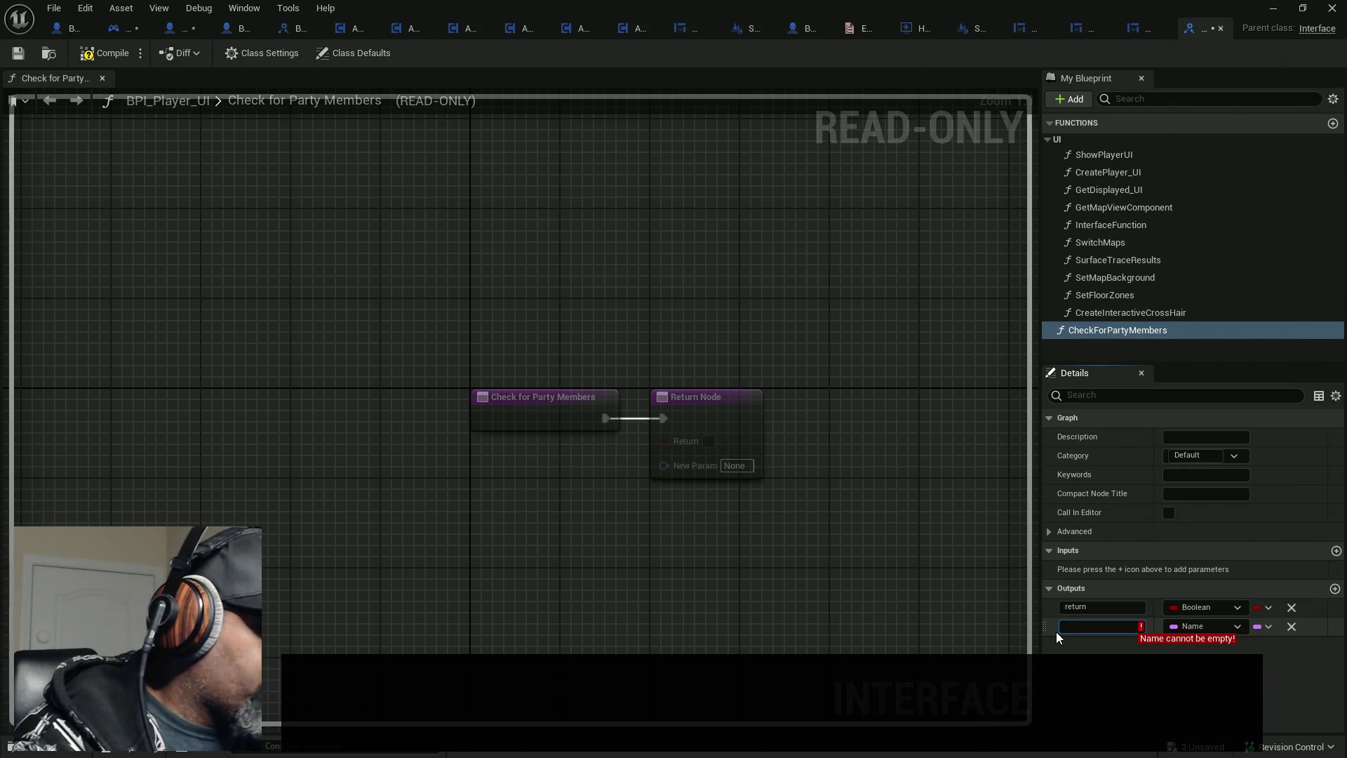
type("Rem")
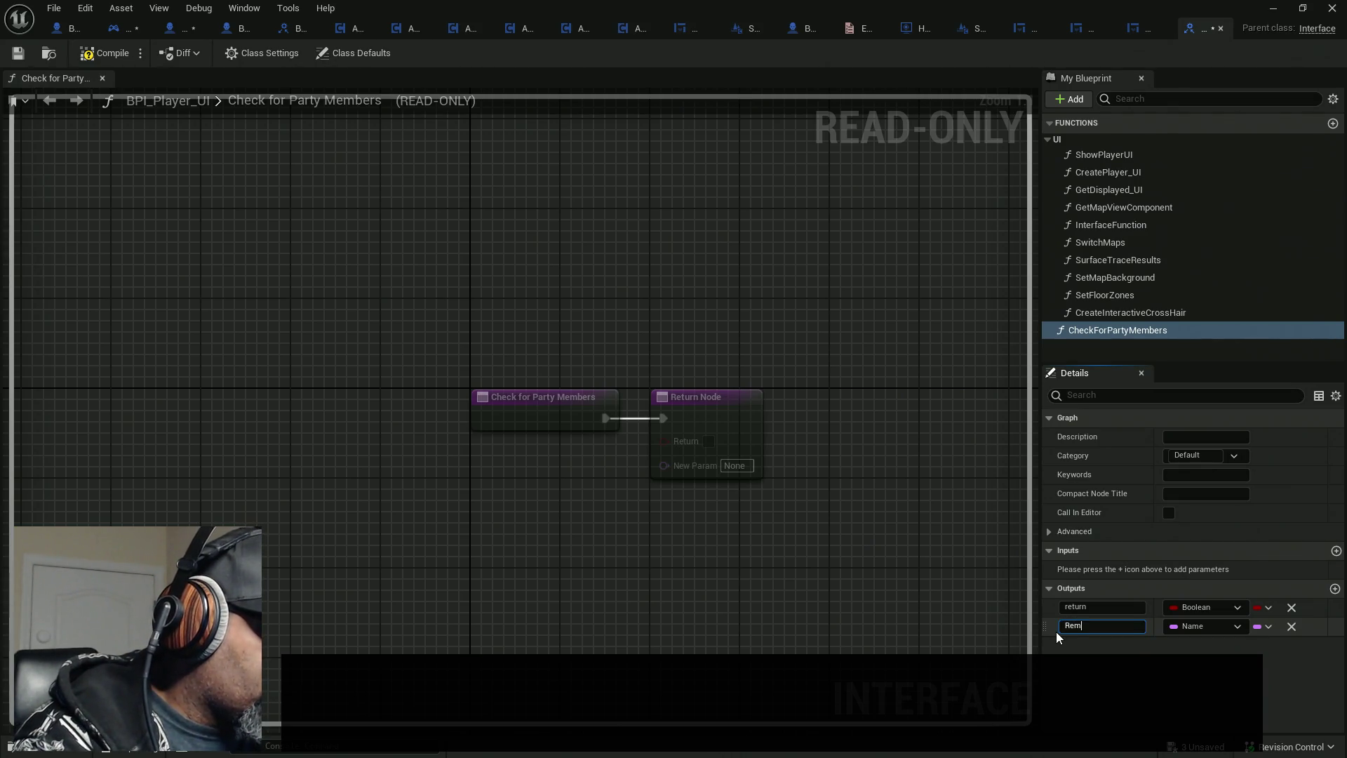
type("ovedPar")
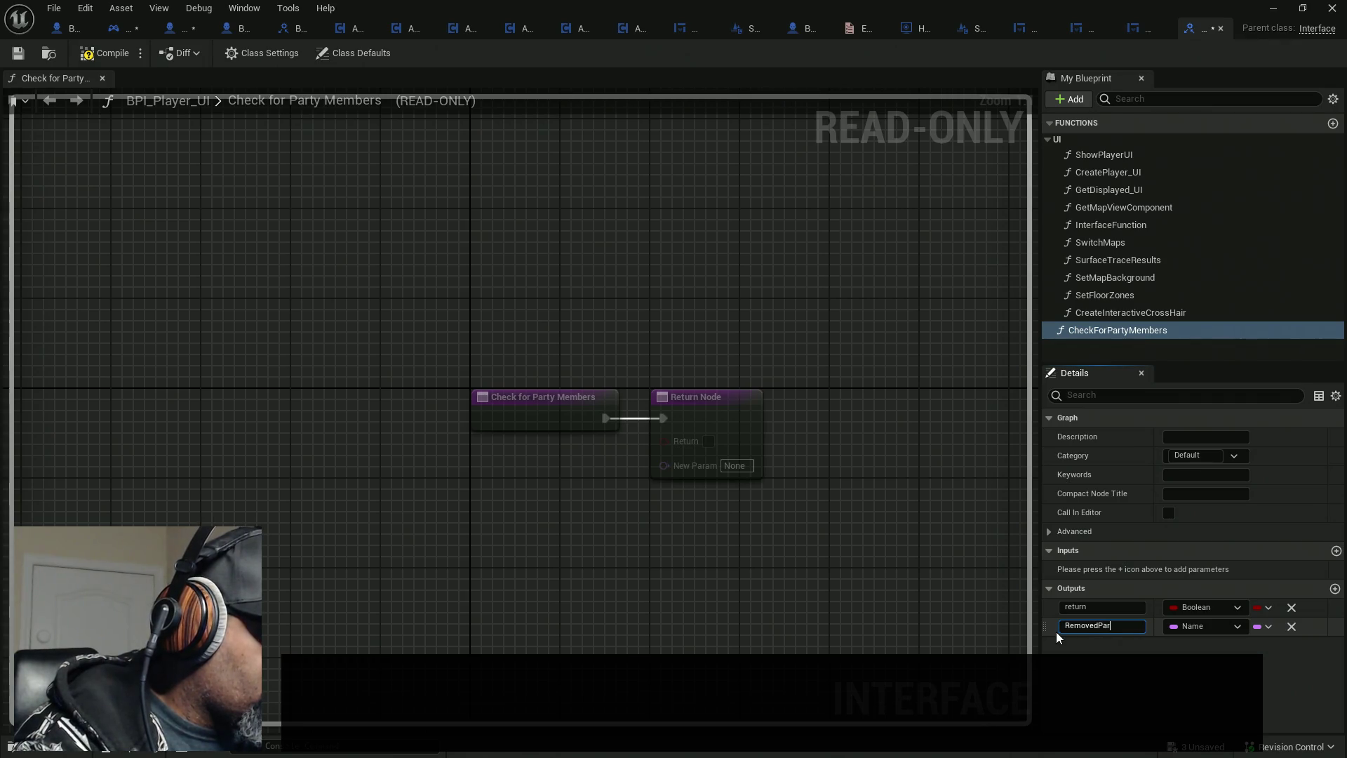
type("tyMembers")
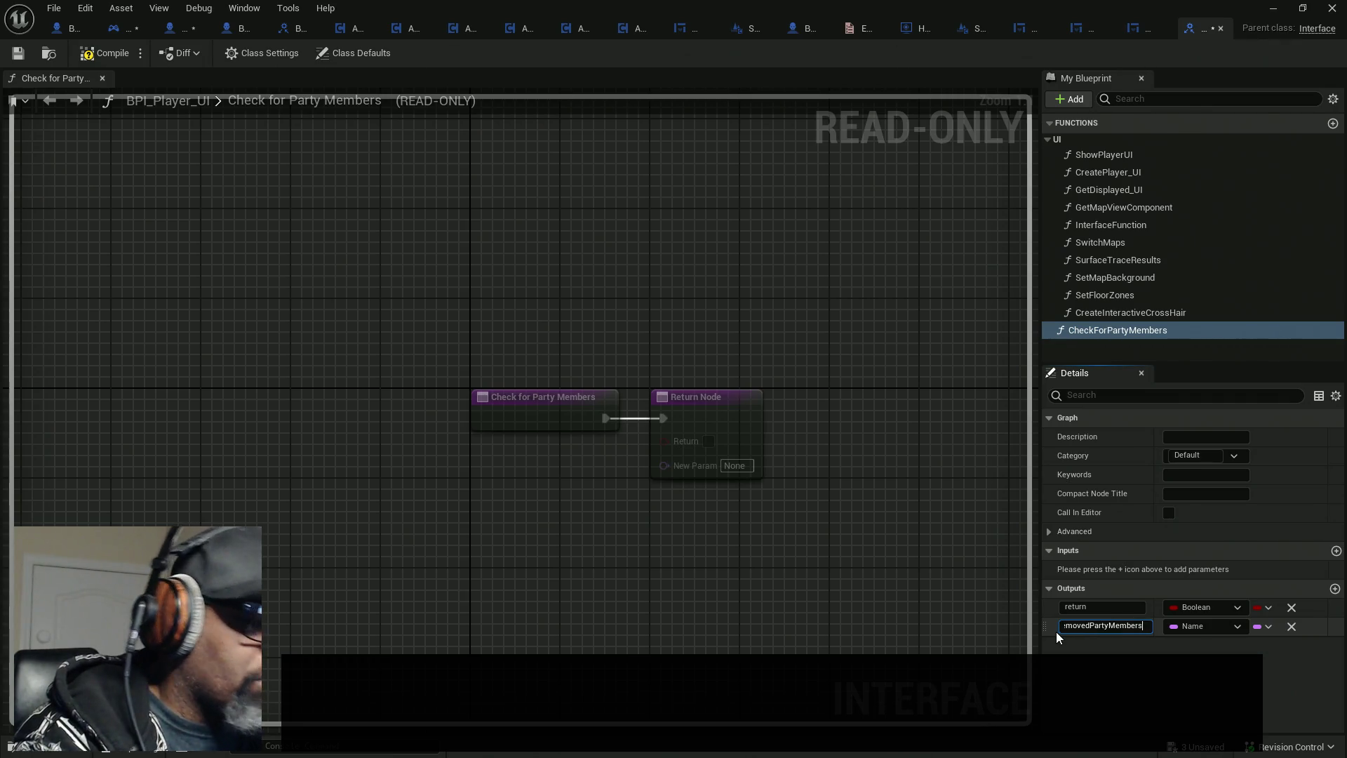
key("Return")
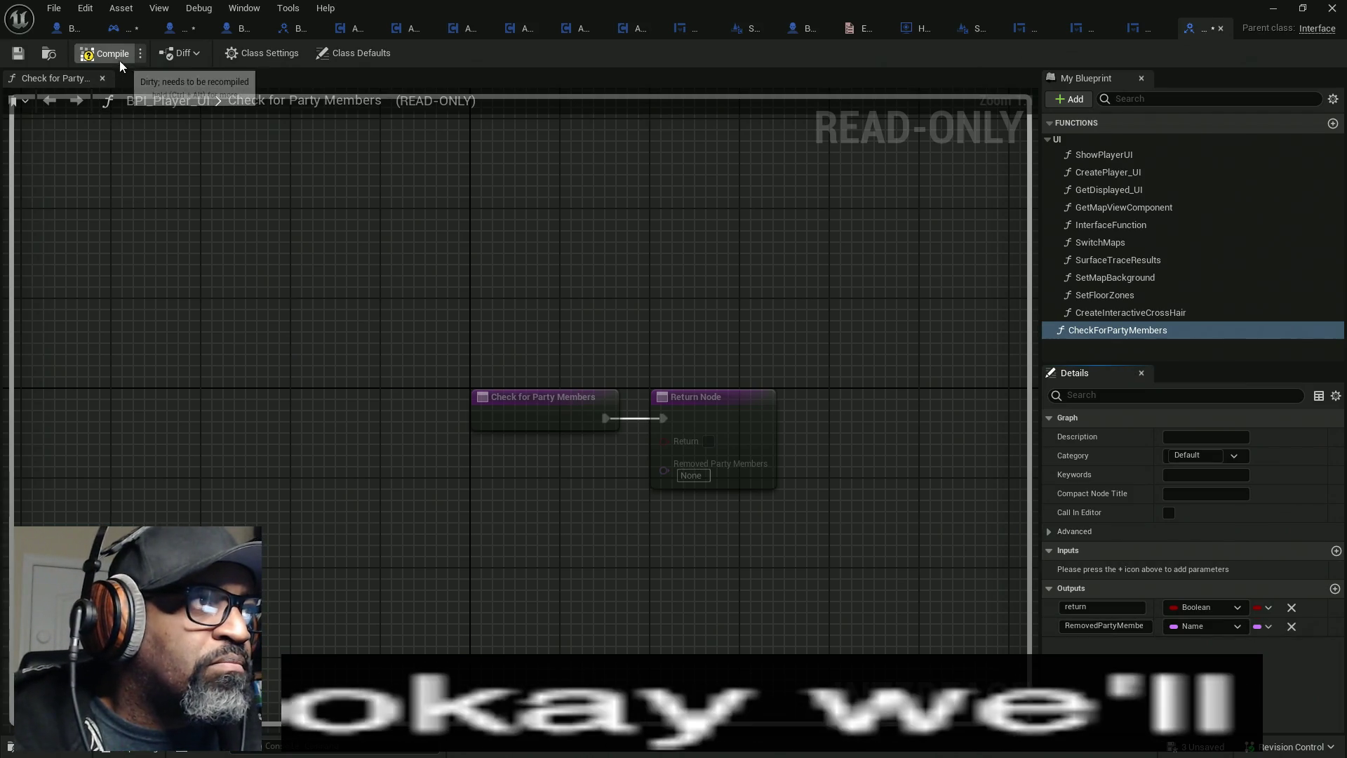
left_click(1292, 608)
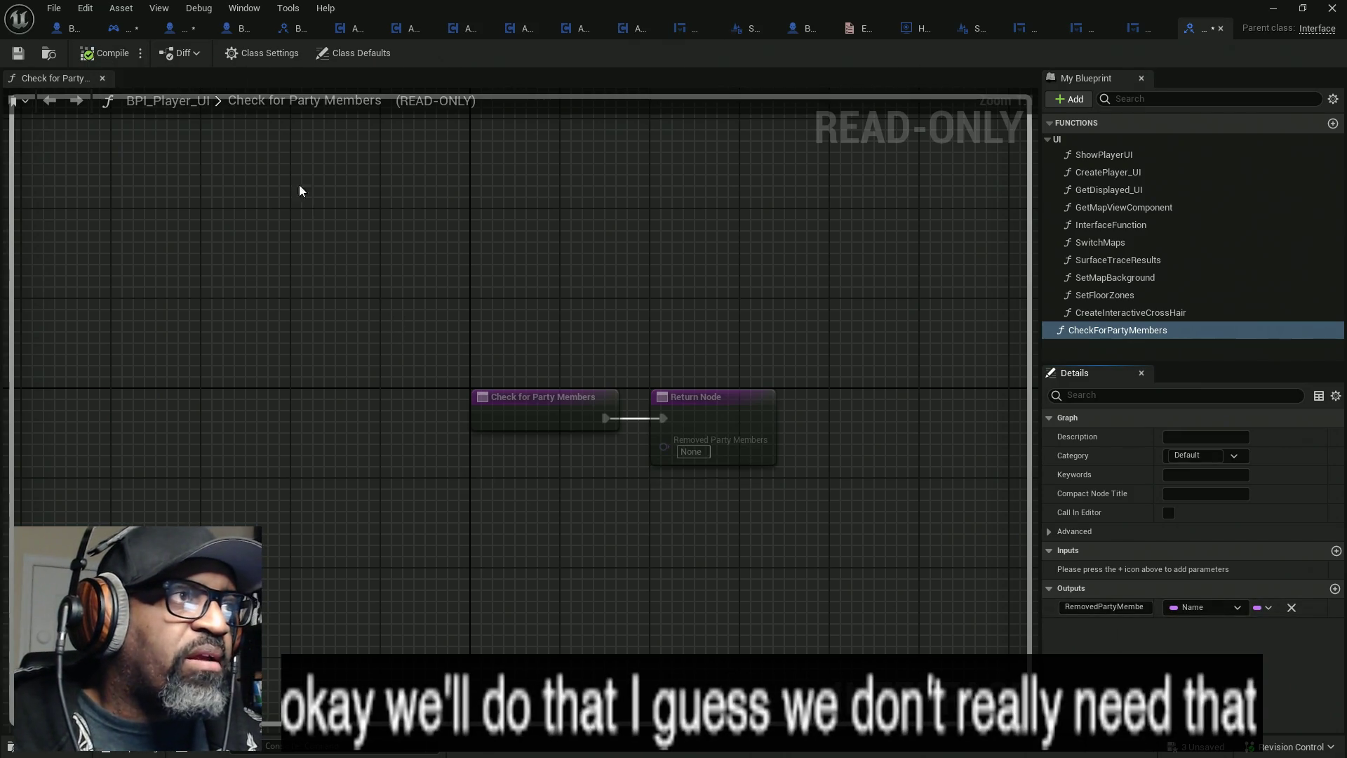
key("ctrl+shift+s")
- Return to HC_PlayerController's Check for Party Members graph and bring the Return Node into view
left_click(115, 32)
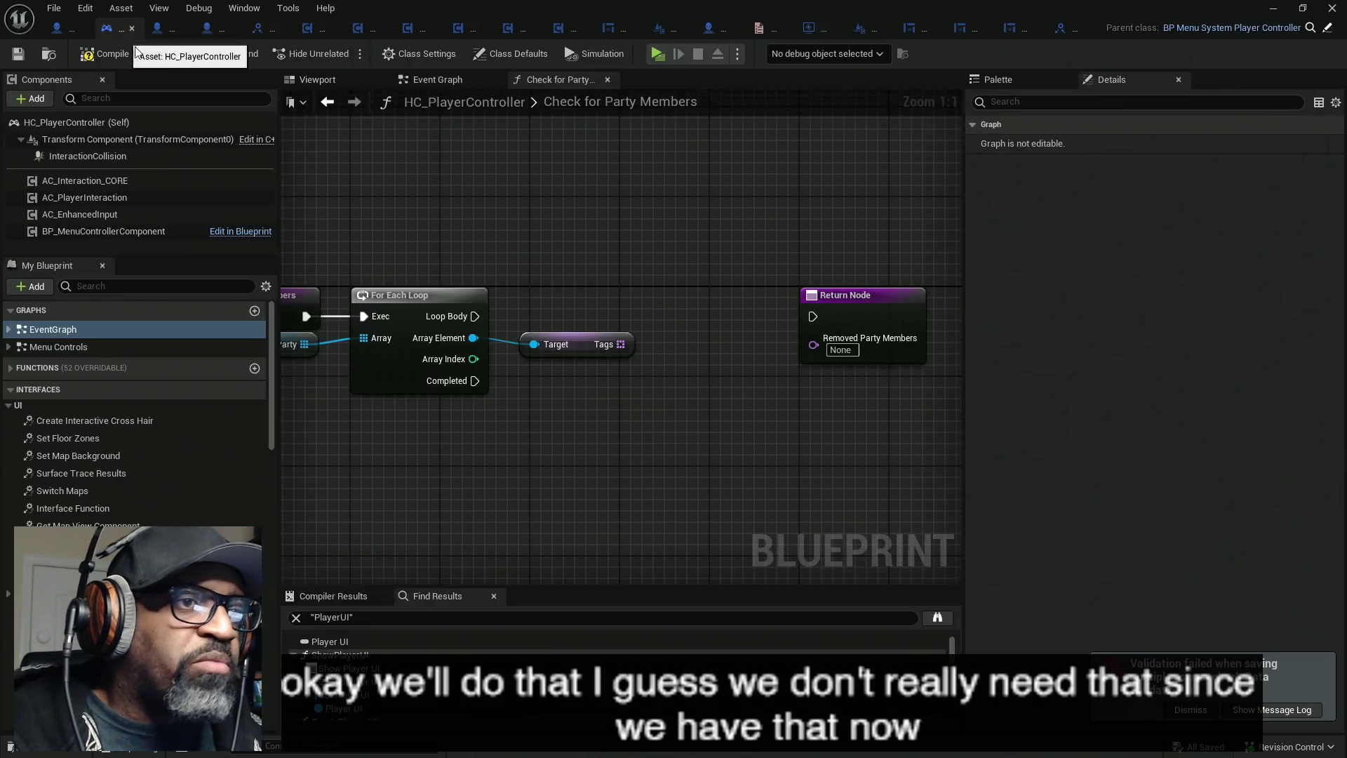
left_click_drag(663, 344, 622, 341)
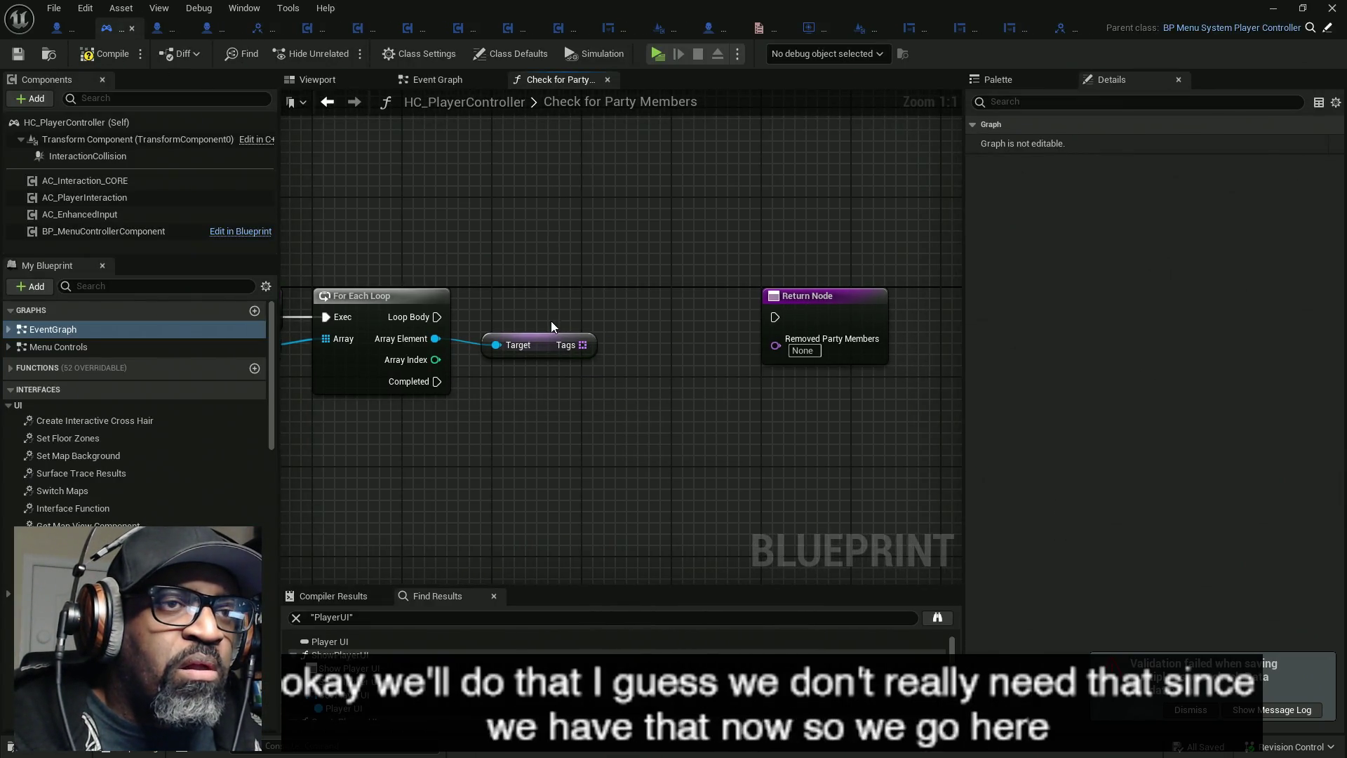
left_click(1056, 32)
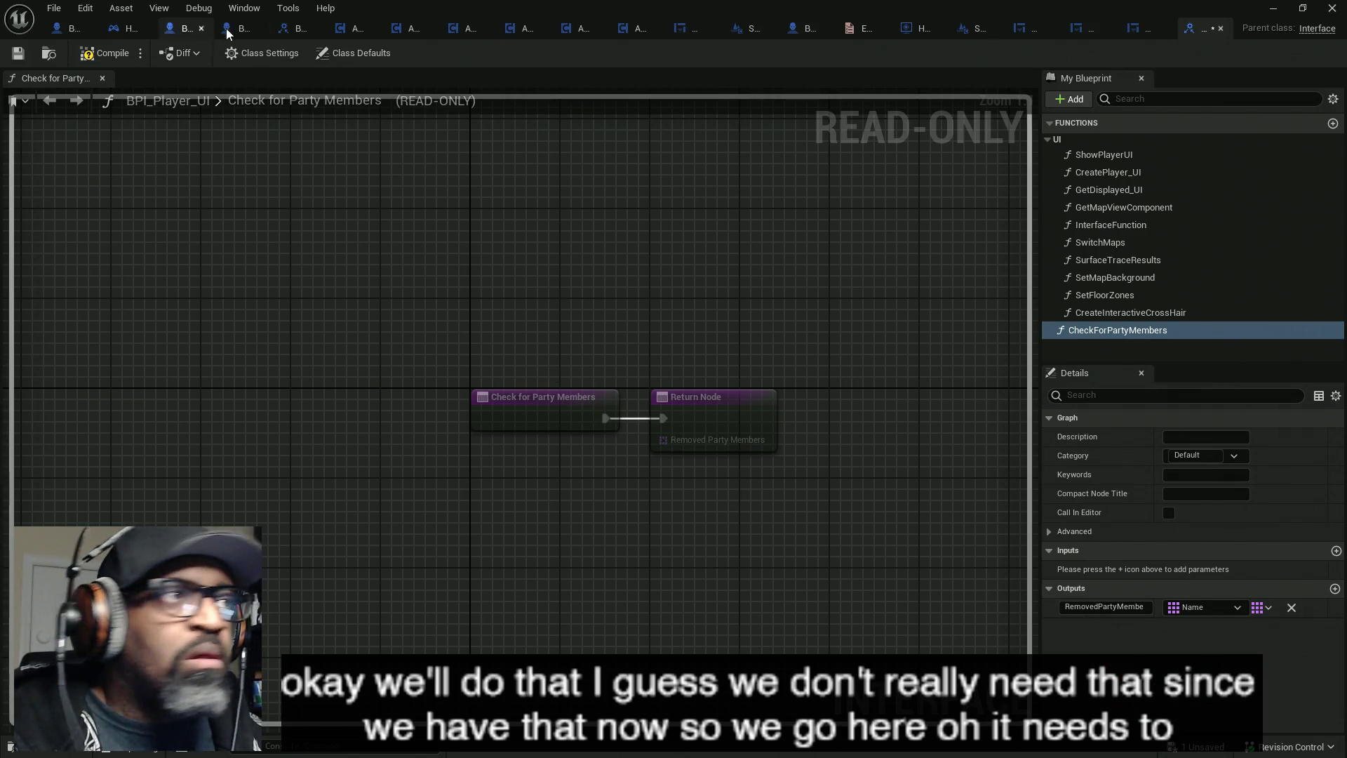
left_click(118, 31)
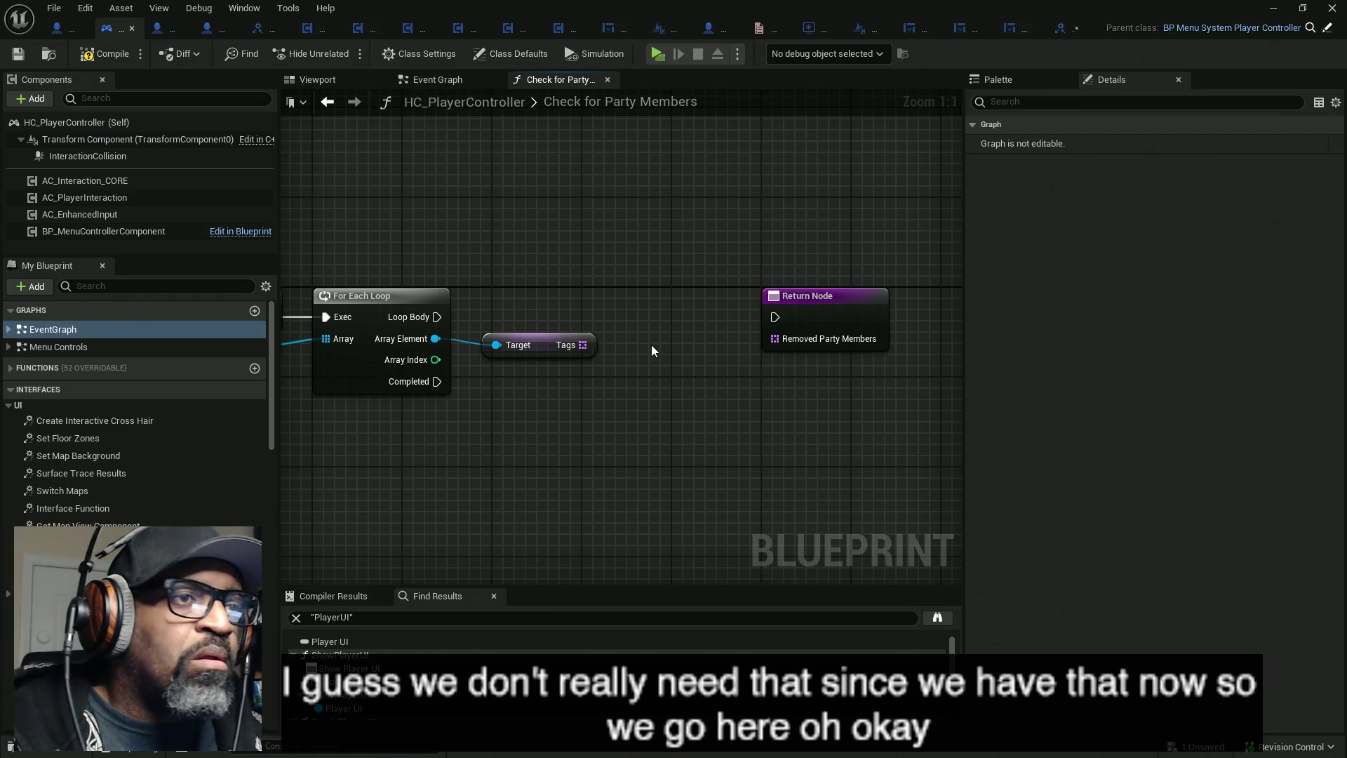
left_click_drag(677, 351, 794, 333)
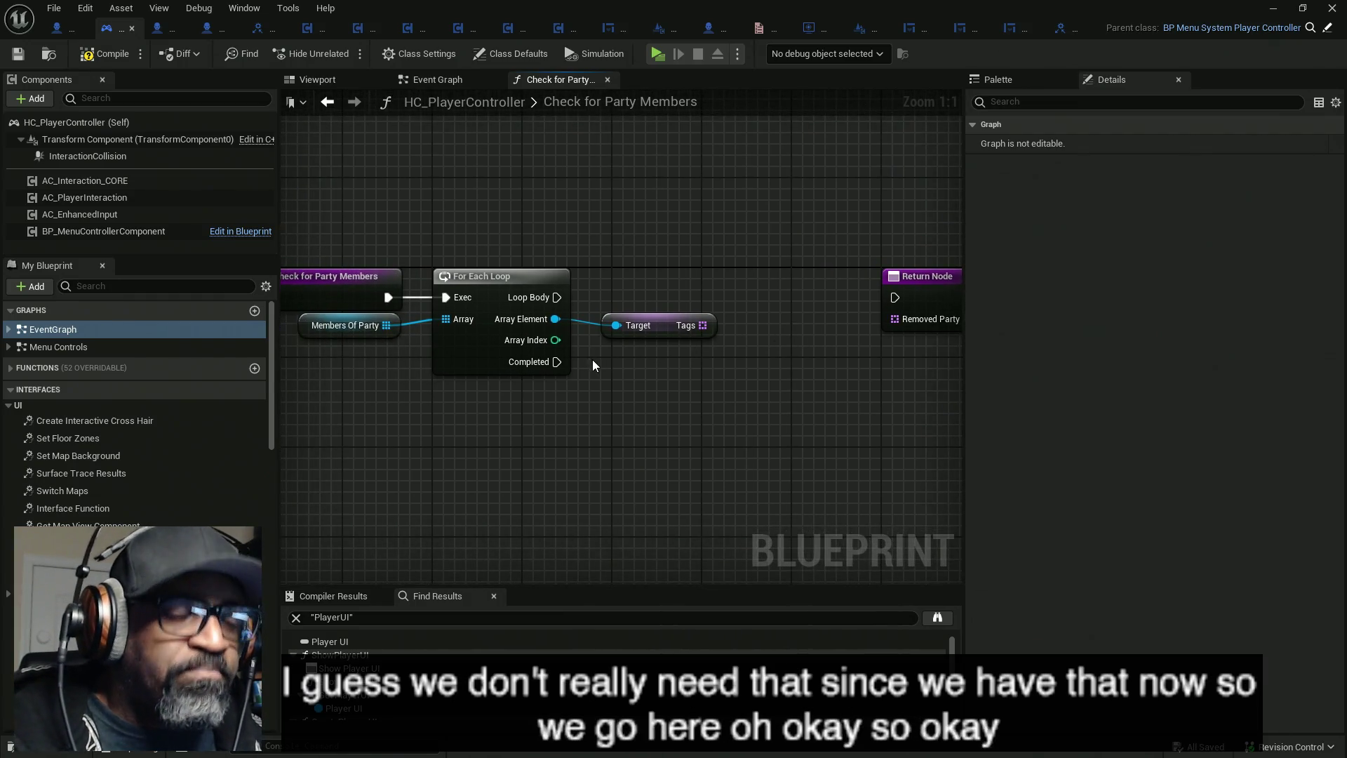
left_click(652, 334)
left_click_drag(819, 343, 673, 335)
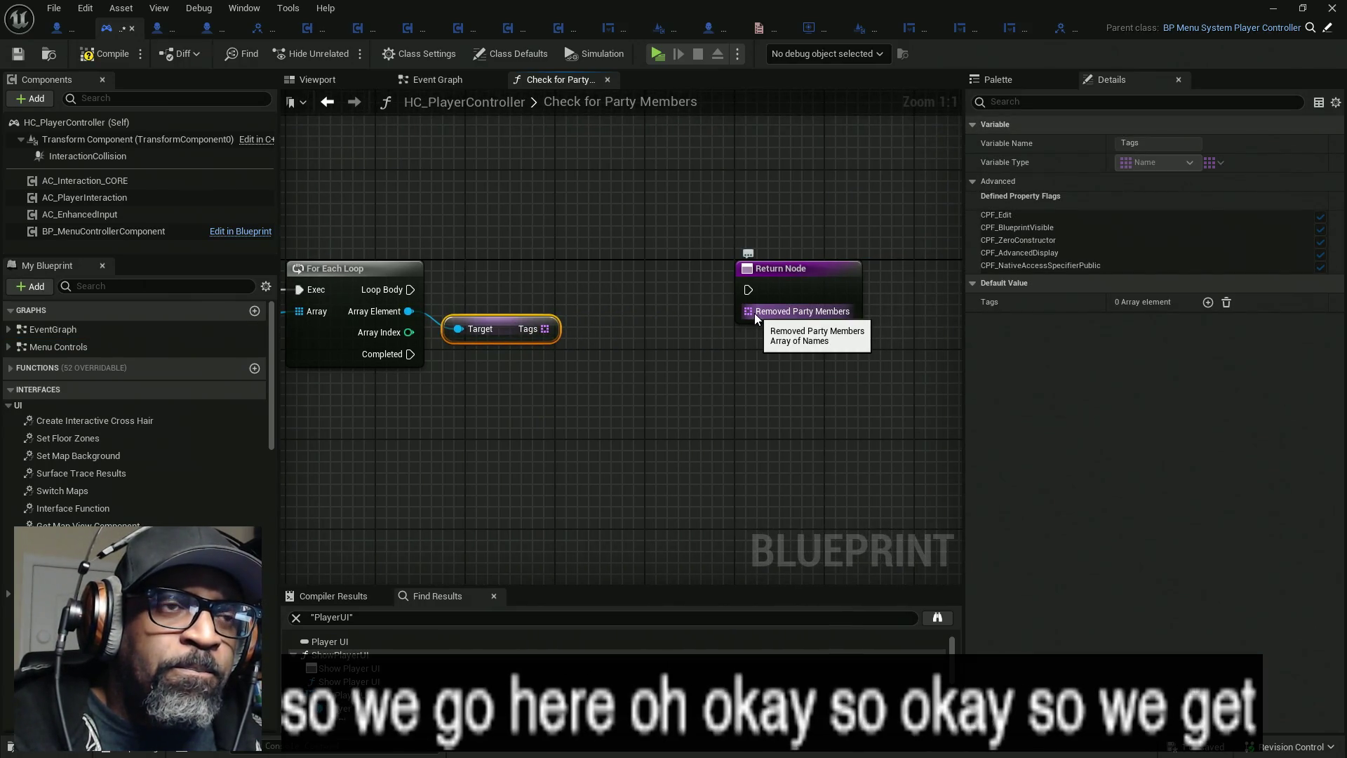
mouse_move(755, 313)
left_mouse_down()
mouse_move(703, 436)
mouse_move(652, 445)
mouse_move(776, 407)
mouse_move(713, 452)
left_mouse_up()
left_click(625, 440)
mouse_move(543, 433)
left_mouse_down()
mouse_move(518, 431)
mouse_move(783, 389)
mouse_move(546, 436)
left_mouse_up()
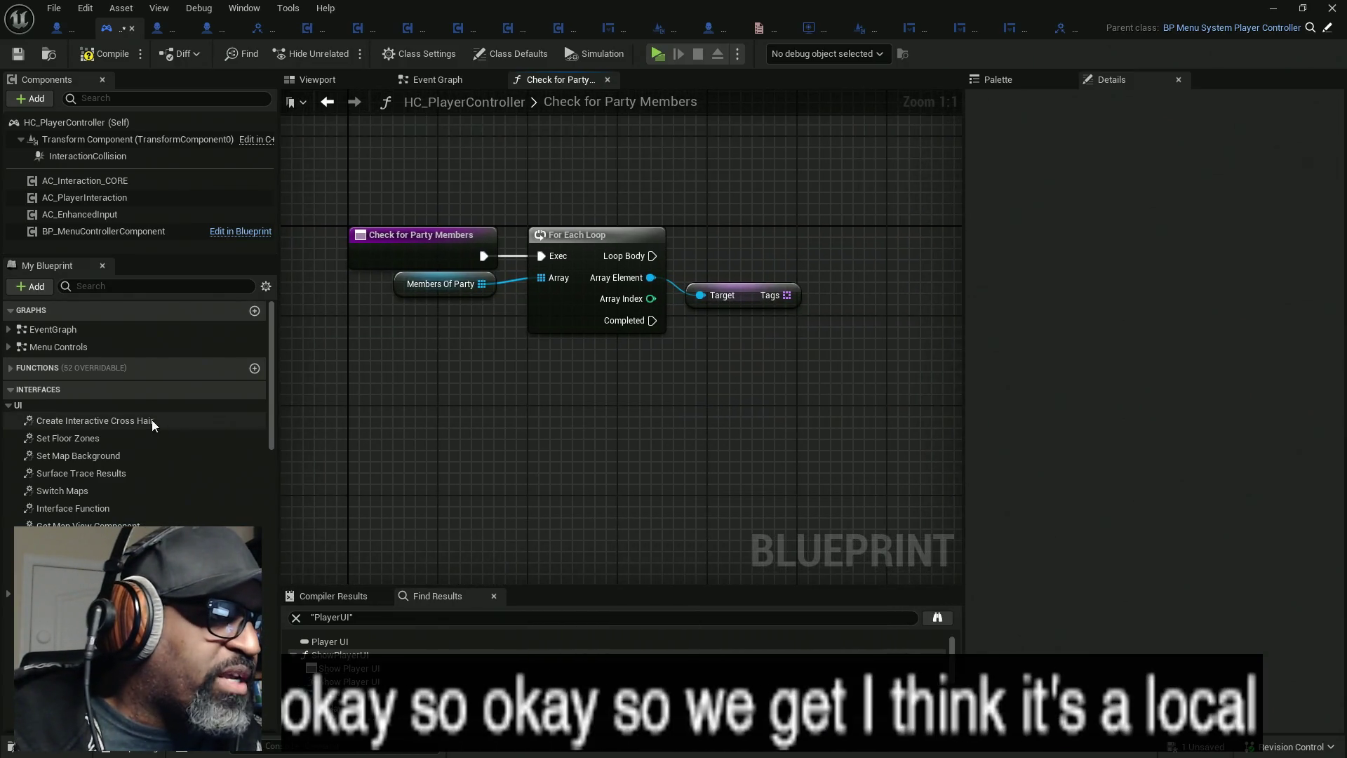
left_click(421, 256)
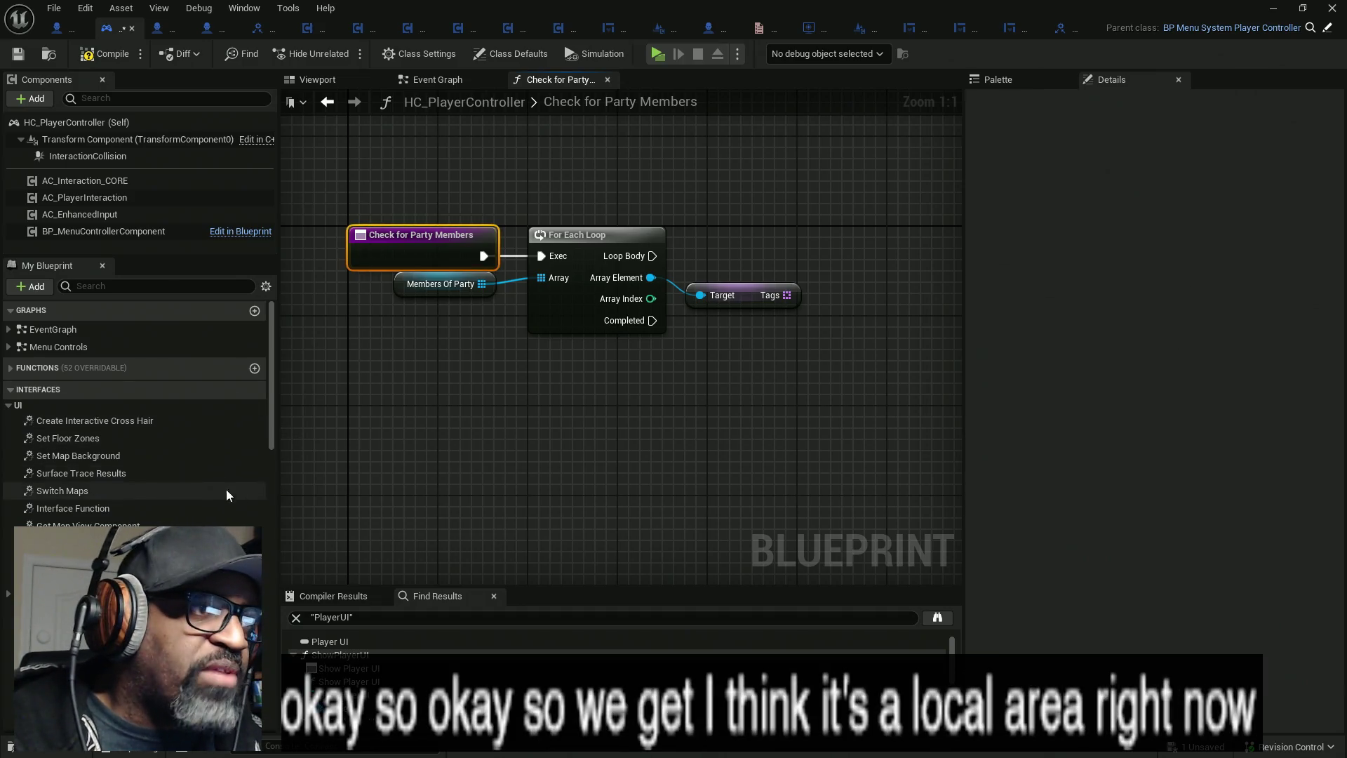
left_click_drag(271, 428, 271, 716)
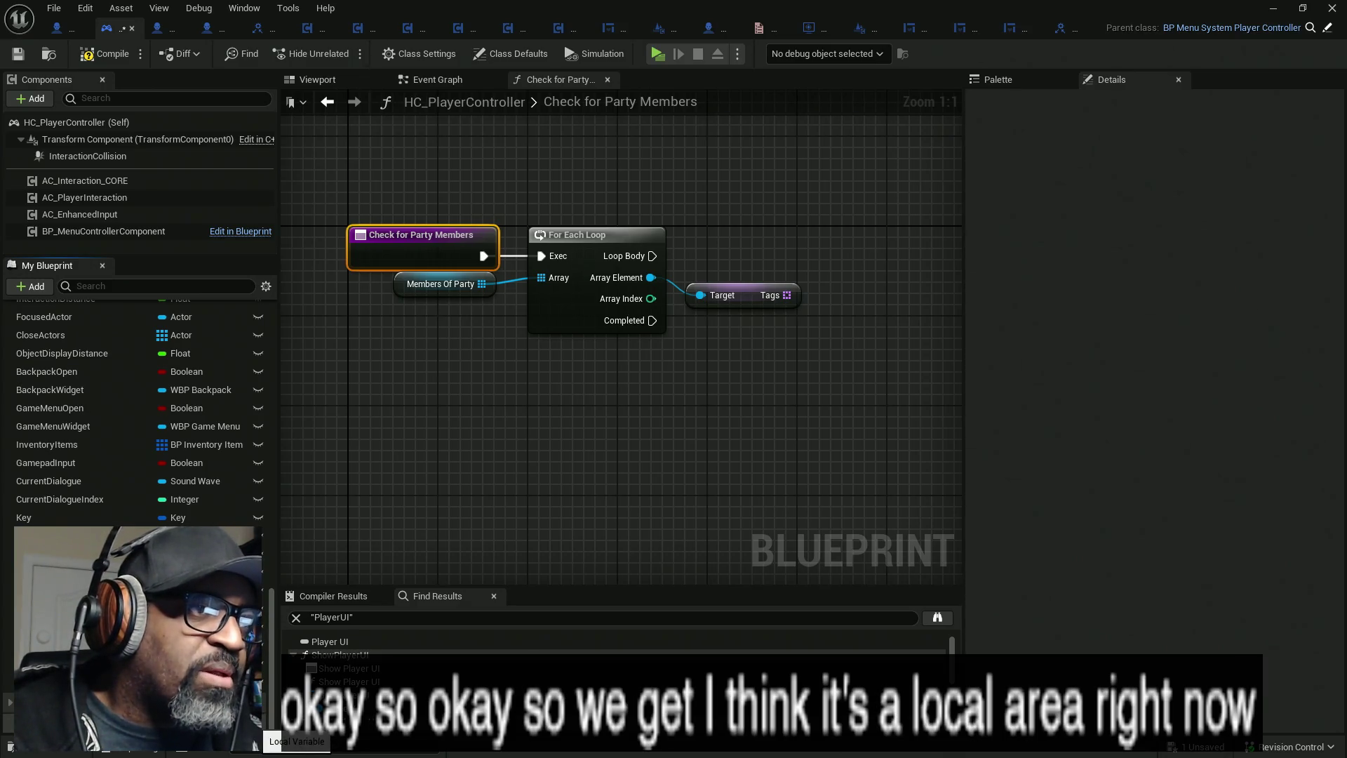
- Create a Name variable named AvailablePartyMembers
left_click(258, 730)
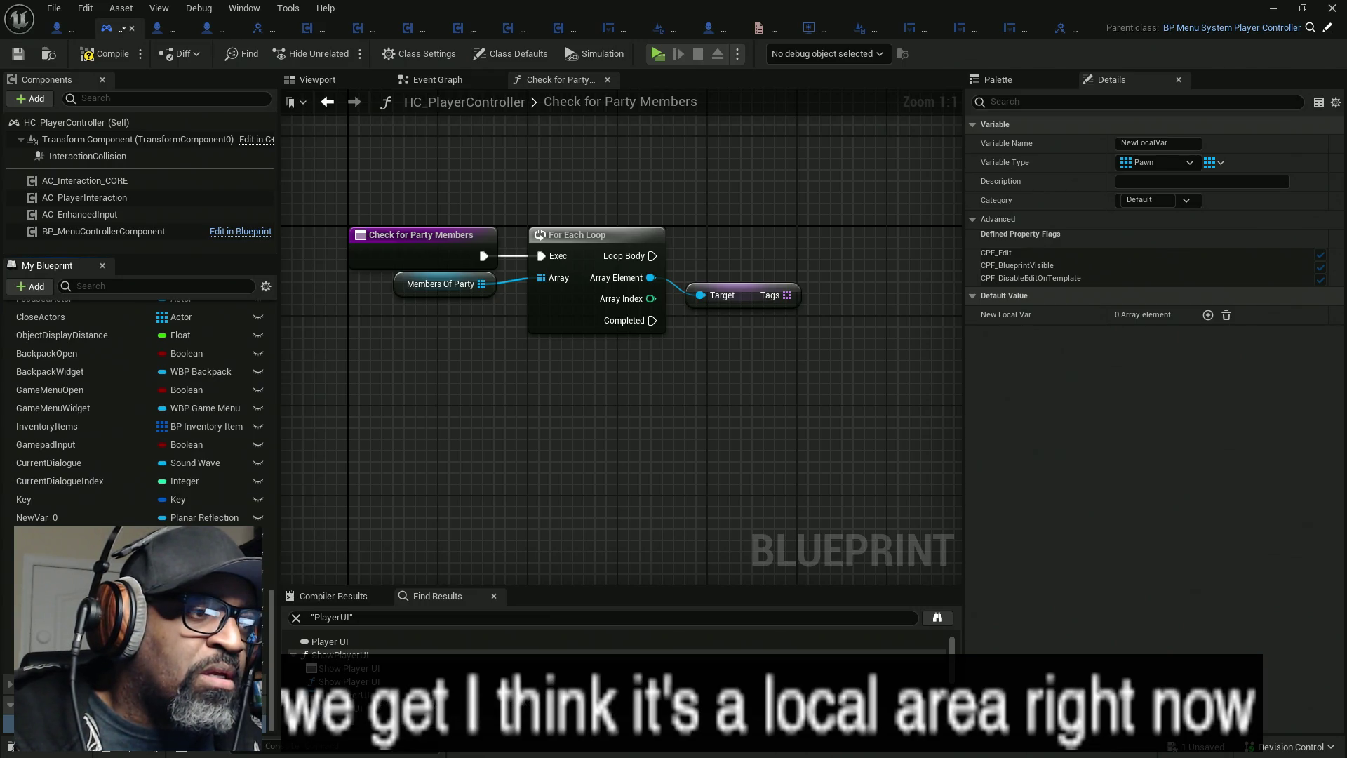
left_click(200, 723)
left_click(218, 465)
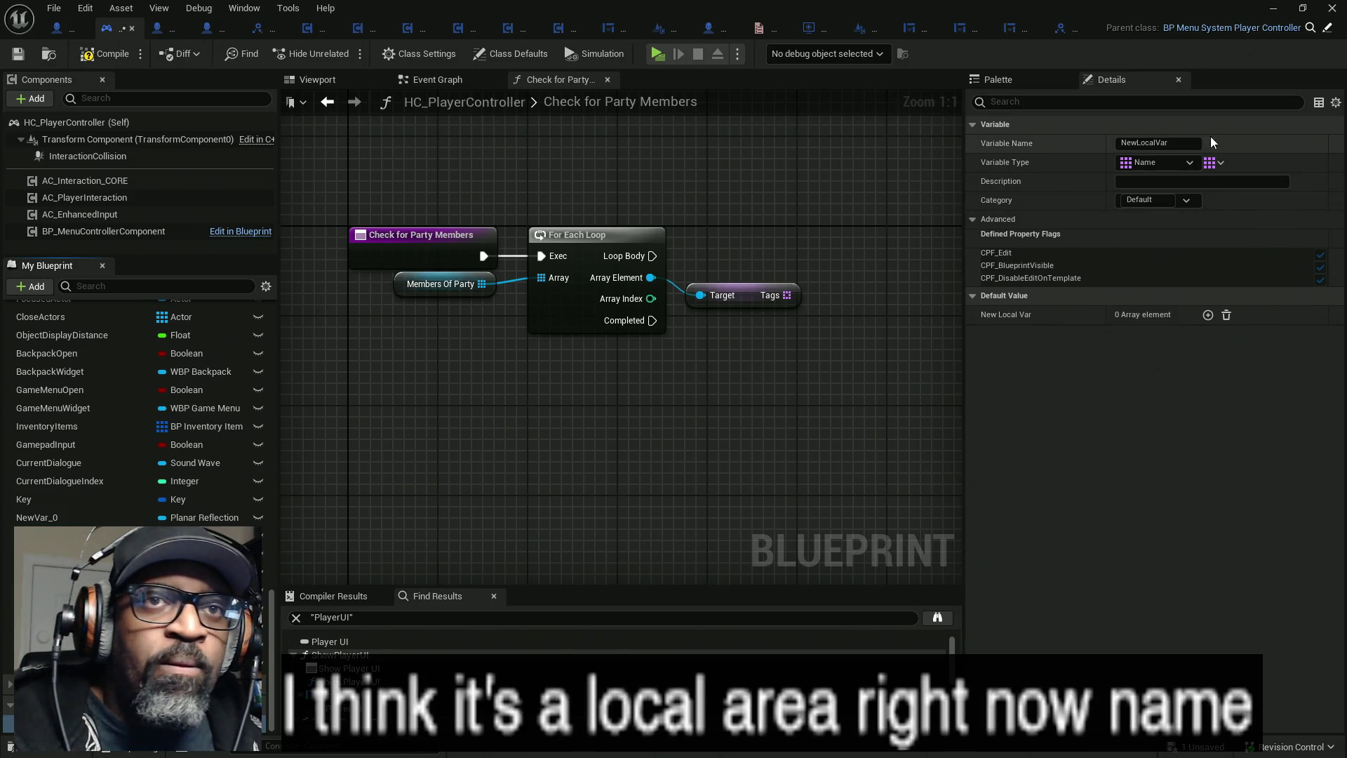
left_click(1158, 143)
type("Availa")
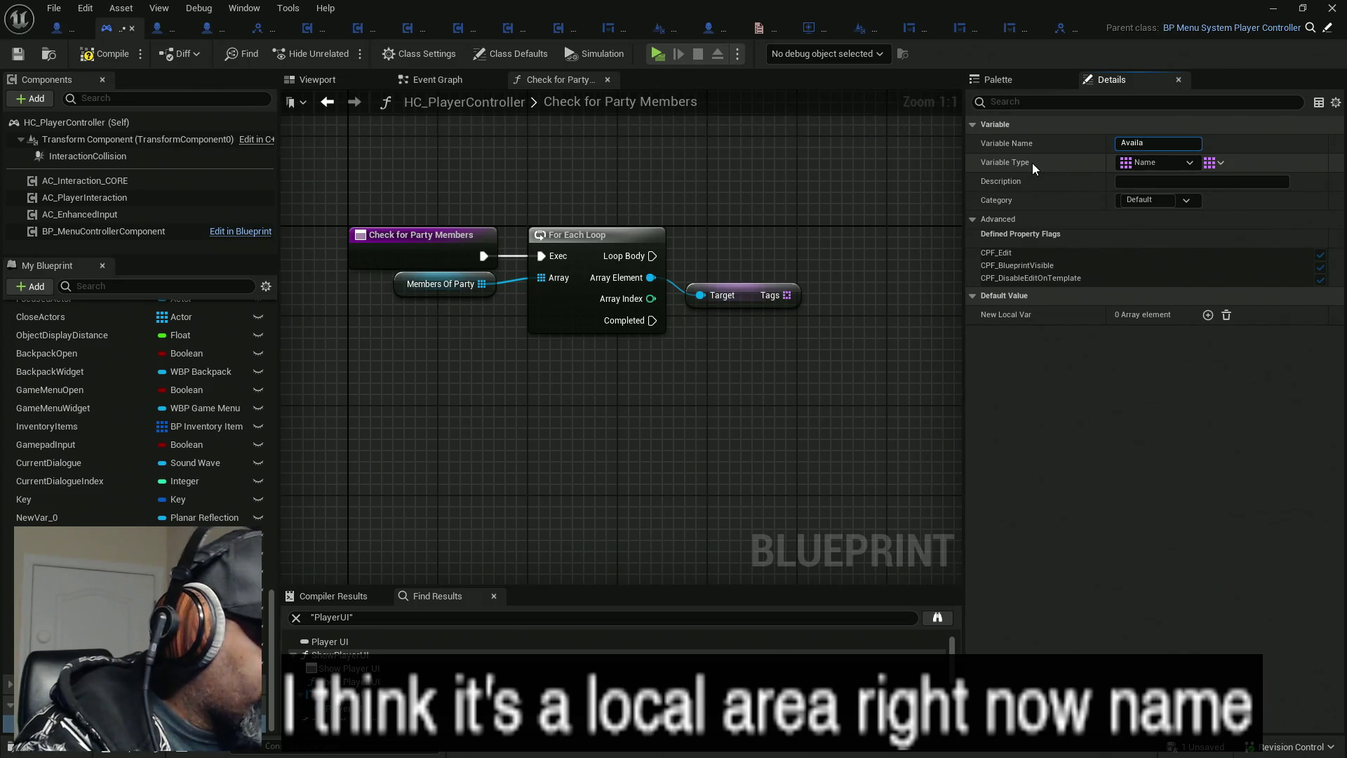
type("blePa")
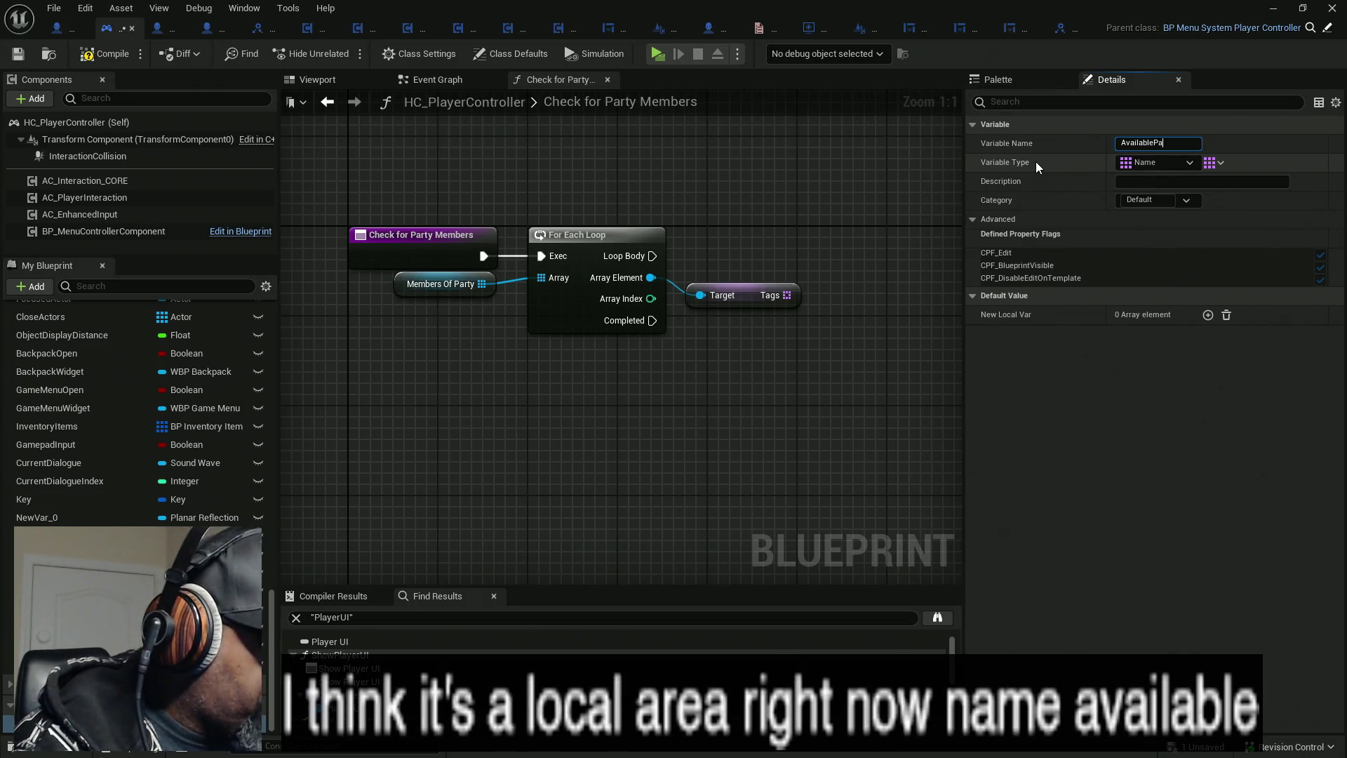
type("rtyMembers")
key("Return")
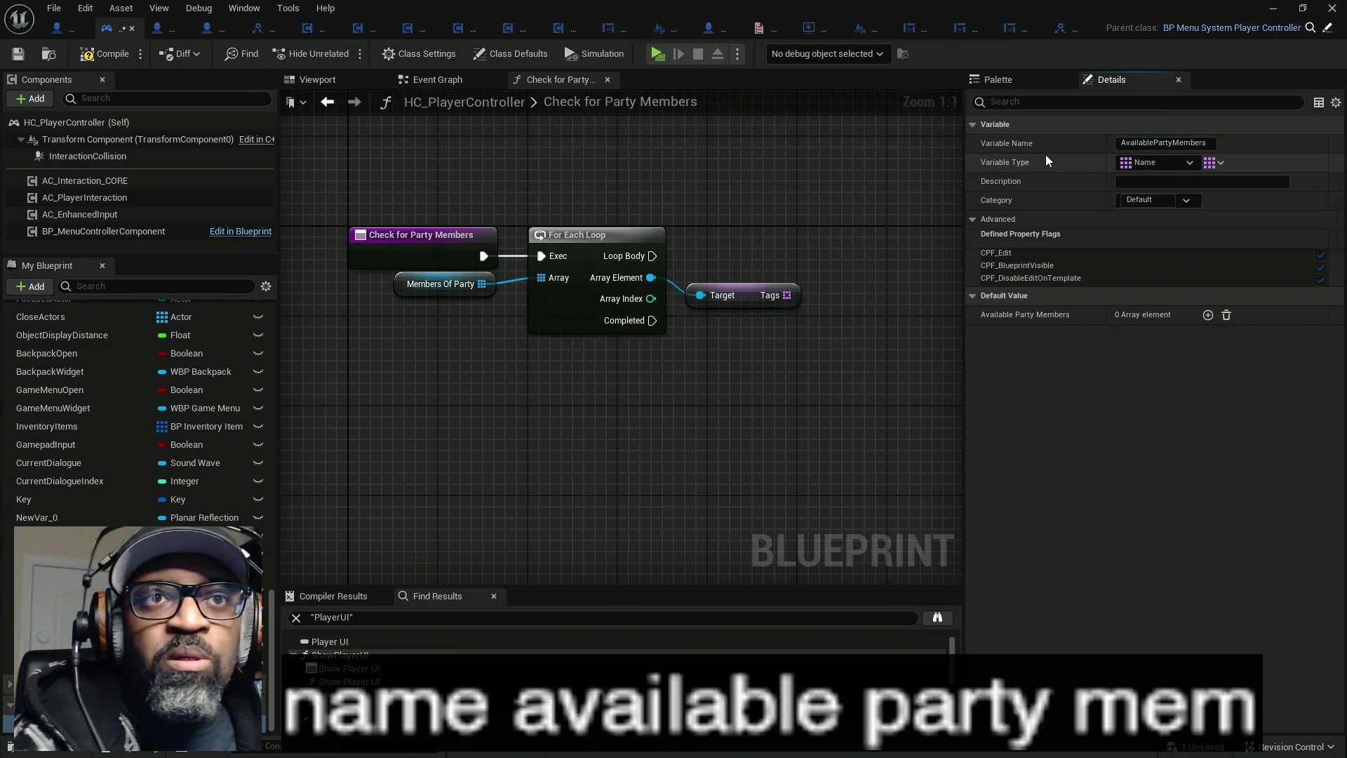
- Fill AvailablePartyMembers defaults with Lance, Fen, Styopa, Yumi and Sandra
left_click(1209, 315)
left_click(1208, 315)
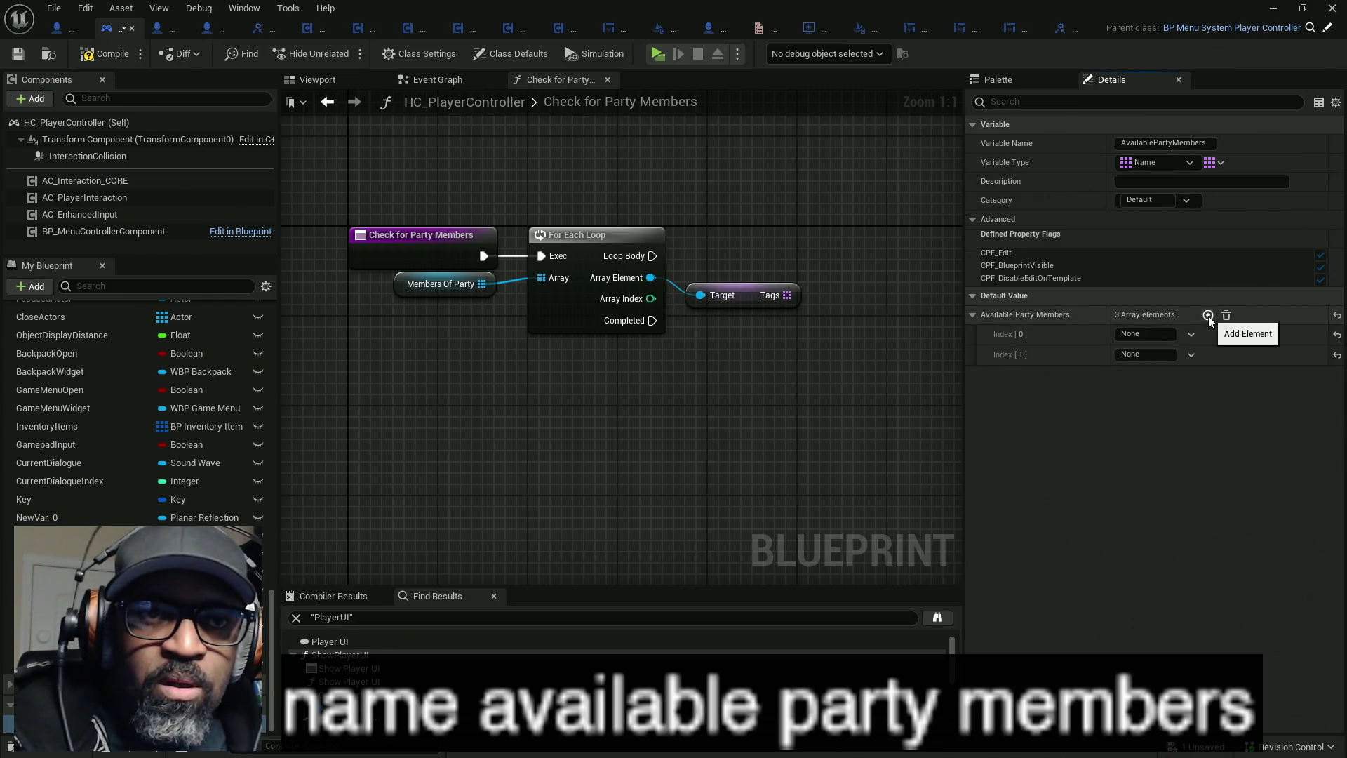
left_click(1208, 315)
left_click(1208, 316)
left_click(1209, 315)
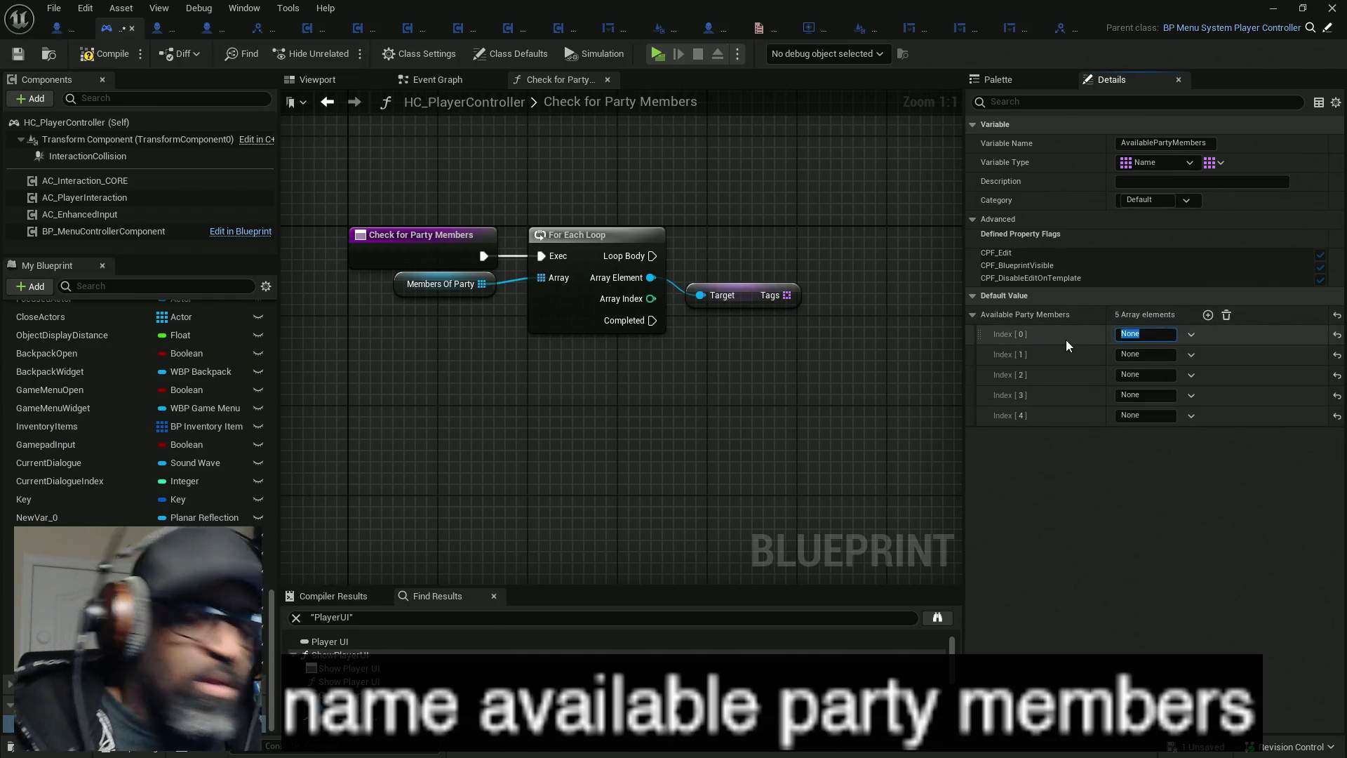
type("Lance")
key("Return")
key("Tab")
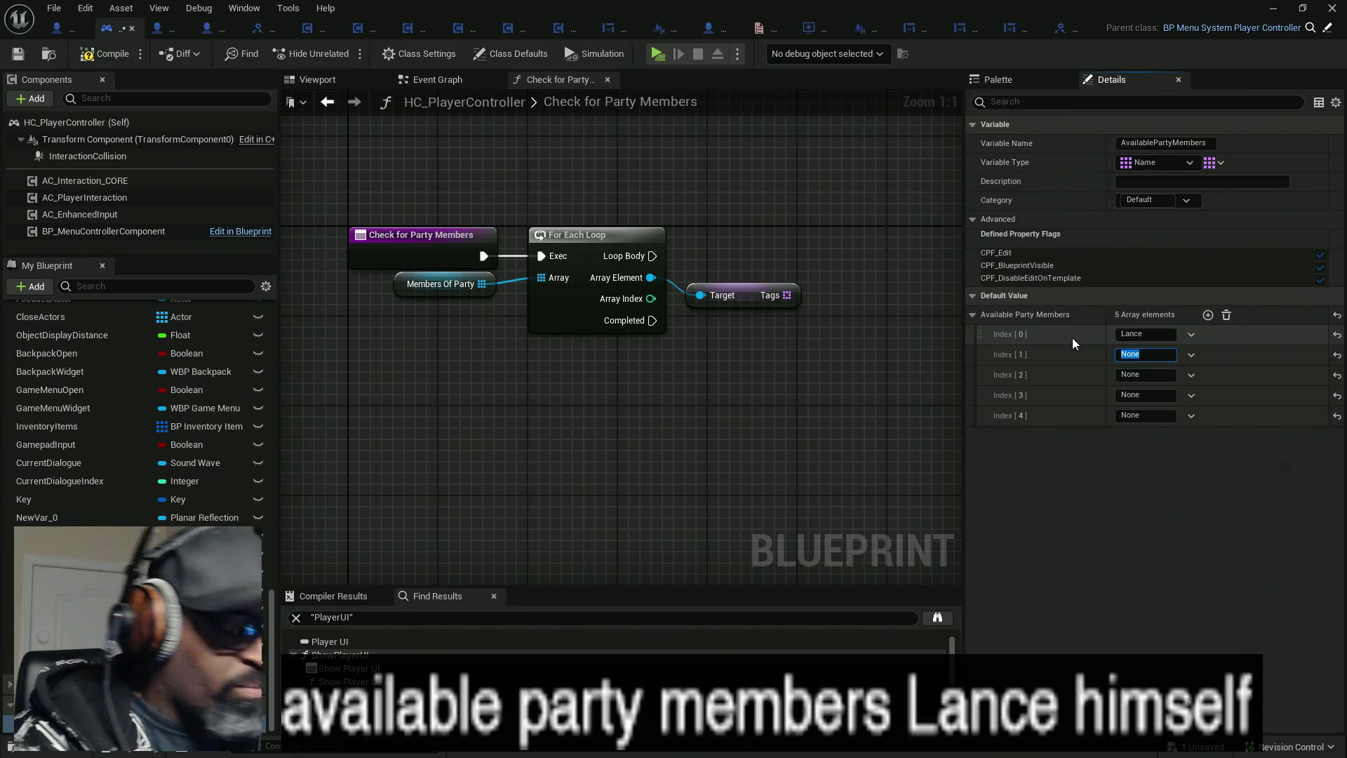
type("Sa")
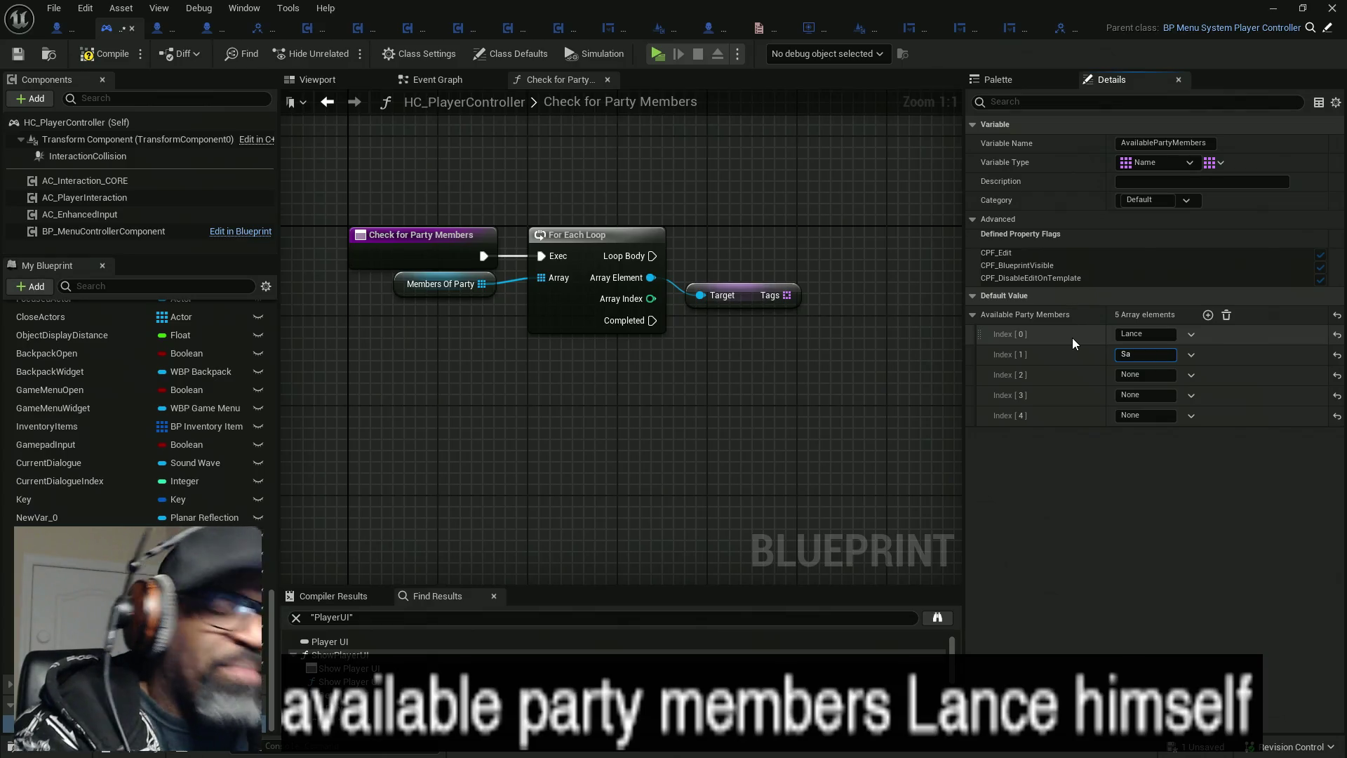
key("BackSpace")
type("Fen")
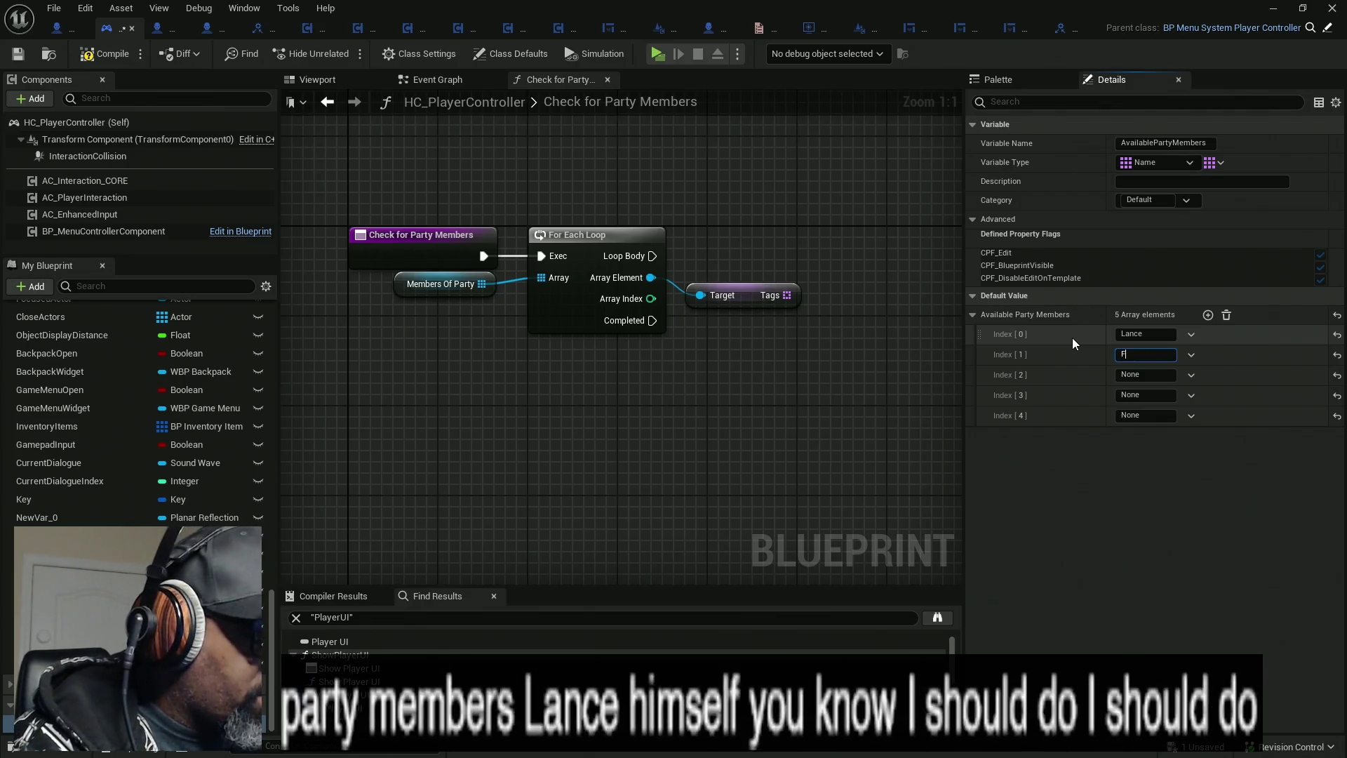
key("Tab")
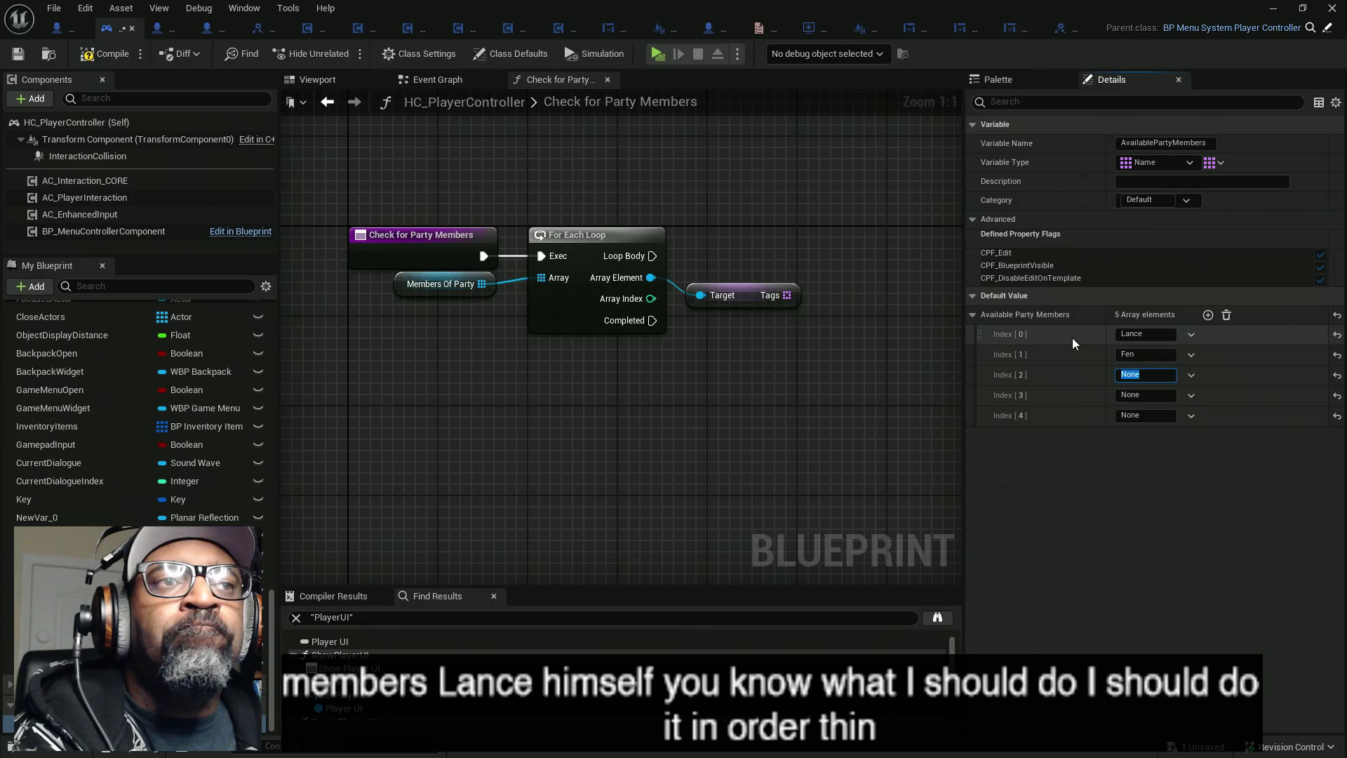
type("Styopa")
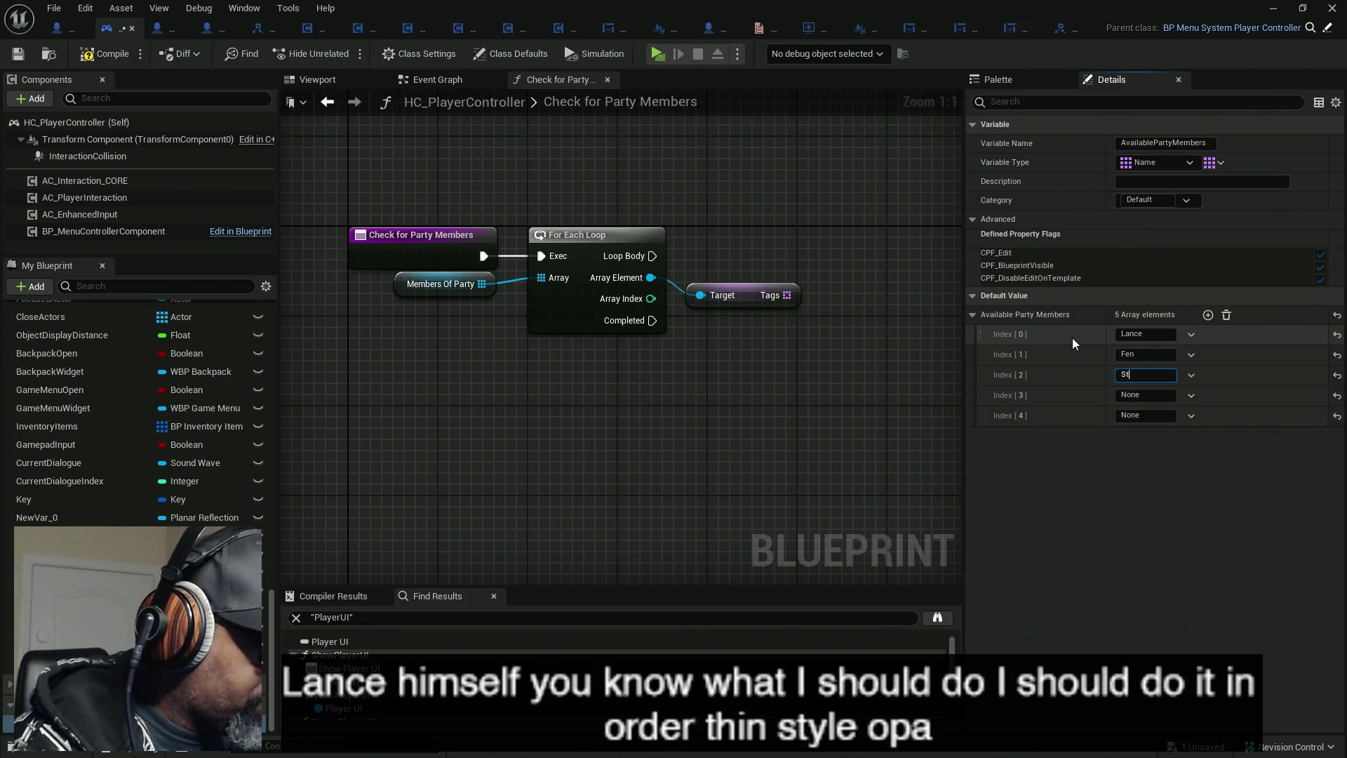
key("Tab")
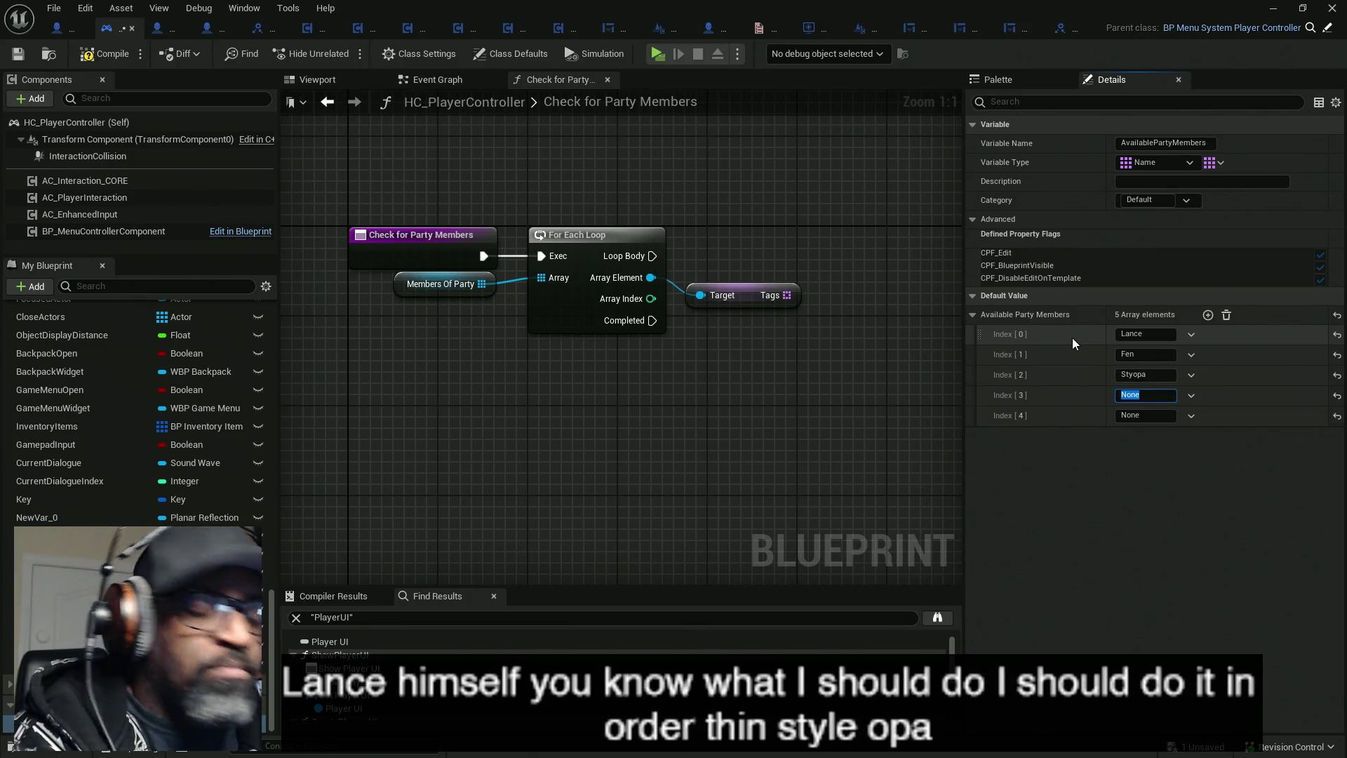
type("Yumi")
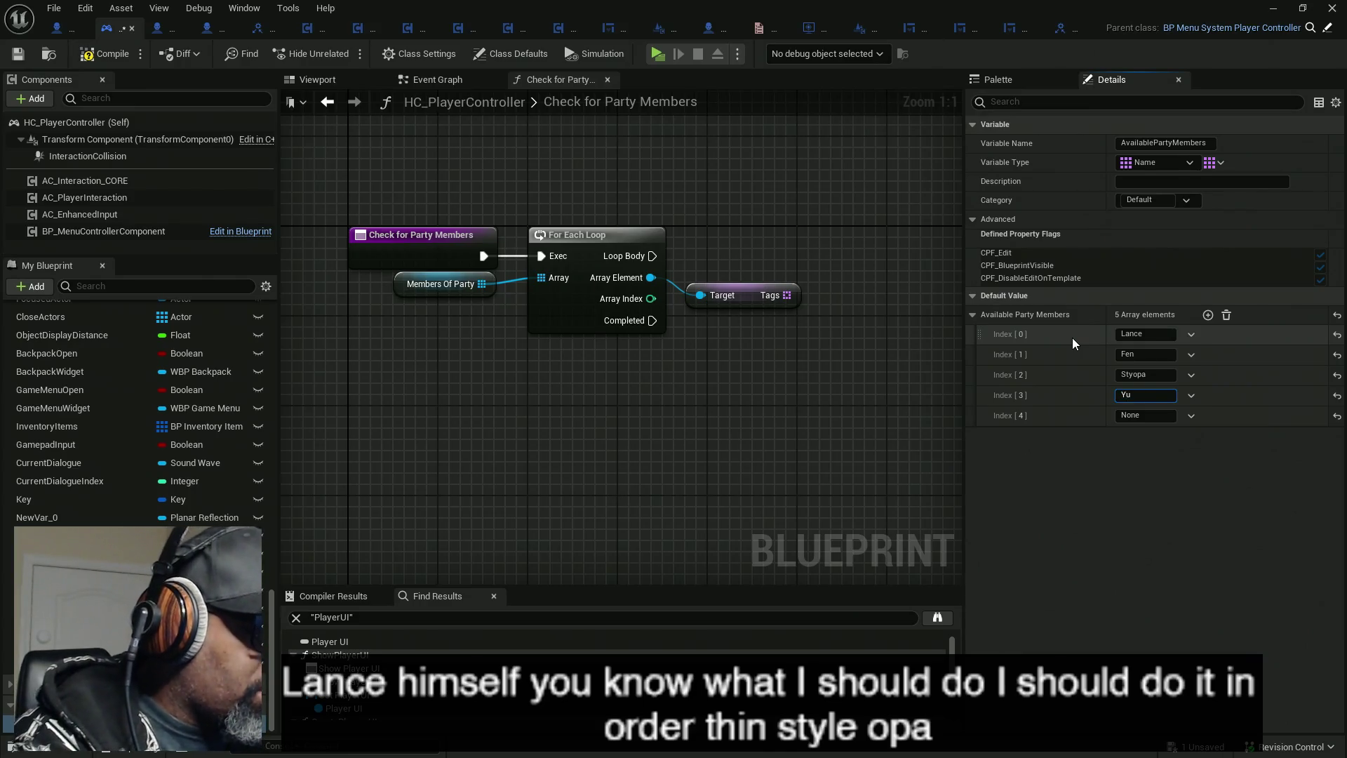
key("Tab")
key("Tab")
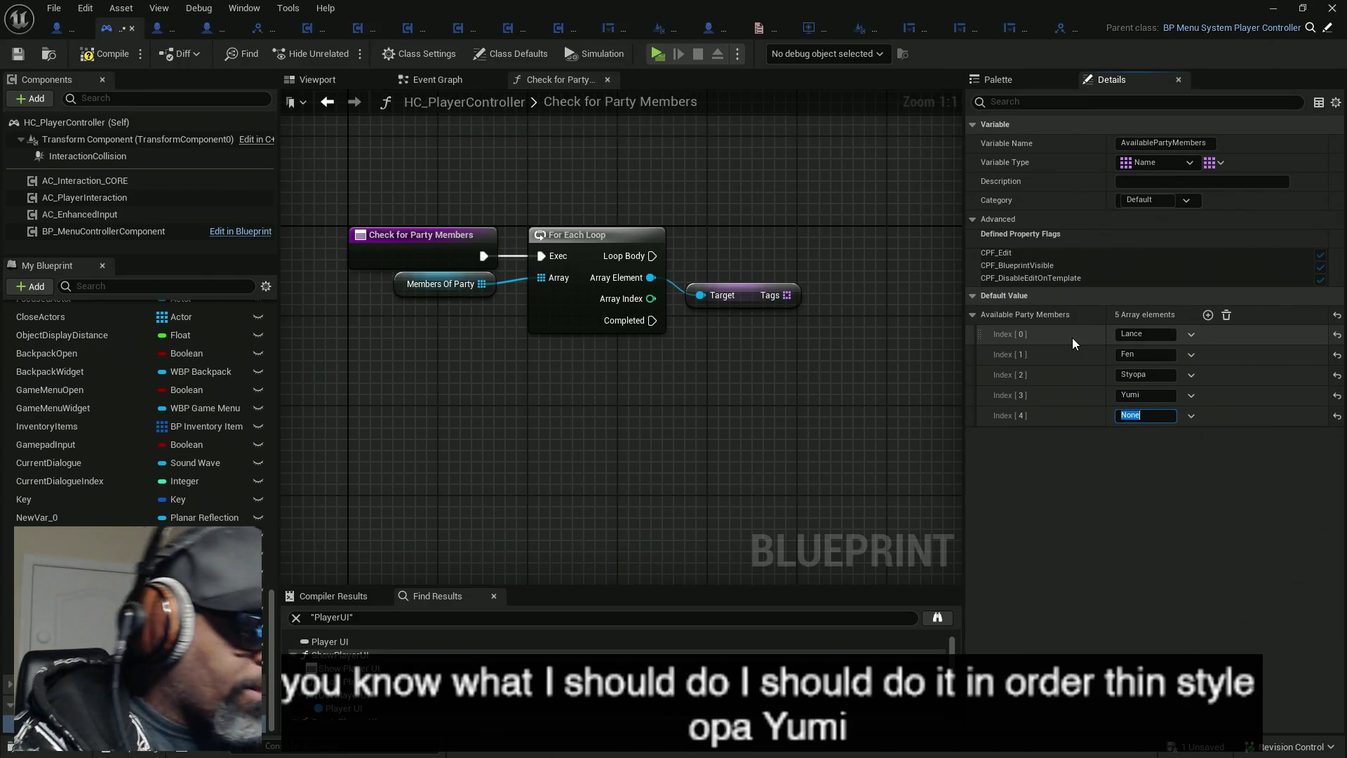
type("Sandra")
key("Return")
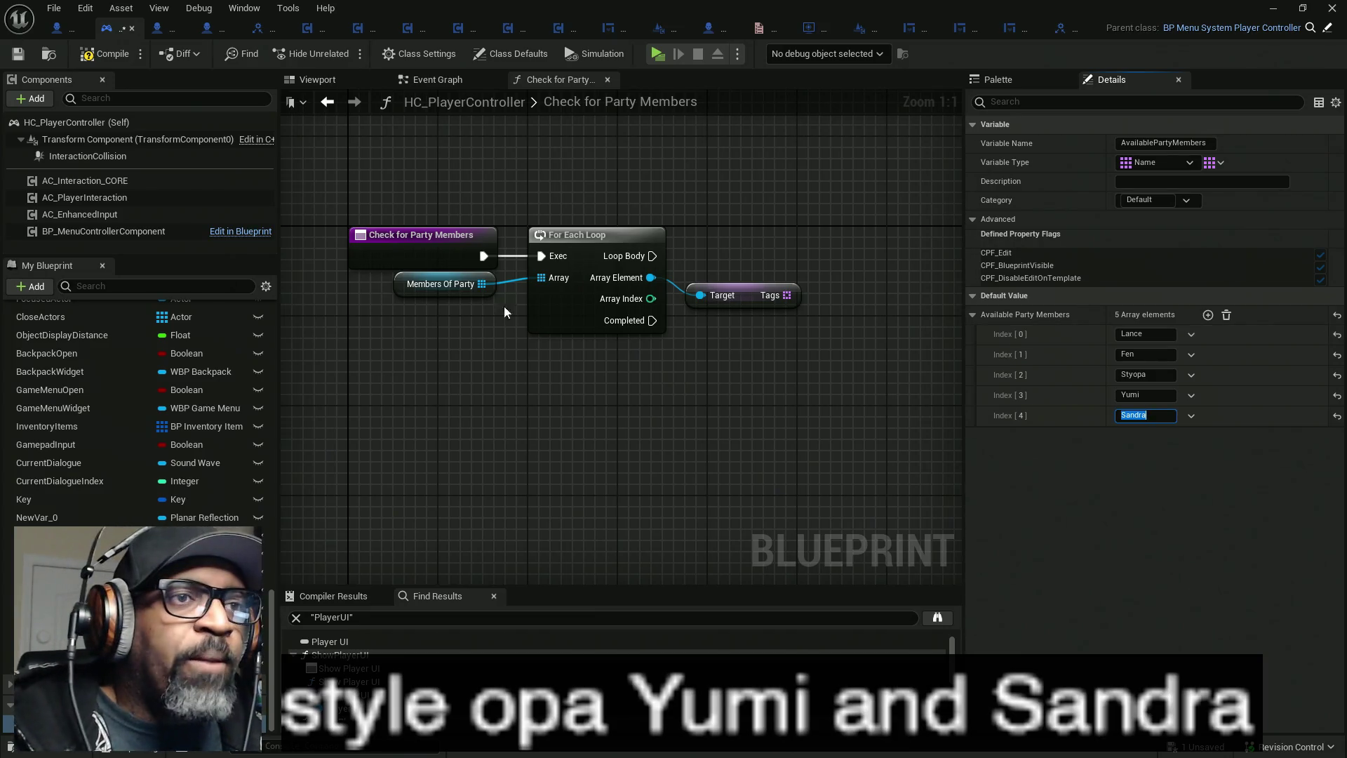
- Place an Available Party Members getter in the Check for Party Members graph
left_click_drag(769, 351, 648, 342)
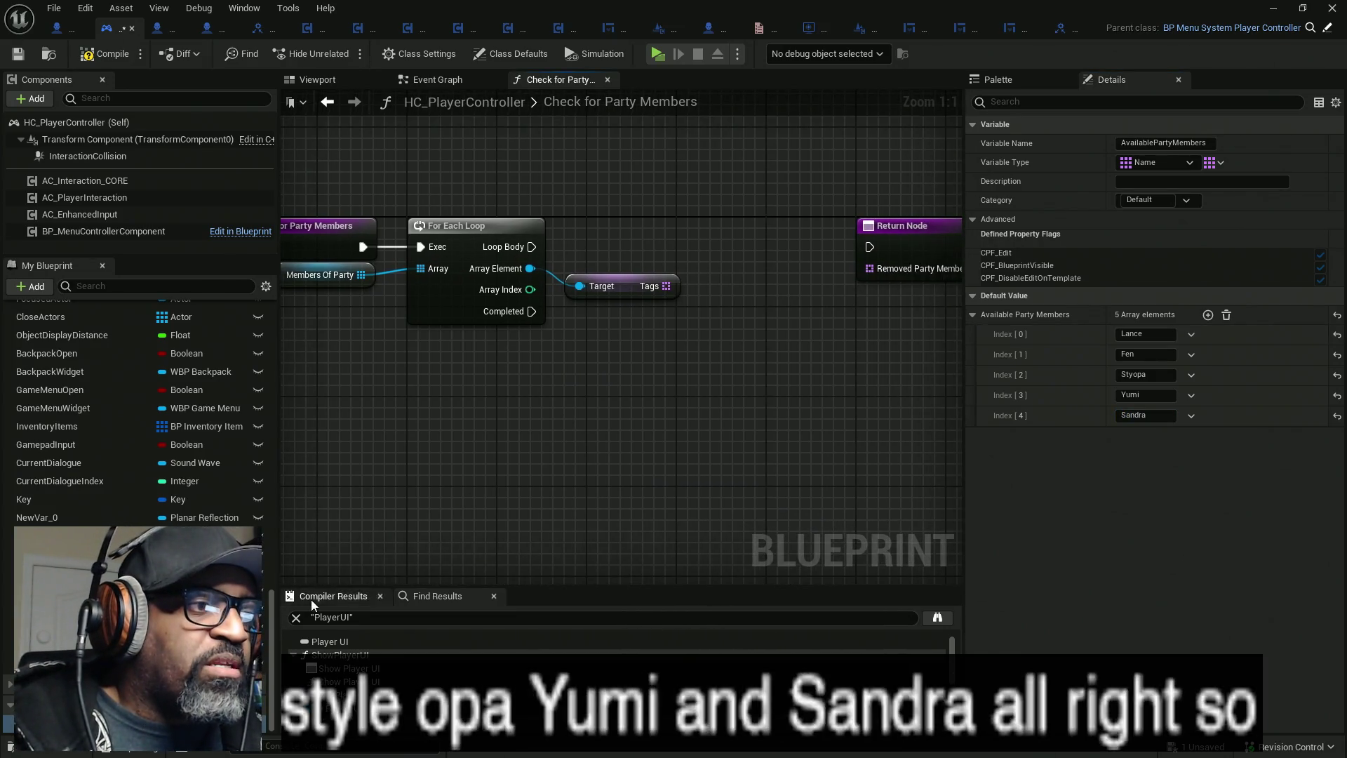
mouse_move(295, 605)
left_mouse_down()
mouse_move(558, 399)
mouse_move(572, 402)
mouse_move(516, 402)
left_mouse_up()
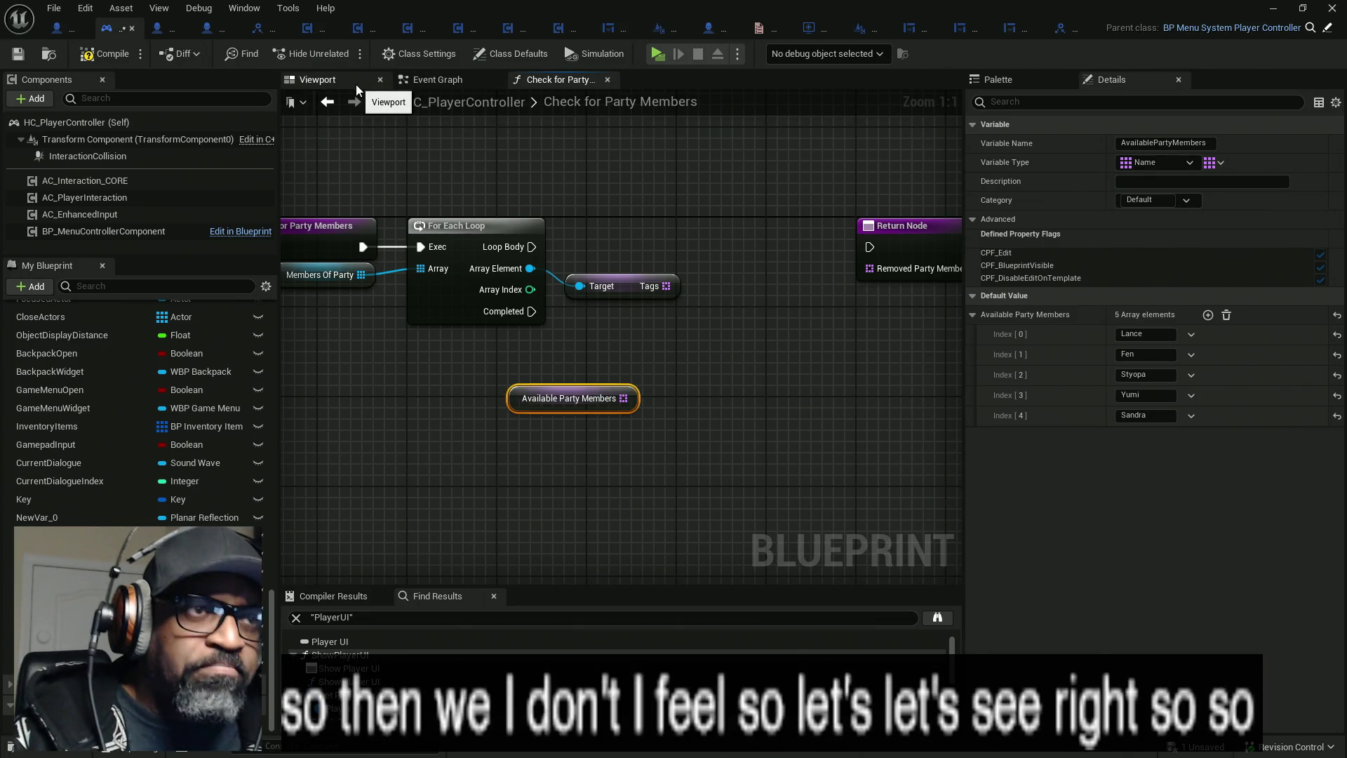
left_click(440, 84)
- Open the Initialize function graph from its call in the Event Graph
scroll(570, 211, "down", 7)
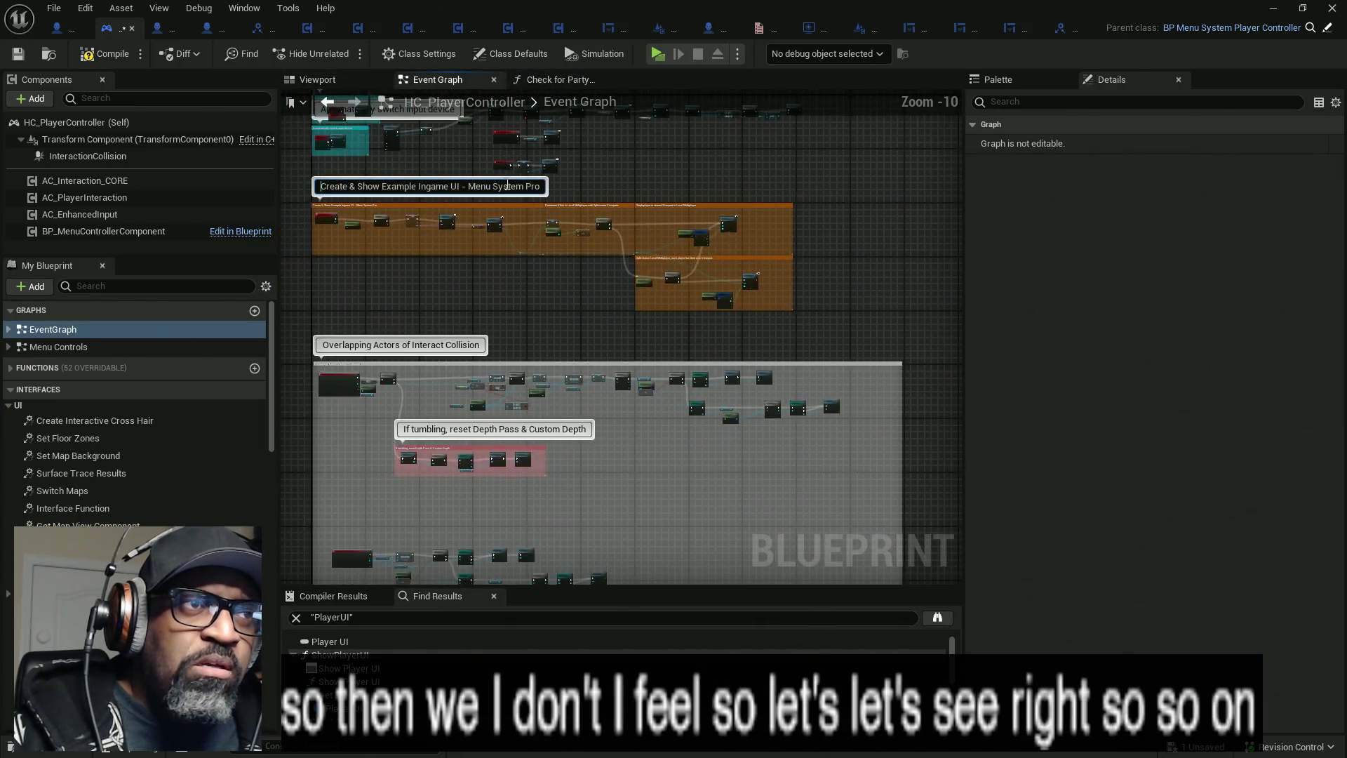
left_click_drag(629, 283, 744, 479)
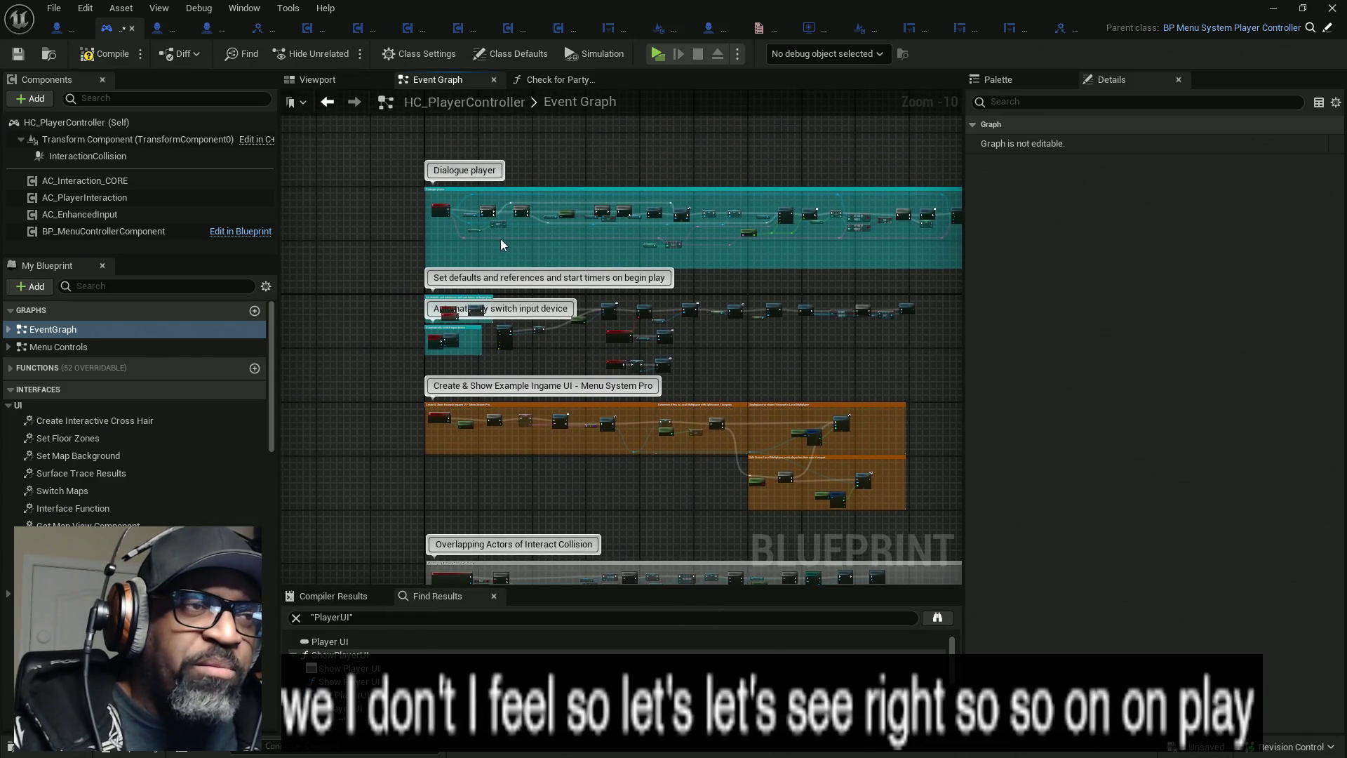
scroll(425, 207, "up", 5)
scroll(426, 207, "down", 4)
scroll(466, 341, "up", 5)
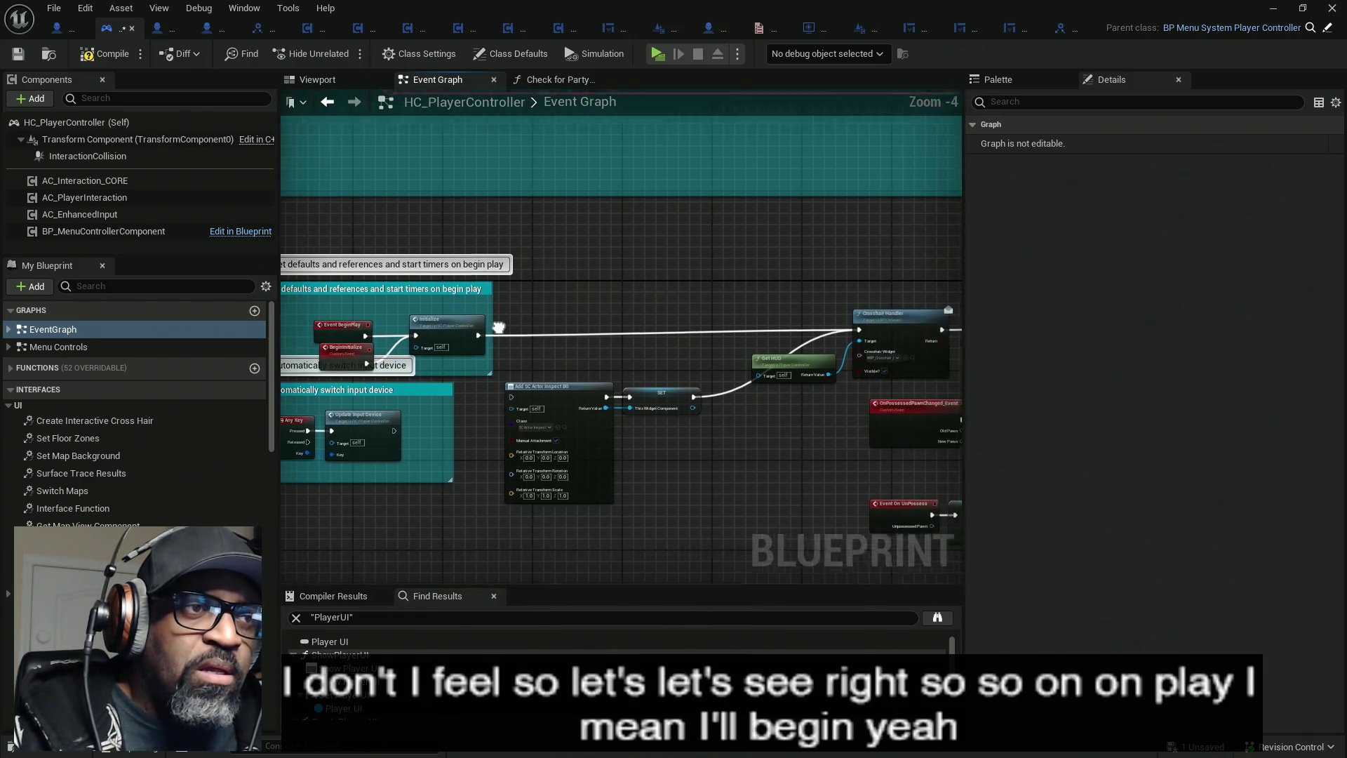
double_click(446, 302)
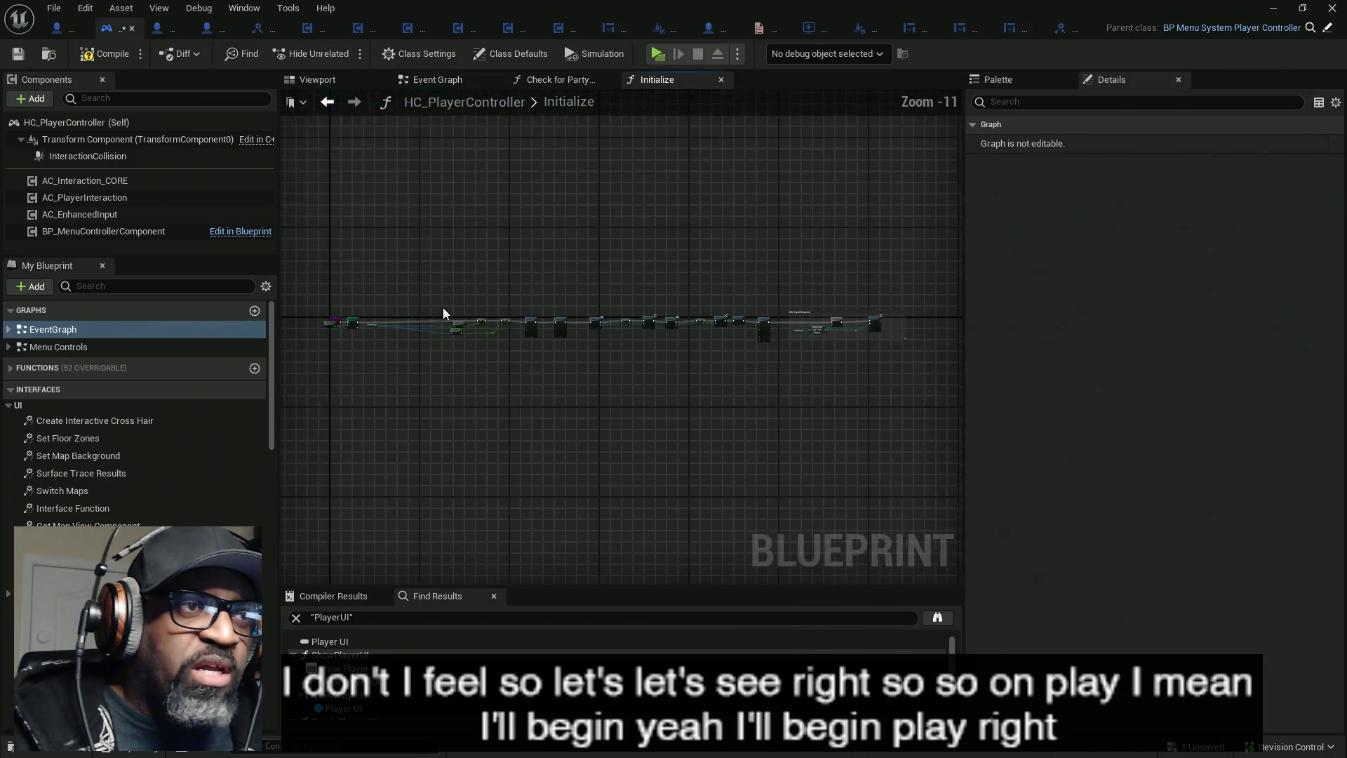
- Move the Get Controlled Pawn, Cast To Character and Capsule nodes to the right
scroll(369, 334, "up", 12)
left_click_drag(377, 335, 566, 339)
scroll(486, 329, "down", 4)
scroll(470, 326, "up", 2)
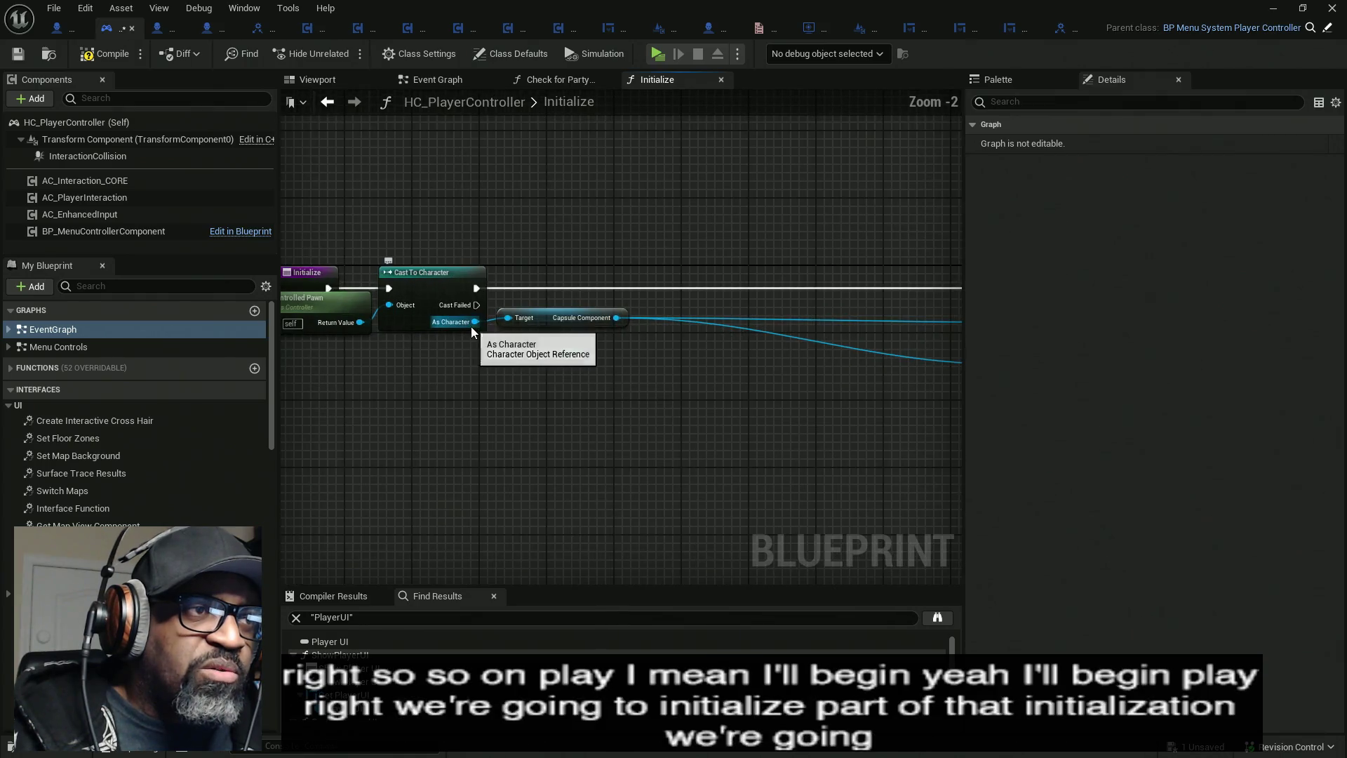
left_click_drag(411, 350, 435, 349)
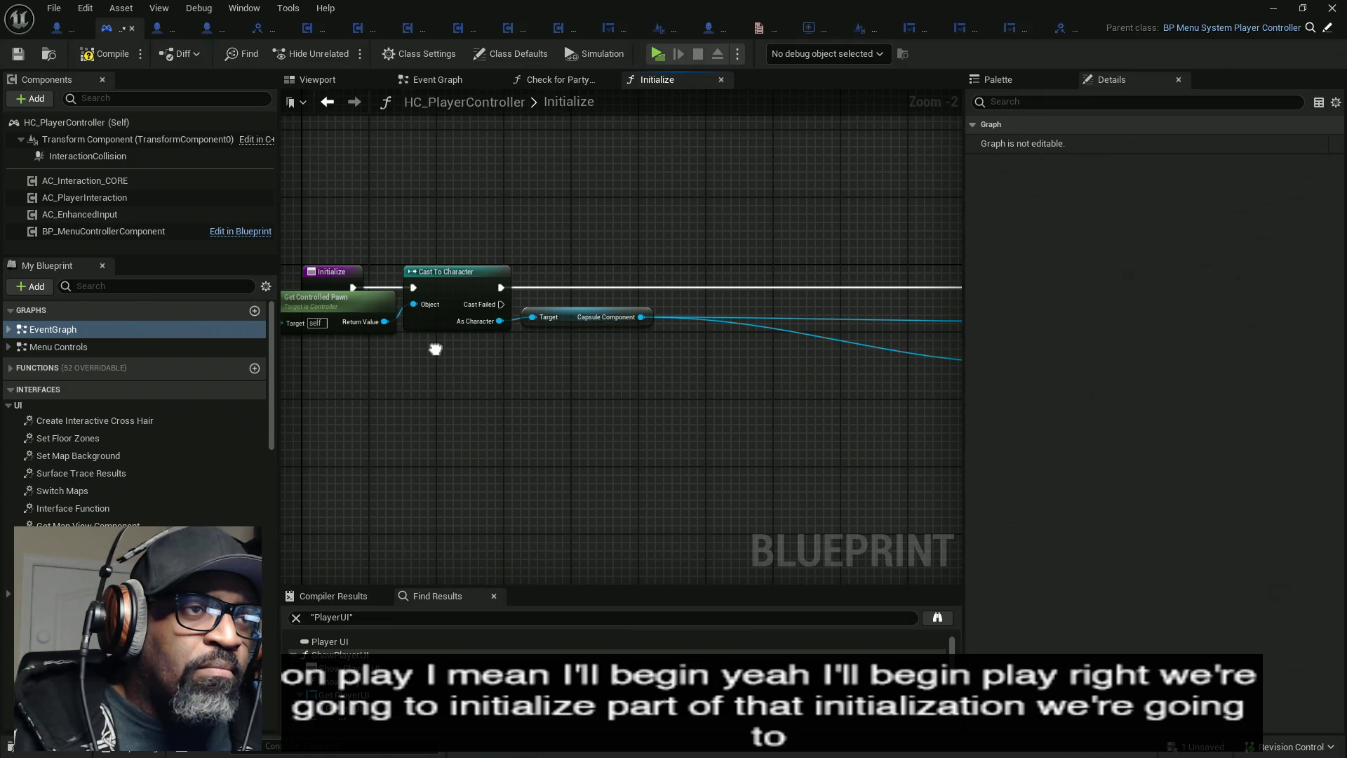
mouse_move(392, 268)
left_mouse_down()
mouse_move(687, 284)
mouse_move(665, 284)
left_mouse_up()
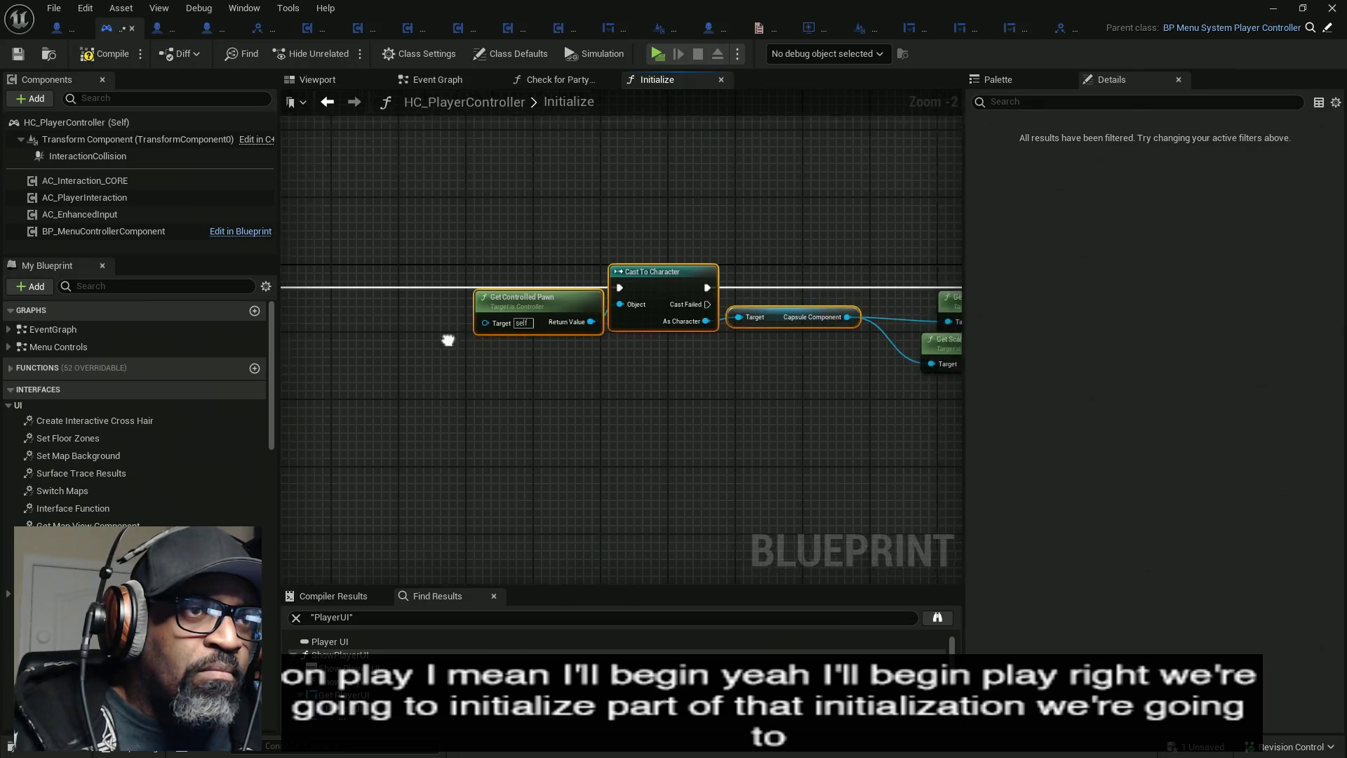
left_click_drag(454, 339, 587, 346)
left_click(426, 386)
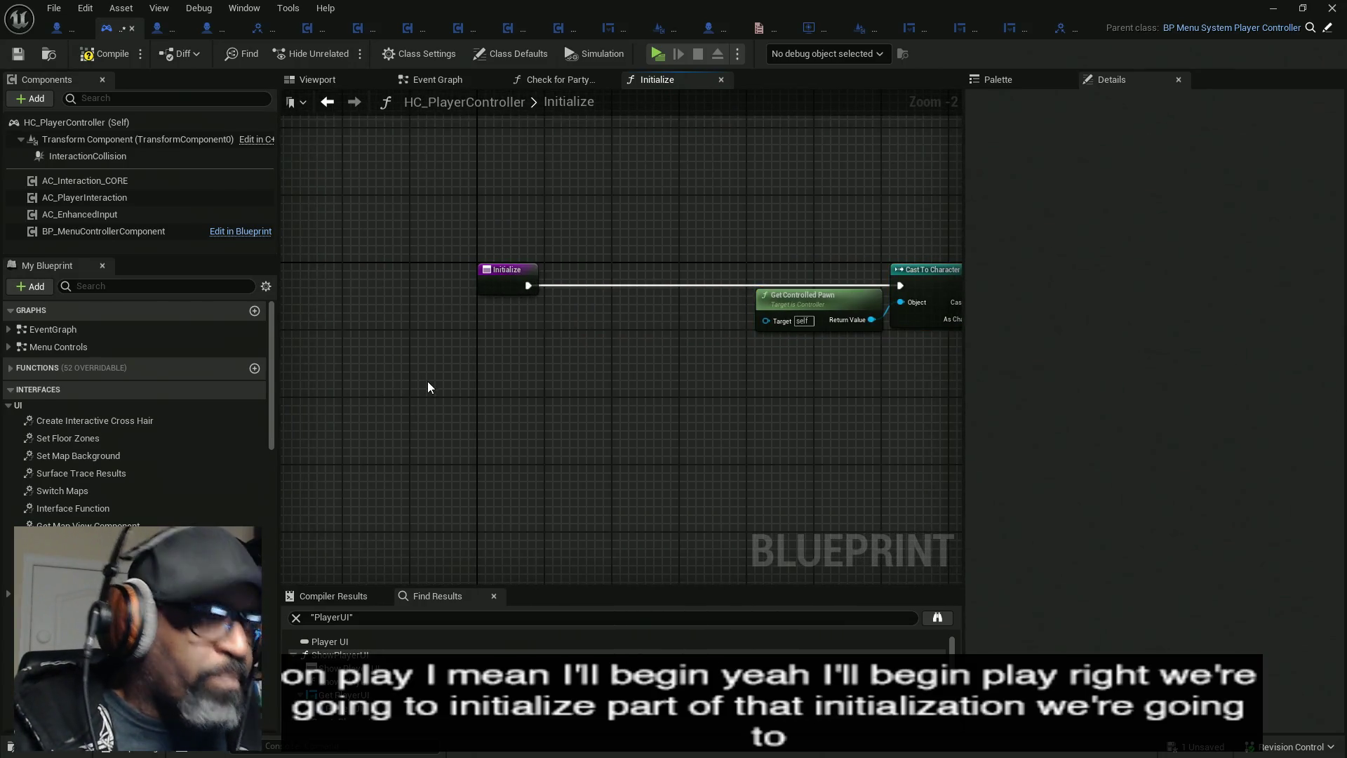
- Place Get Controlled Pawn under Initialize and add a Members Of Party AddUnique node
right_click(403, 377)
left_click(734, 267)
left_click_drag(812, 300, 473, 332)
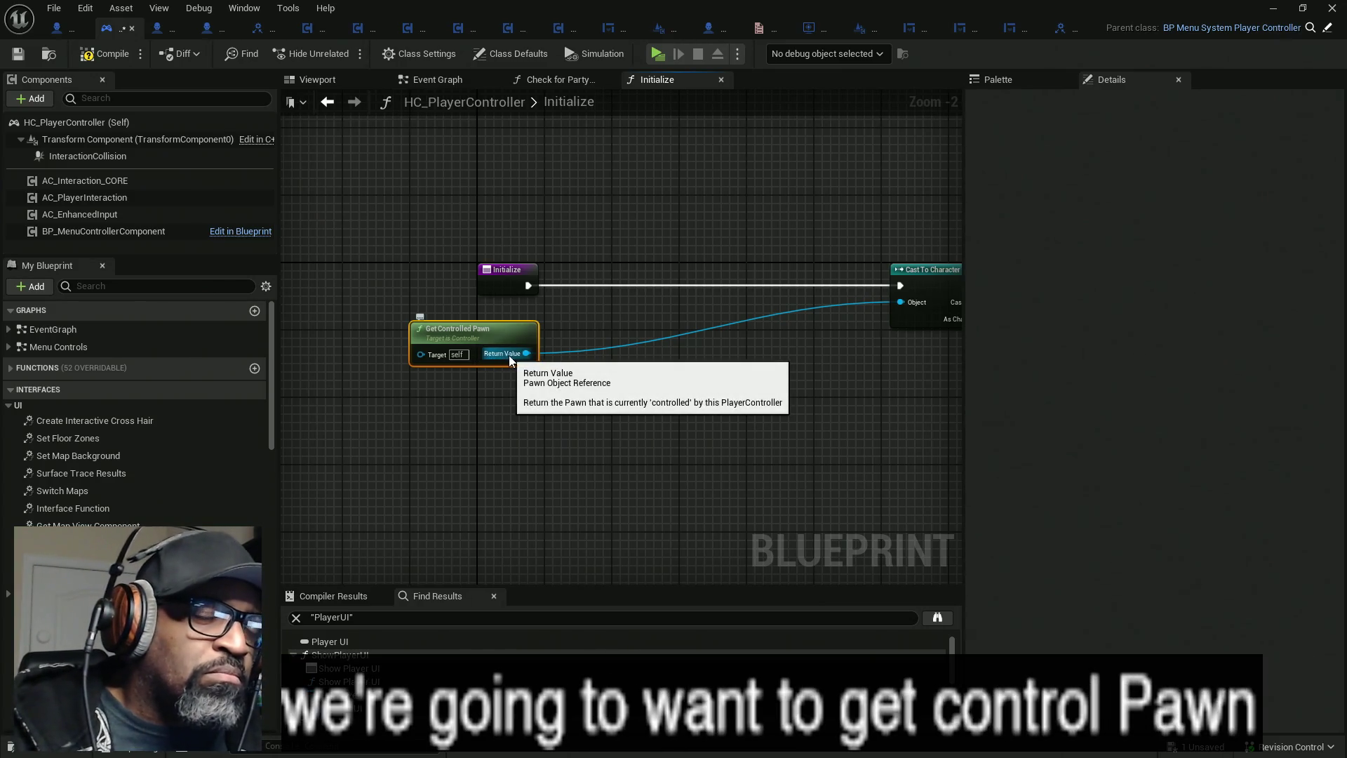
mouse_move(515, 357)
left_mouse_down()
mouse_move(570, 358)
mouse_move(579, 318)
left_mouse_up()
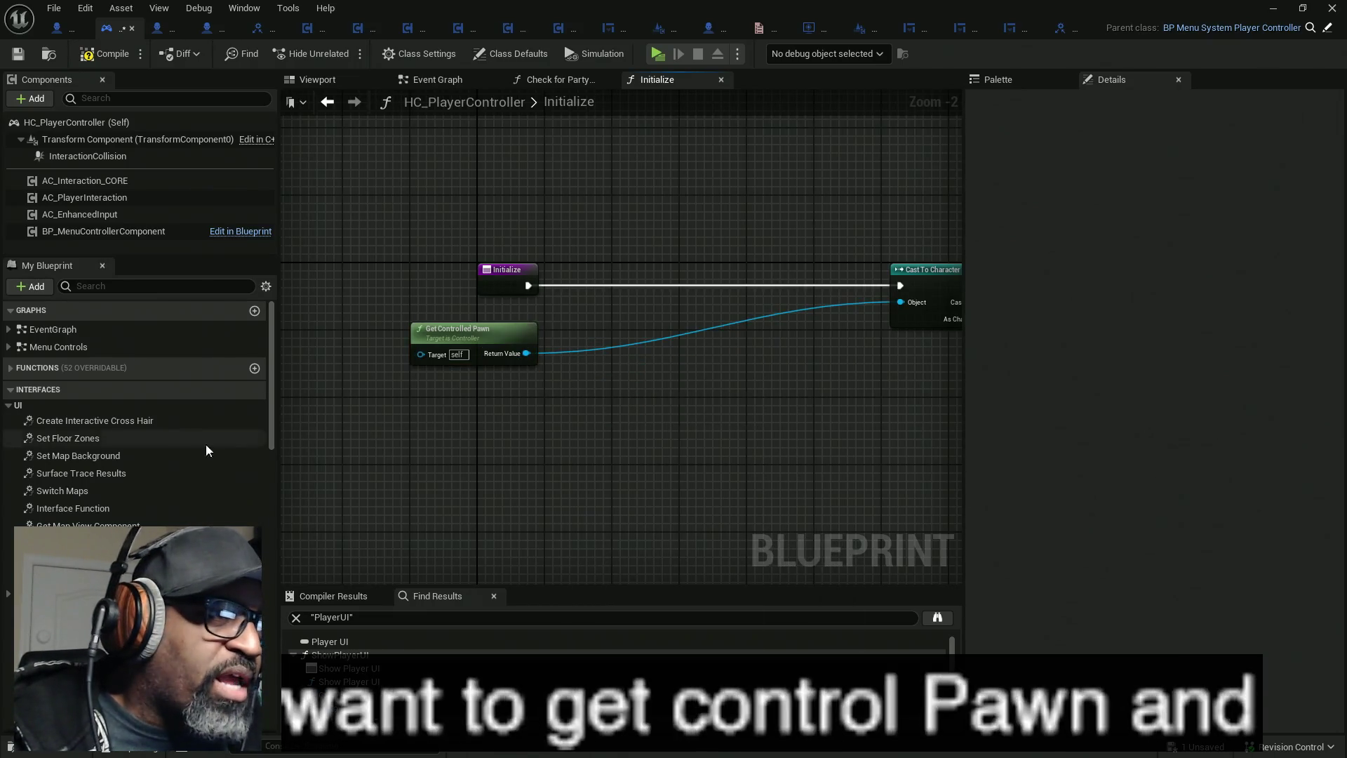
scroll(211, 442, "down", 5)
scroll(64, 446, "down", 1)
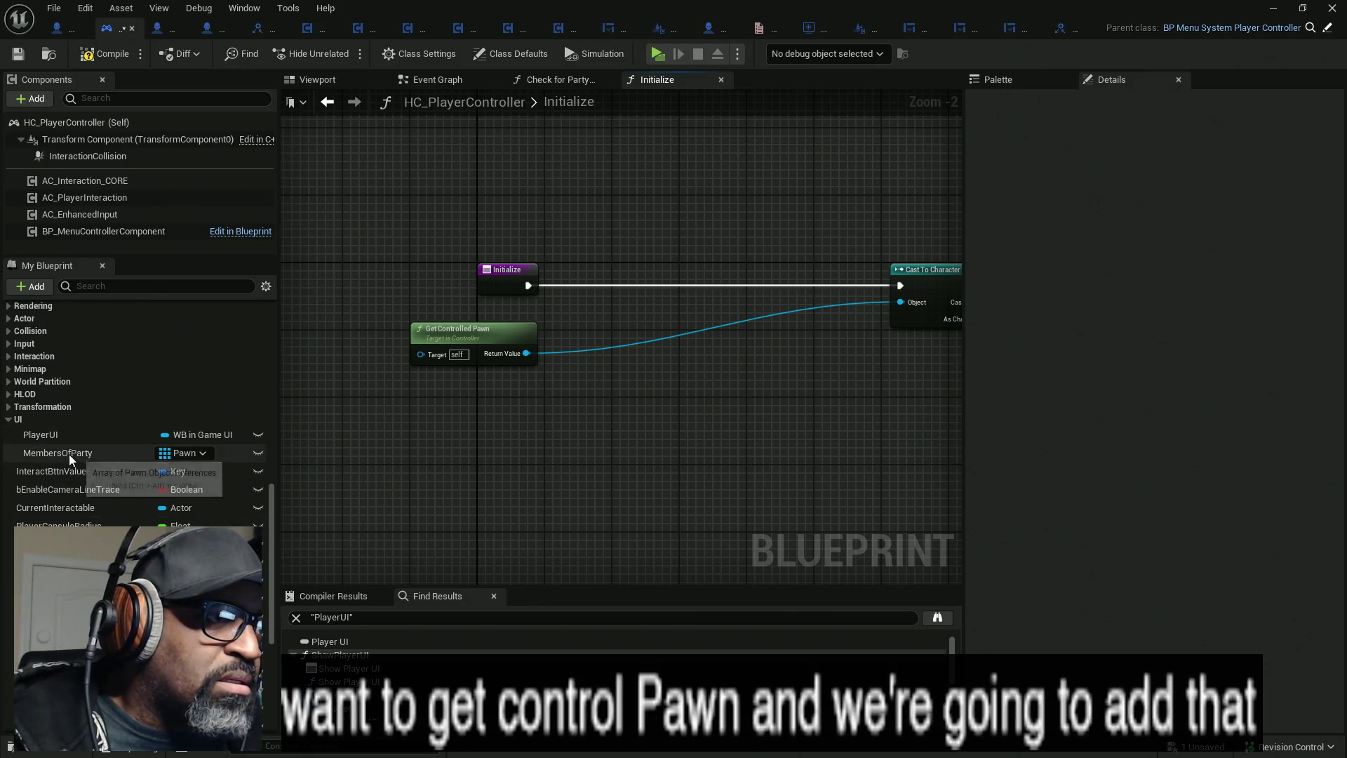
left_click_drag(69, 454, 638, 398)
left_click_drag(558, 377, 671, 369)
type("add")
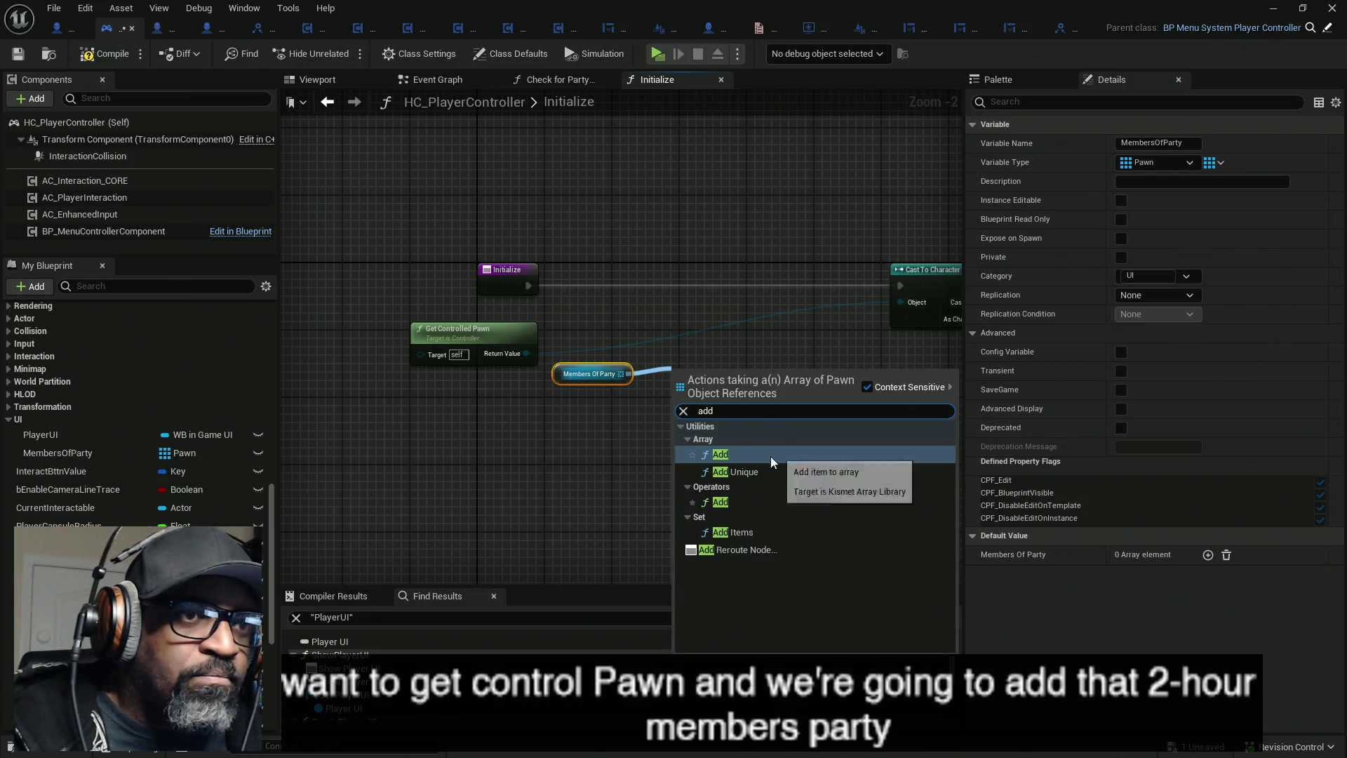
left_click(737, 471)
- Wire the controlled pawn and execution through AddUnique into the cast, then compile
left_click_drag(682, 408, 528, 353)
mouse_move(679, 379)
left_mouse_down()
mouse_move(612, 318)
mouse_move(529, 287)
left_mouse_up()
mouse_move(775, 378)
left_mouse_down()
mouse_move(880, 280)
mouse_move(900, 285)
left_mouse_up()
left_click_drag(734, 391, 718, 297)
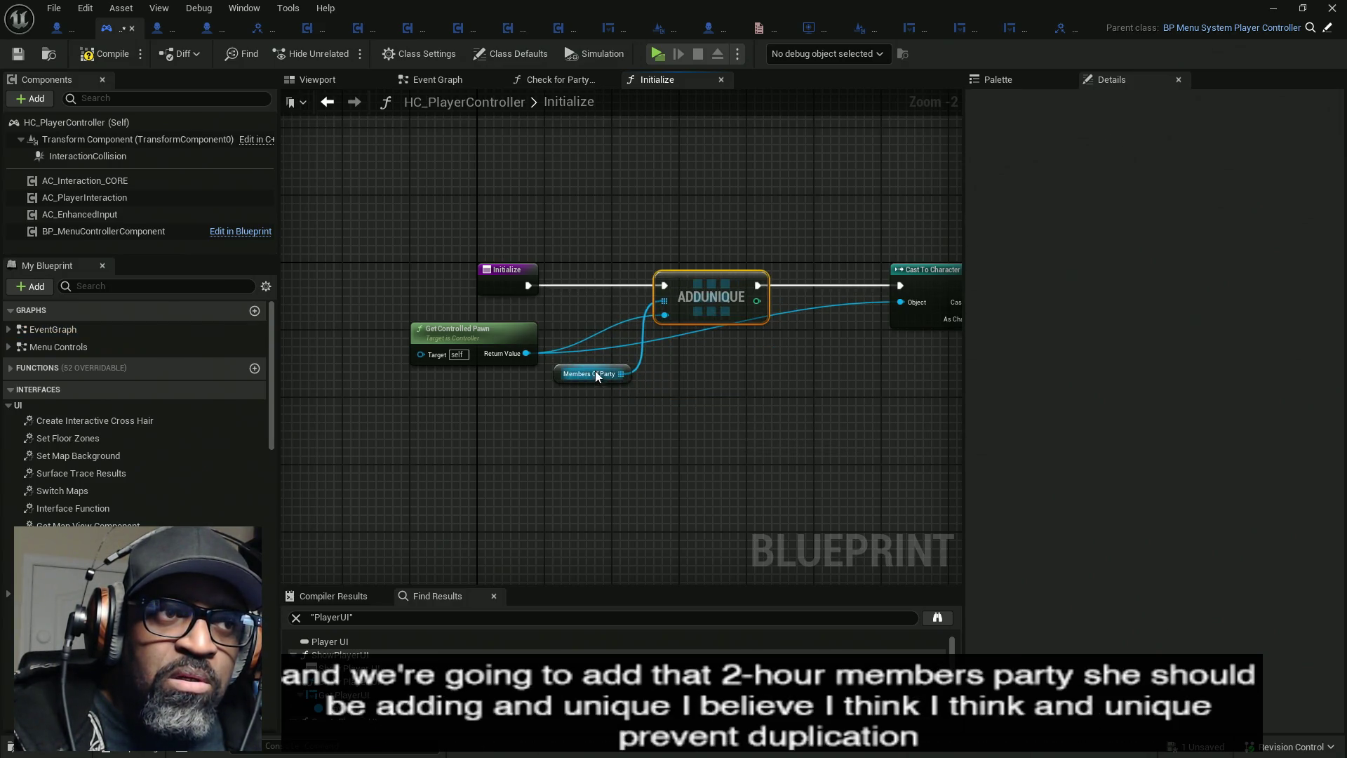
left_click_drag(562, 375, 569, 309)
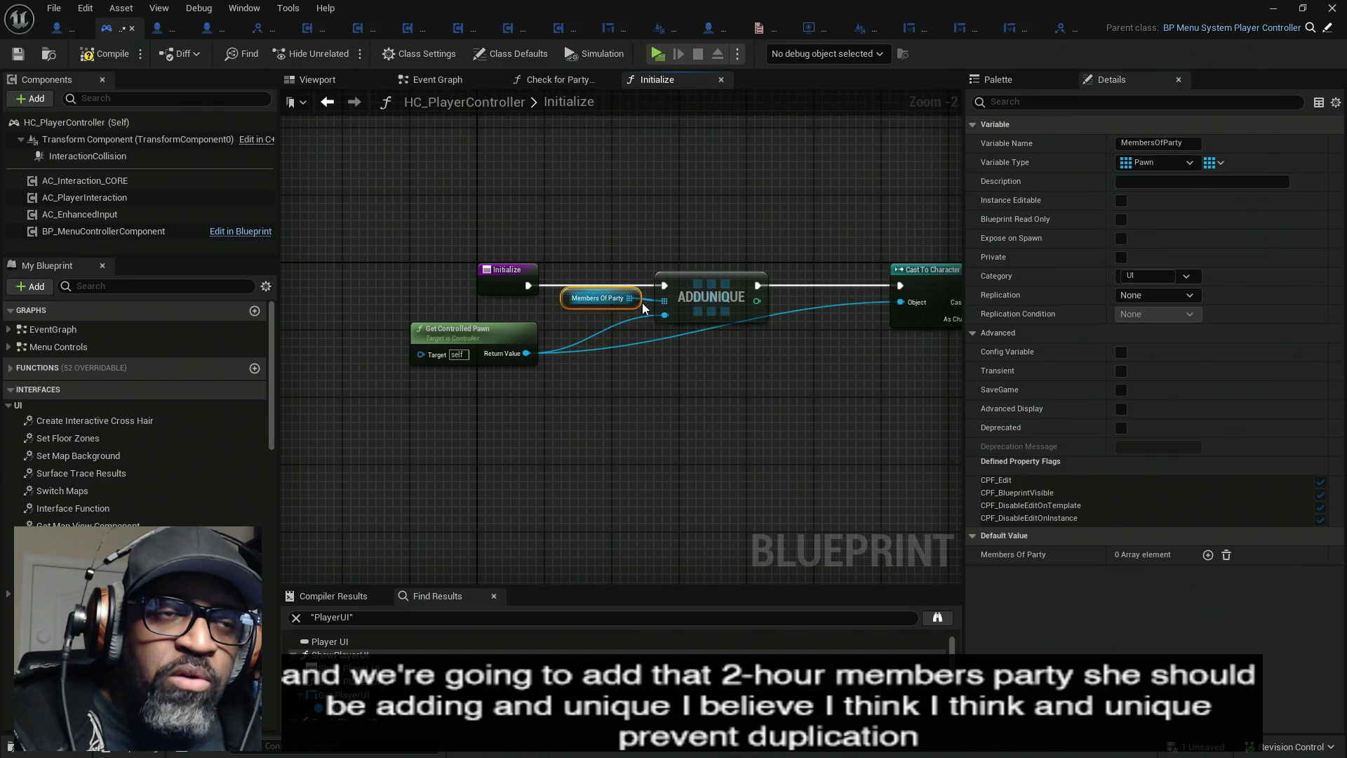
left_click(105, 54)
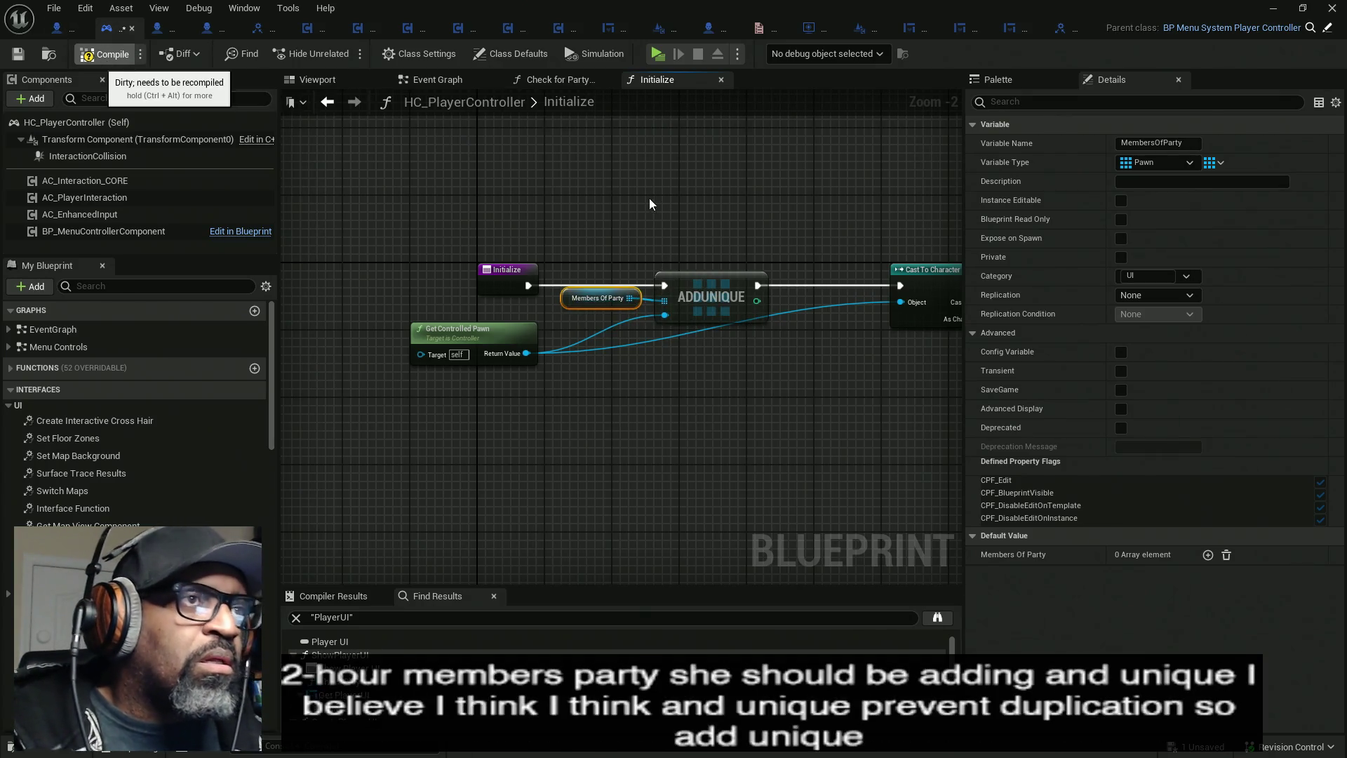
left_click(567, 84)
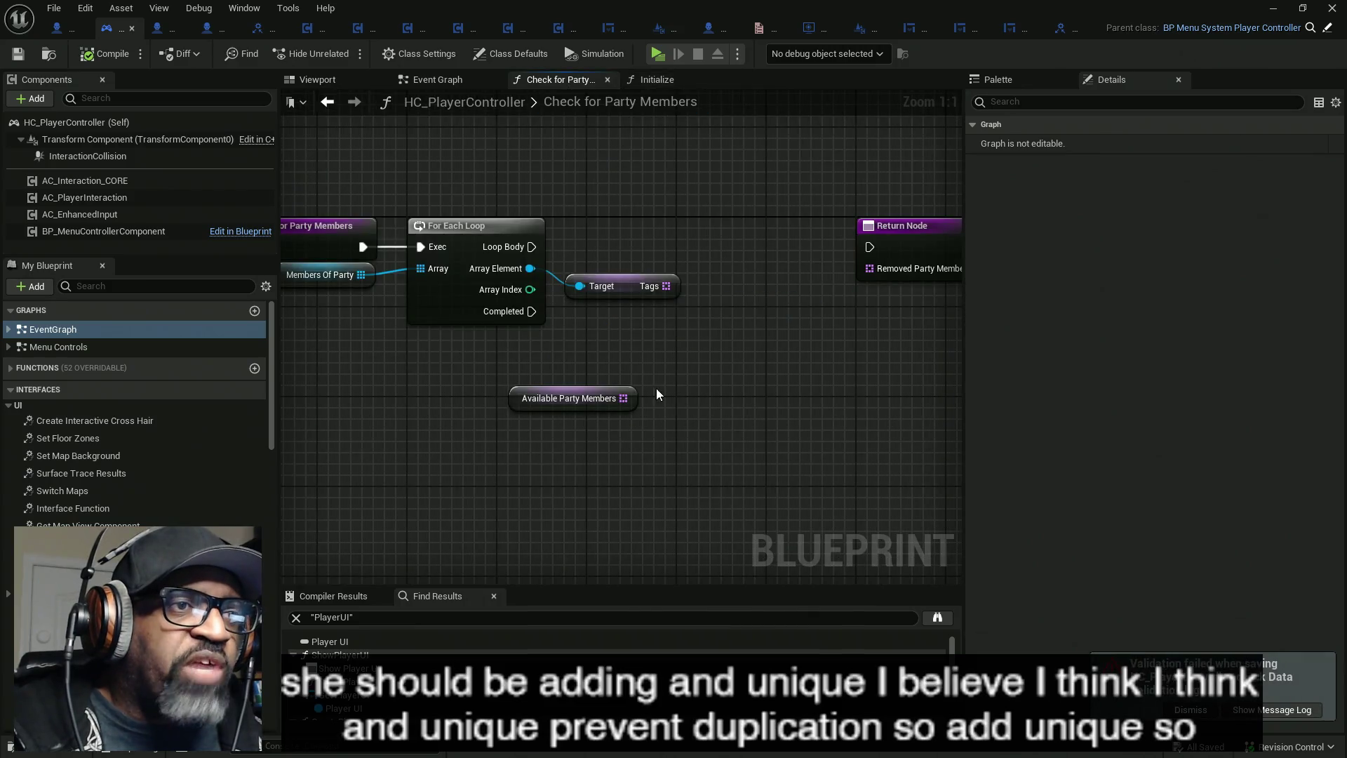
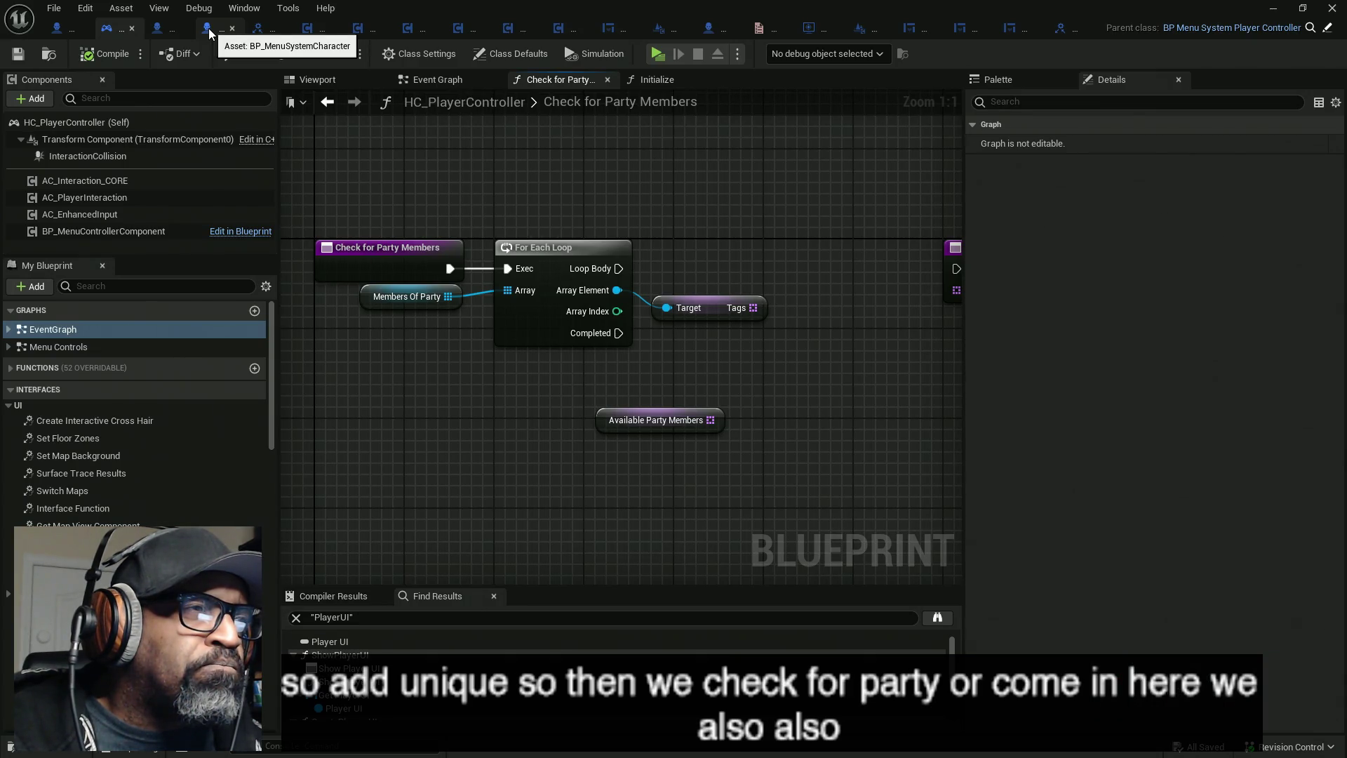
- Follow the Parent class links from BP_MenuSystemCharacter through BP_BASE_Character to BP_MaleCharacterBASE, reordering its tab
left_click(209, 30)
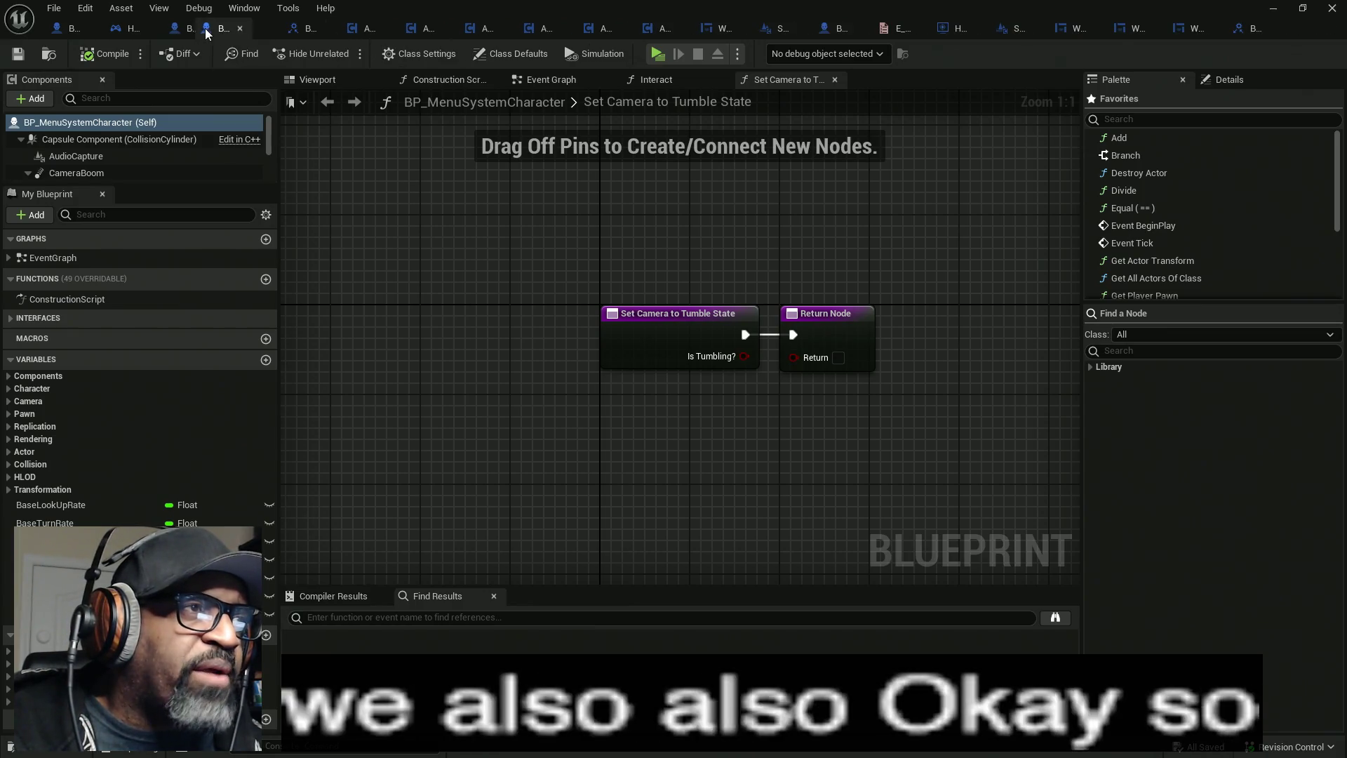
left_click(71, 32)
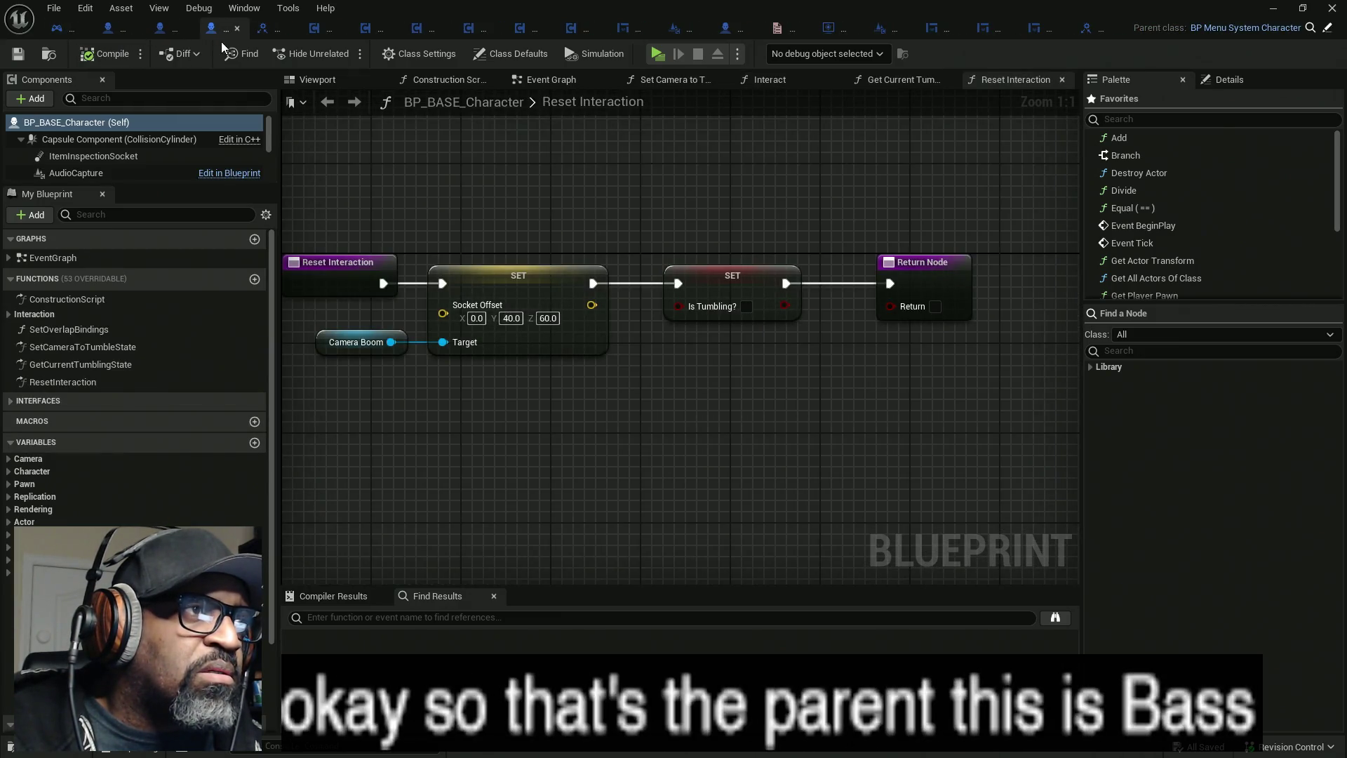
left_click(1330, 31)
mouse_move(184, 34)
left_mouse_down()
mouse_move(250, 40)
mouse_move(231, 28)
left_mouse_up()
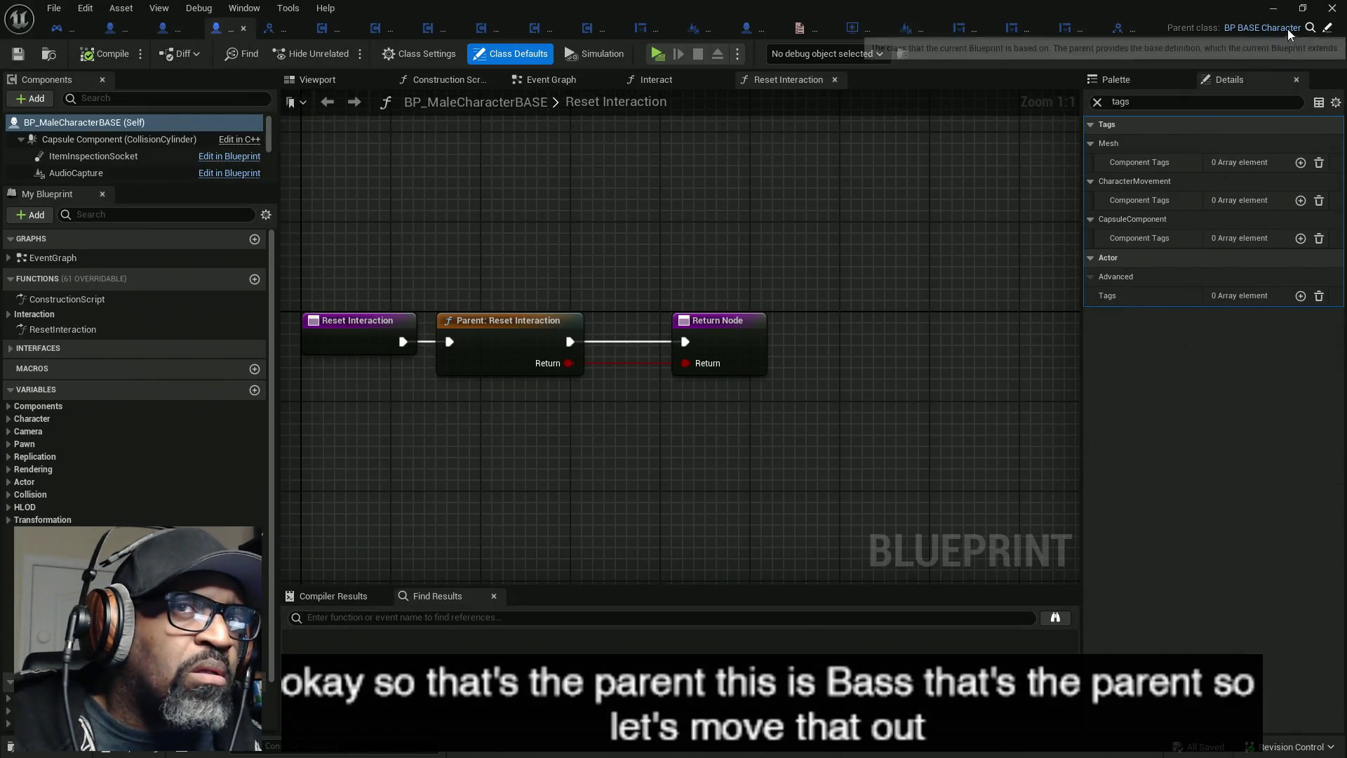
left_click(1330, 31)
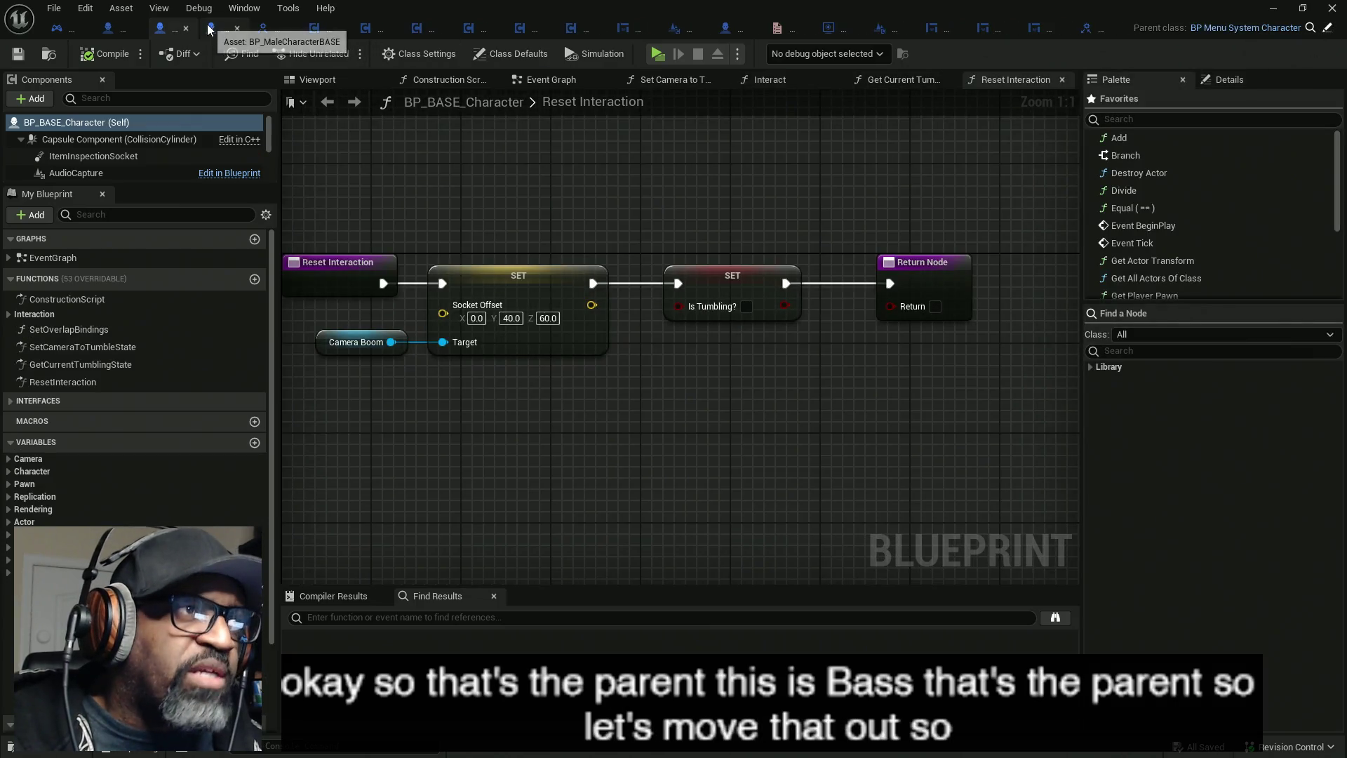
left_click(214, 28)
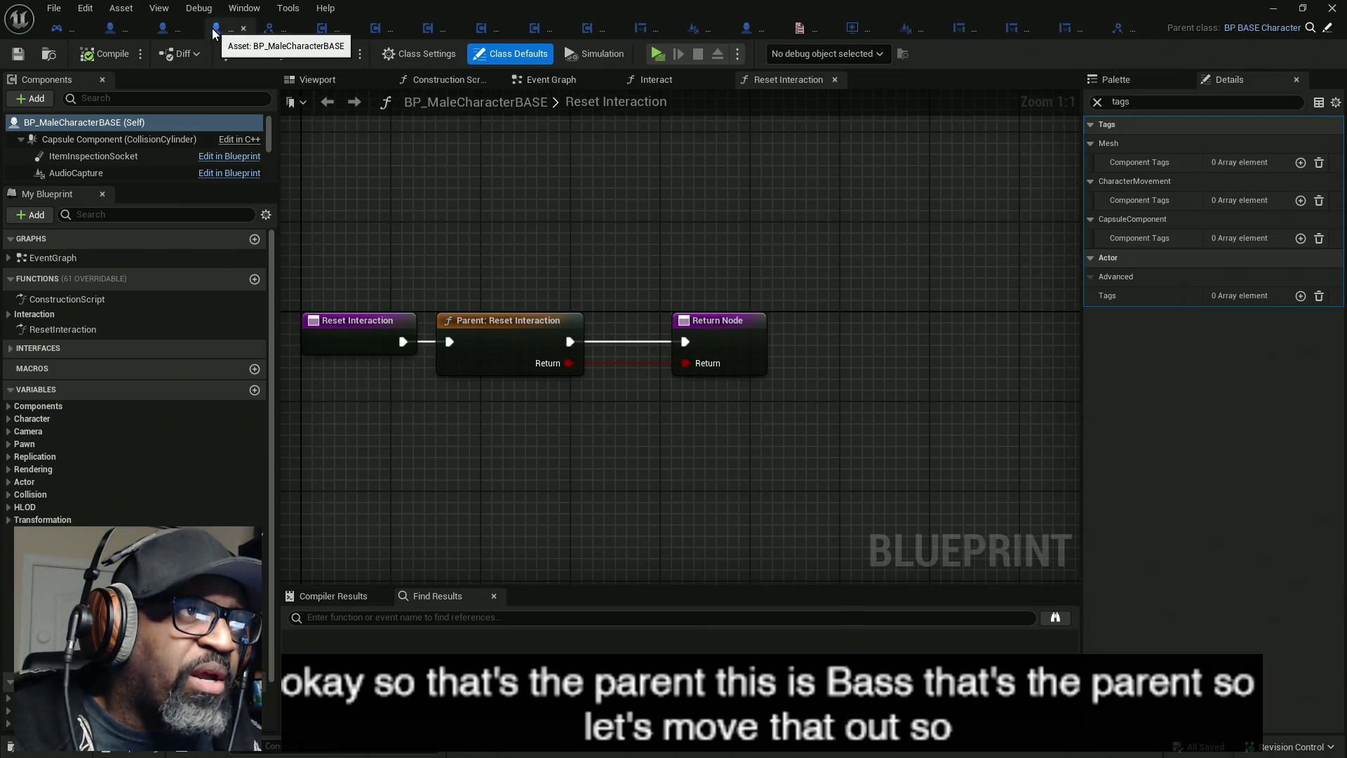
- Move BP_Lance's tab beside the related blueprints, check its parent, then open BP_BASE_Character's Construction Script
left_click(747, 33)
left_click_drag(740, 32, 265, 32)
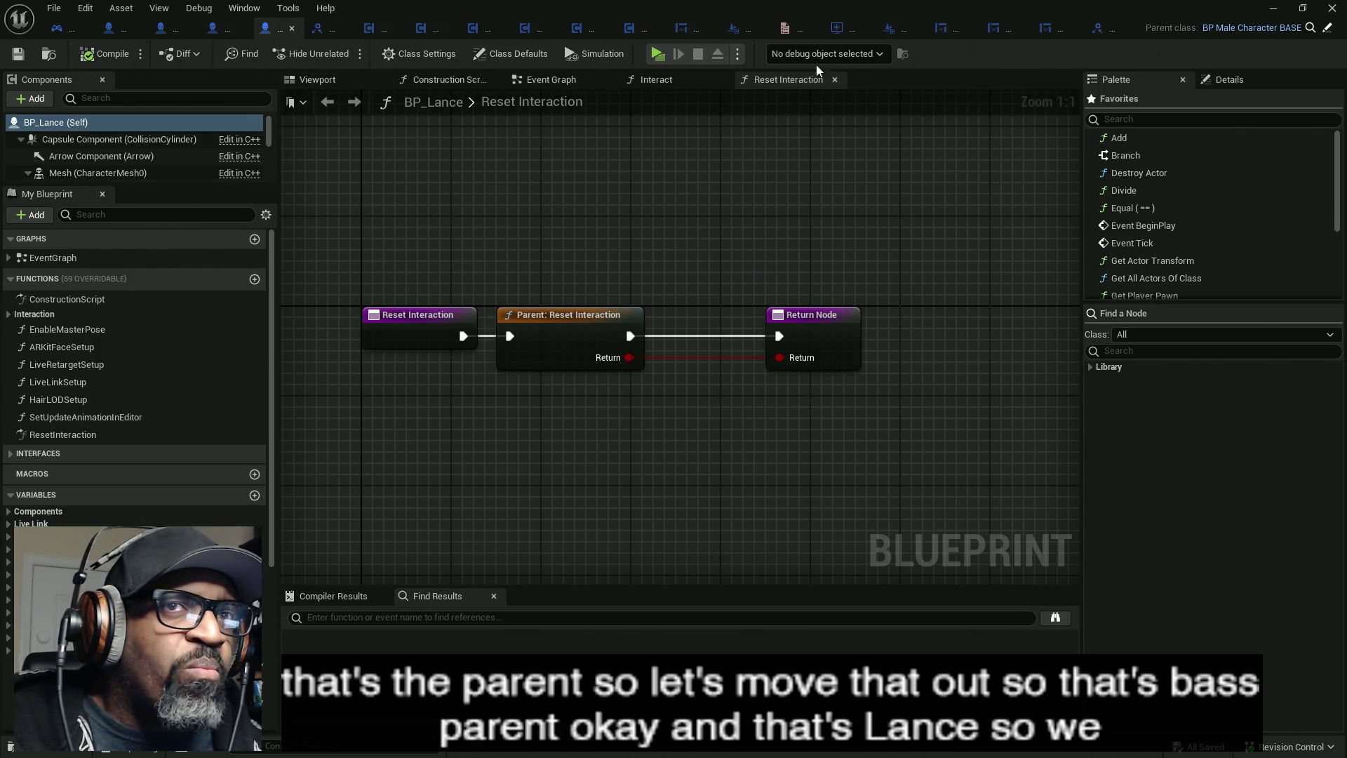
left_click(1326, 28)
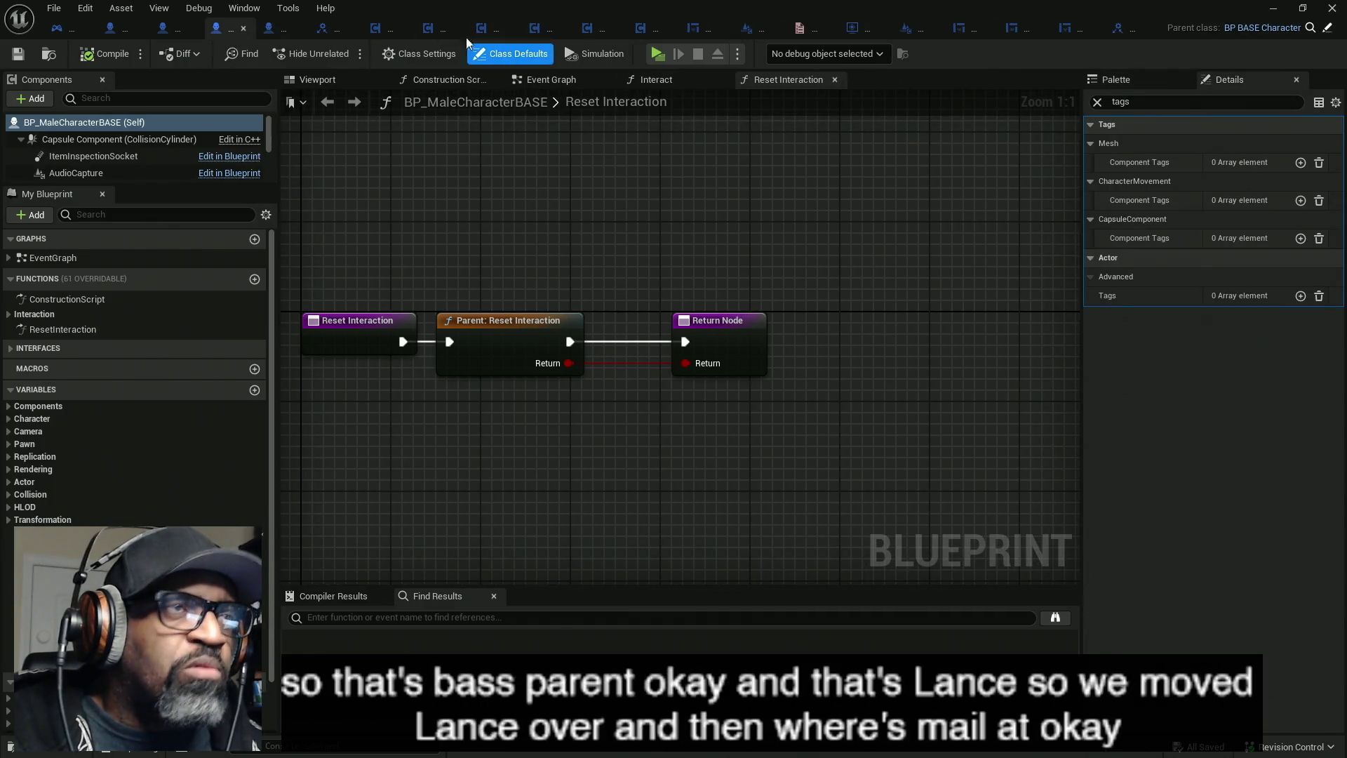
left_click(271, 35)
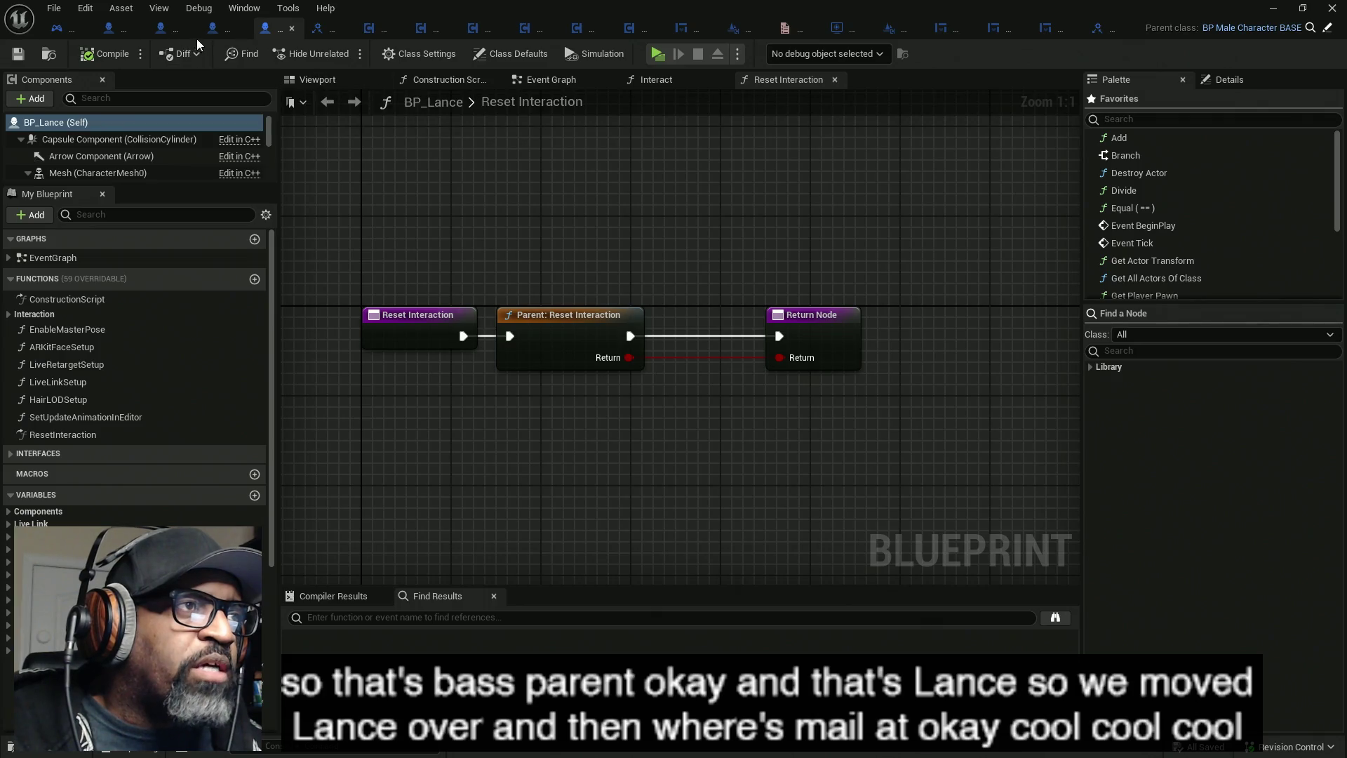
left_click(169, 32)
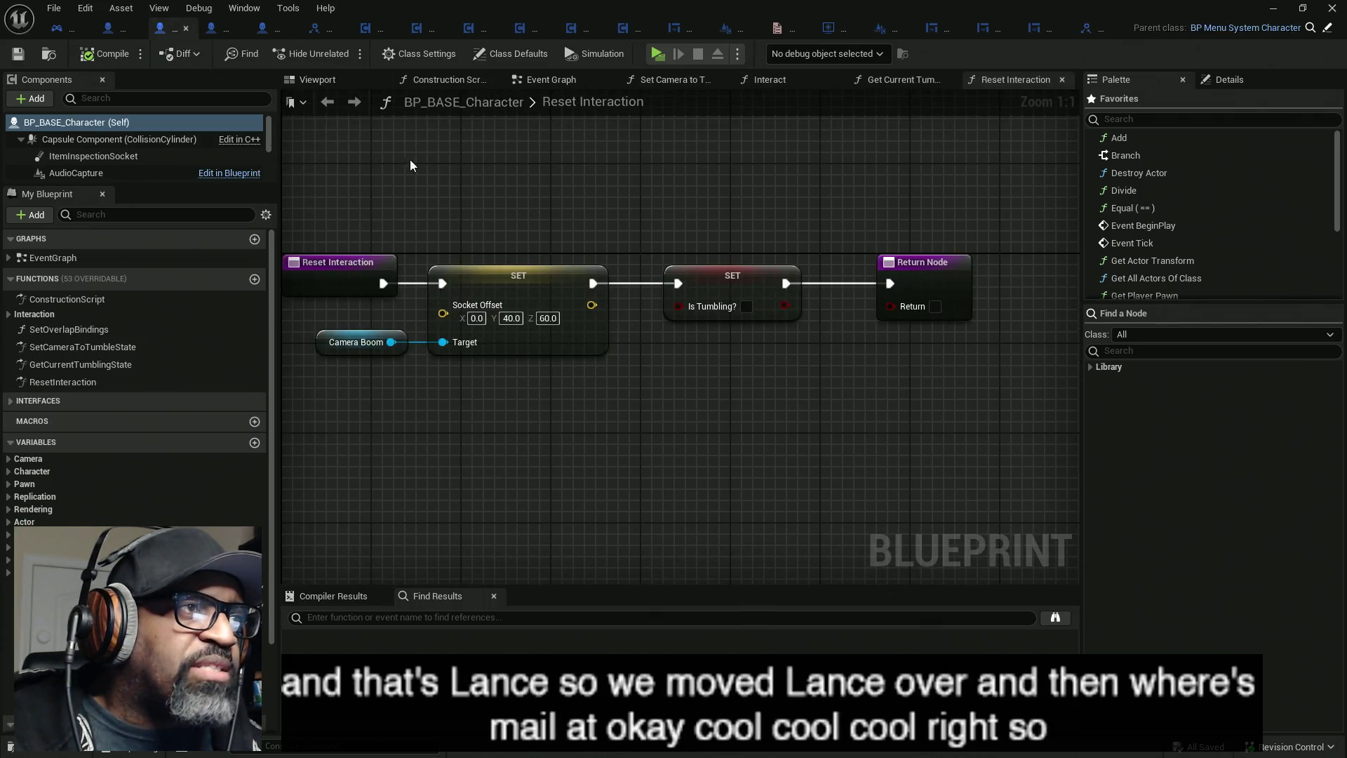
scroll(235, 393, "down", 5)
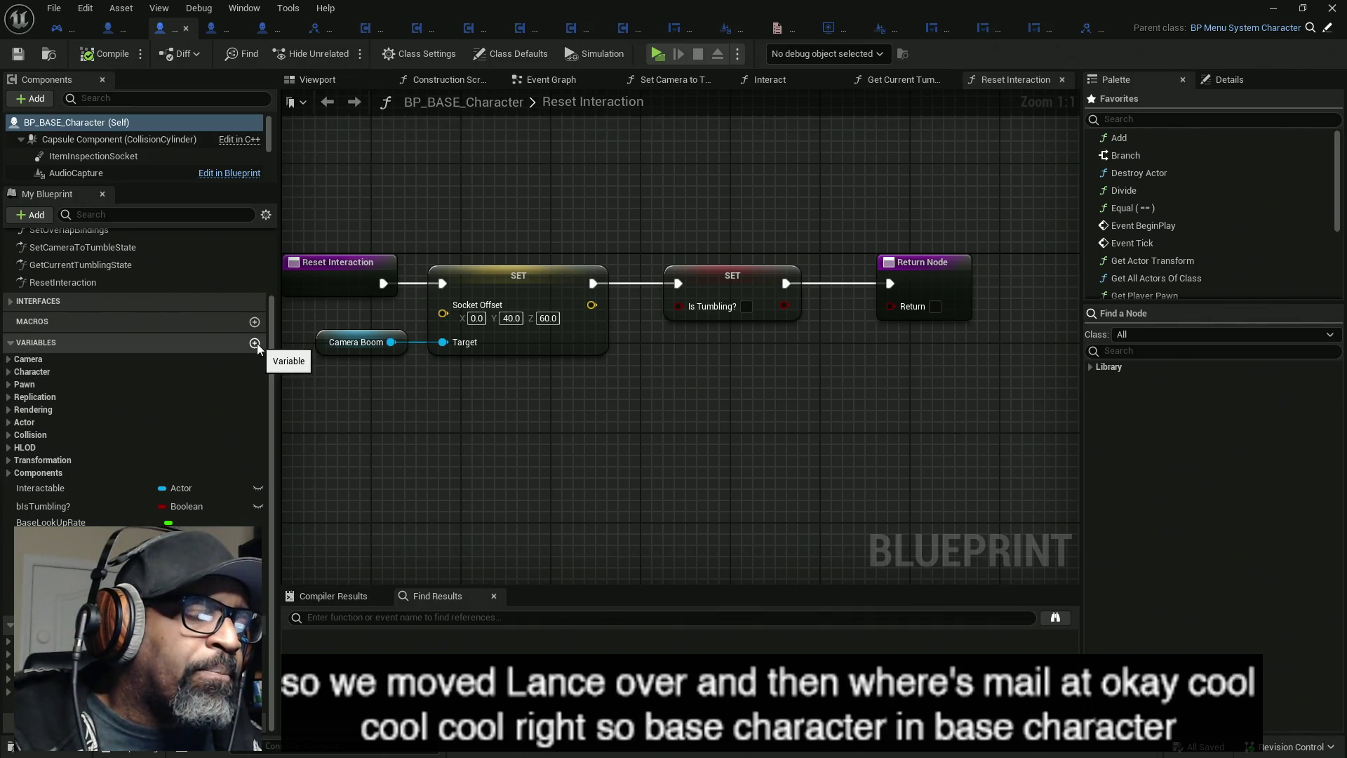
scroll(153, 280, "up", 5)
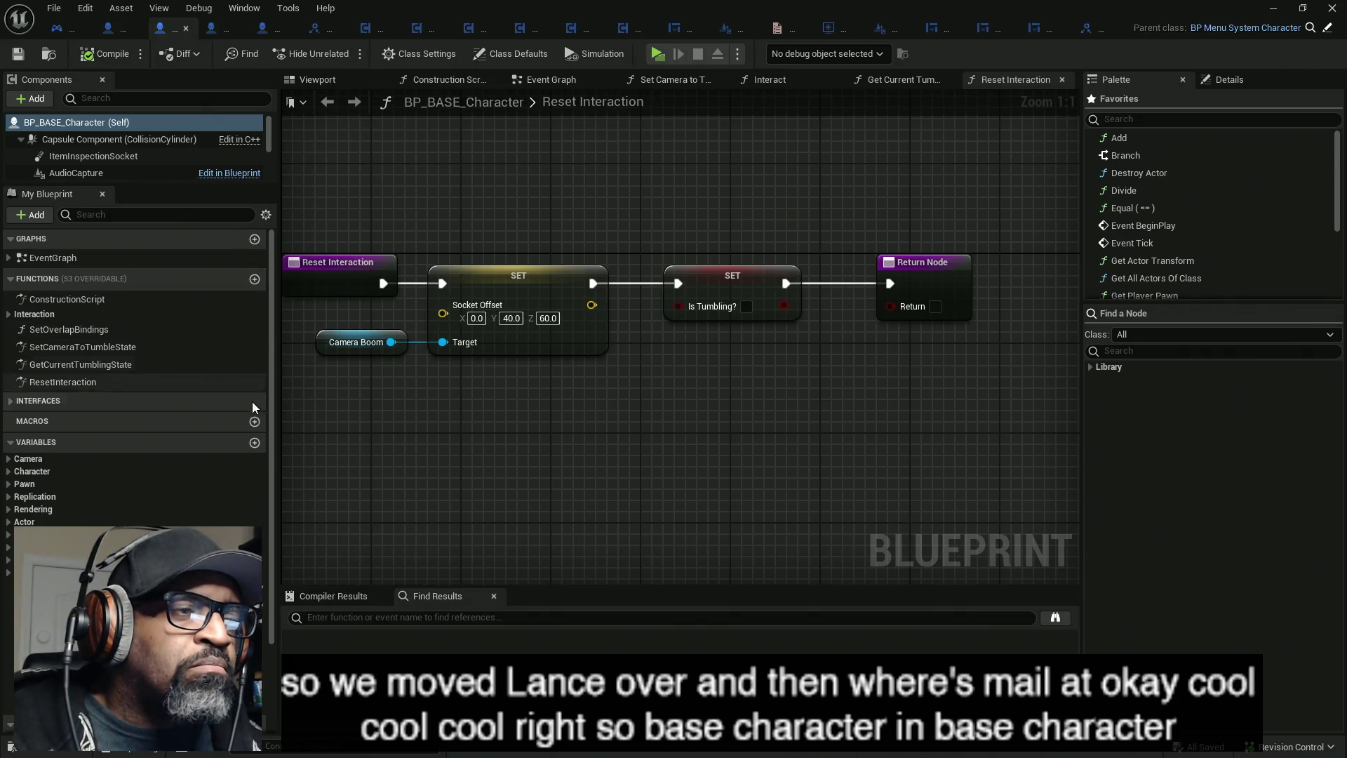
left_click(440, 80)
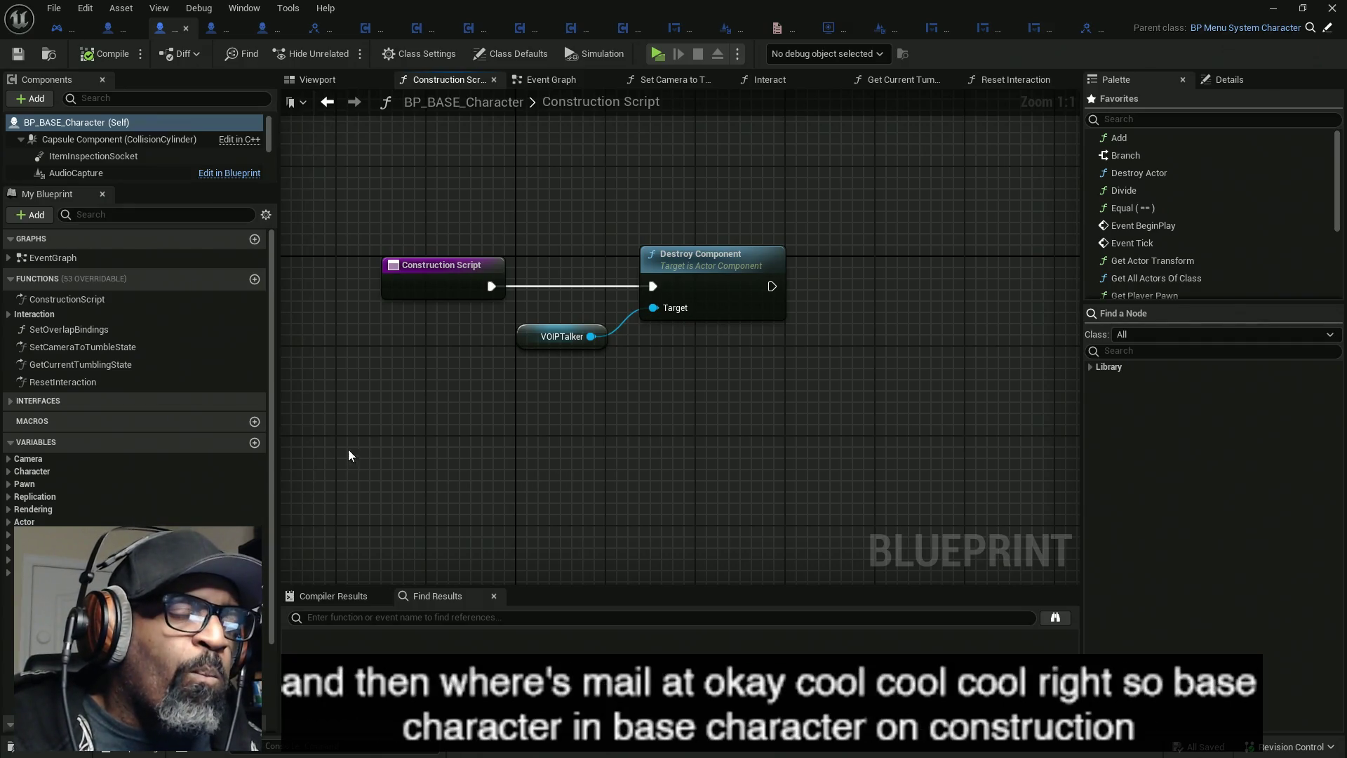
- Add variable ActorUI_Tag, change its type from Boolean to Name, compile, and shift the Destroy Component nodes
left_click(254, 442)
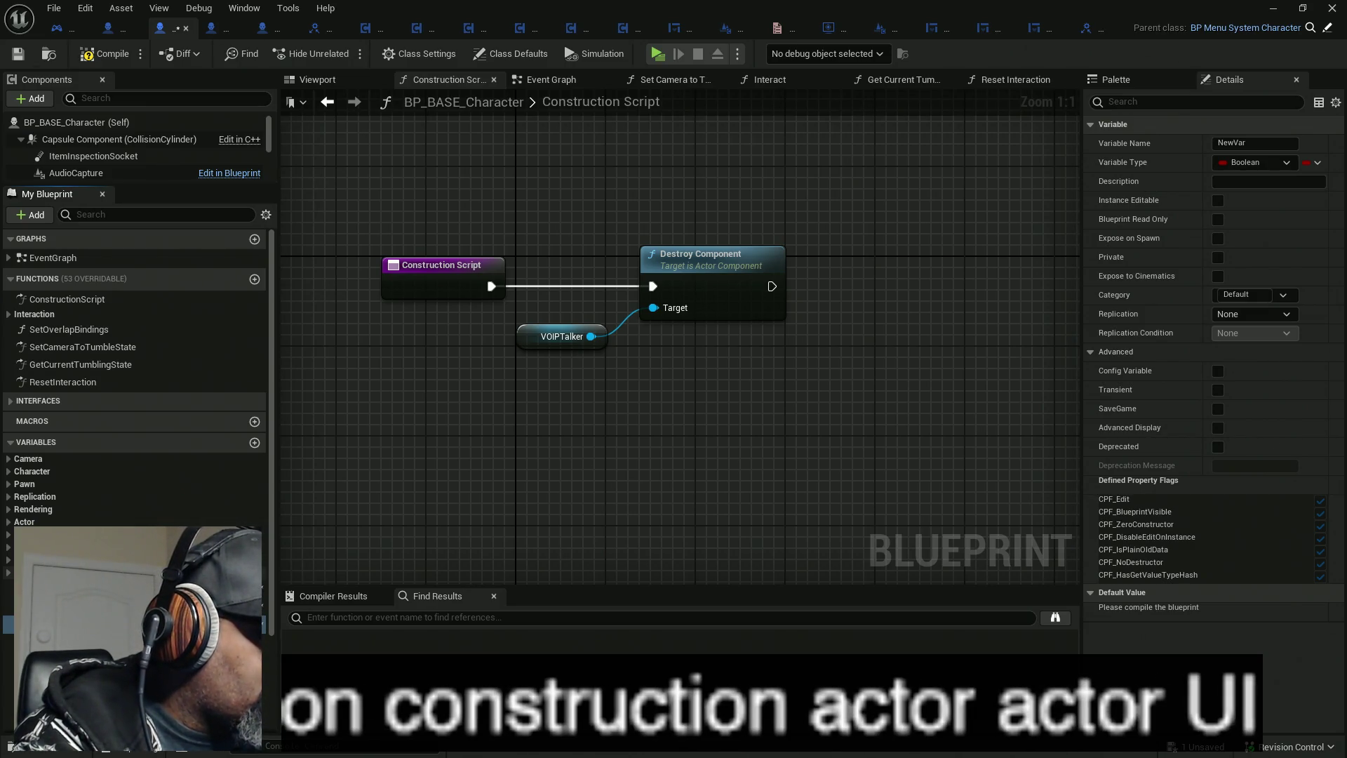
type("ActorUI_Tag")
key("Return")
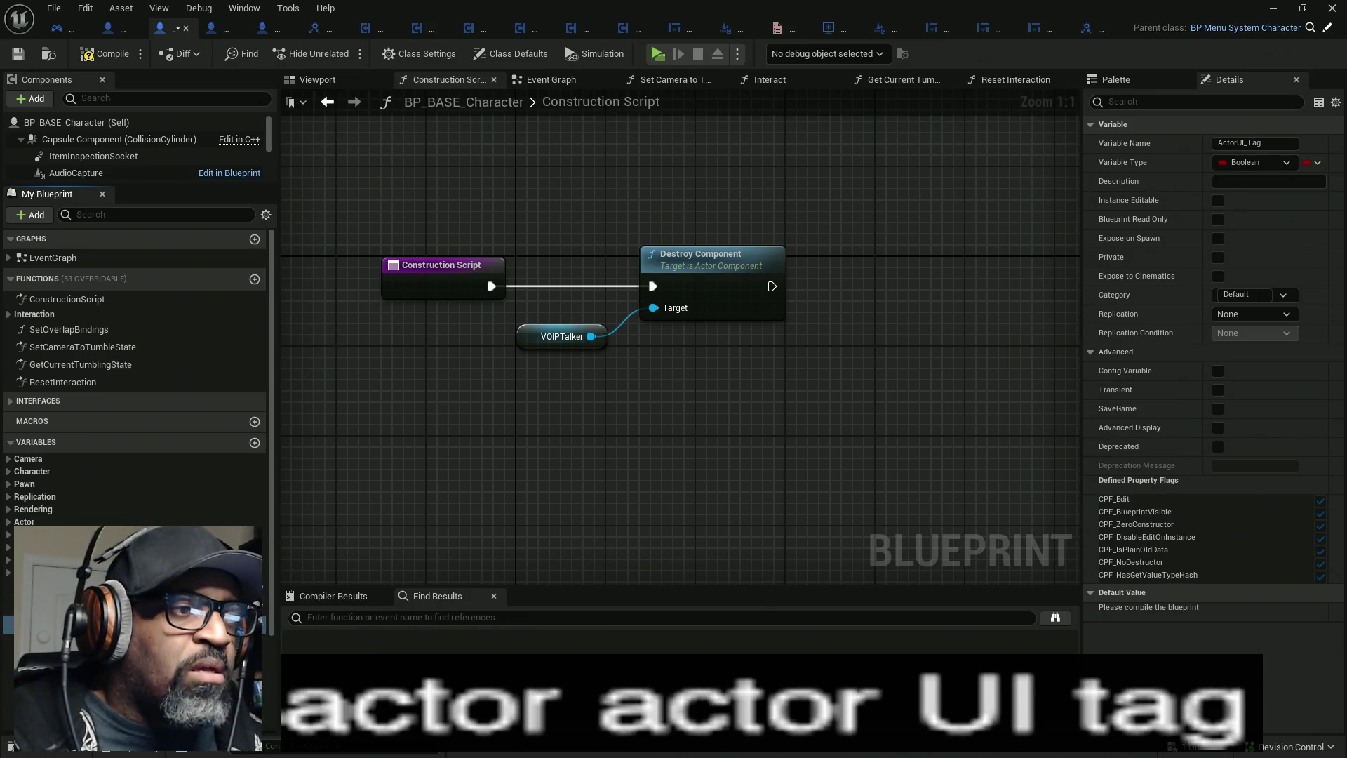
left_click(247, 625)
left_click(242, 435)
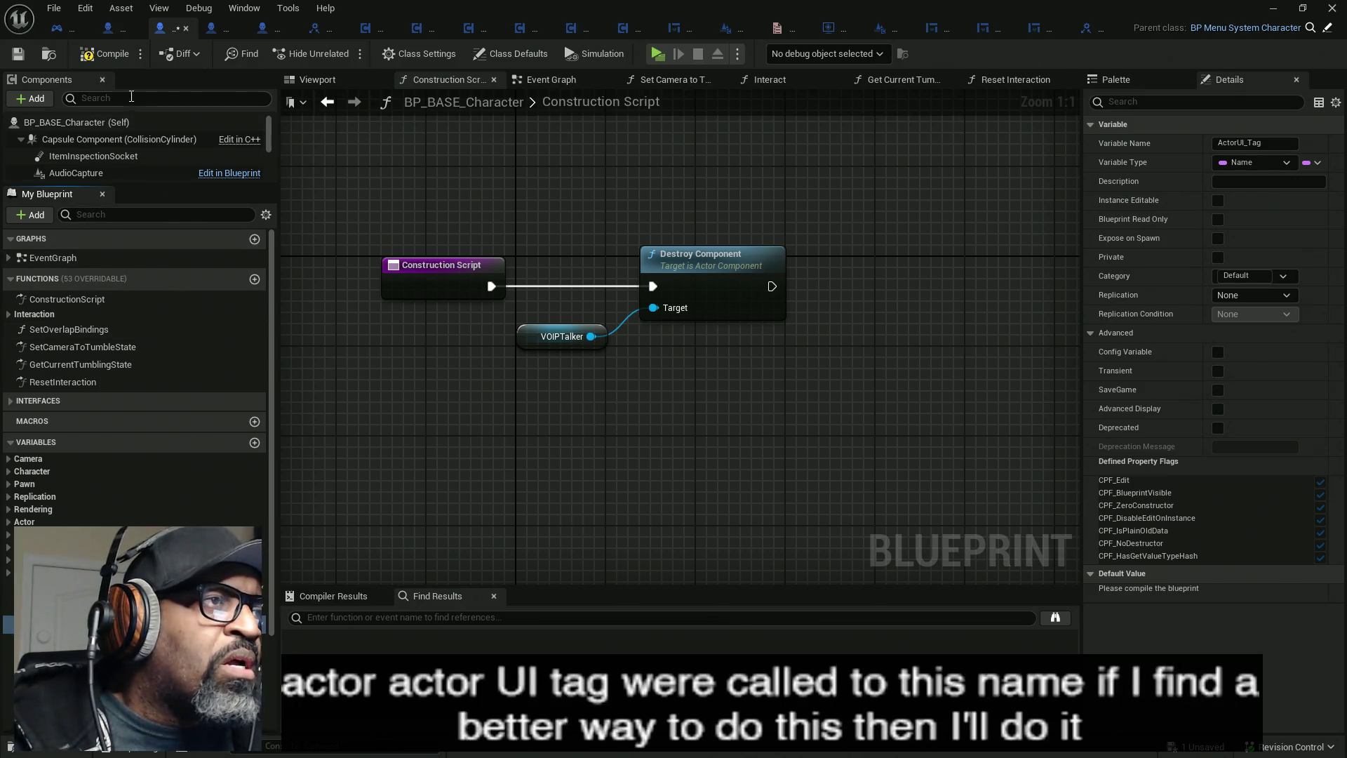
left_click(104, 56)
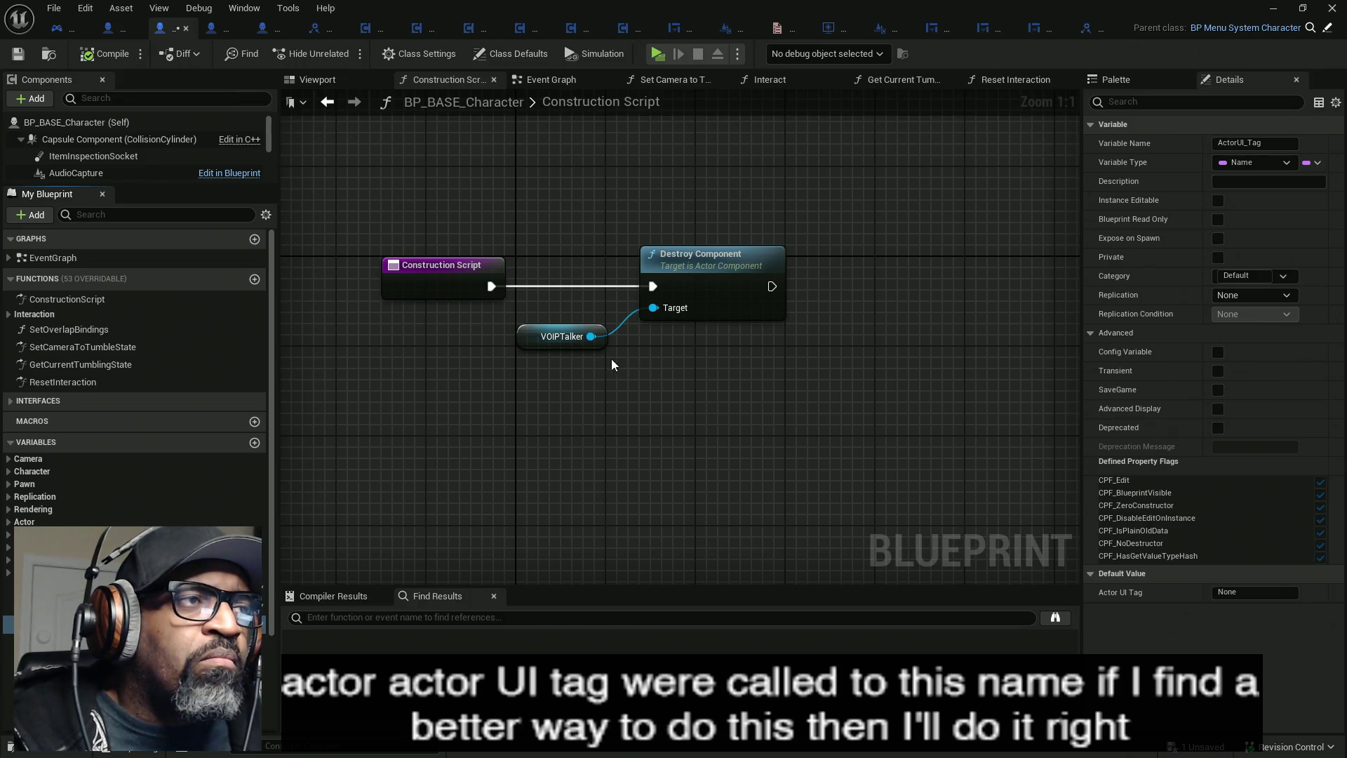
left_click_drag(547, 250, 674, 344)
- Place Actor UI Tag and Get Tags getters and loop over Tags with a For Each Loop
left_click_drag(730, 300, 614, 292)
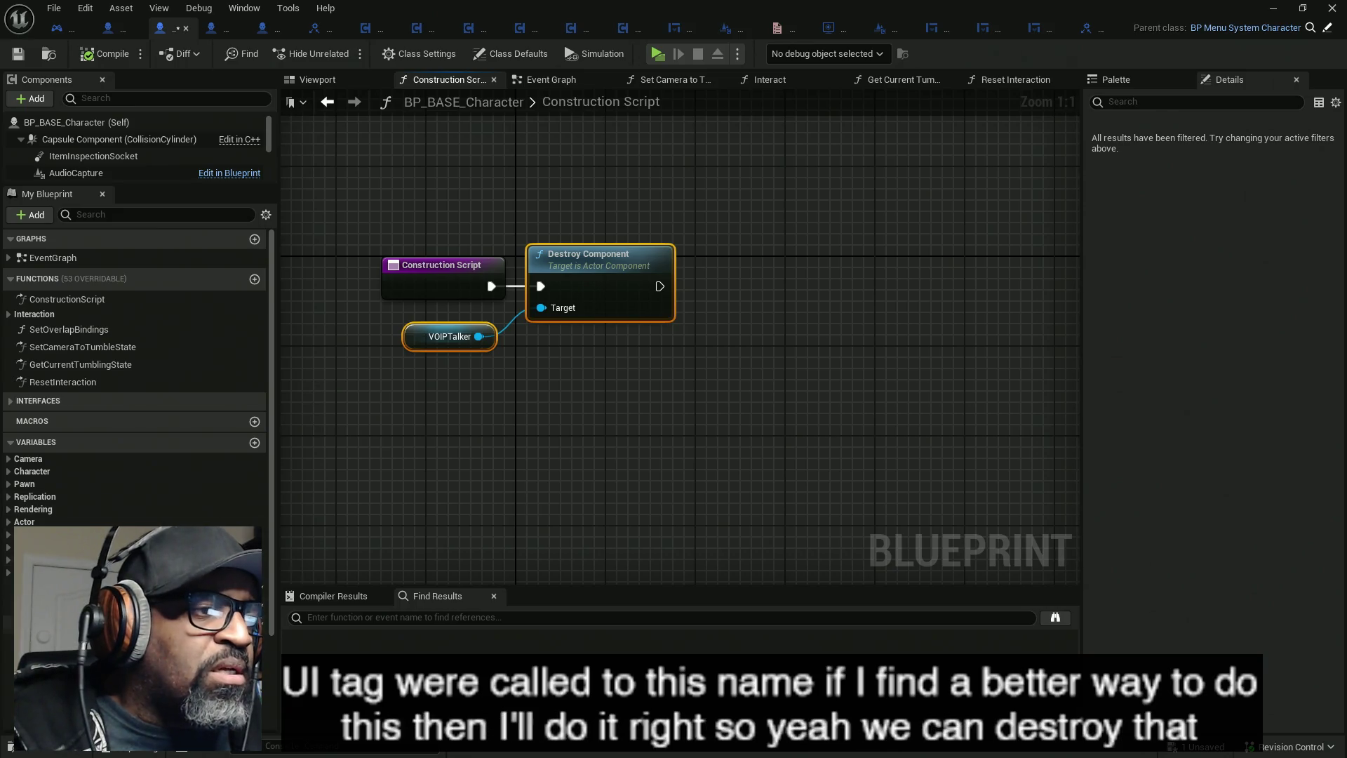
mouse_move(49, 560)
left_mouse_down()
mouse_move(595, 367)
mouse_move(593, 351)
left_mouse_up()
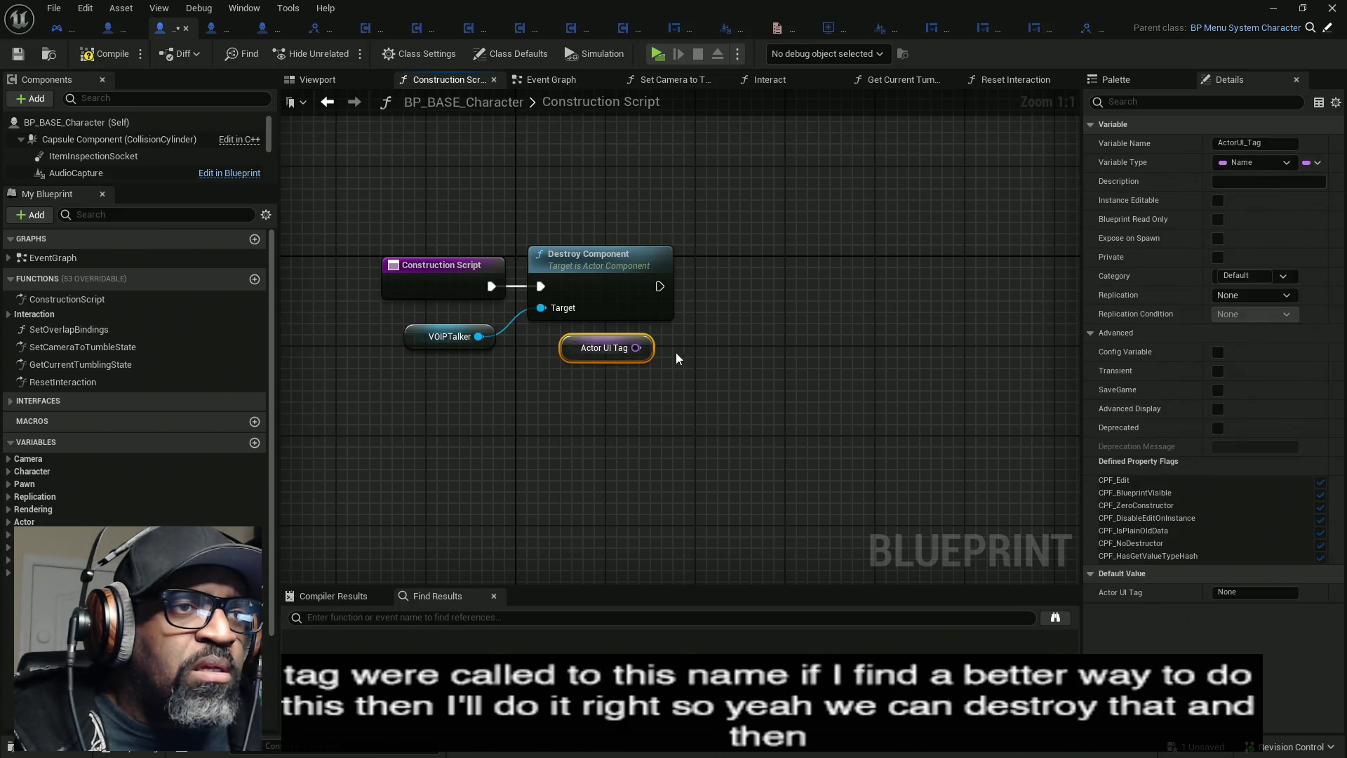
right_click(721, 328)
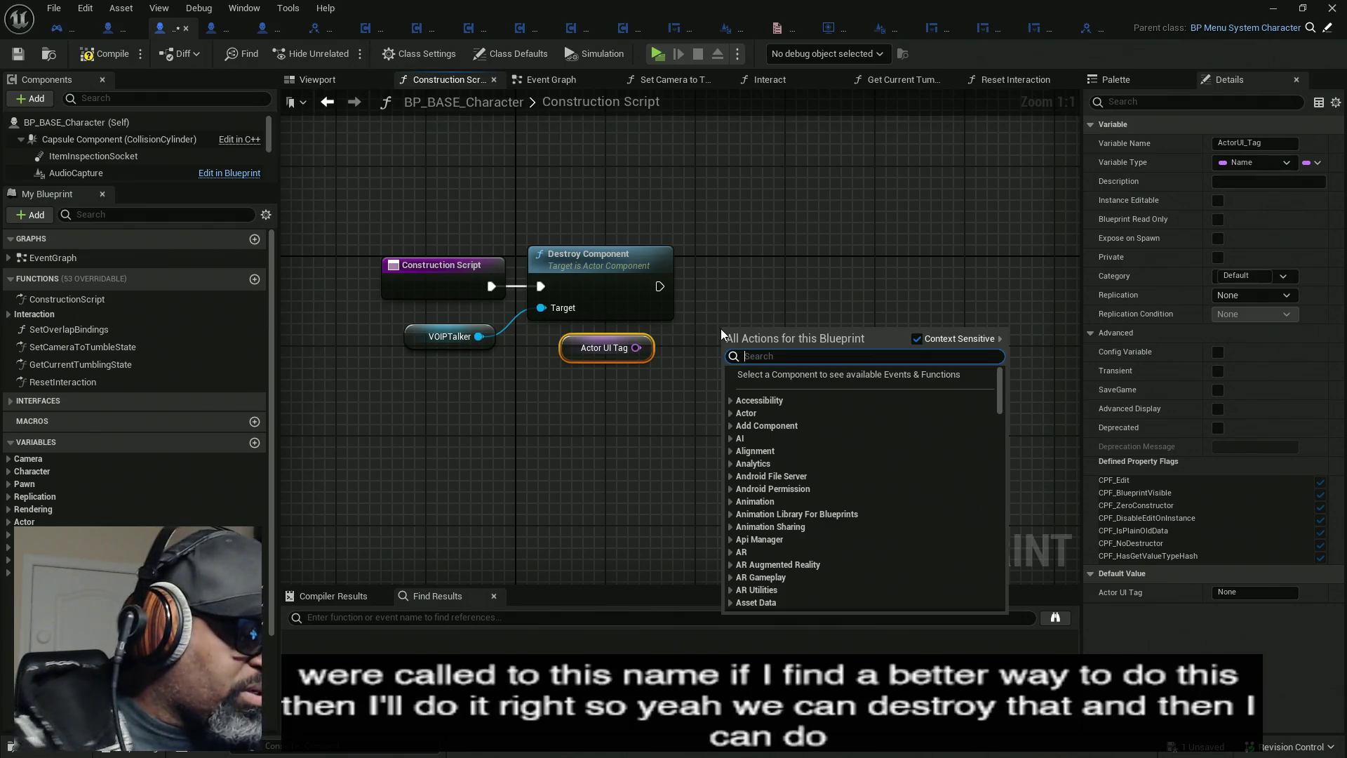
type("get tags")
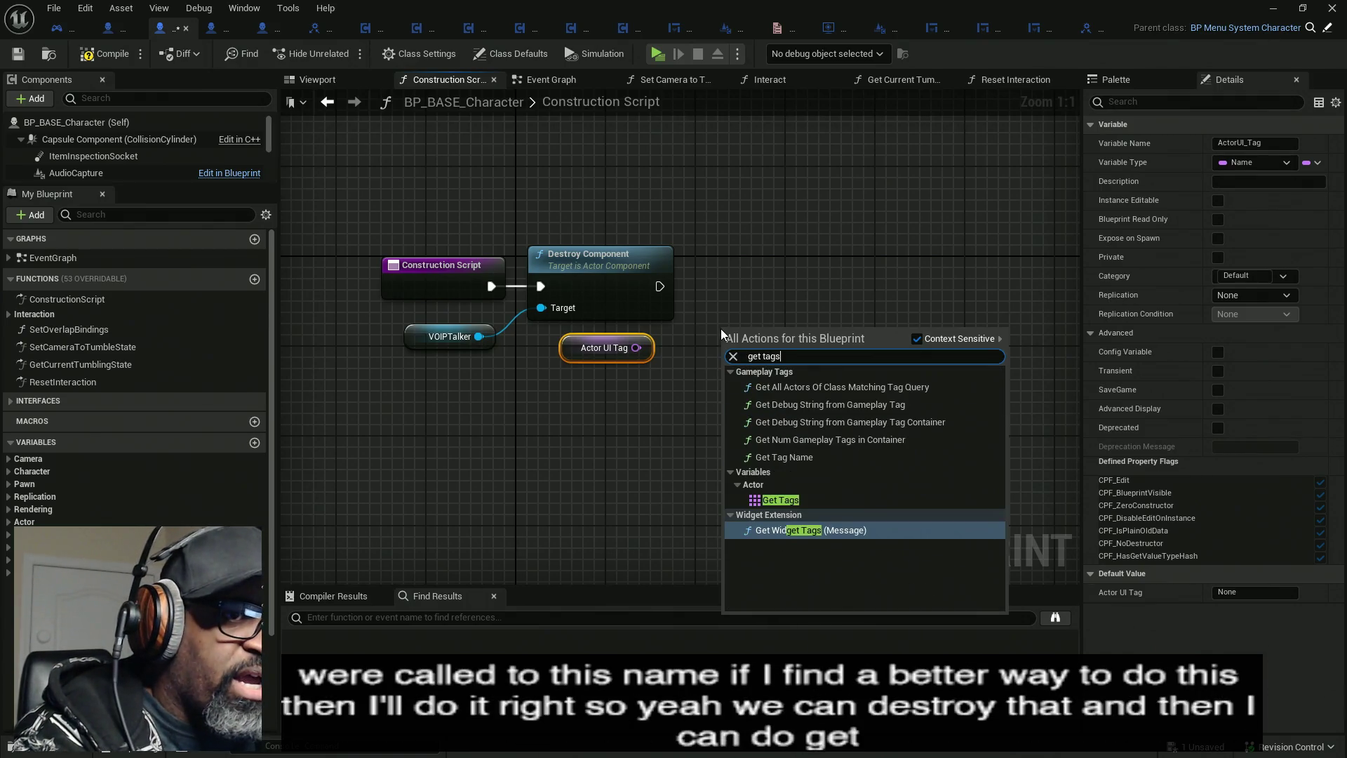
left_click(778, 499)
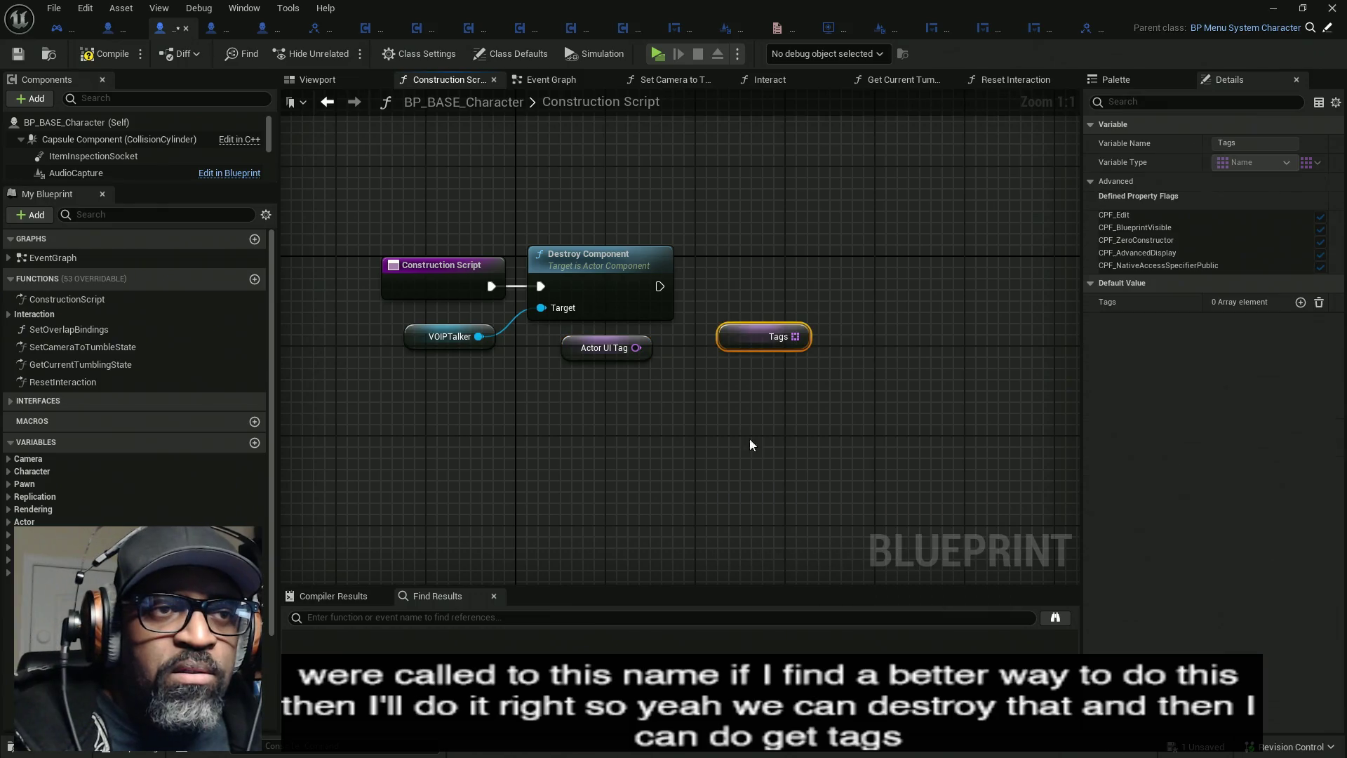
mouse_move(791, 340)
left_mouse_down()
mouse_move(769, 374)
mouse_move(832, 275)
left_mouse_up()
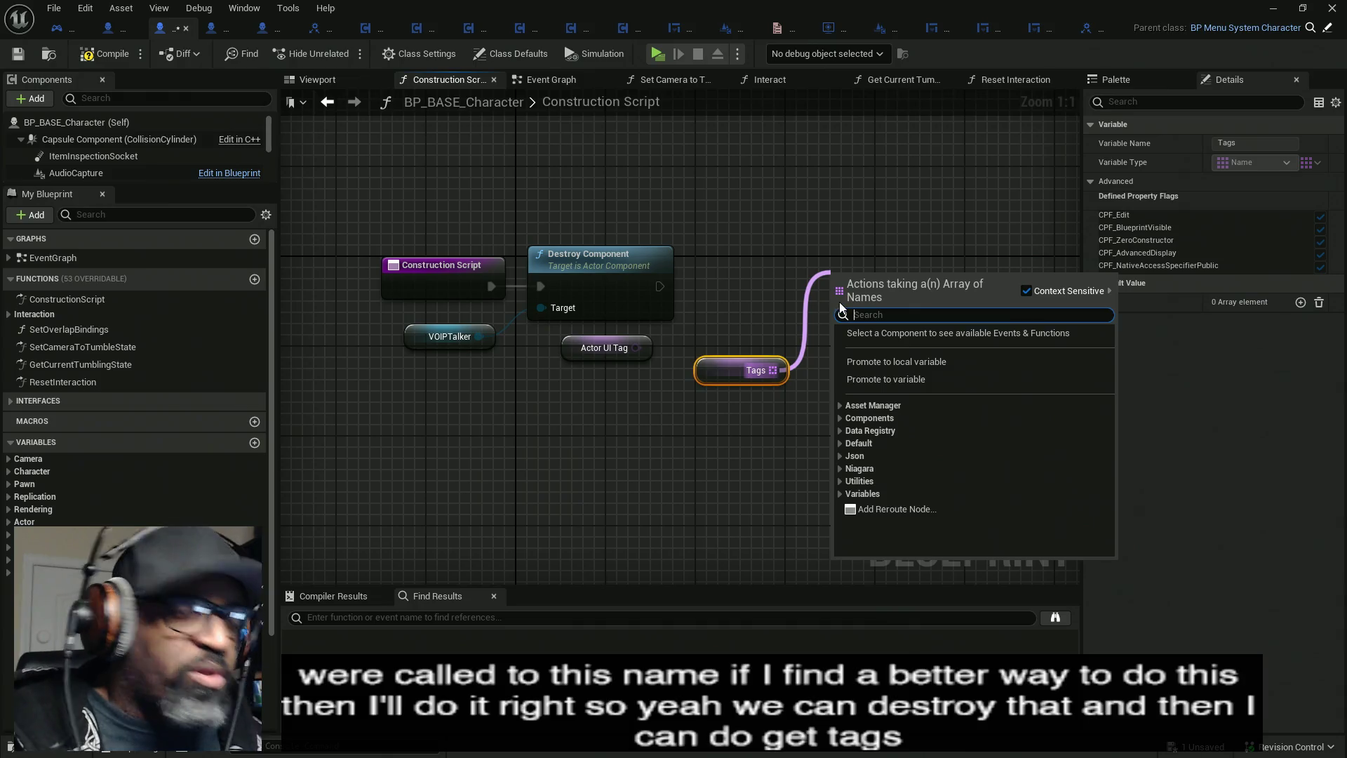
type("loop")
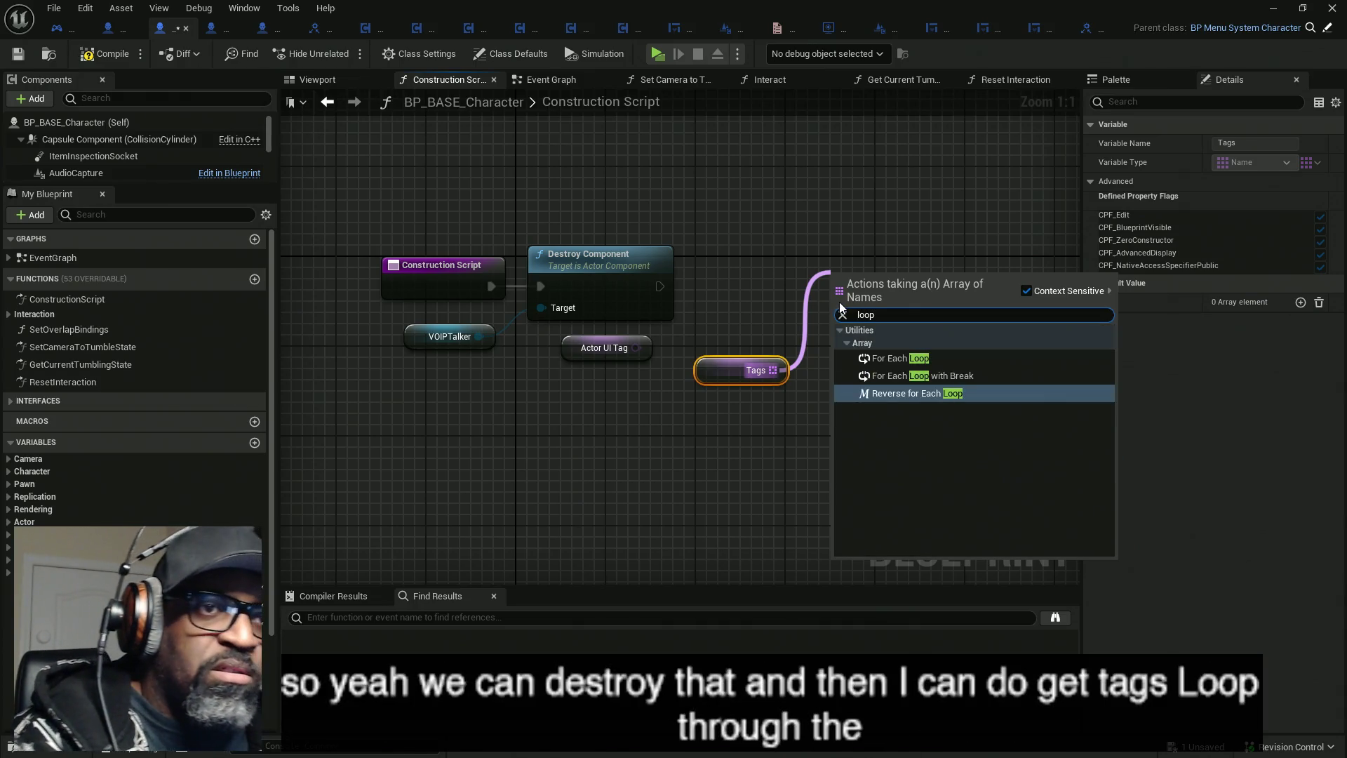
left_click(905, 358)
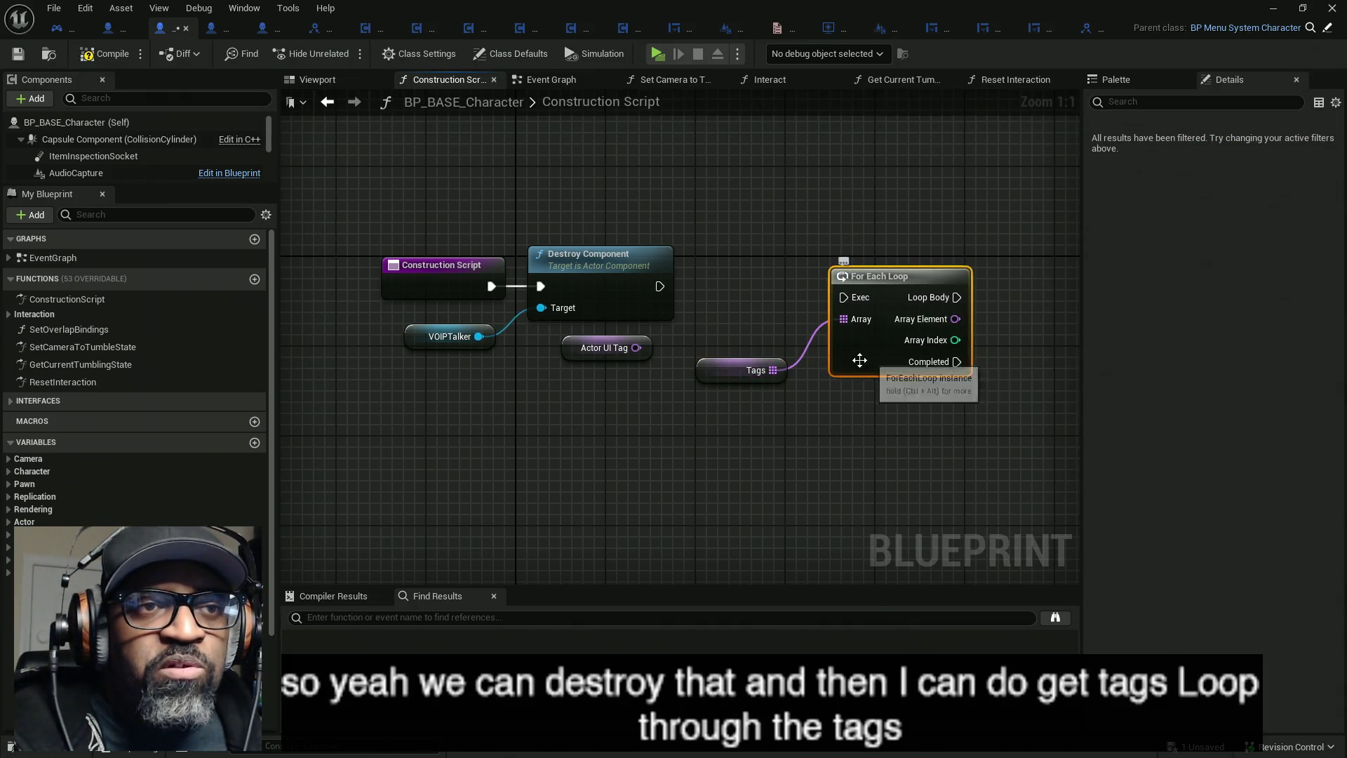
- Add a Find node searching Tags for Actor UI Tag, arrange the nodes, and unlink the loop
left_click_drag(773, 369, 835, 427)
type("fin")
key("Return")
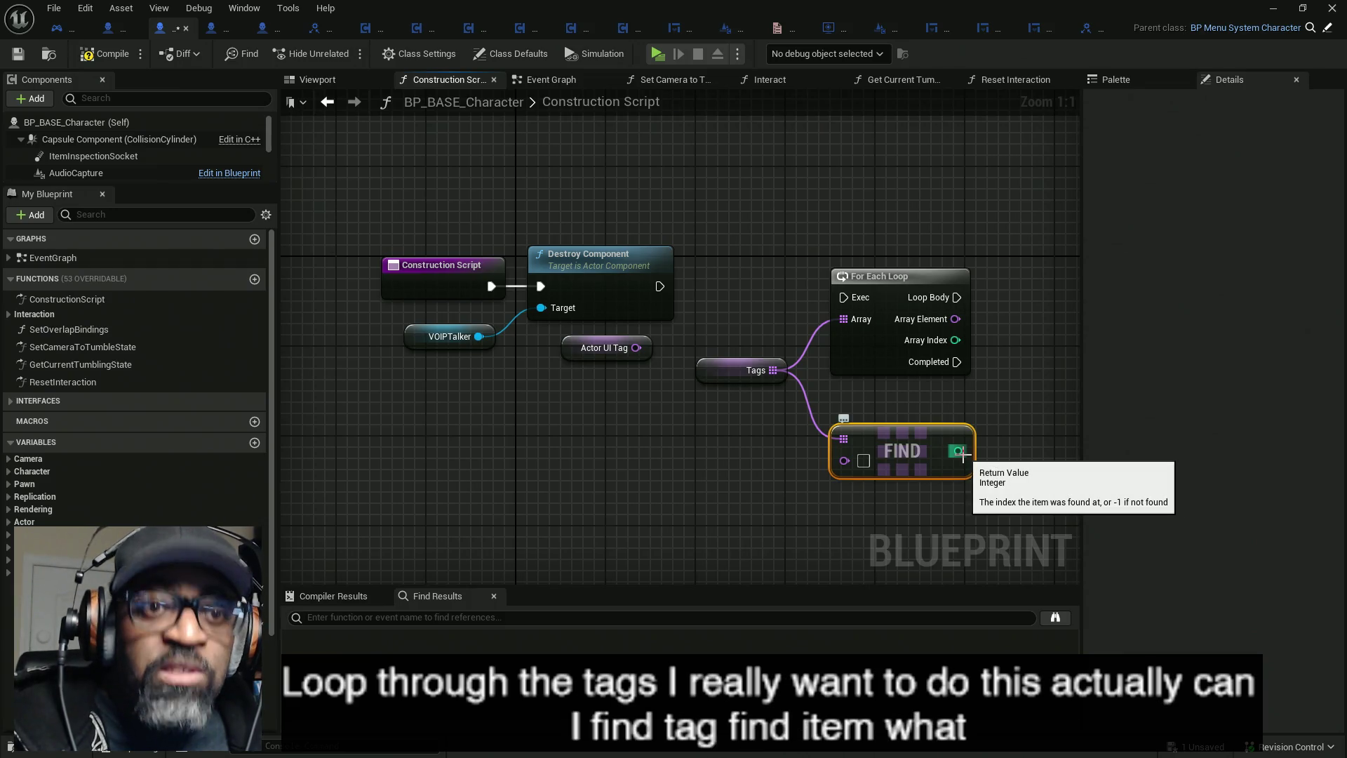
left_click_drag(887, 349, 975, 337)
mouse_move(718, 372)
left_mouse_down()
mouse_move(650, 373)
mouse_move(604, 452)
left_mouse_up()
left_click_drag(650, 373, 607, 343)
mouse_move(862, 438)
left_mouse_down()
mouse_move(731, 349)
mouse_move(664, 449)
mouse_move(585, 421)
mouse_move(585, 381)
left_mouse_up()
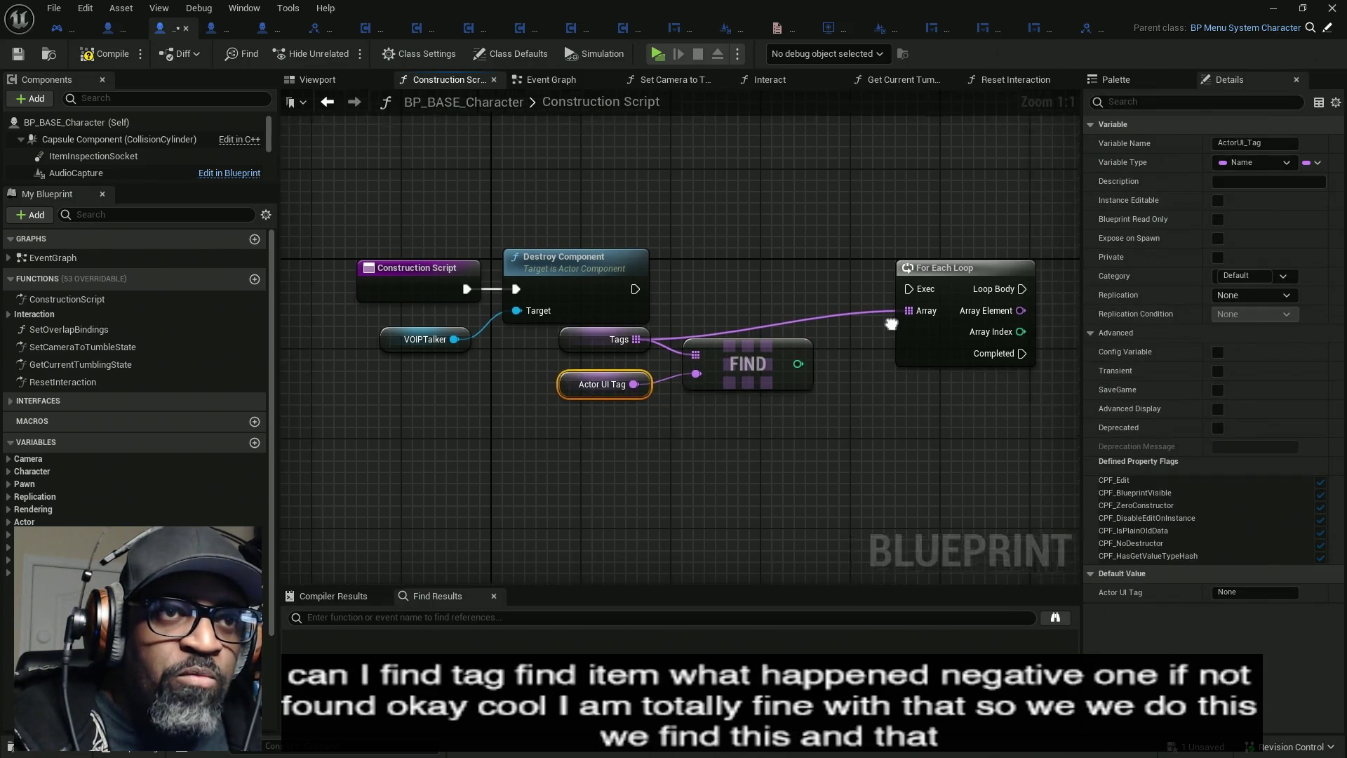
left_click(777, 335, "alt")
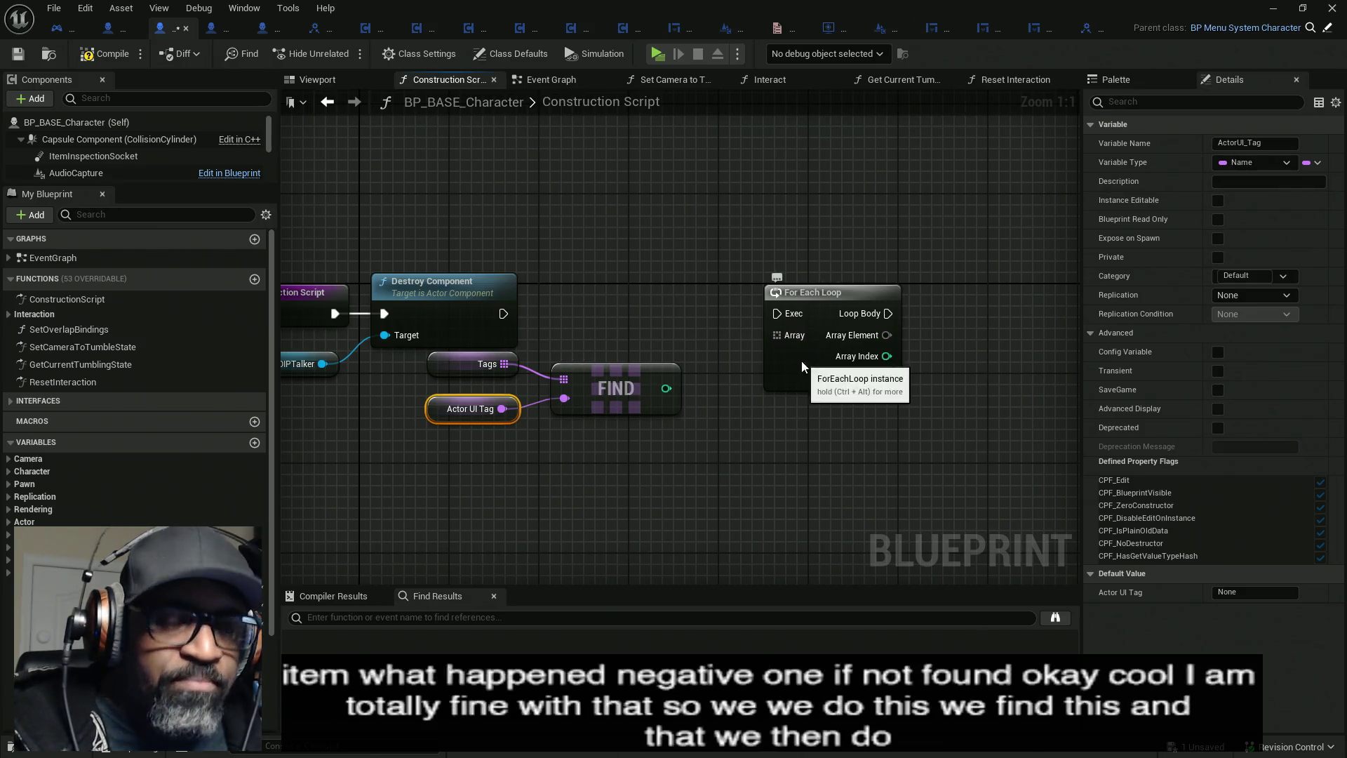
- Delete the unused loop and add a Branch after Destroy Component, conditioned on Find result == -1
left_click(791, 382)
key("Delete")
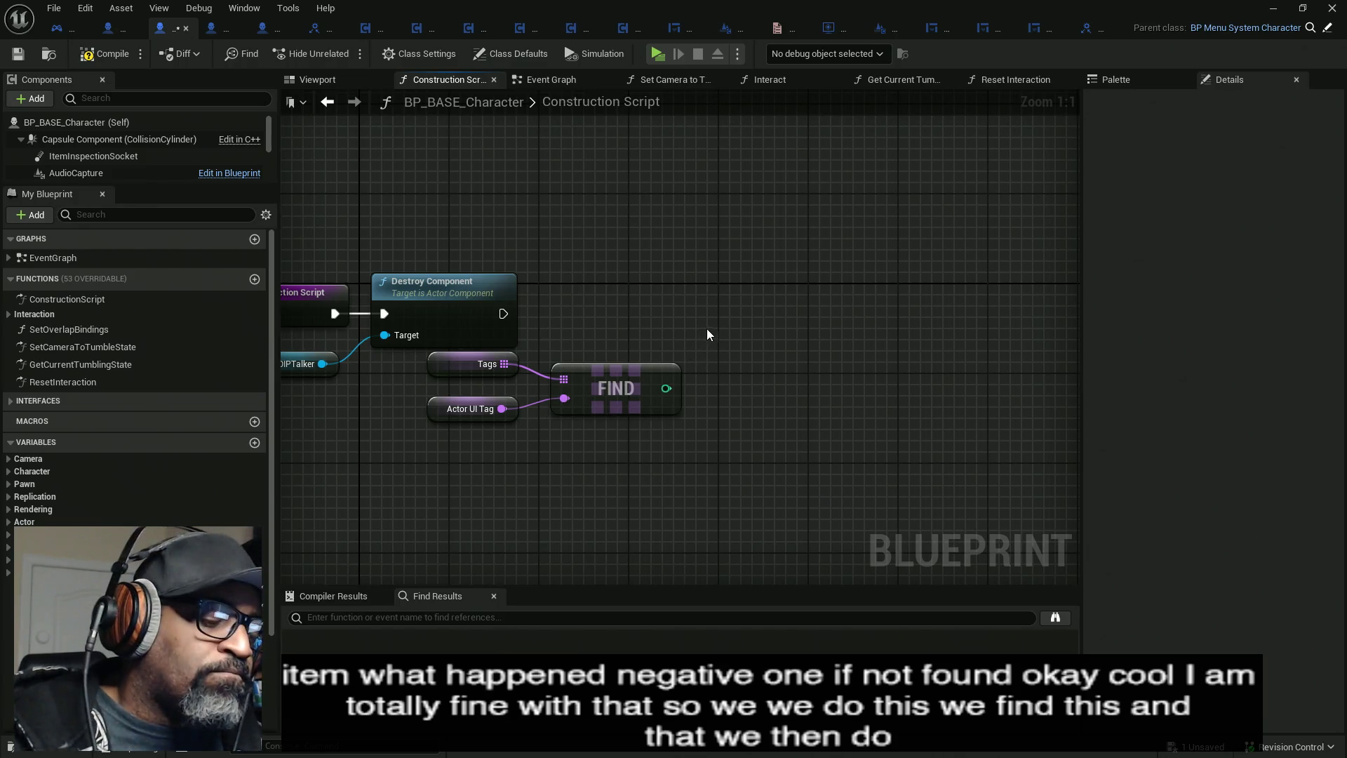
left_click(706, 328)
mouse_move(503, 314)
left_mouse_down()
mouse_move(731, 349)
mouse_move(848, 310)
mouse_move(755, 370)
mouse_move(677, 388)
mouse_move(721, 371)
left_mouse_up()
type("==")
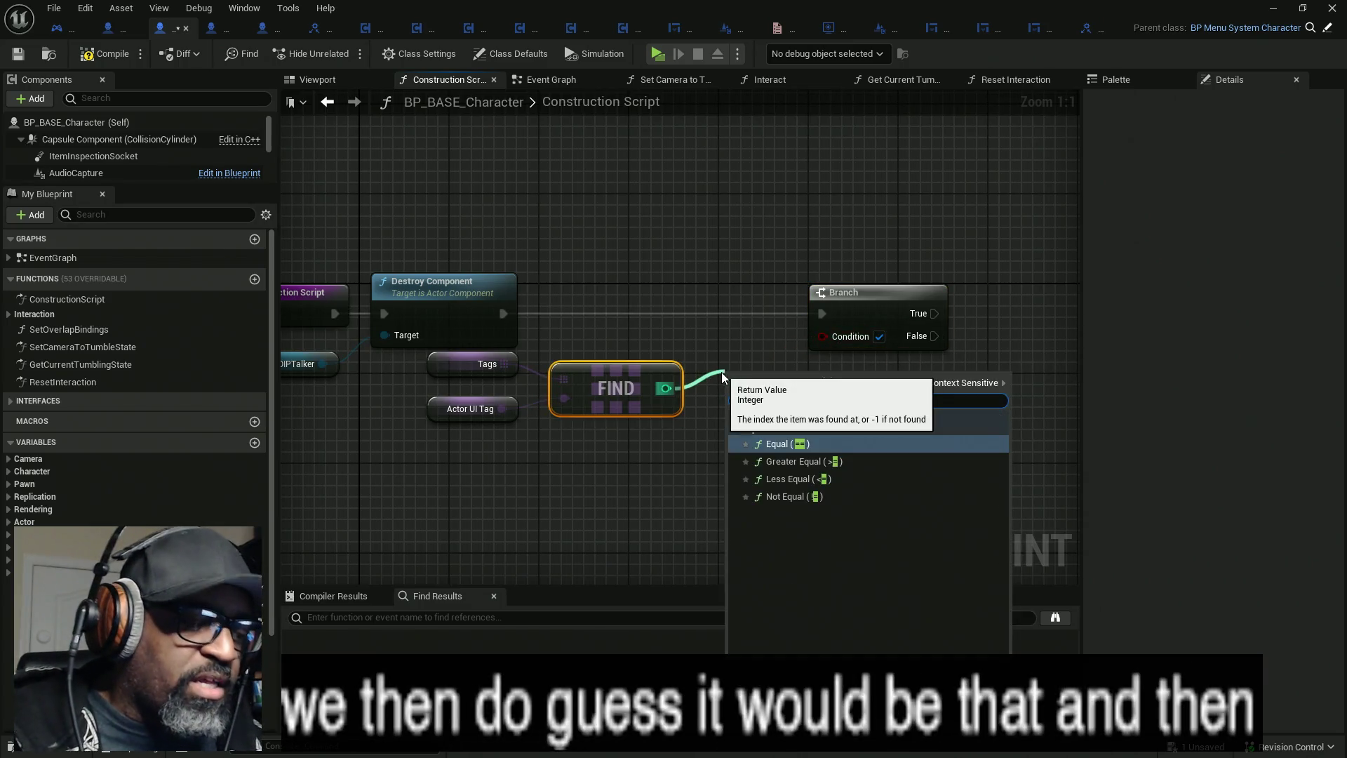
key("Return")
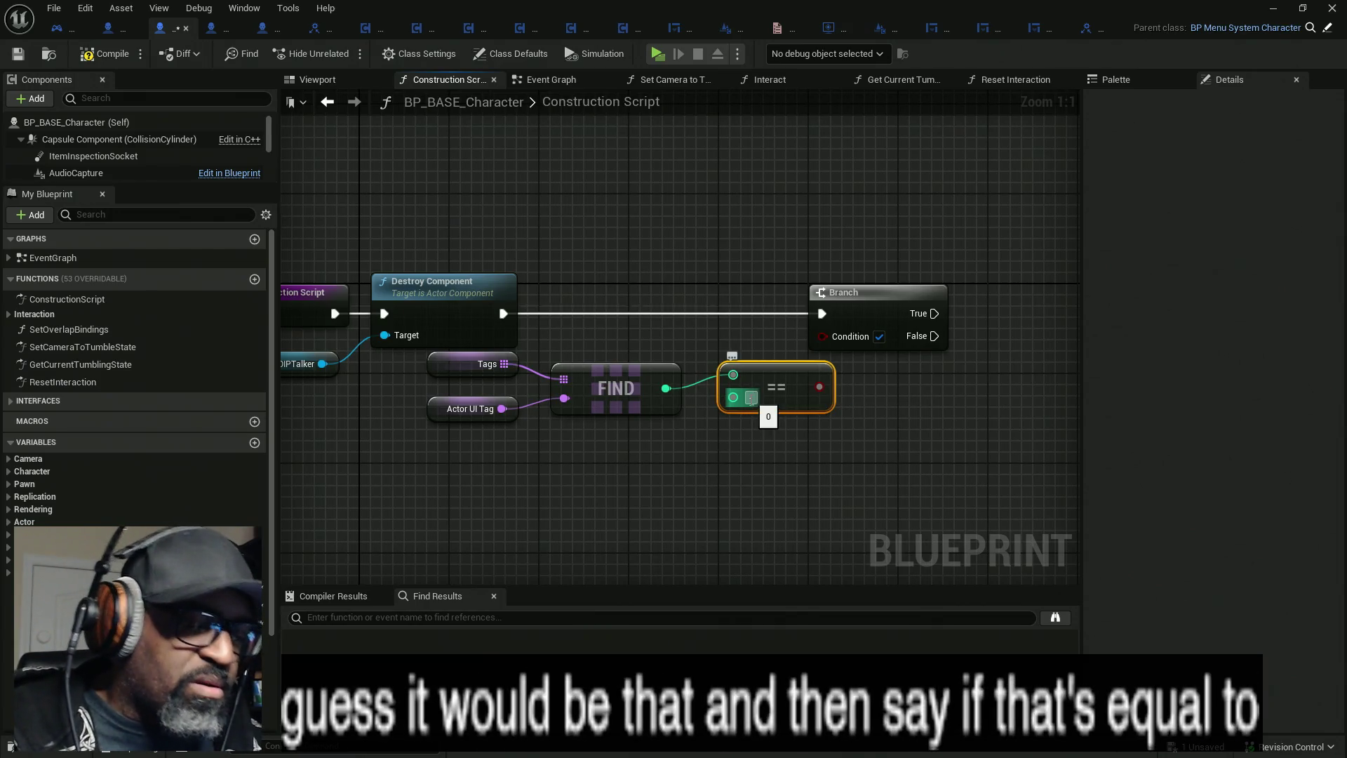
left_click(751, 397)
type("-1")
mouse_move(819, 387)
left_mouse_down()
mouse_move(862, 361)
mouse_move(823, 336)
mouse_move(778, 385)
left_mouse_up()
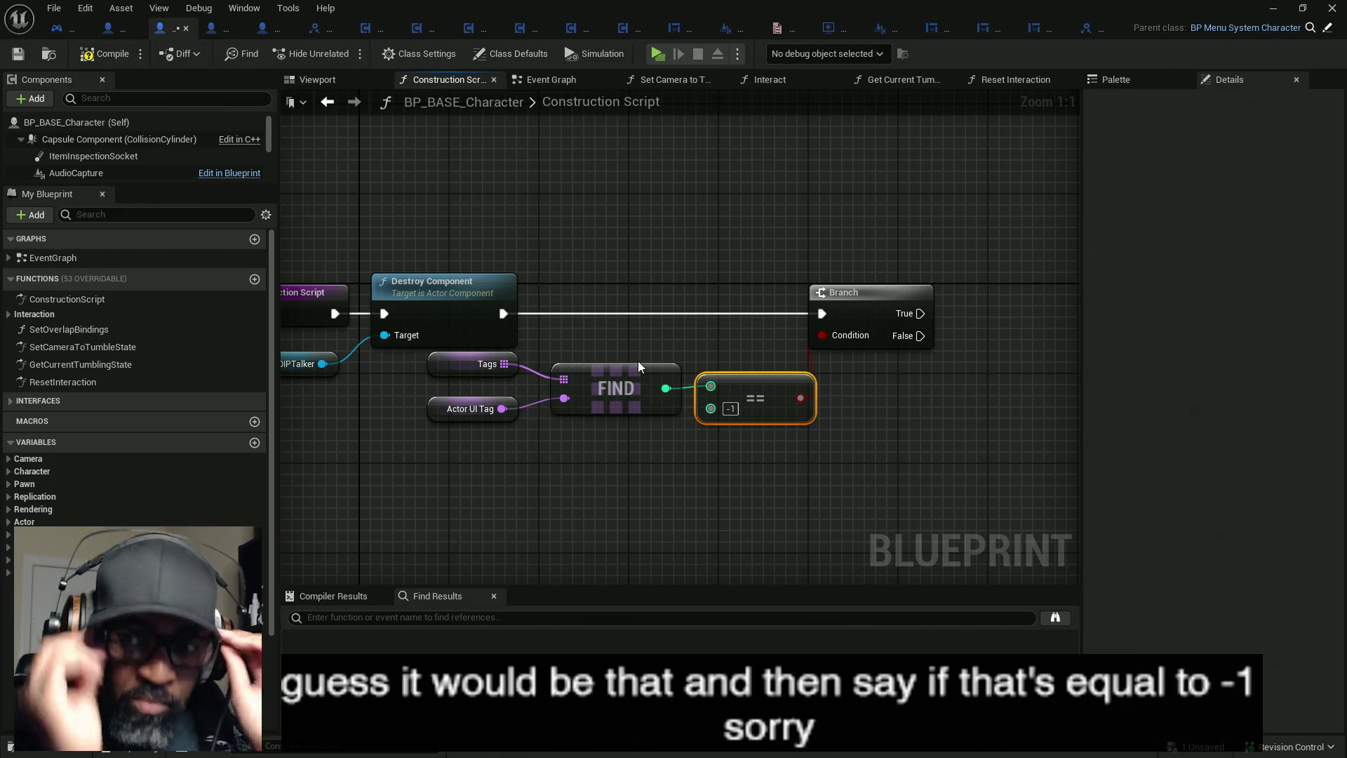
- Cut the Tags and Actor UI Tag getters and paste them above the Branch node
left_click_drag(875, 385, 695, 391)
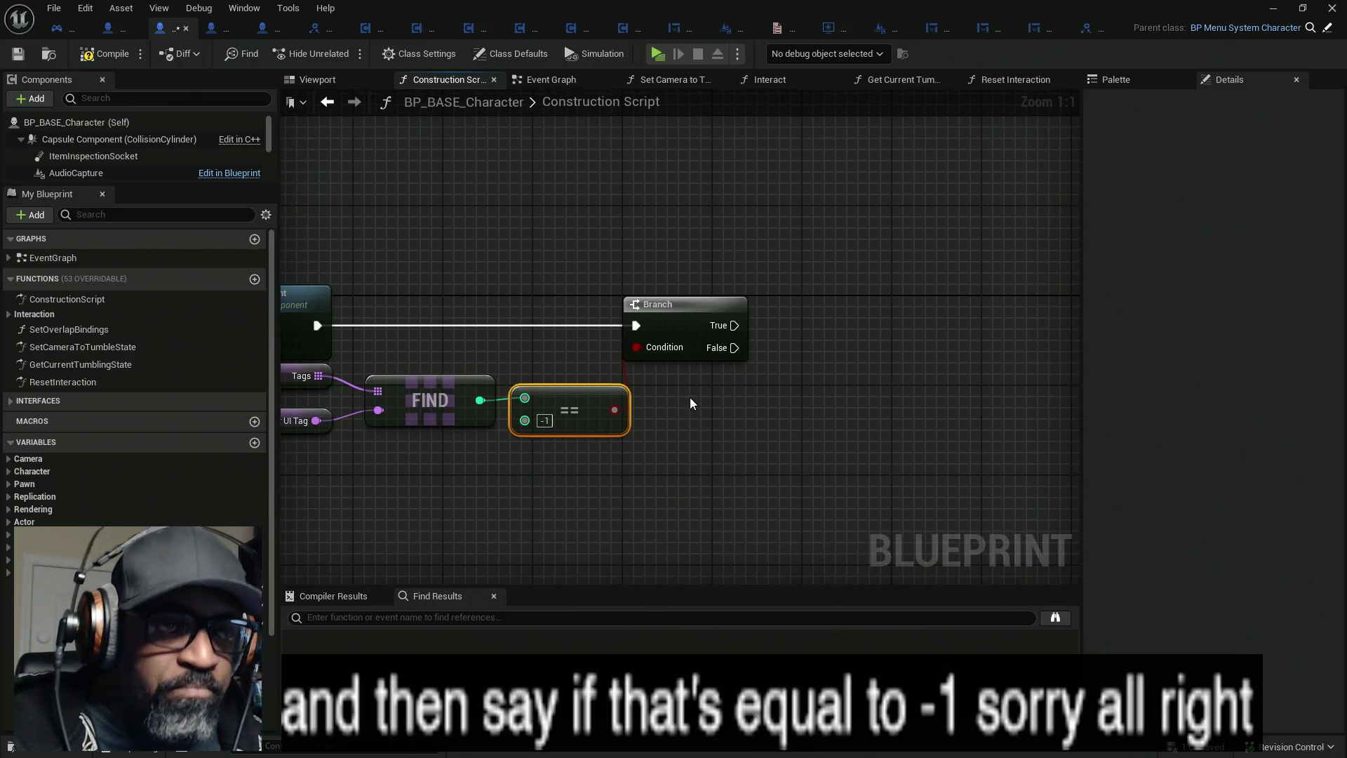
mouse_move(312, 448)
left_mouse_down()
mouse_move(418, 457)
mouse_move(385, 395)
left_mouse_up()
key("ctrl+x")
key("ctrl+v")
mouse_move(667, 358)
left_mouse_down()
mouse_move(608, 197)
mouse_move(545, 223)
mouse_move(600, 236)
mouse_move(550, 265)
mouse_move(550, 179)
left_mouse_up()
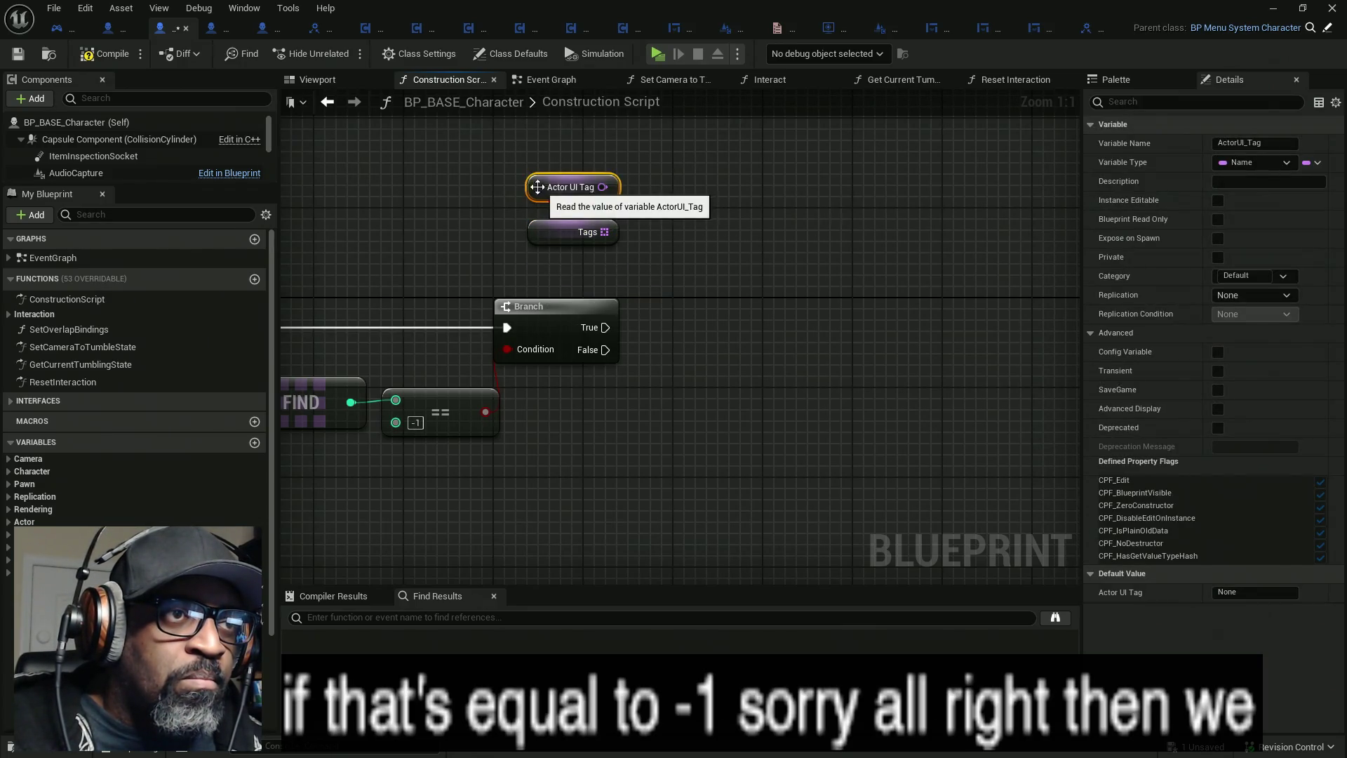
- Wire an Add Unique node from Branch True that adds Actor UI Tag to Tags
left_click(546, 233, "ctrl")
mouse_move(546, 234)
left_mouse_down()
mouse_move(547, 276)
mouse_move(647, 334)
left_mouse_up()
type("add")
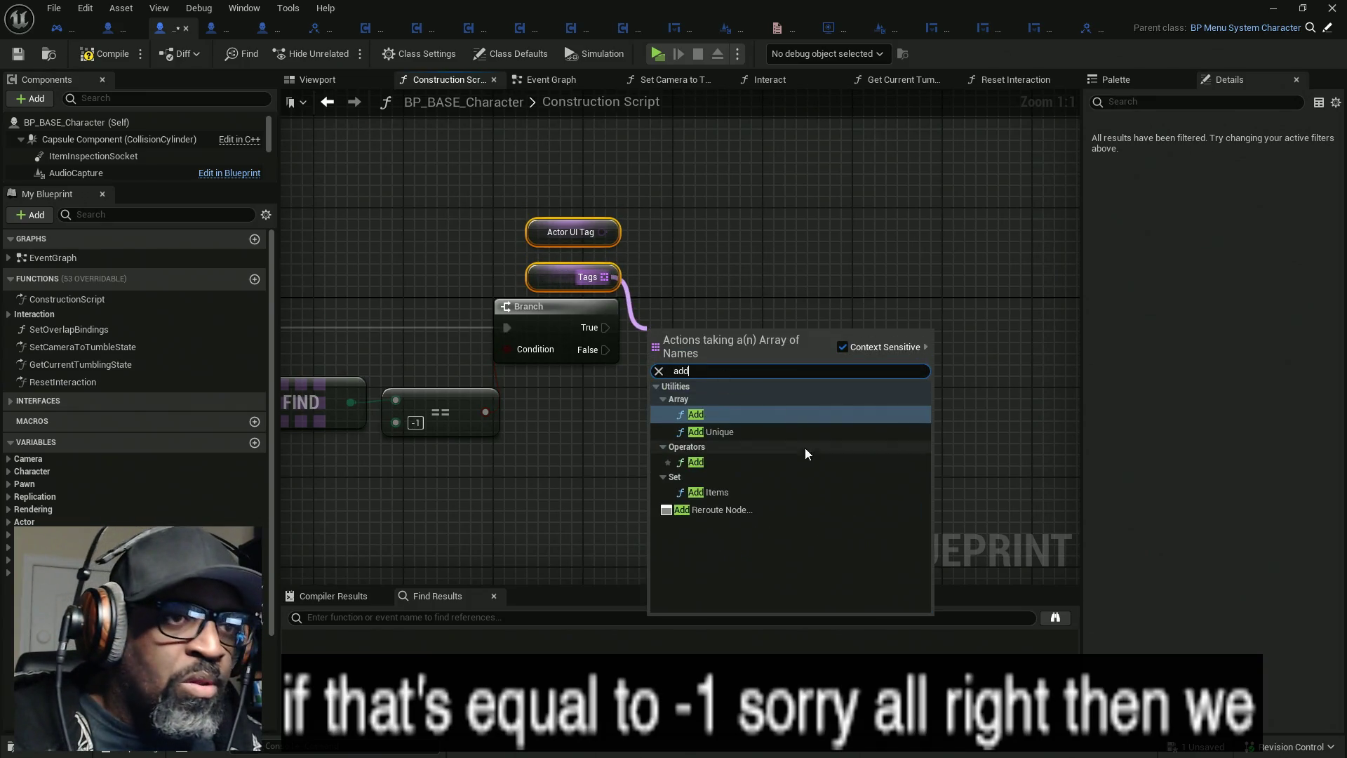
left_click(726, 433)
left_click_drag(657, 339, 608, 329)
left_click(537, 232)
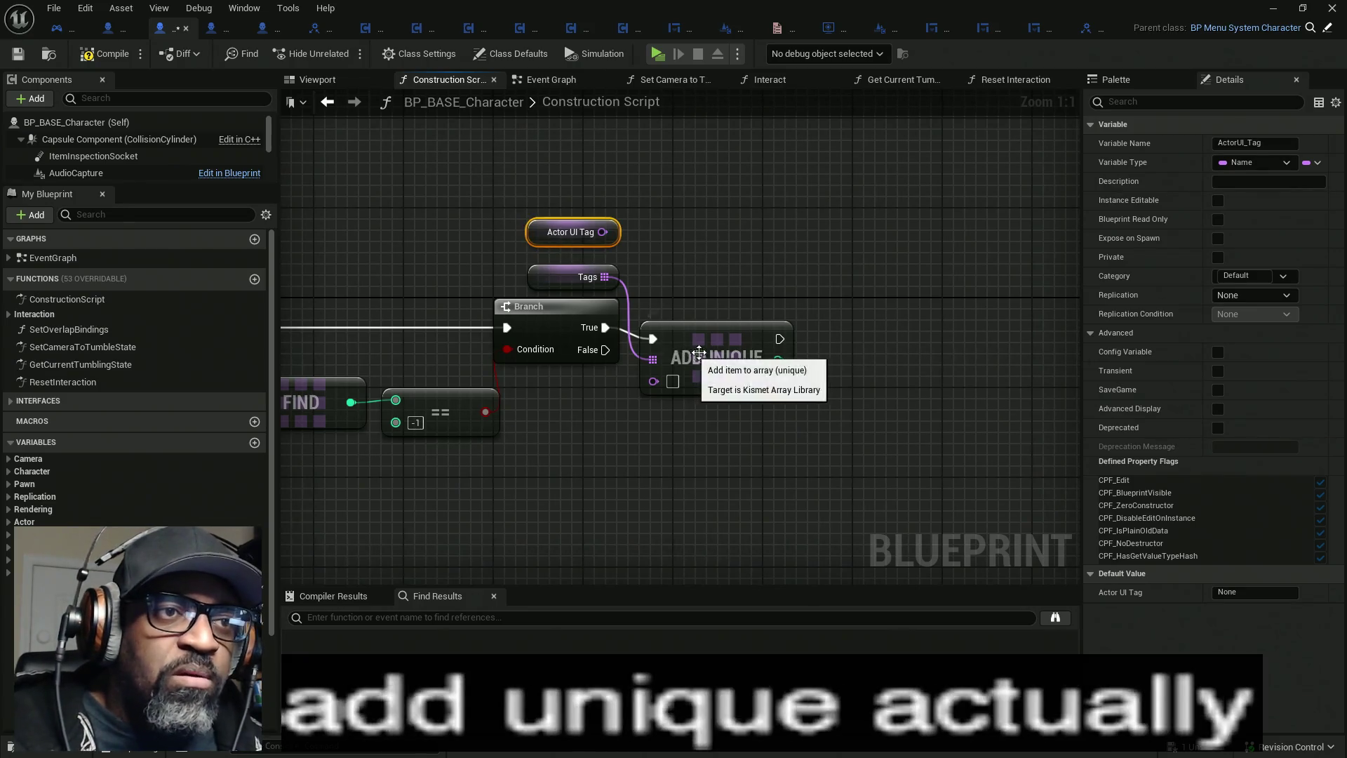
left_click_drag(706, 346, 728, 235)
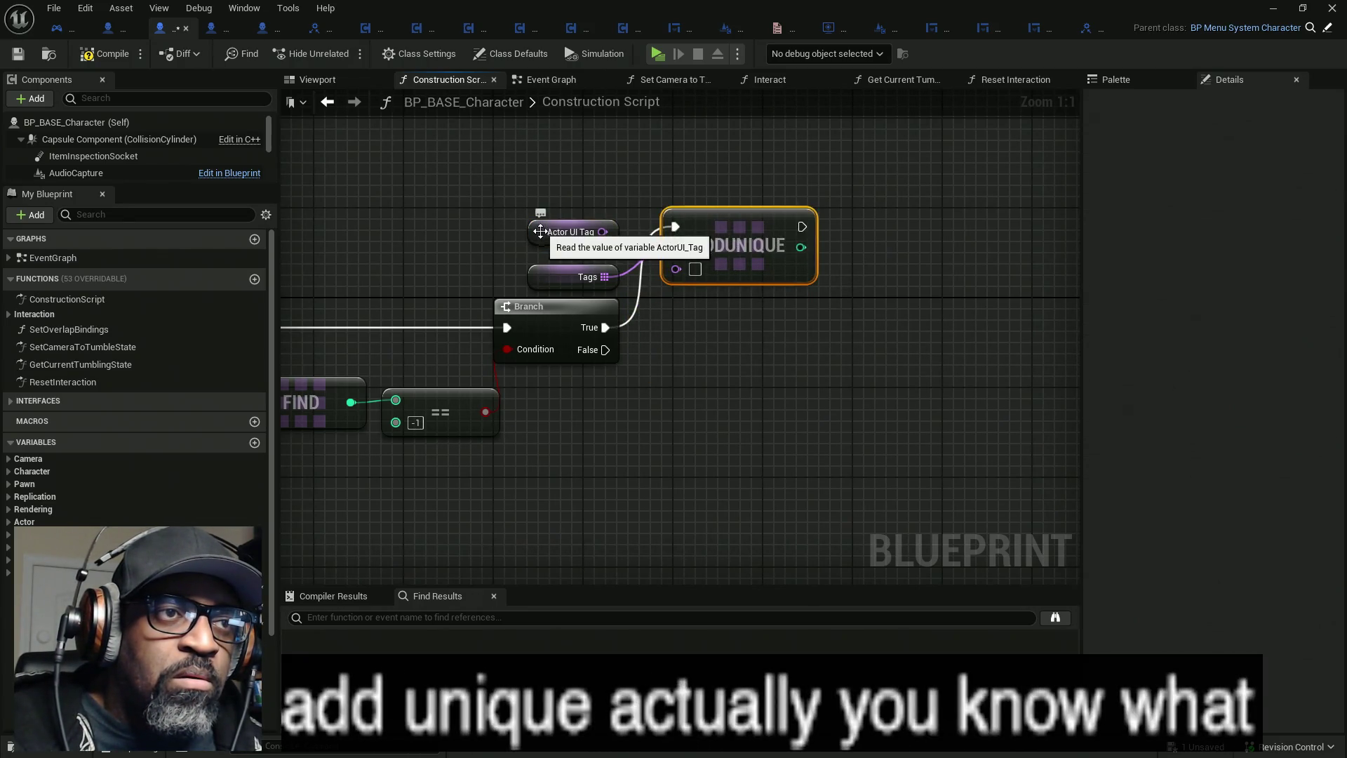
mouse_move(548, 280)
left_mouse_down()
mouse_move(548, 225)
mouse_move(545, 256)
mouse_move(675, 267)
left_mouse_up()
left_click_drag(708, 327, 618, 327)
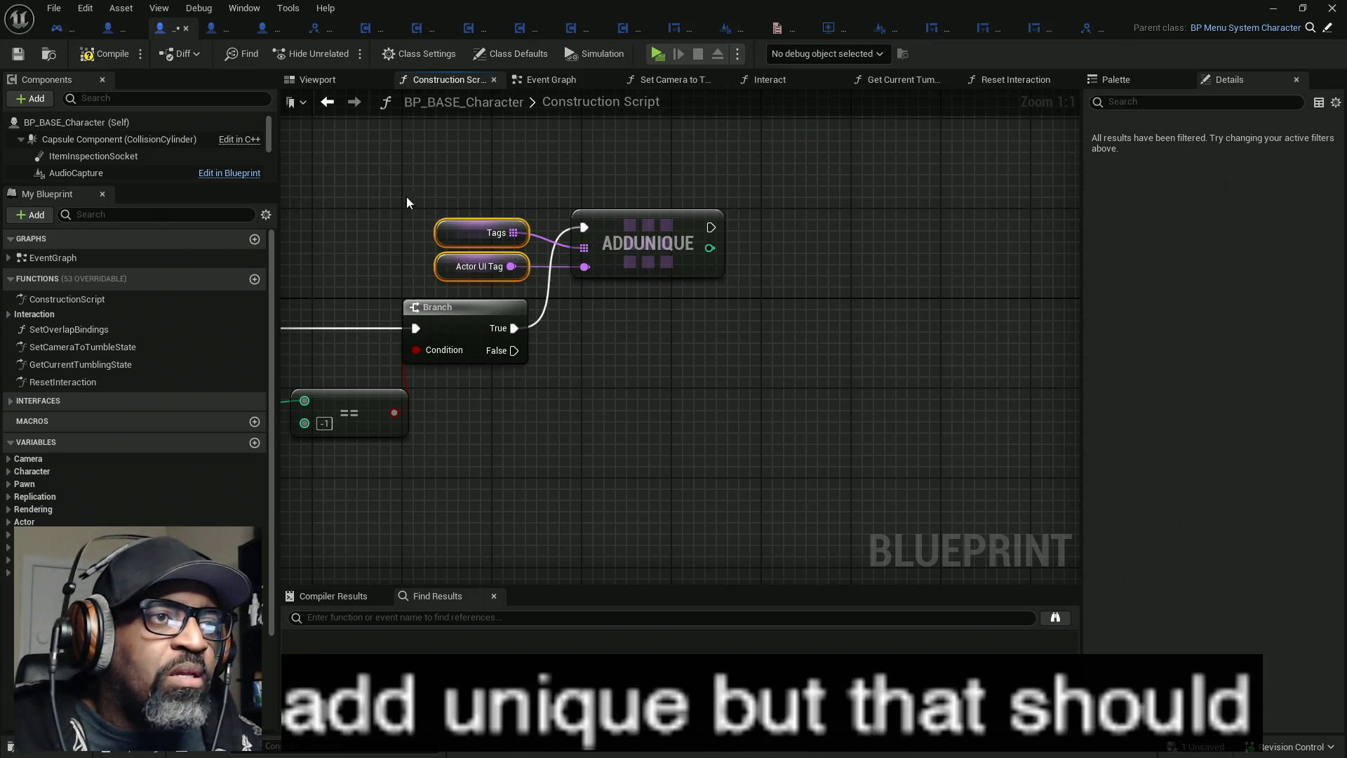
- Save BP_BASE_Character and bring up BP_Lance's Construction Script graph
key("ctrl+s")
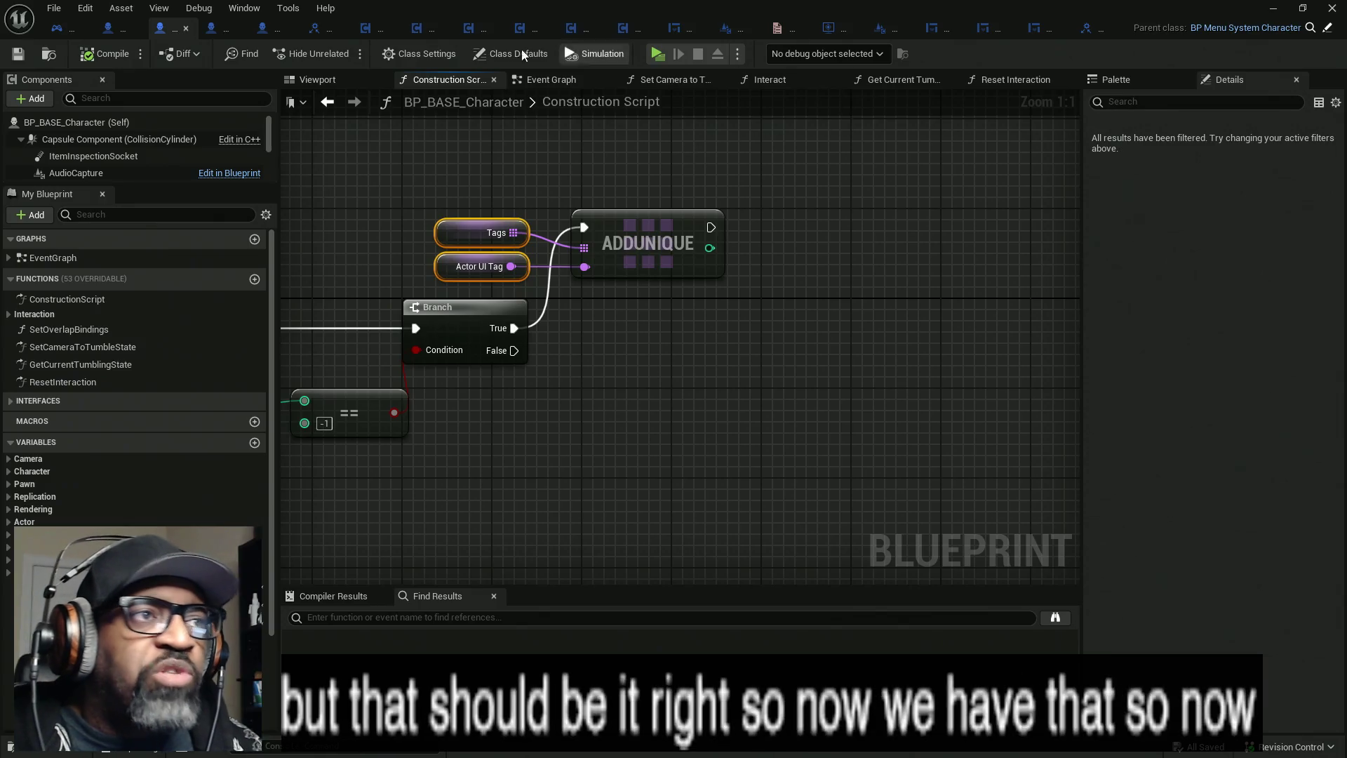
left_click(263, 28)
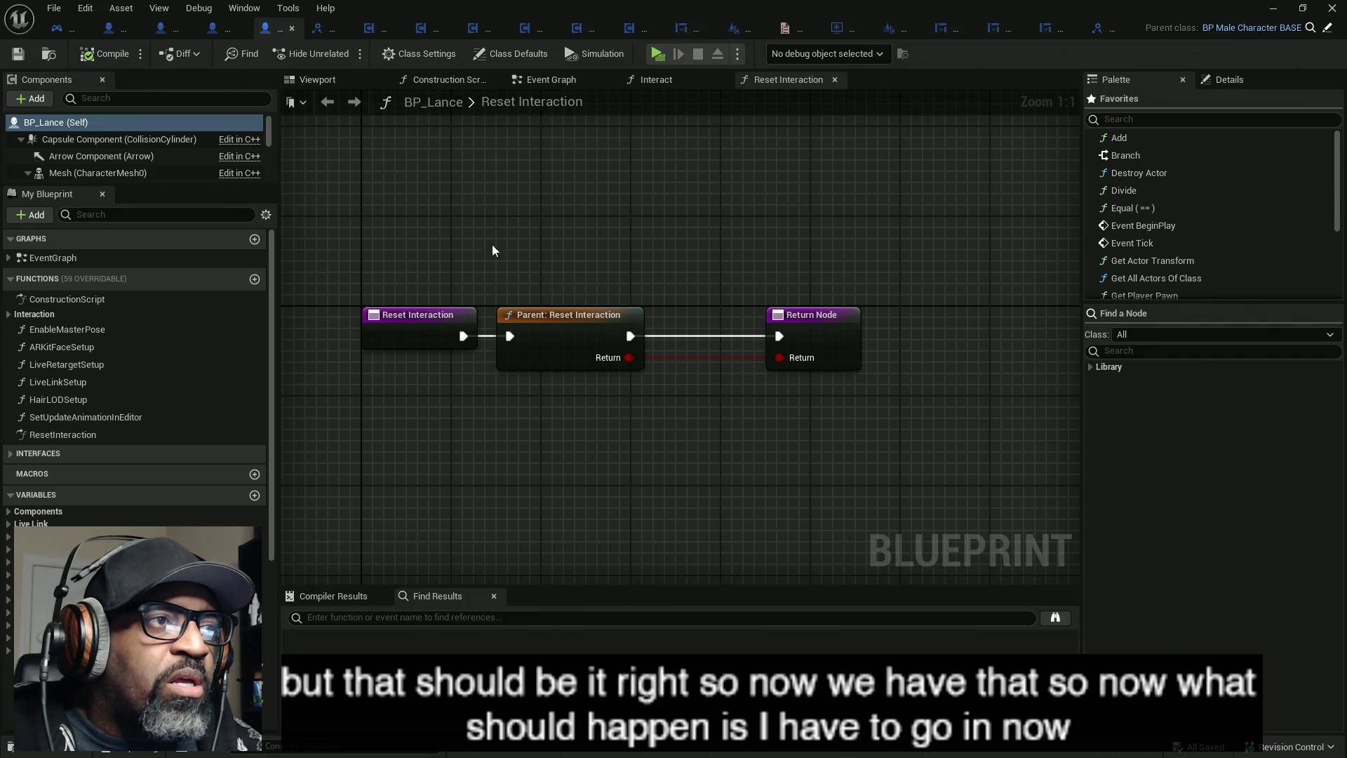
left_click(448, 80)
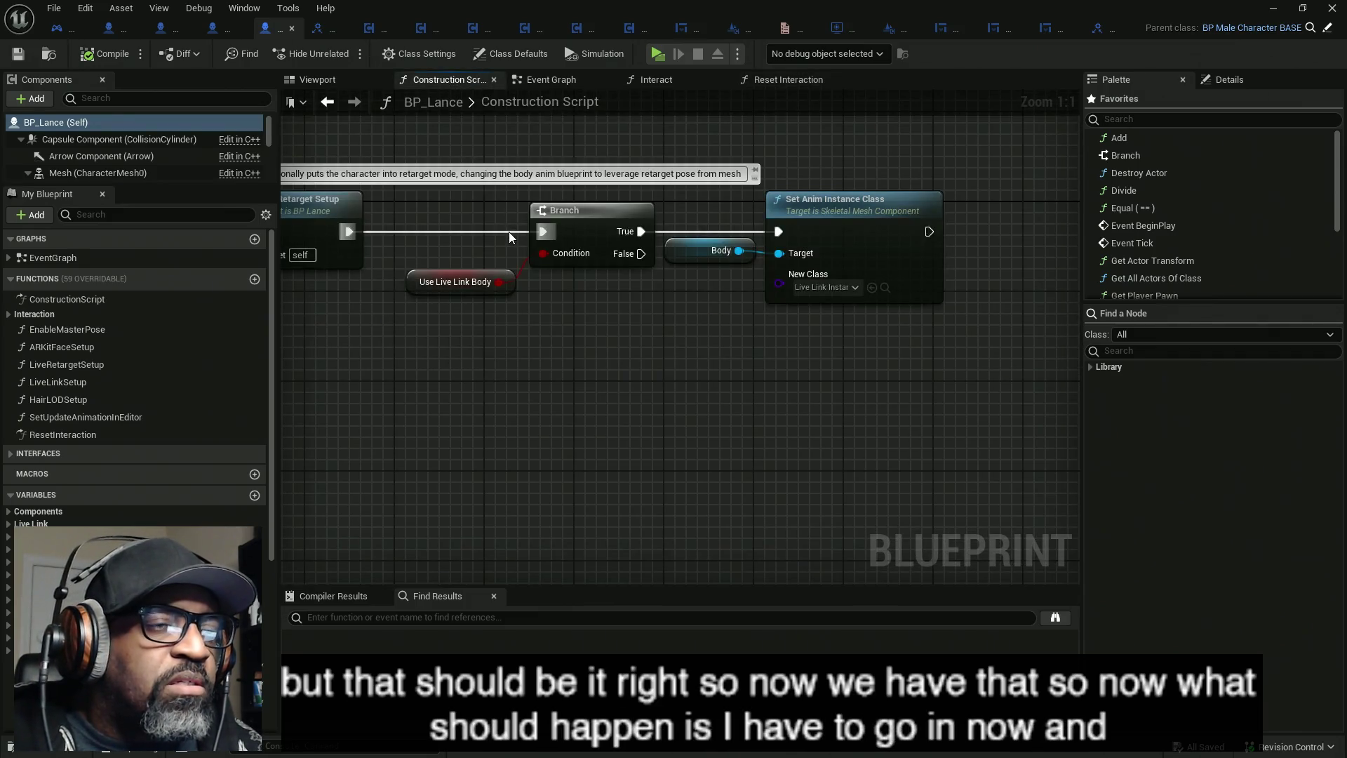
- In the Details panel, enter Lance as ActorUI_Tag's default value and save BP_Lance
mouse_move(449, 215)
left_mouse_down()
mouse_move(843, 203)
mouse_move(702, 200)
left_mouse_up()
scroll(133, 351, "down", 5)
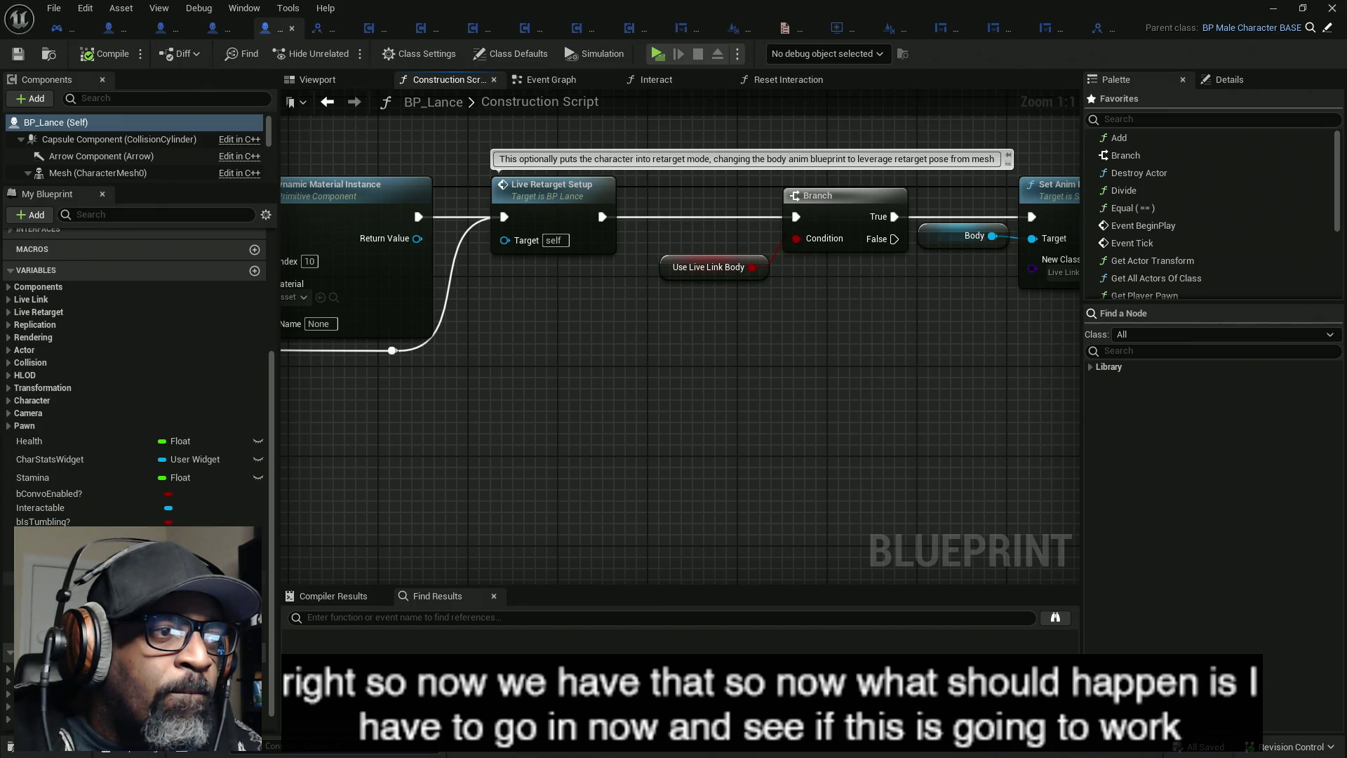
left_click(42, 536)
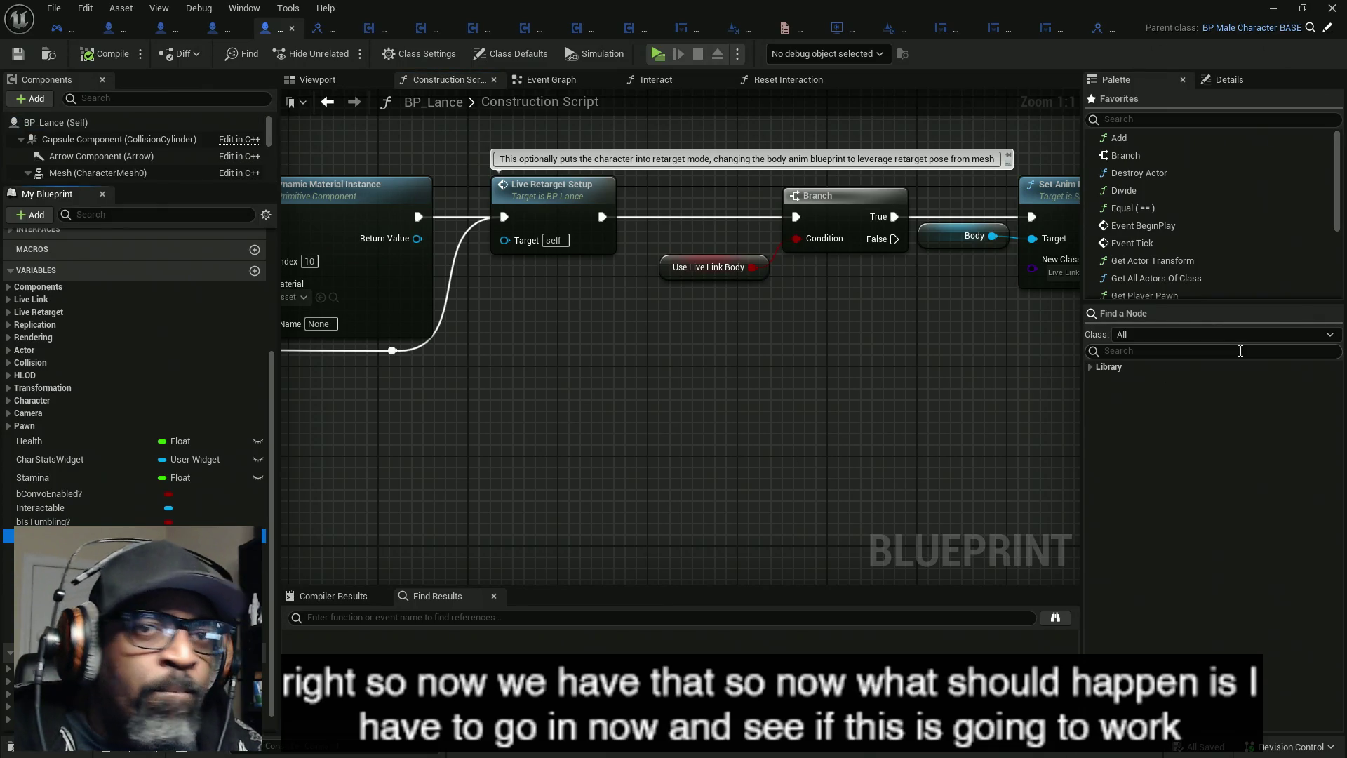
left_click(1230, 80)
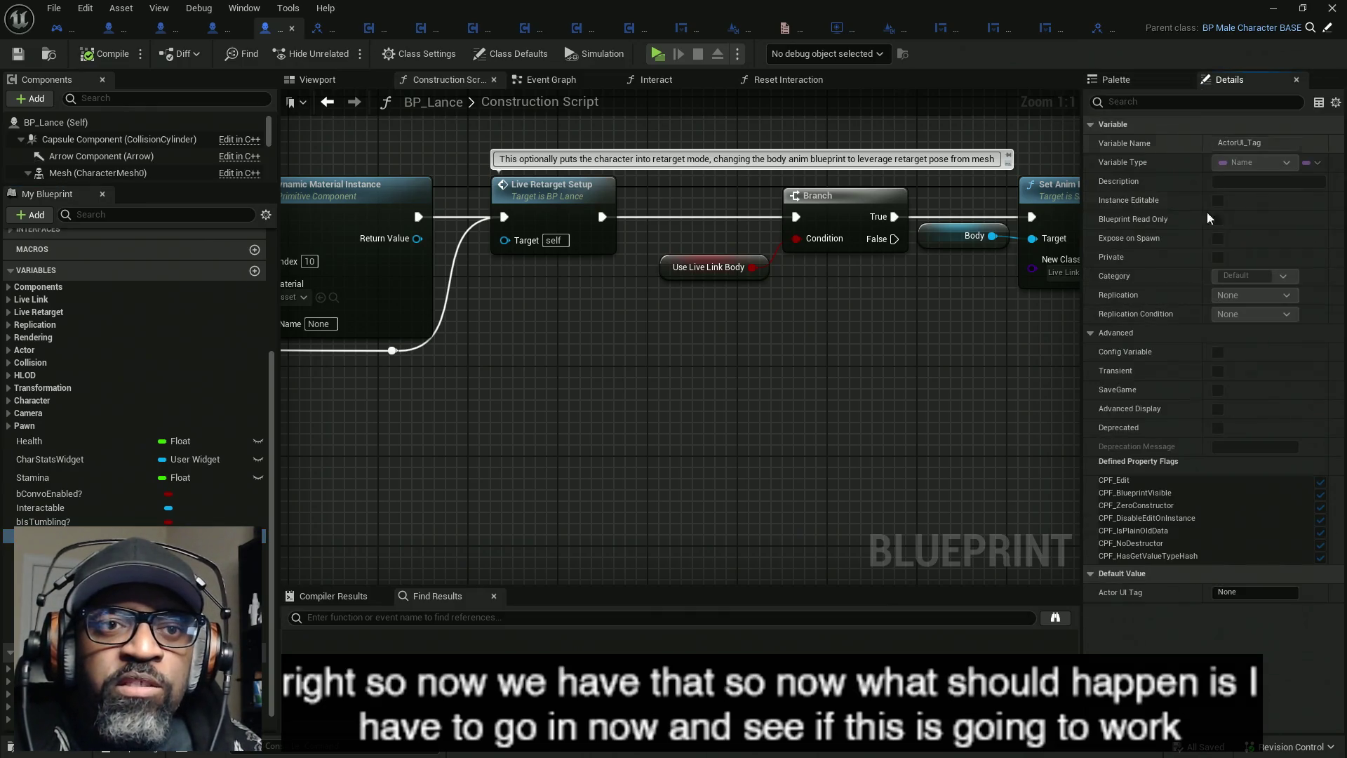
left_click(1260, 582)
type("Lanc")
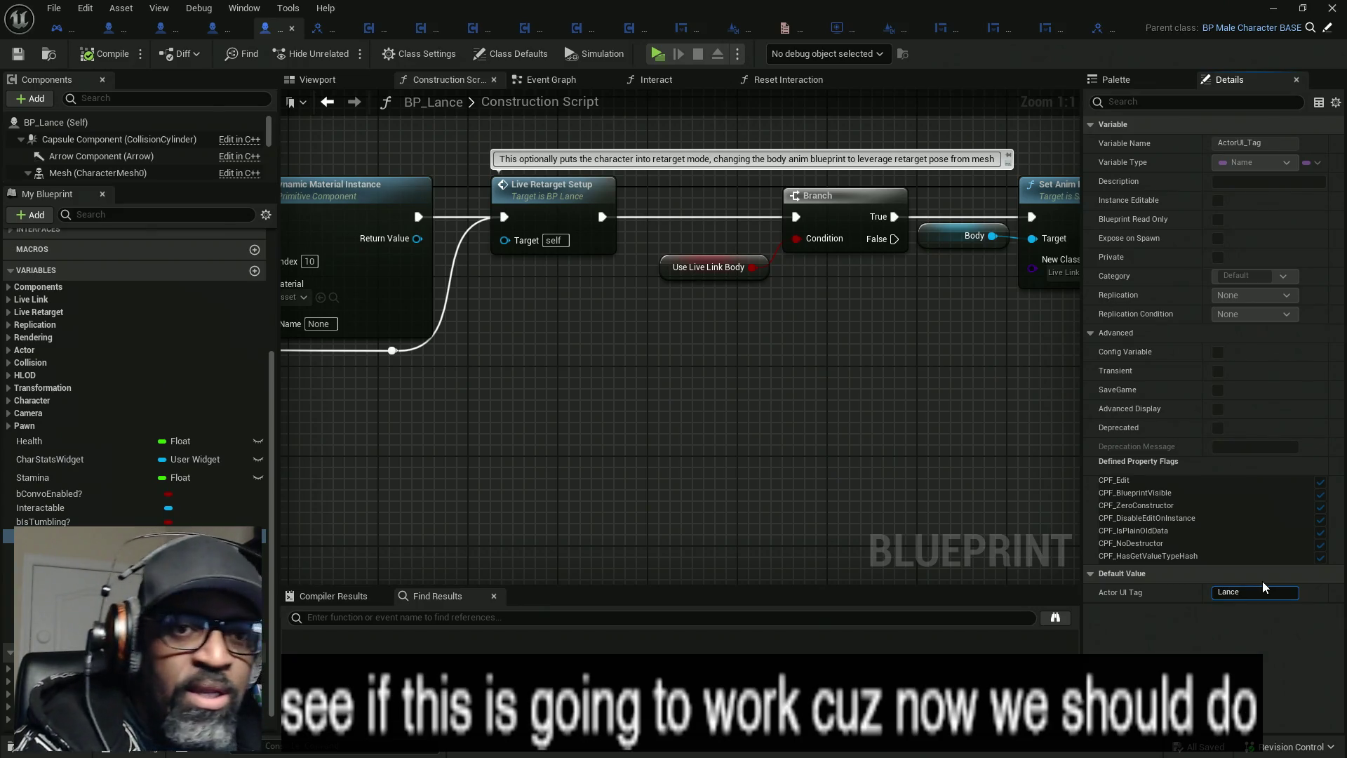
key("Return")
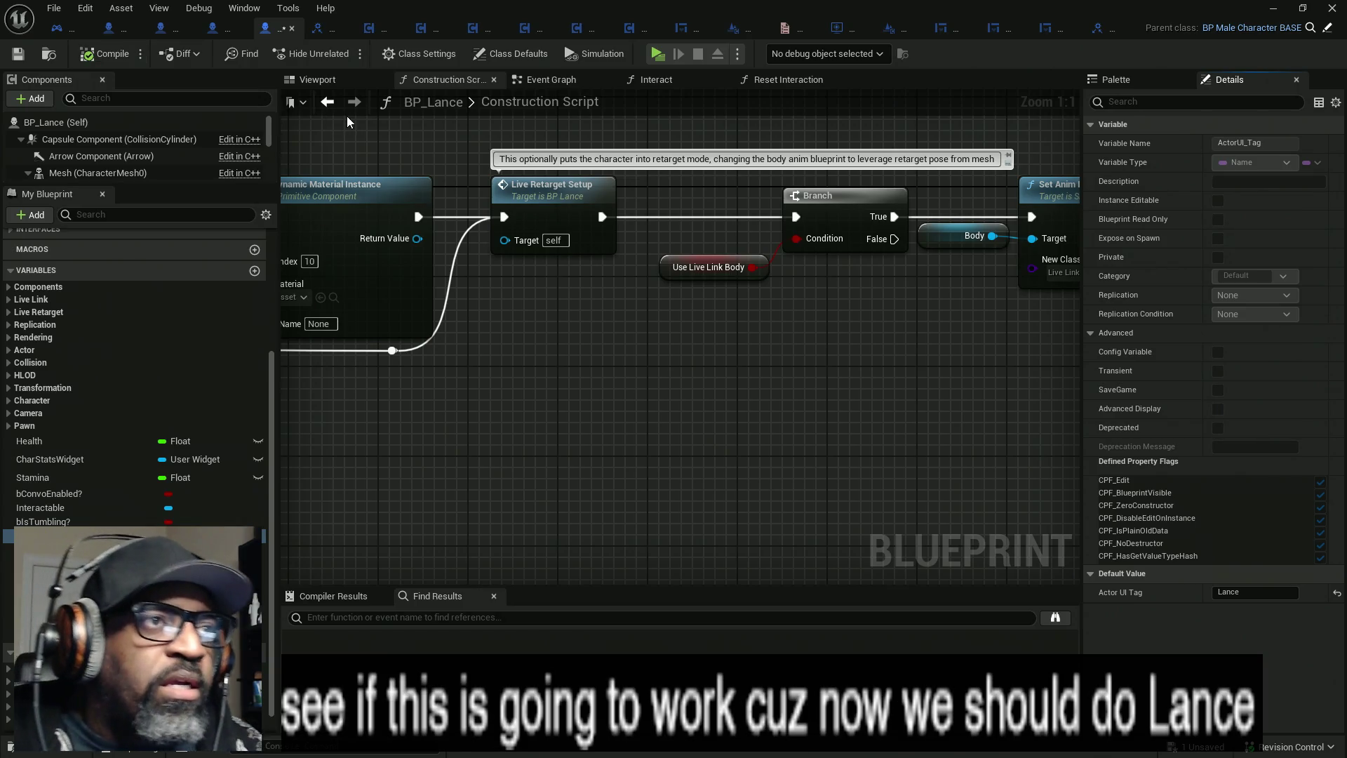
key("ctrl+s")
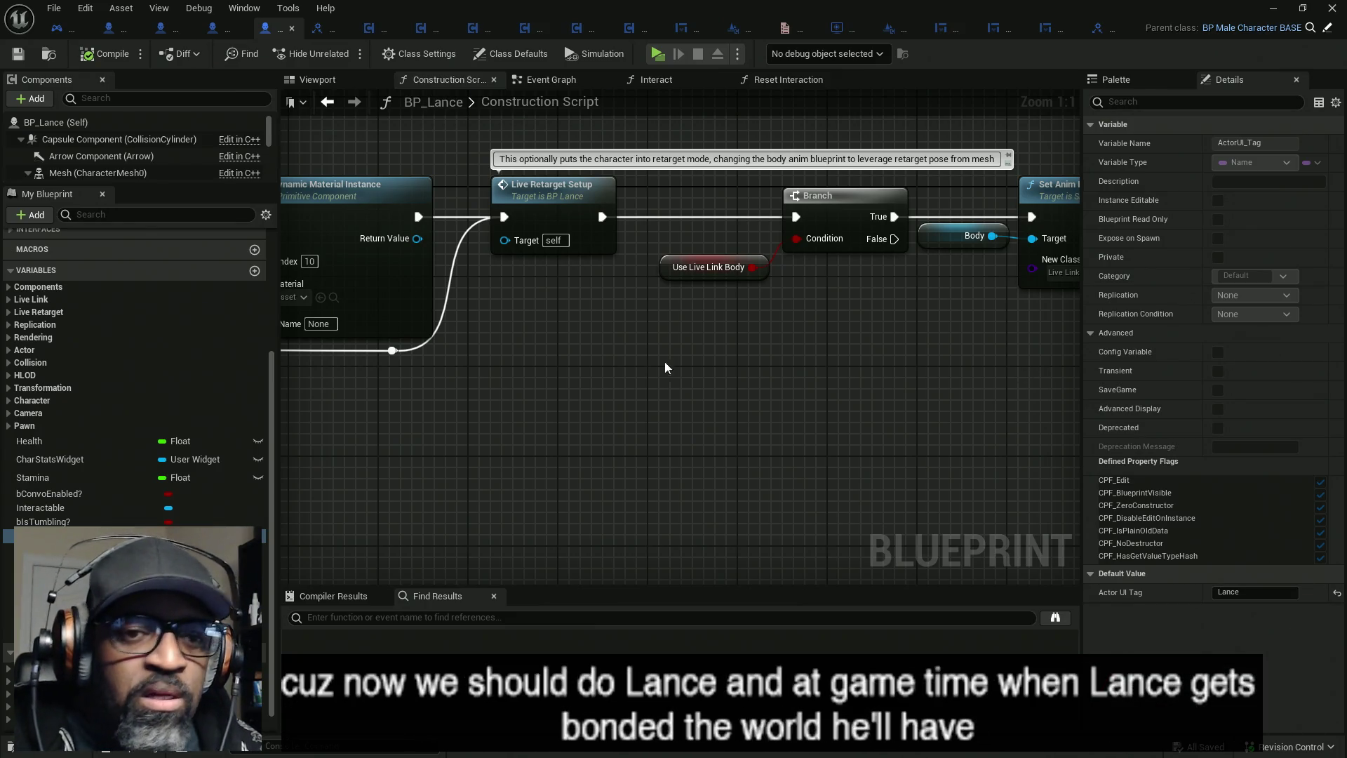
- Switch to HC_PlayerController's Check for Party Members graph and move the Available Party Members getter
left_click(57, 31)
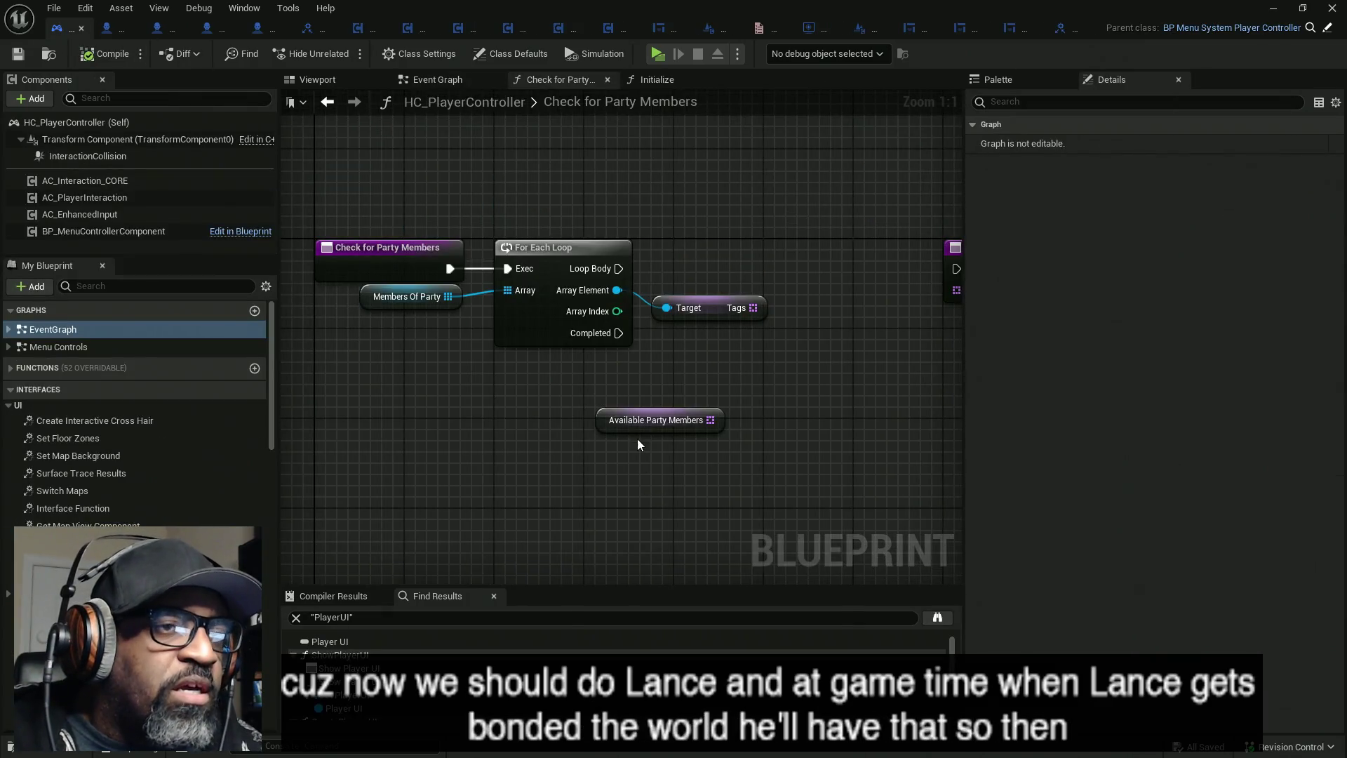
left_click_drag(685, 373, 593, 389)
mouse_move(518, 423)
left_mouse_down()
mouse_move(549, 406)
mouse_move(459, 428)
left_mouse_up()
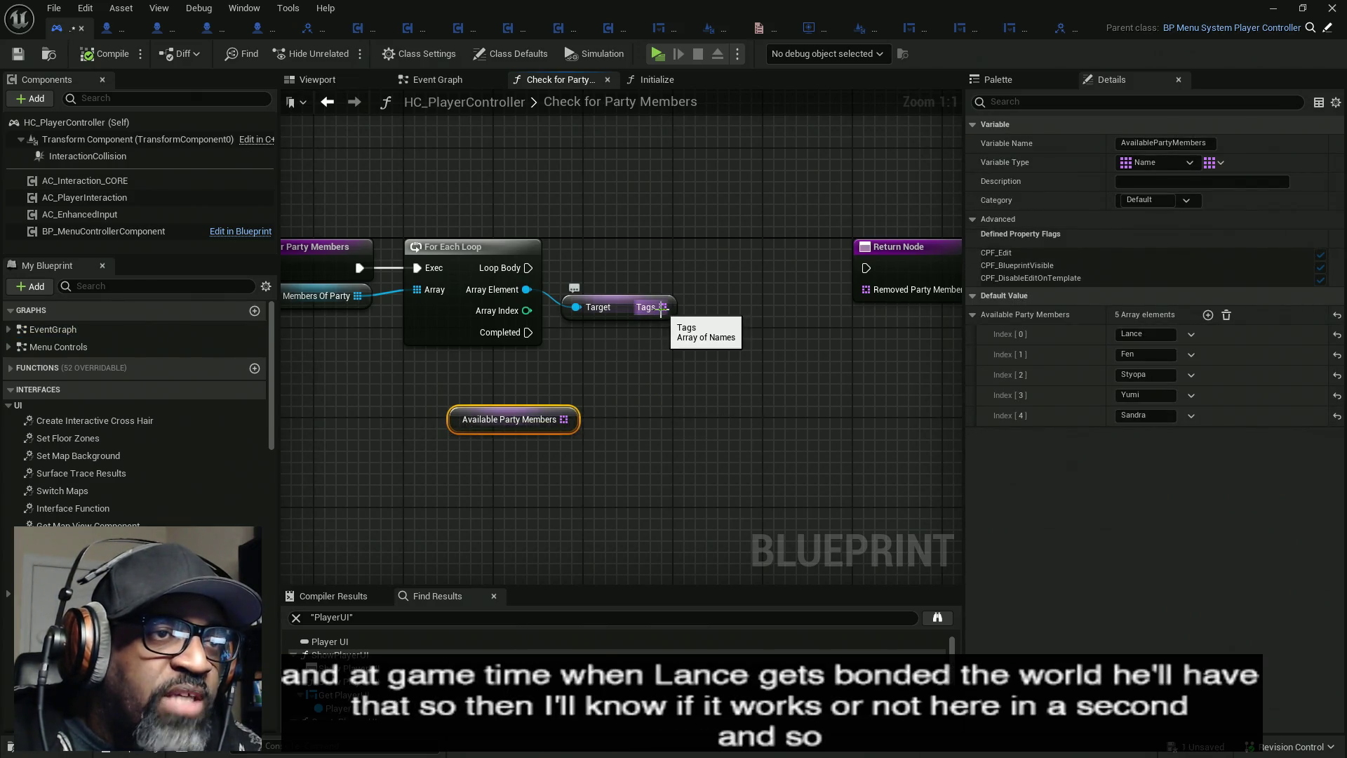
- Search the Tags array's actions for a compare node, then cancel without adding one
left_click_drag(661, 309, 692, 254)
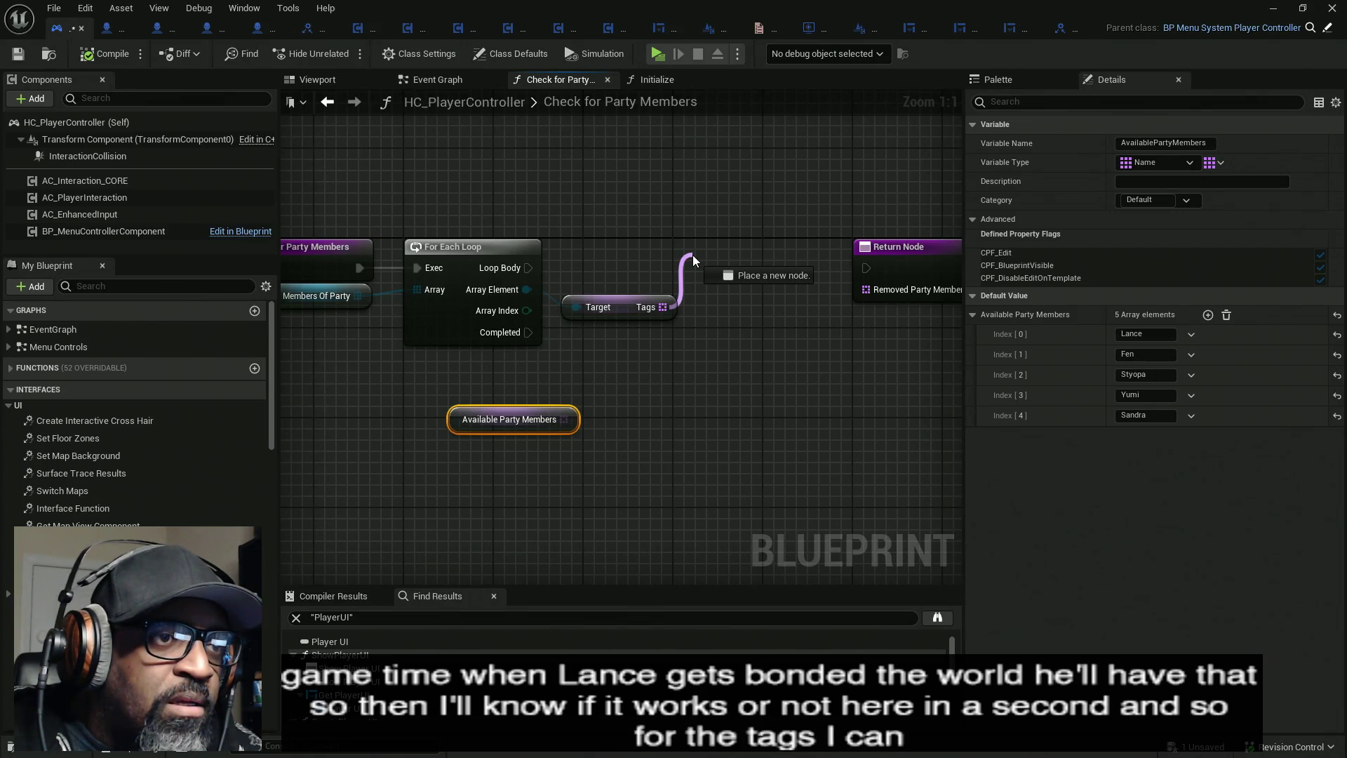
left_click_drag(693, 255, 693, 255)
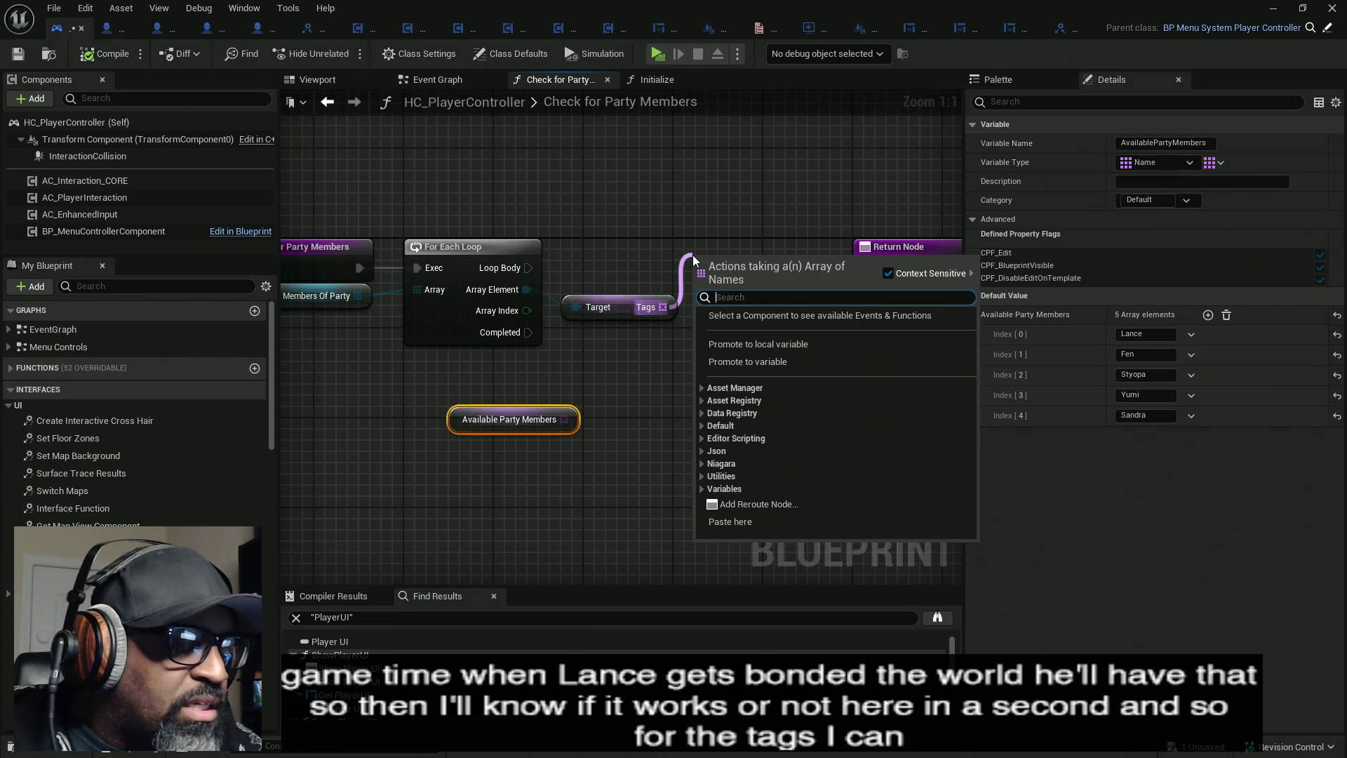
type("c")
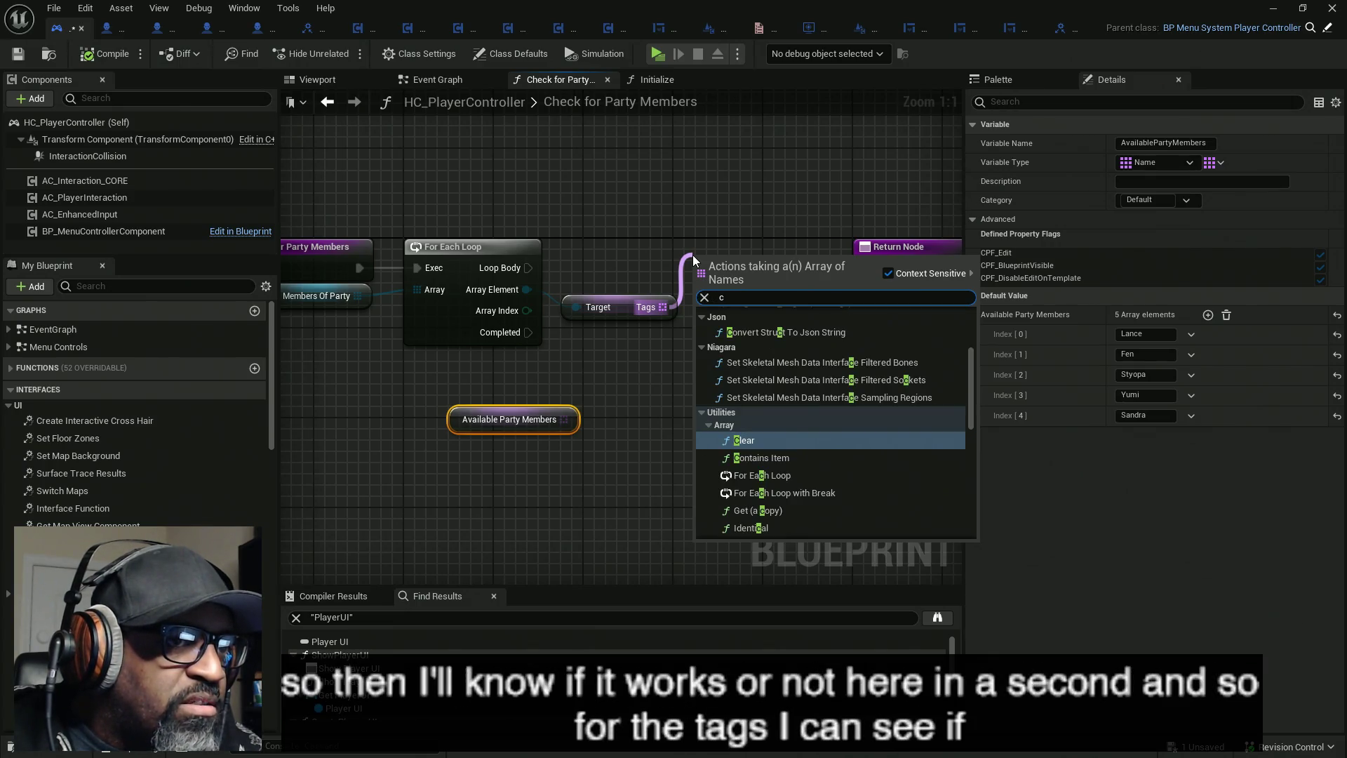
key("Escape")
left_click_drag(662, 307, 718, 344)
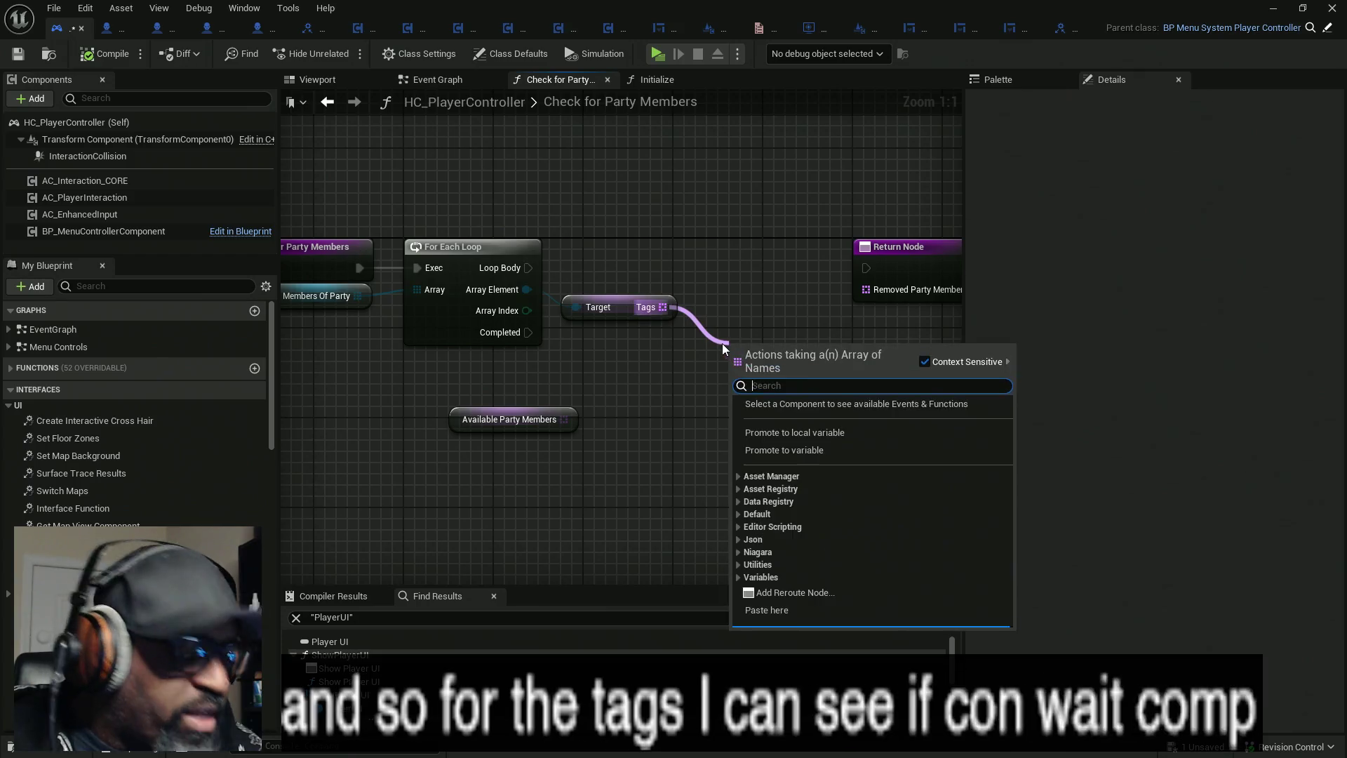
type("com")
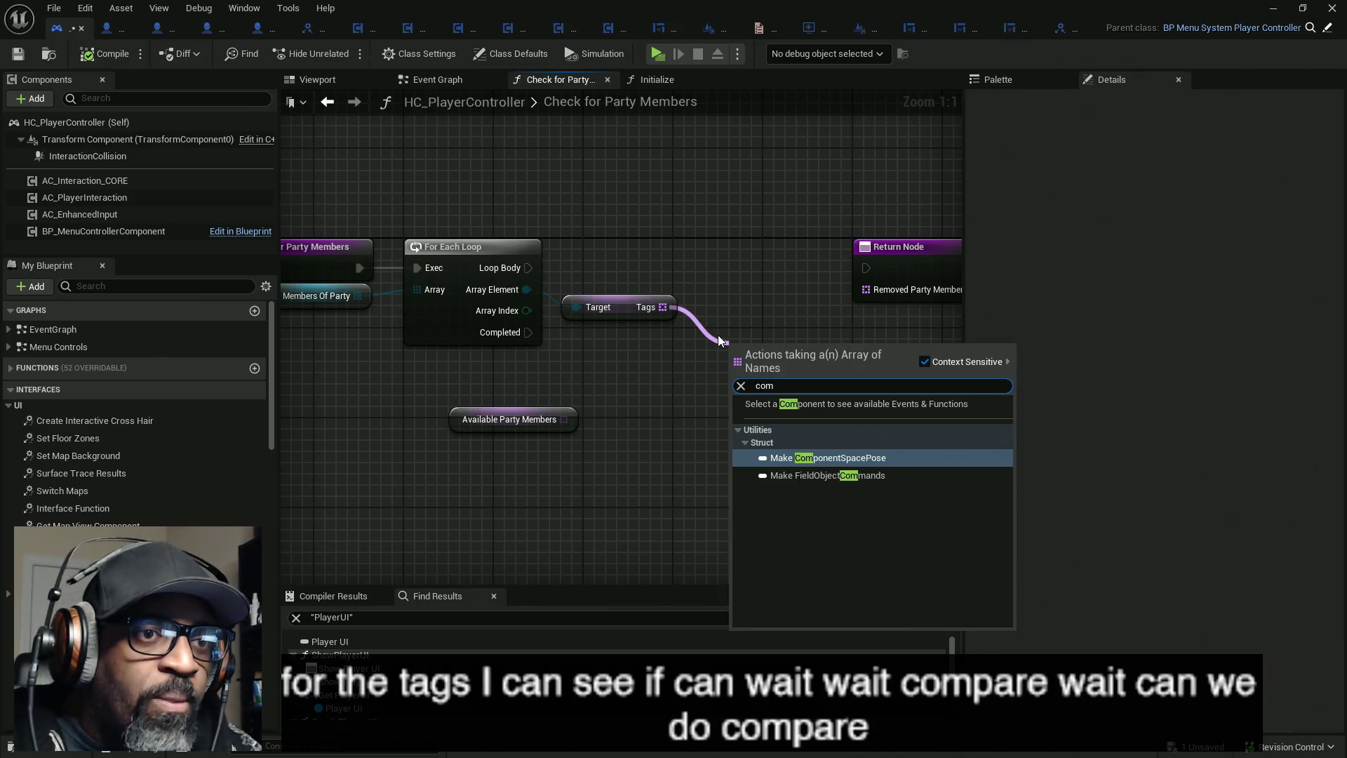
left_click(633, 427)
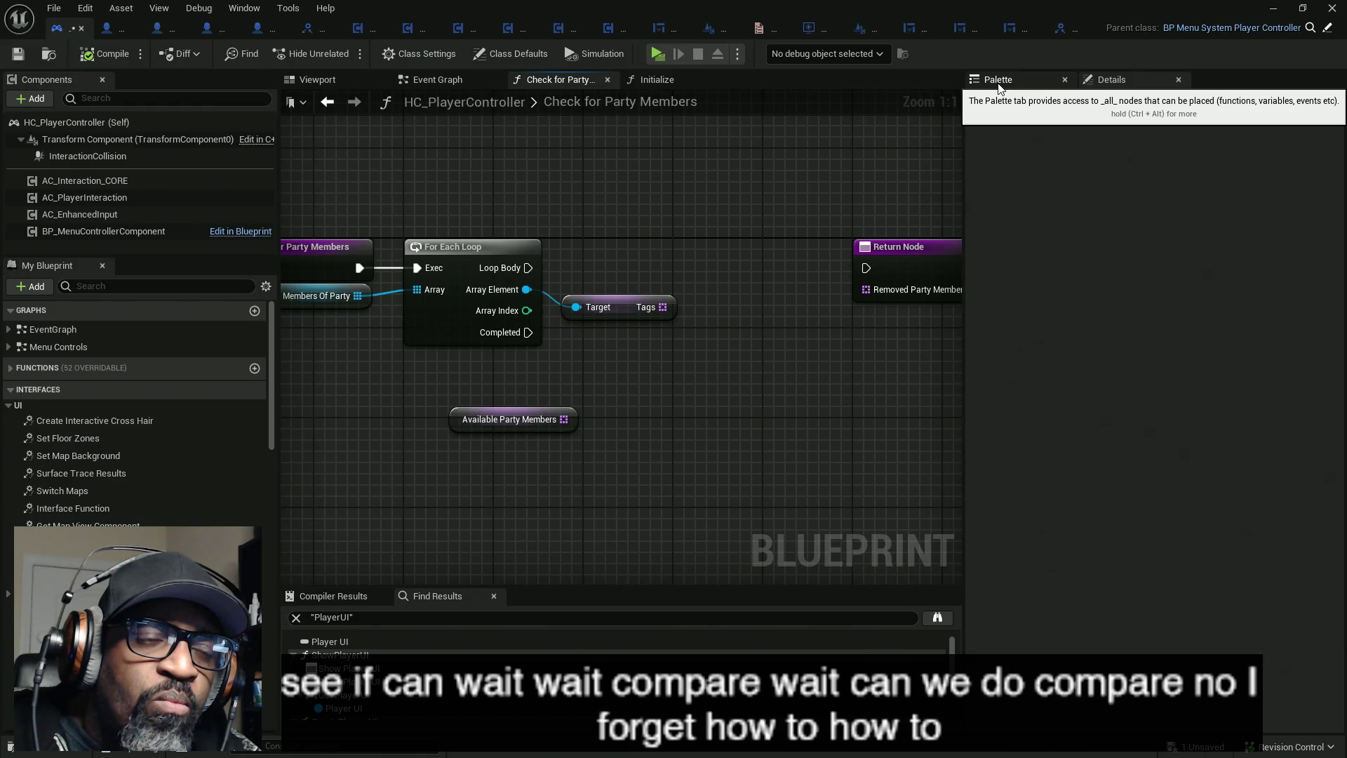
- Search the Palette for 'array' nodes, browse the results, and recenter the function graph
left_click(1000, 88)
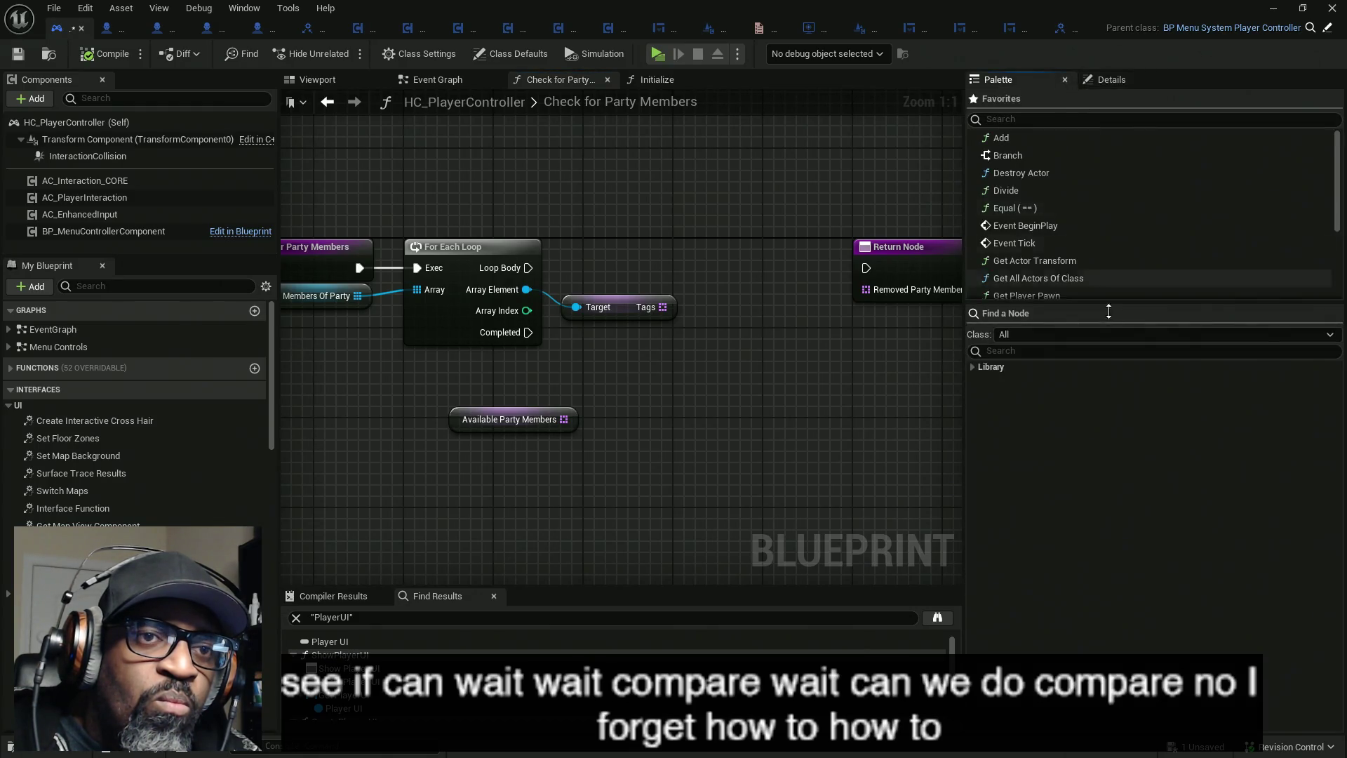
left_click(1014, 350)
type("array")
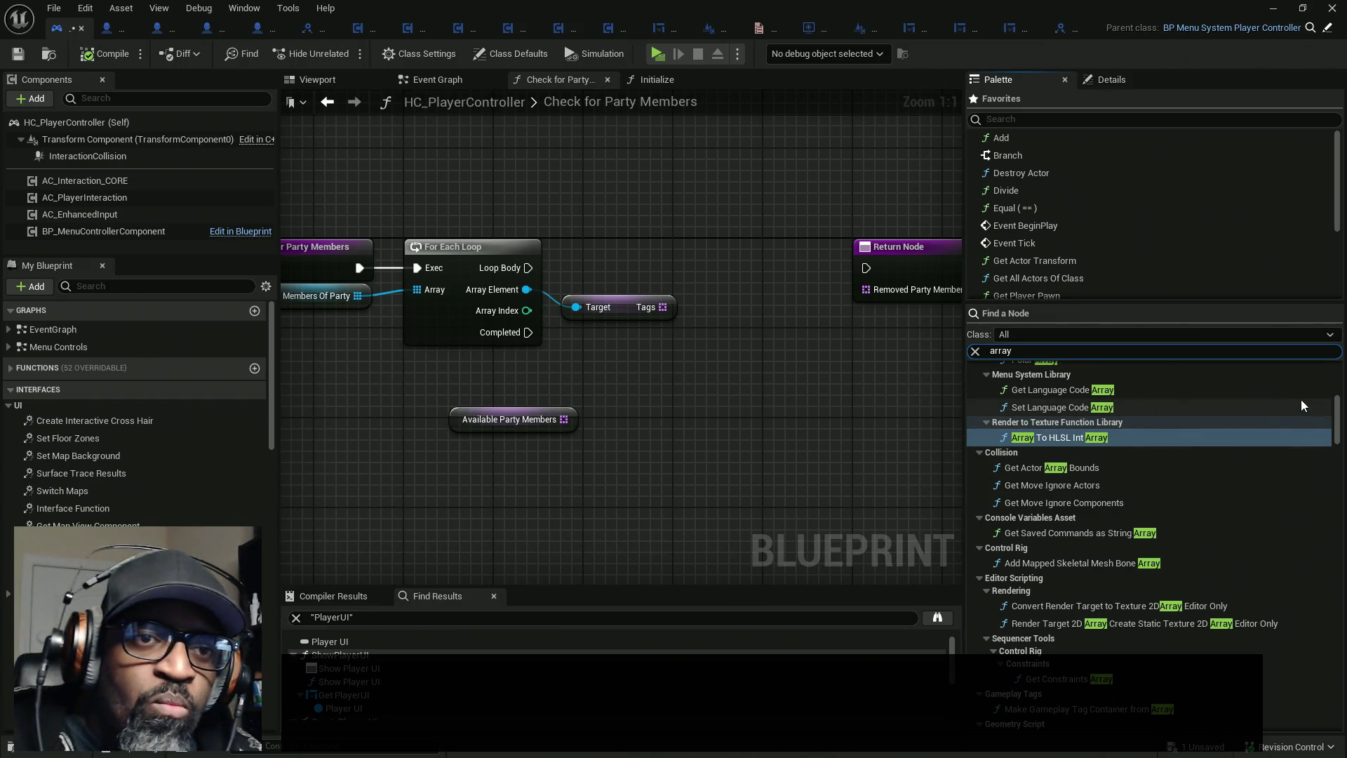
left_click_drag(1338, 415, 1341, 397)
scroll(1341, 396, "down", 1)
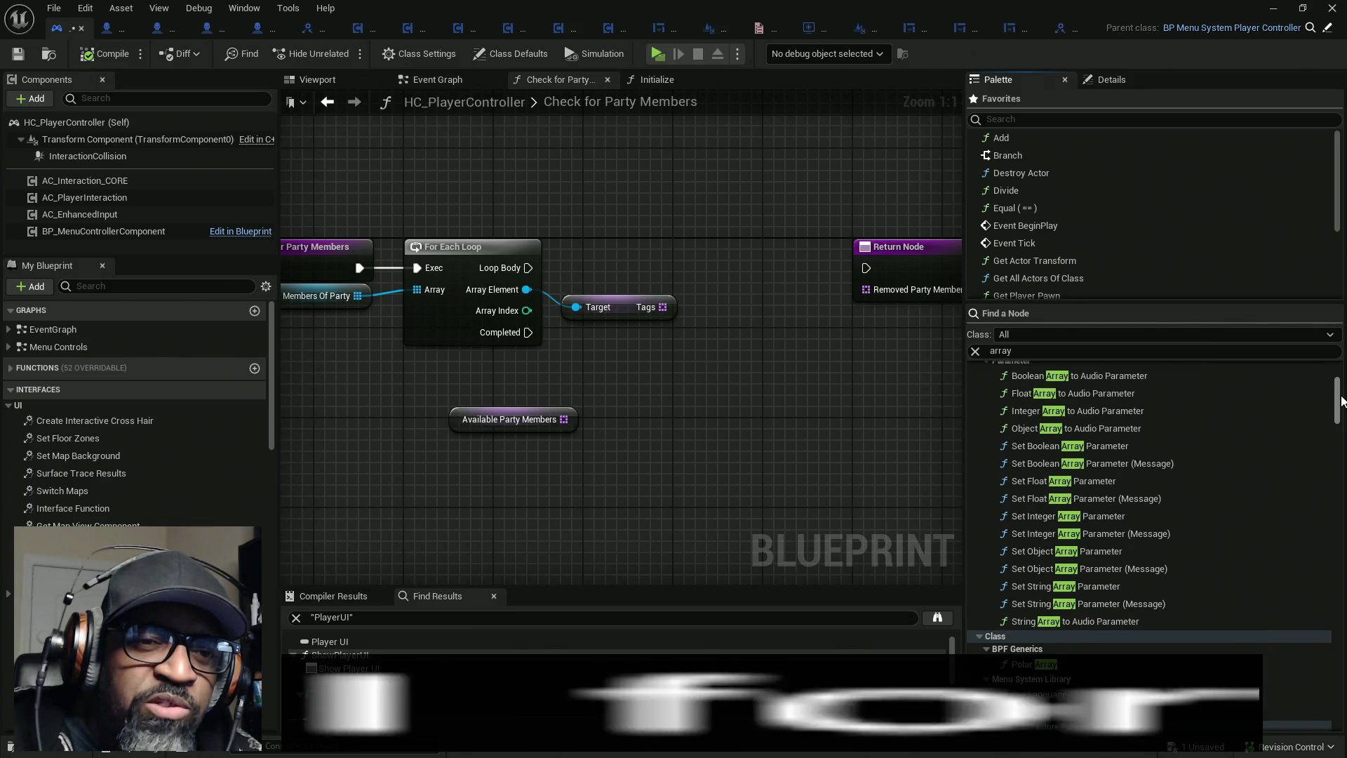
scroll(1342, 397, "up", 1)
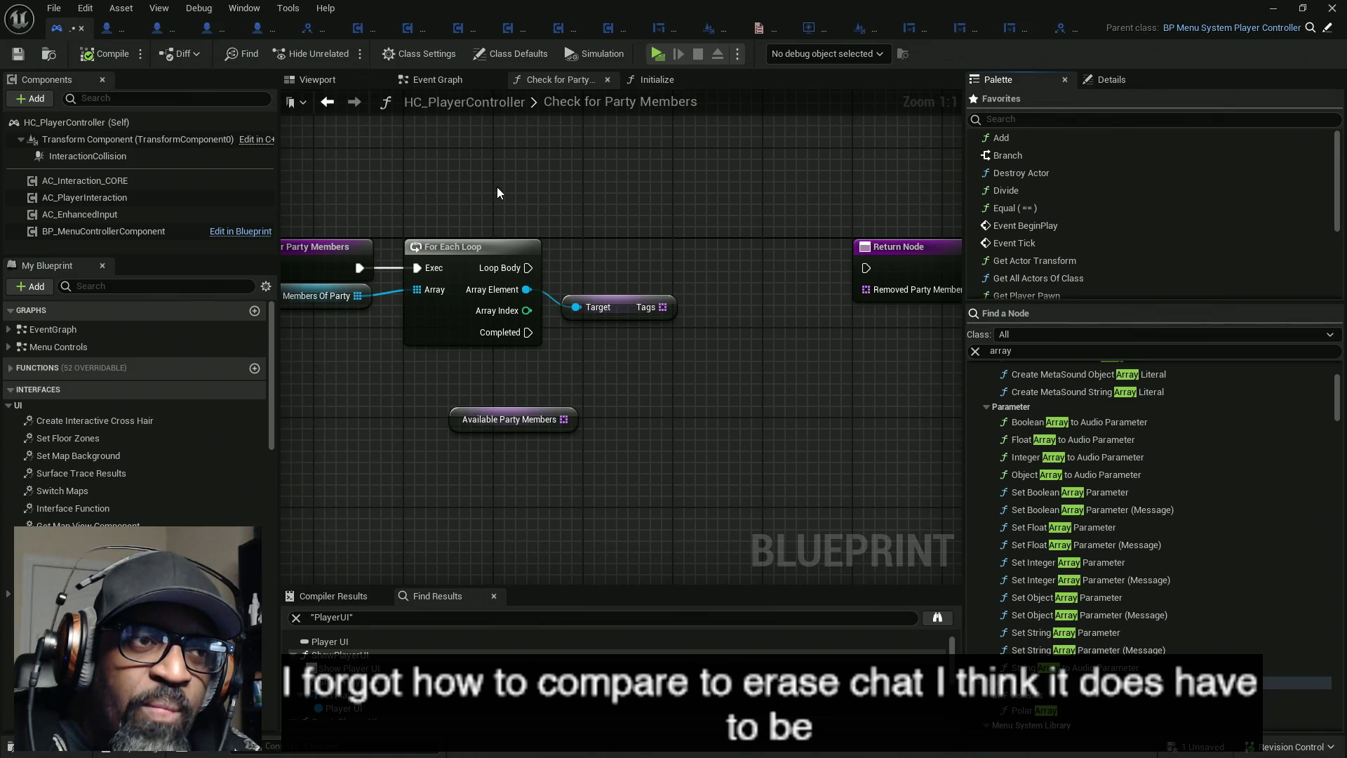
left_click_drag(358, 329, 426, 328)
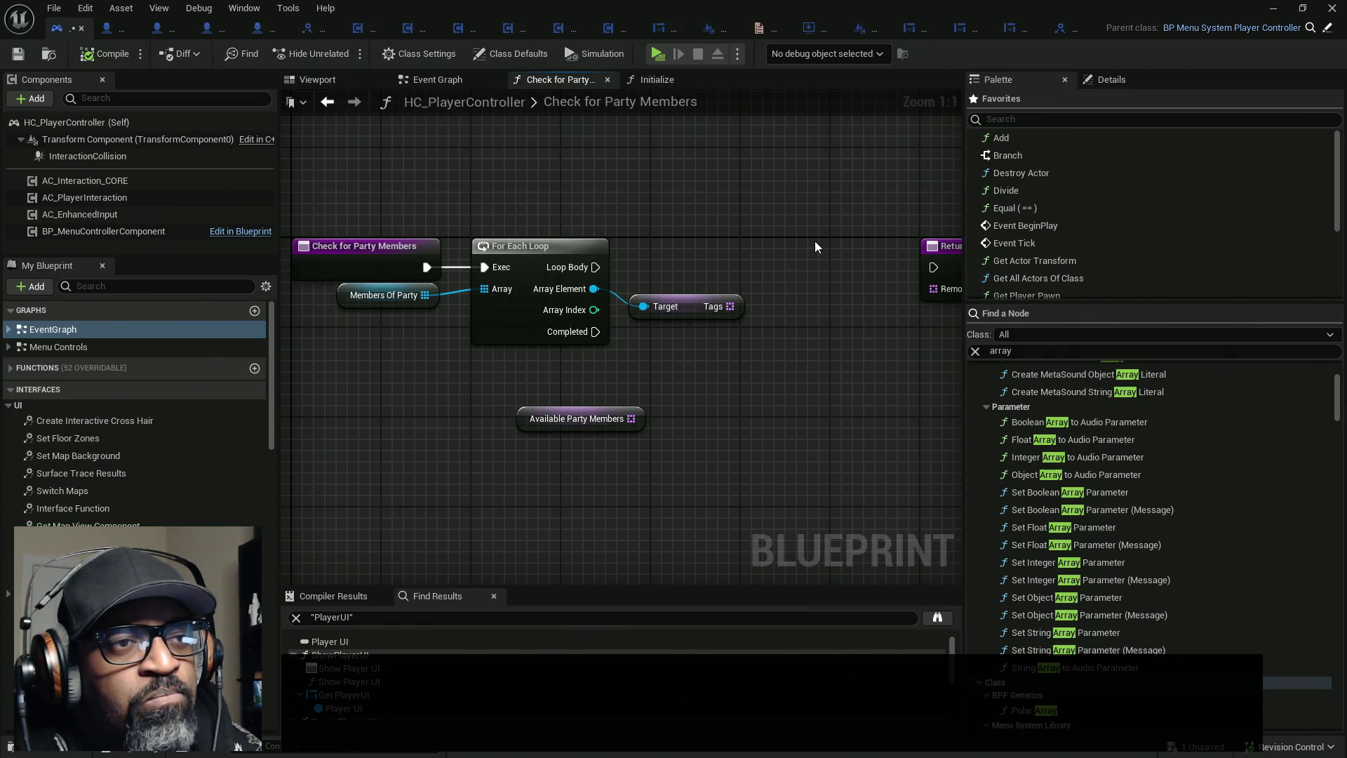
- Browse the Tags pin's Utilities > Array actions and add a For Each Loop over Tags
mouse_move(814, 241)
left_mouse_down()
mouse_move(688, 356)
mouse_move(621, 370)
left_mouse_up()
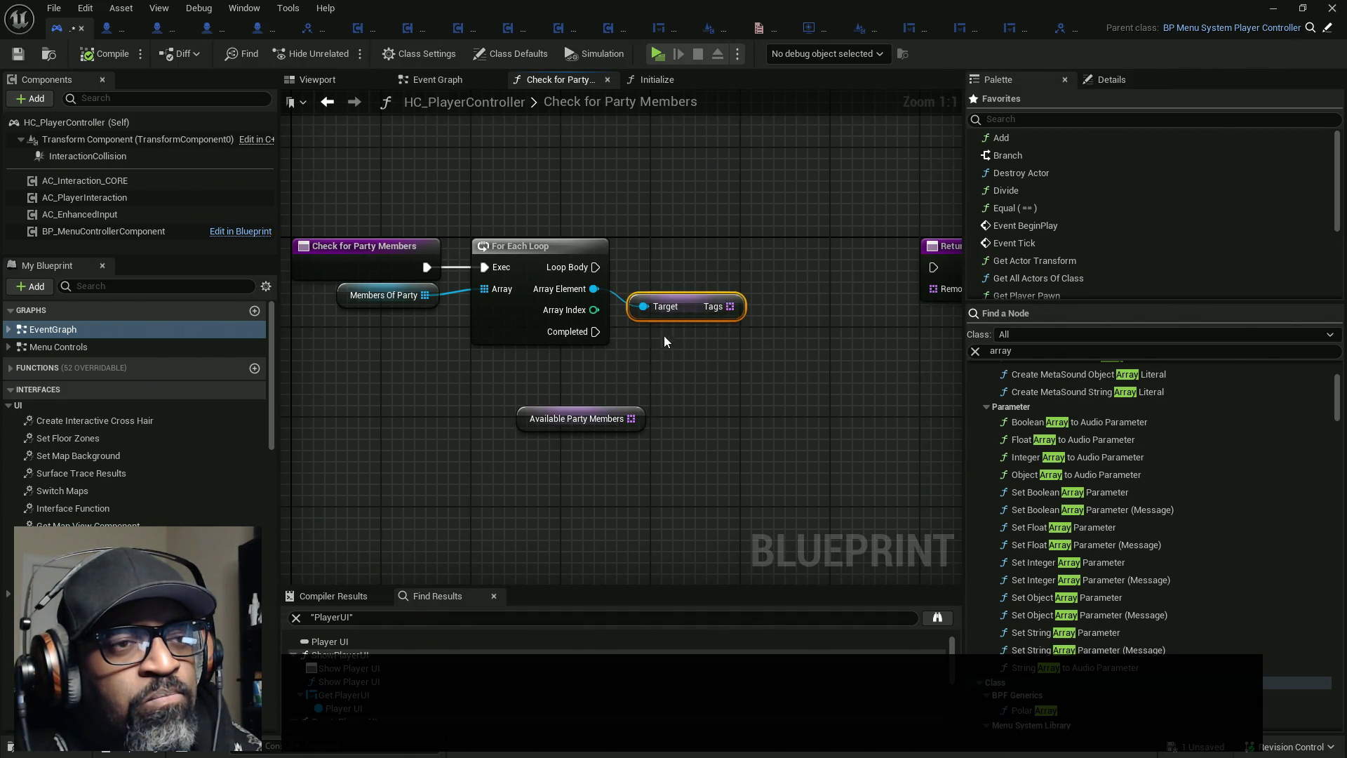
left_click_drag(790, 245, 619, 360)
left_click_drag(730, 306, 753, 344)
left_click(764, 565)
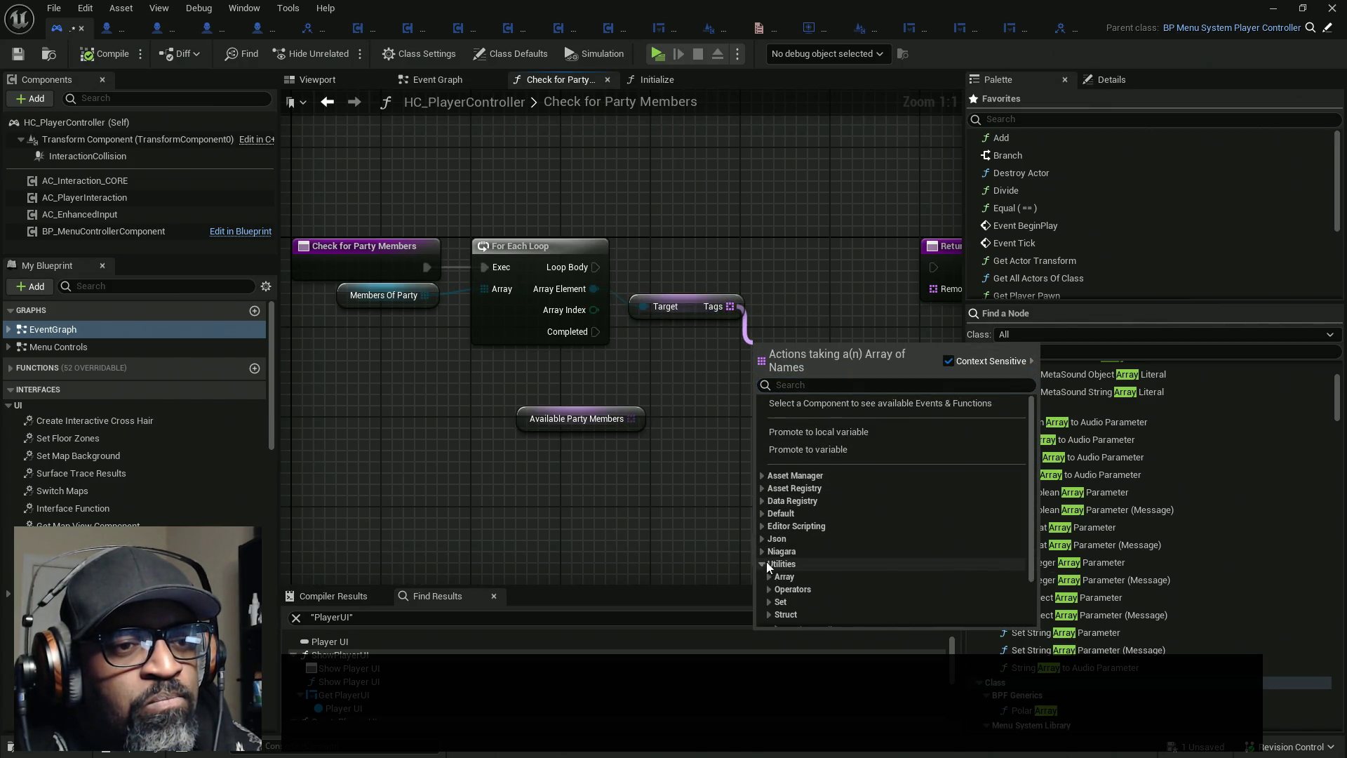
left_click(769, 577)
scroll(815, 517, "down", 3)
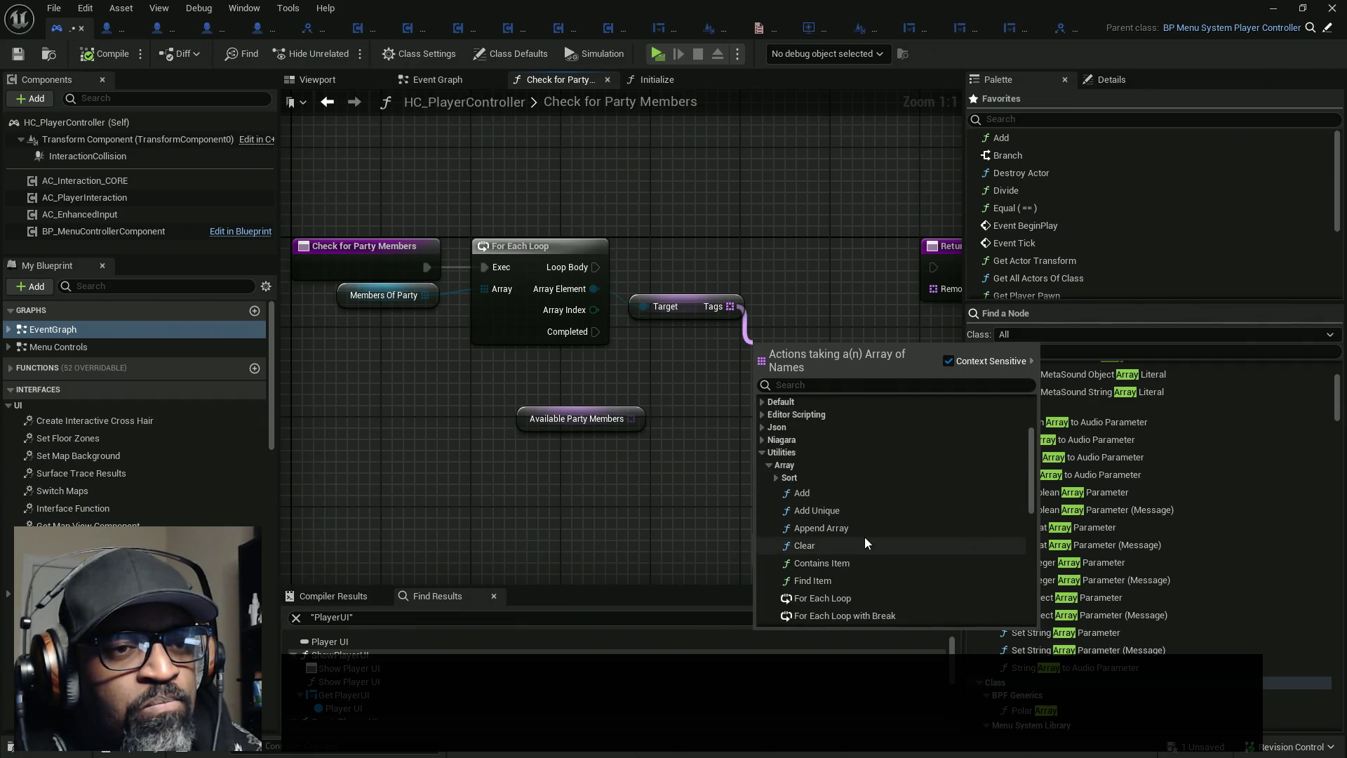
scroll(878, 515, "down", 3)
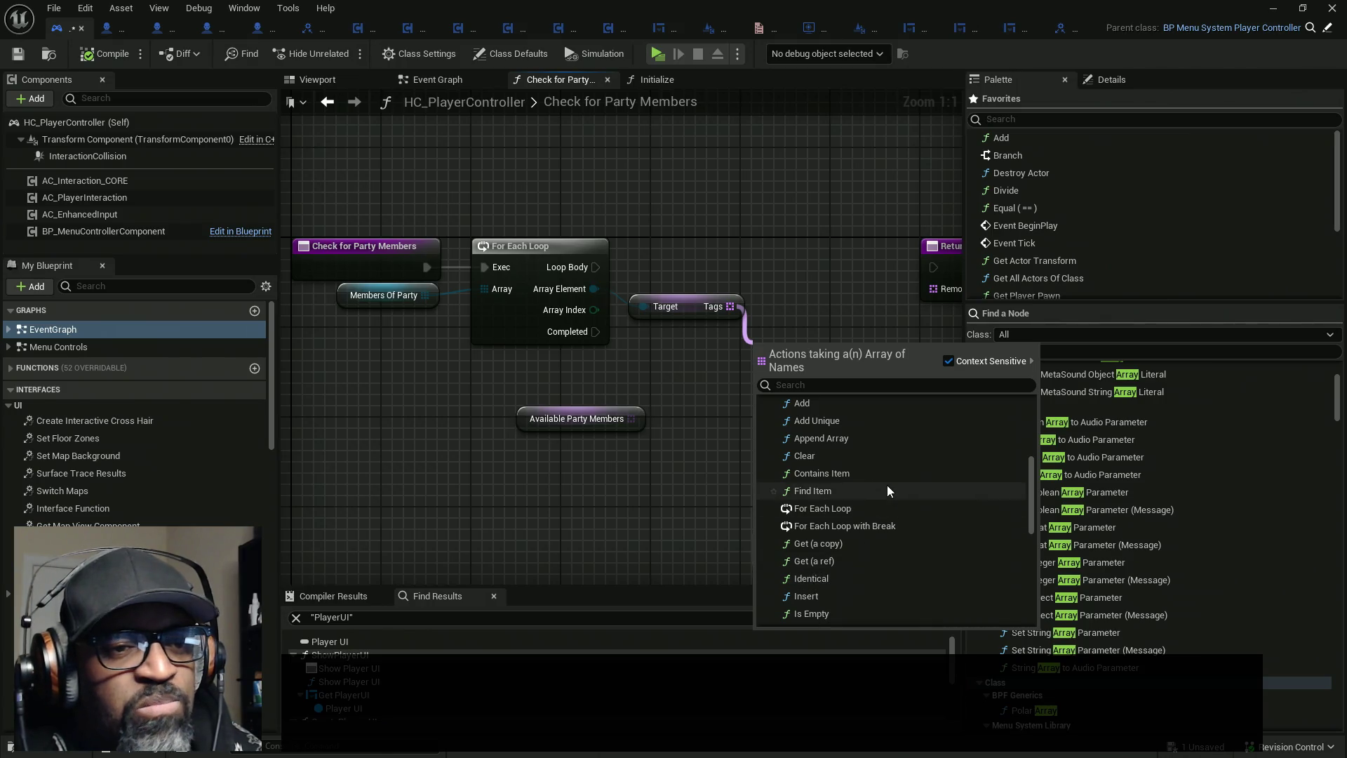
scroll(887, 484, "down", 2)
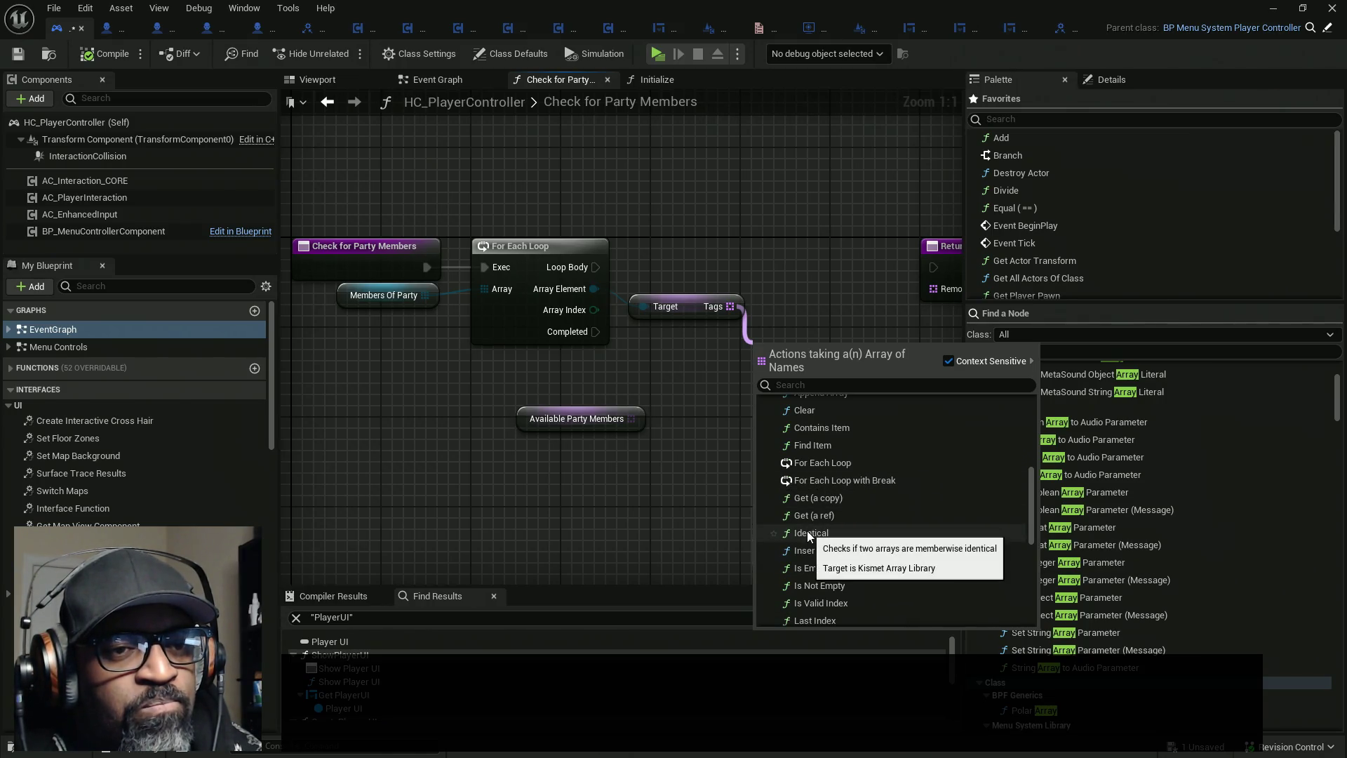
scroll(882, 481, "down", 3)
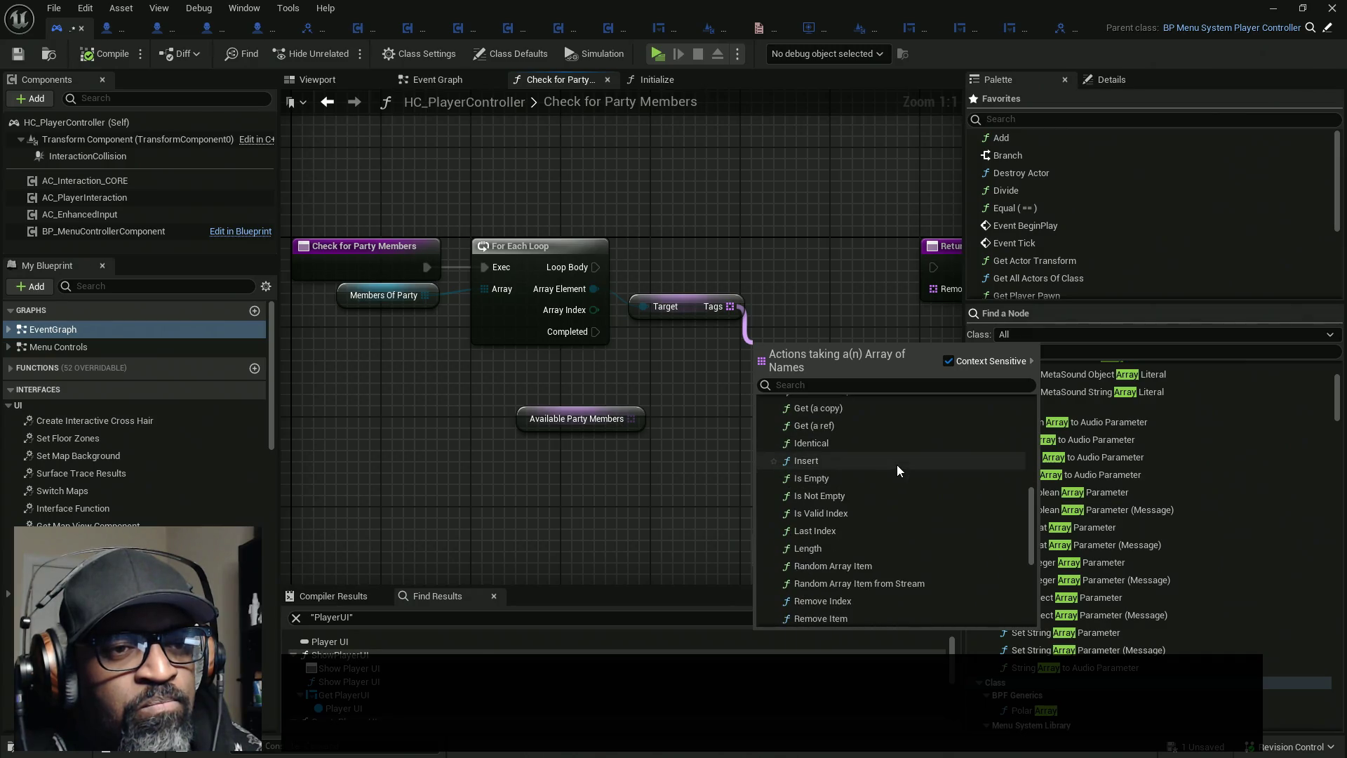
scroll(897, 464, "down", 3)
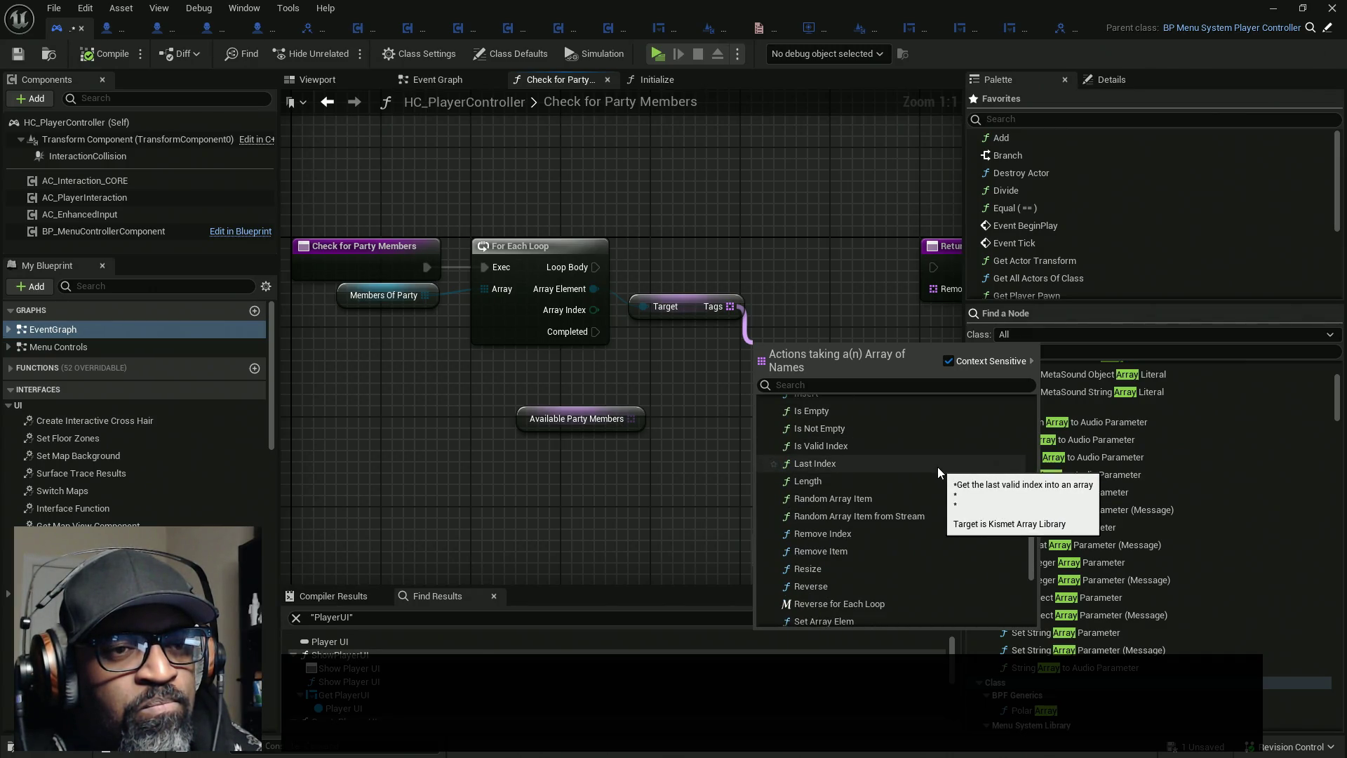
scroll(934, 479, "down", 3)
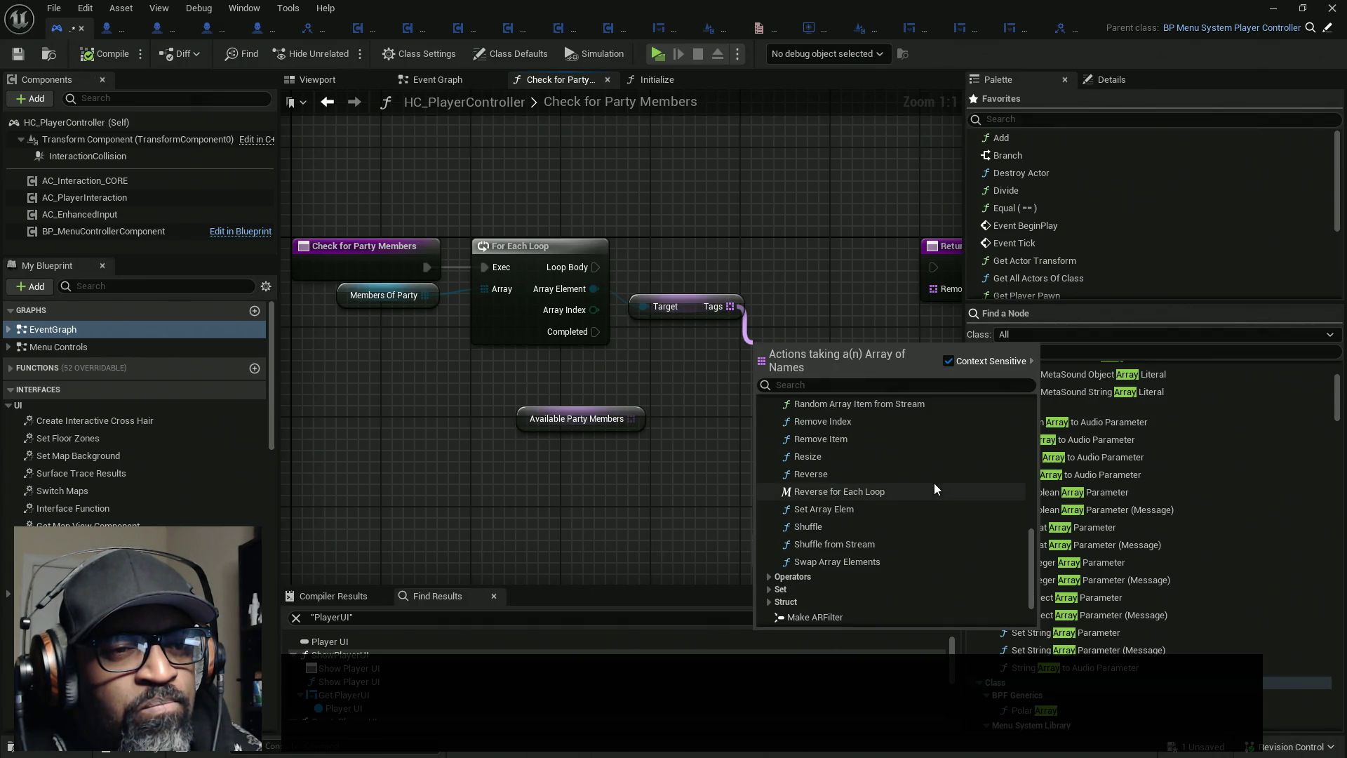
scroll(933, 484, "up", 2)
scroll(933, 484, "up", 3)
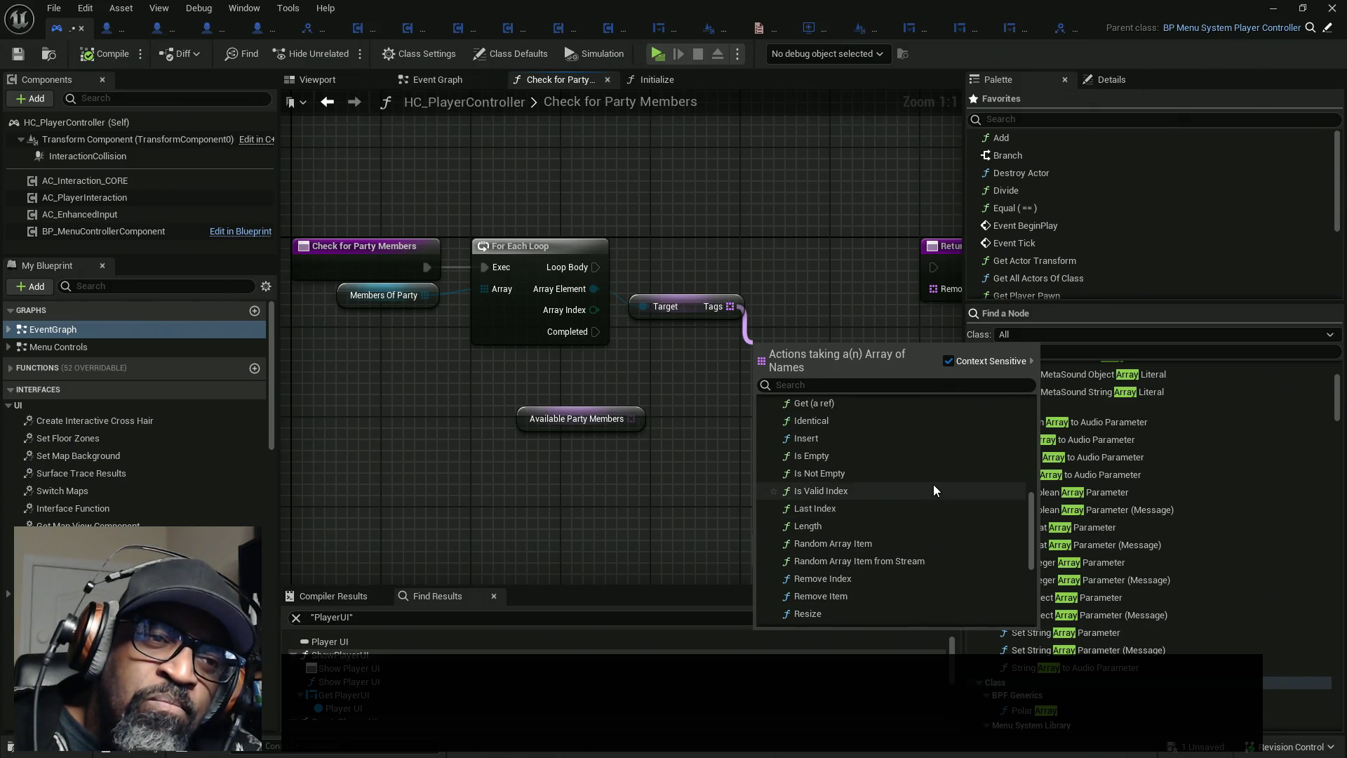
scroll(933, 484, "up", 1)
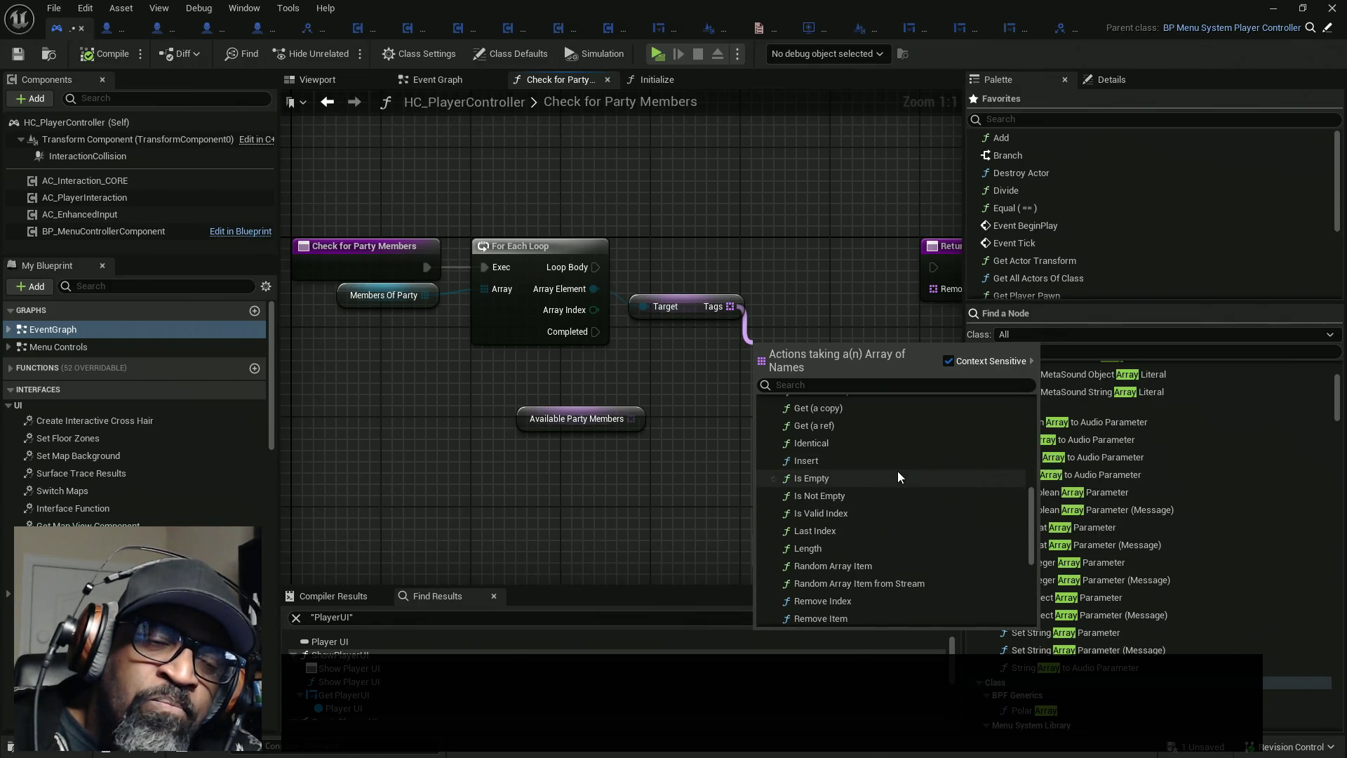
scroll(891, 477, "up", 1)
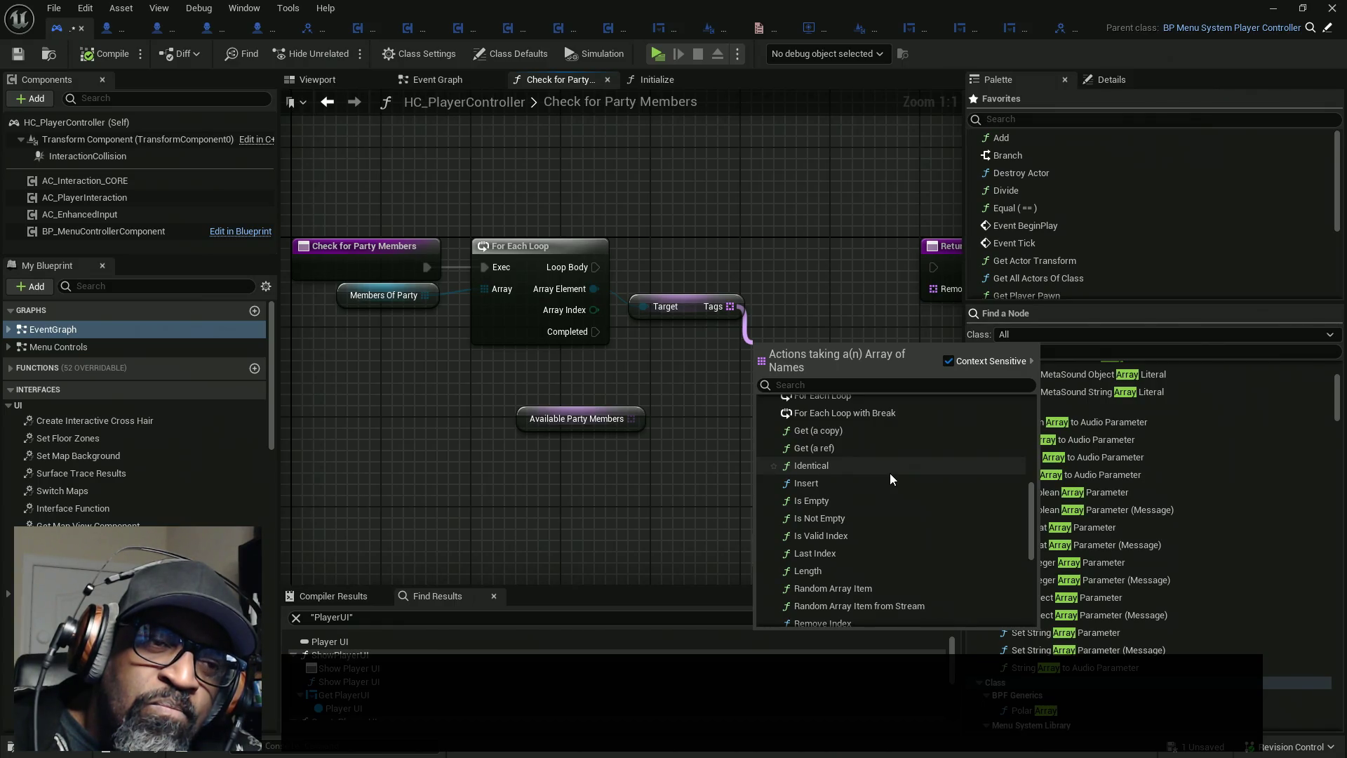
scroll(890, 475, "up", 4)
scroll(890, 474, "down", 1)
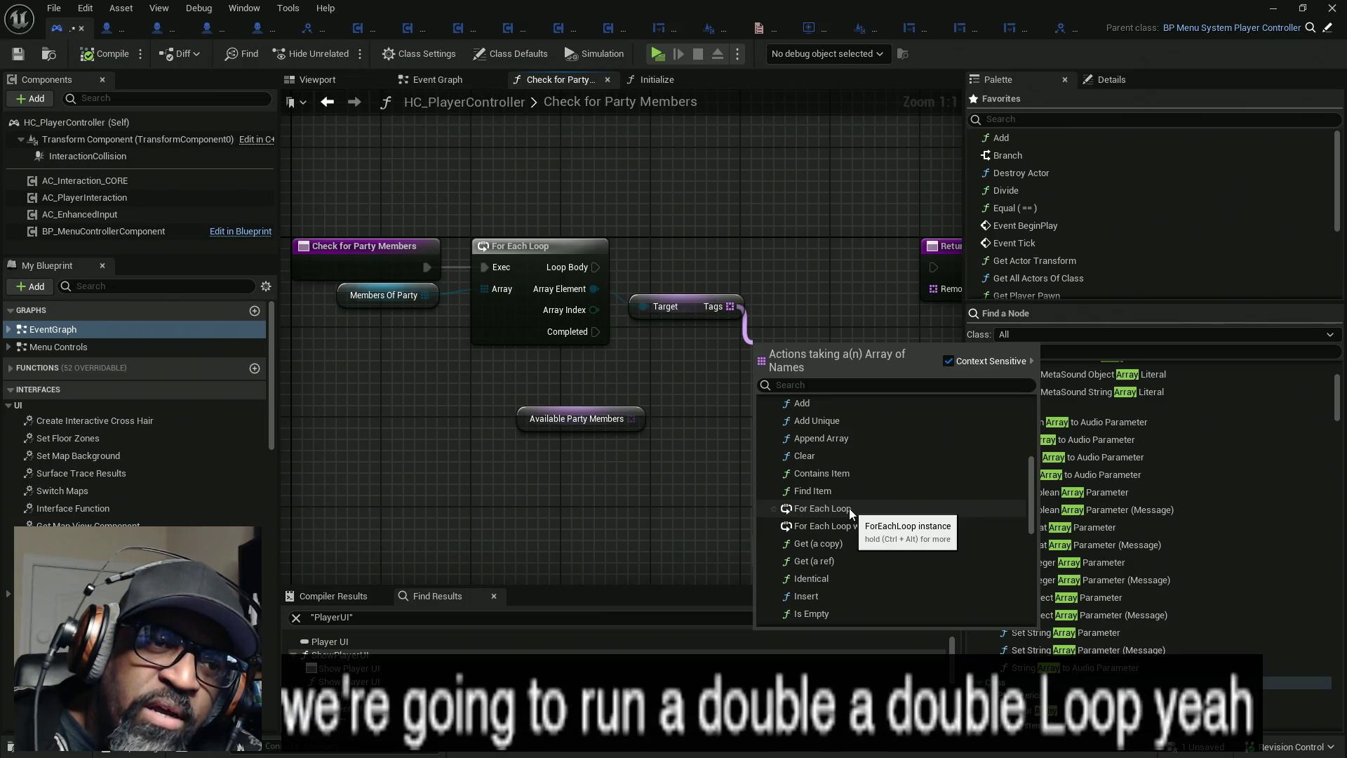
scroll(849, 508, "up", 1)
left_click(840, 530)
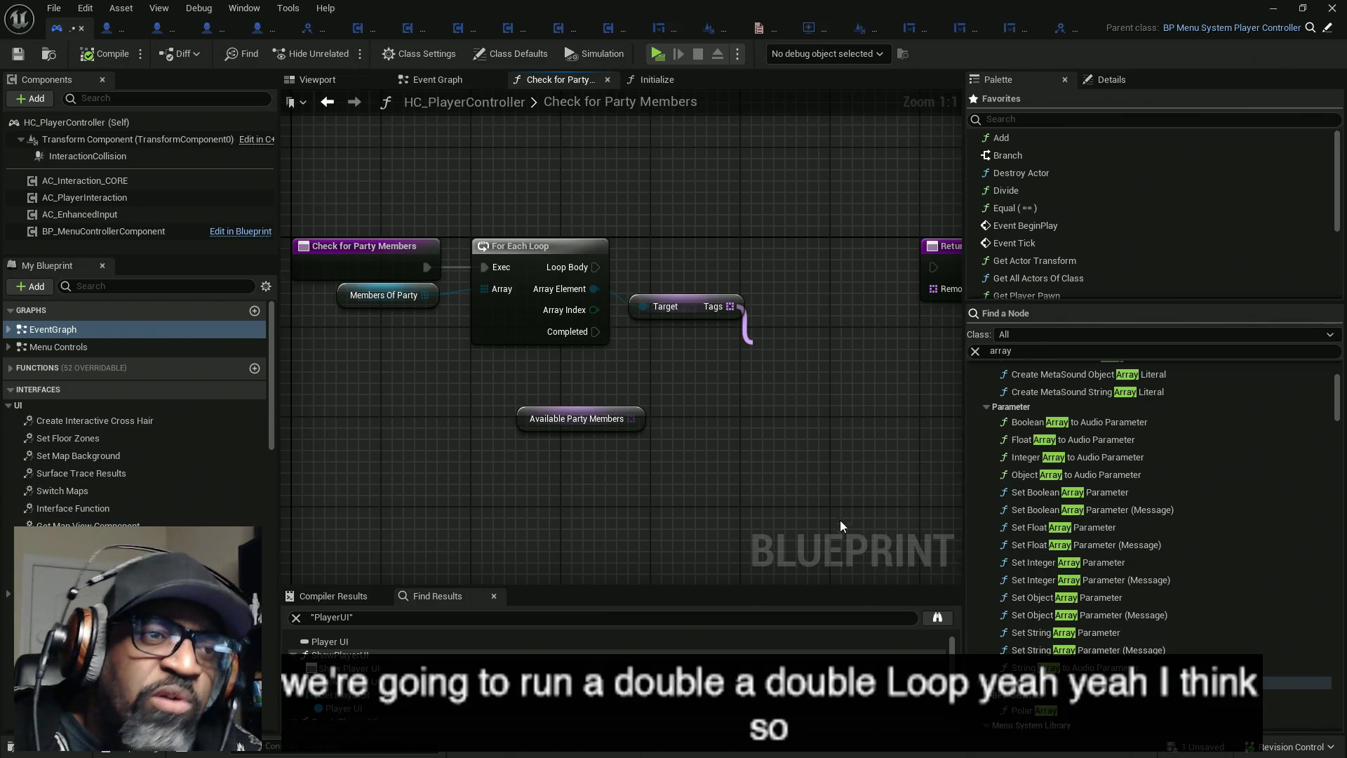
- Run the new loop from the first loop's body and rearrange the Return Node and Available Party Members
mouse_move(595, 268)
left_mouse_down()
mouse_move(736, 324)
mouse_move(762, 372)
mouse_move(815, 263)
mouse_move(936, 265)
left_mouse_up()
left_click_drag(485, 310, 474, 288)
mouse_move(336, 414)
left_mouse_down()
mouse_move(582, 403)
mouse_move(580, 380)
mouse_move(434, 377)
left_mouse_up()
left_click_drag(710, 297, 812, 297)
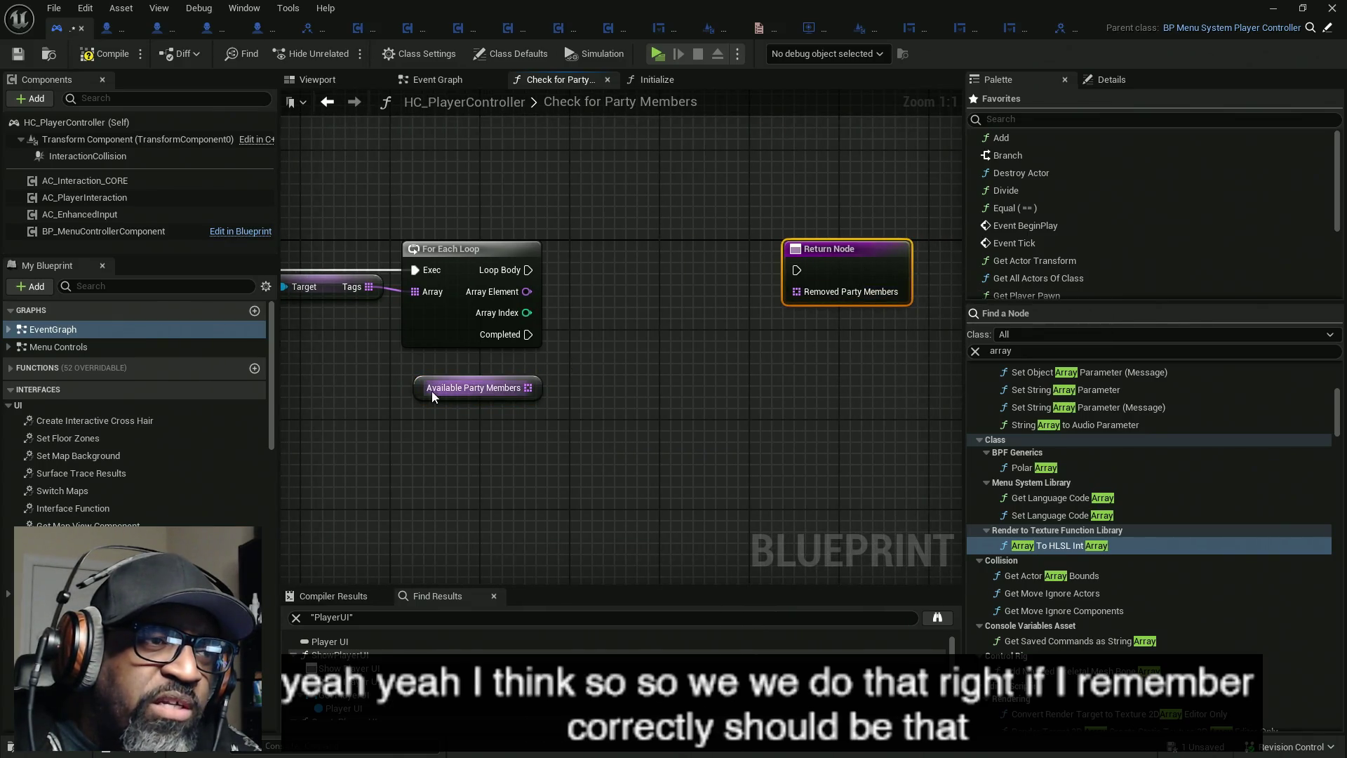
left_click_drag(372, 328, 476, 329)
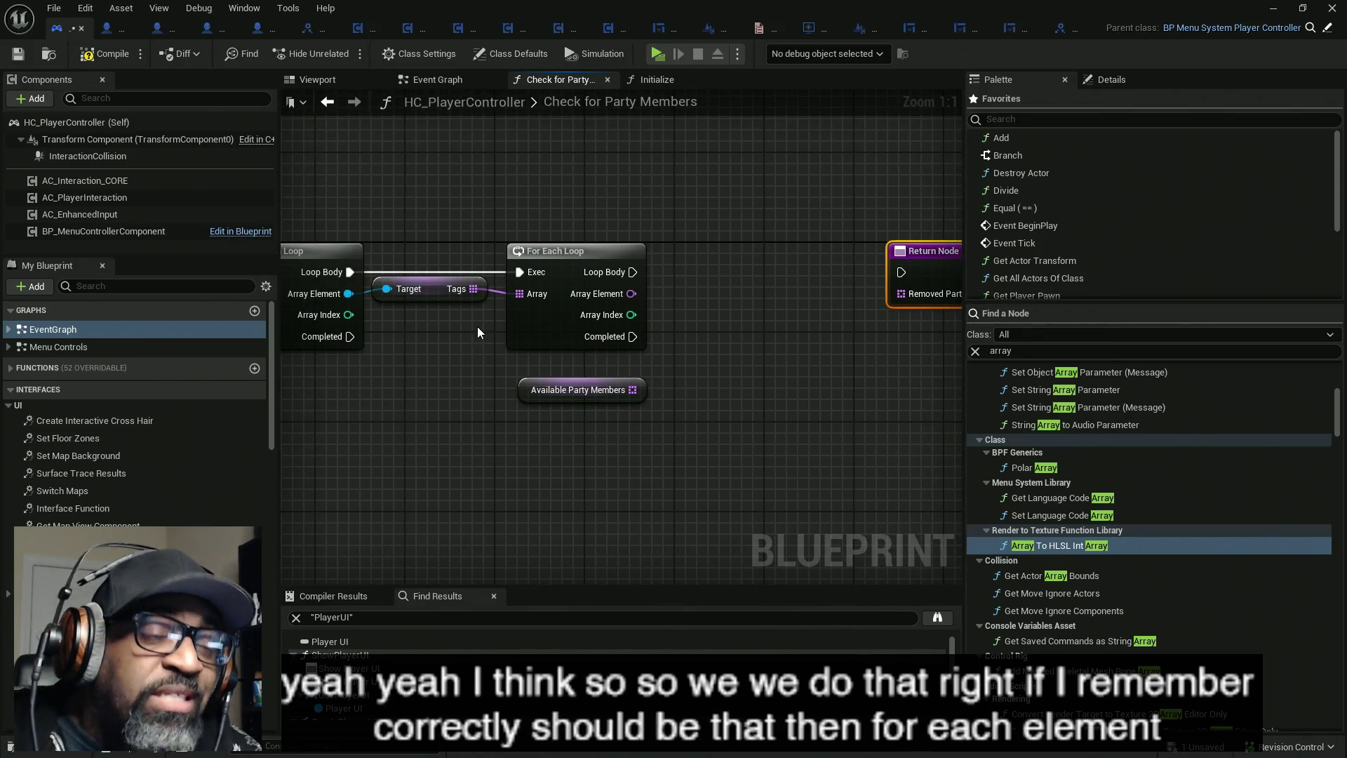
mouse_move(524, 391)
left_mouse_down()
mouse_move(650, 355)
mouse_move(649, 334)
left_mouse_up()
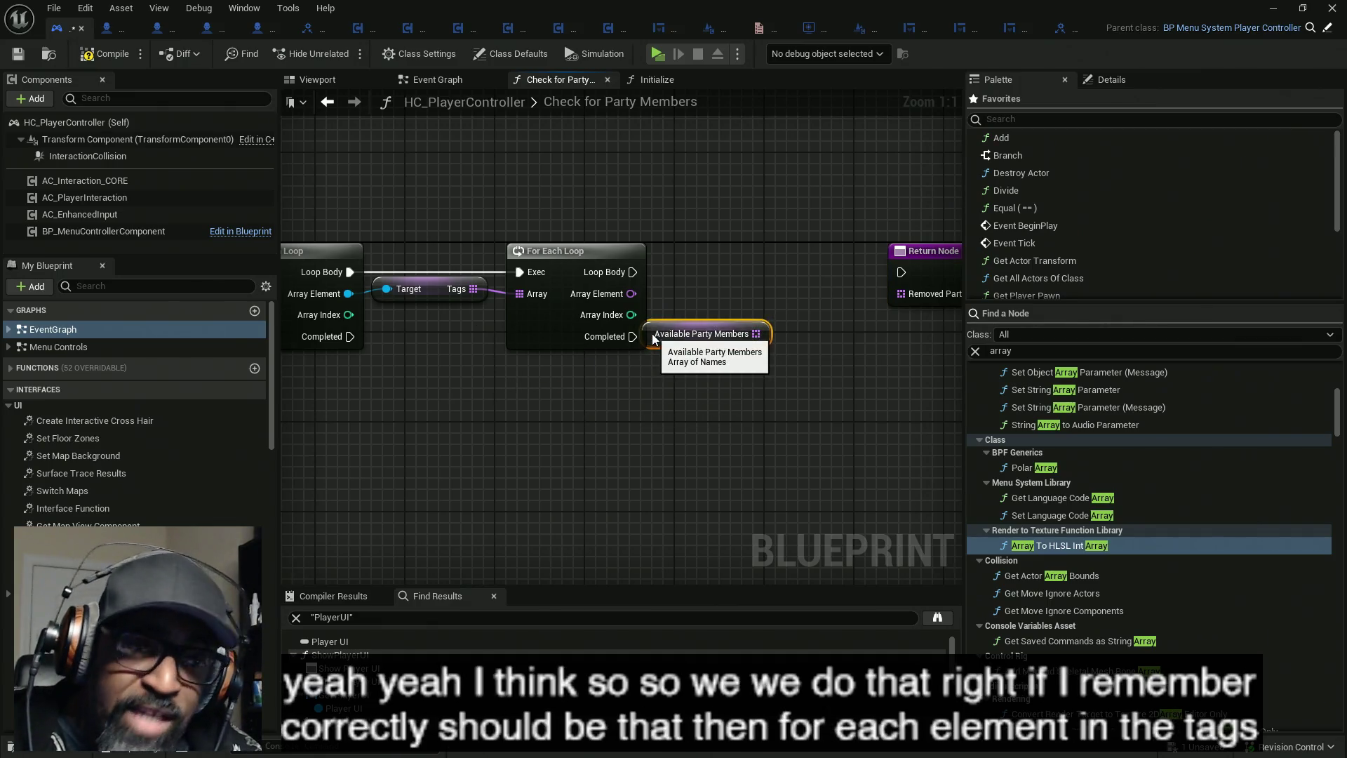
left_click_drag(774, 339, 594, 372)
left_click_drag(716, 299, 780, 298)
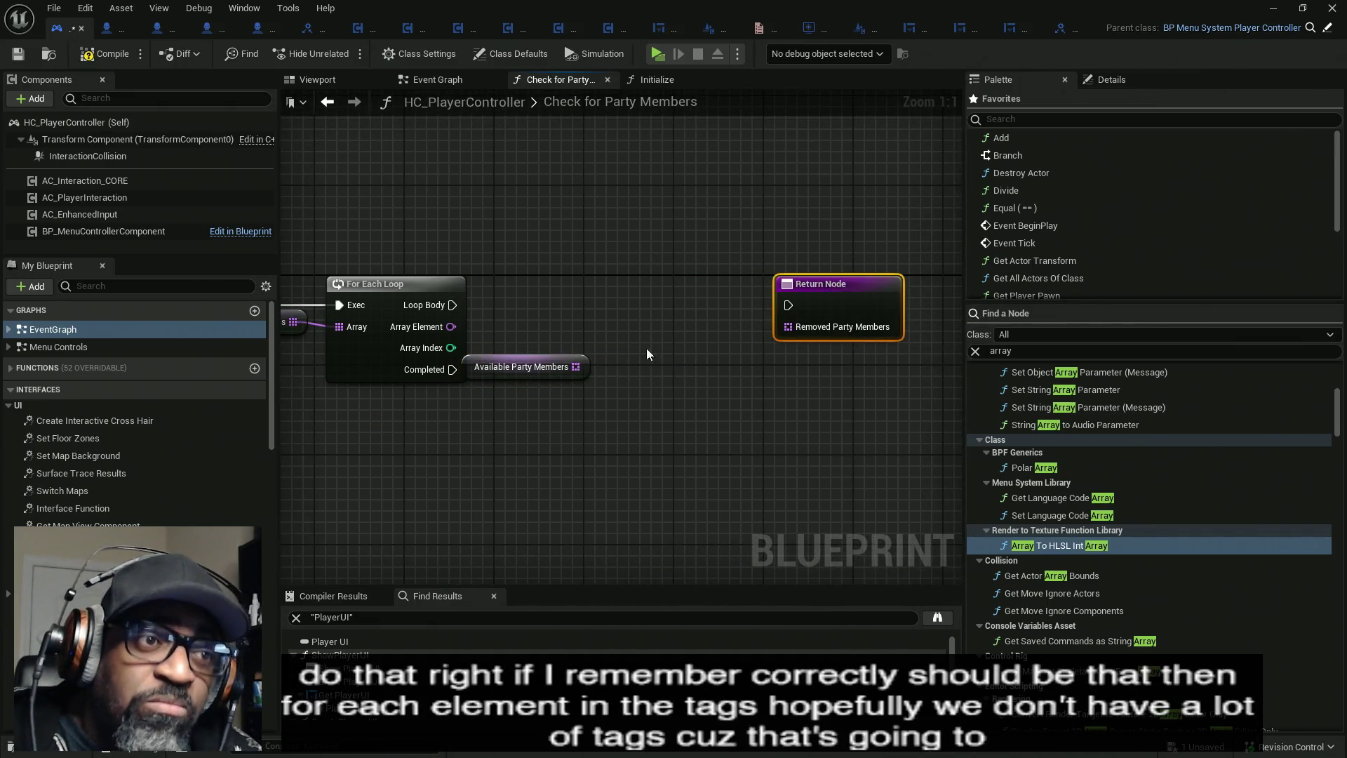
- Add a Contains Item node on Available Party Members, undo the Tags link, and move that loop aside
left_click_drag(577, 366, 626, 365)
type("contain")
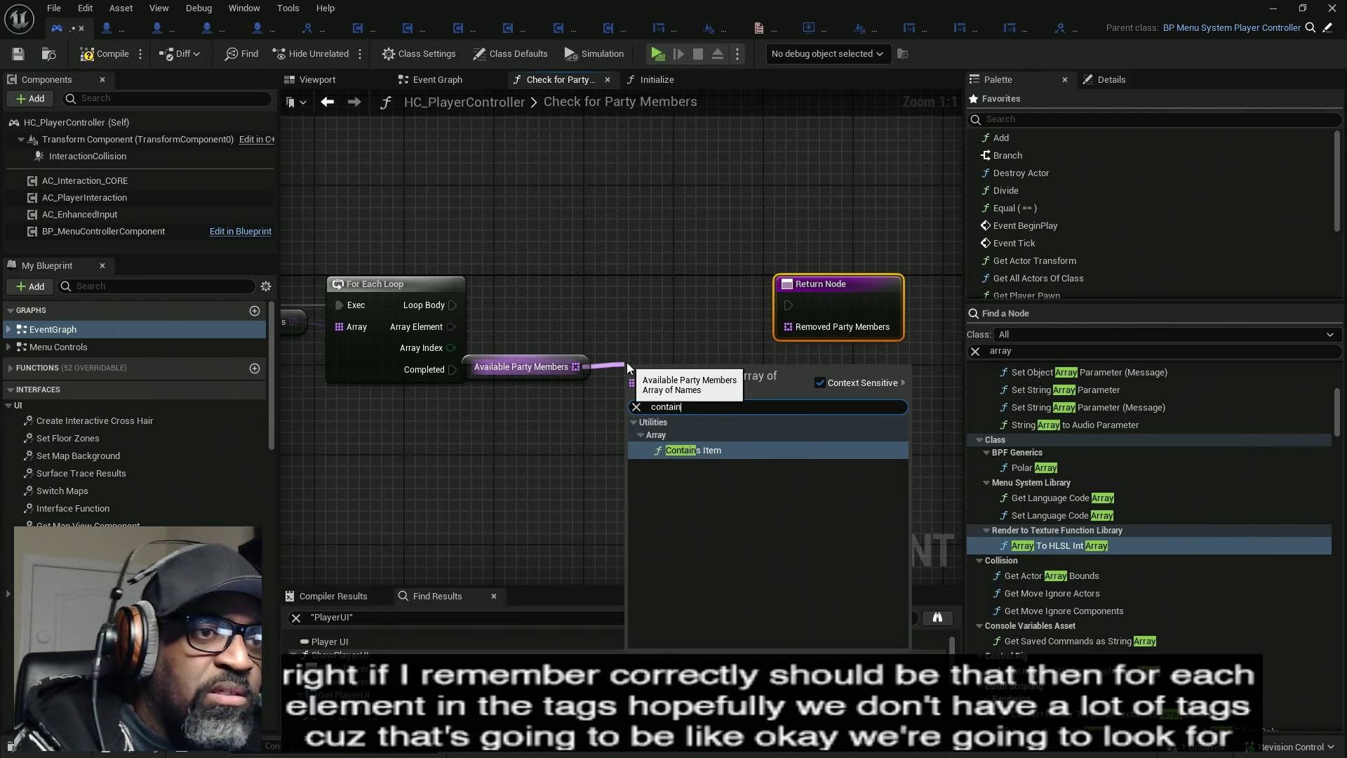
key("Return")
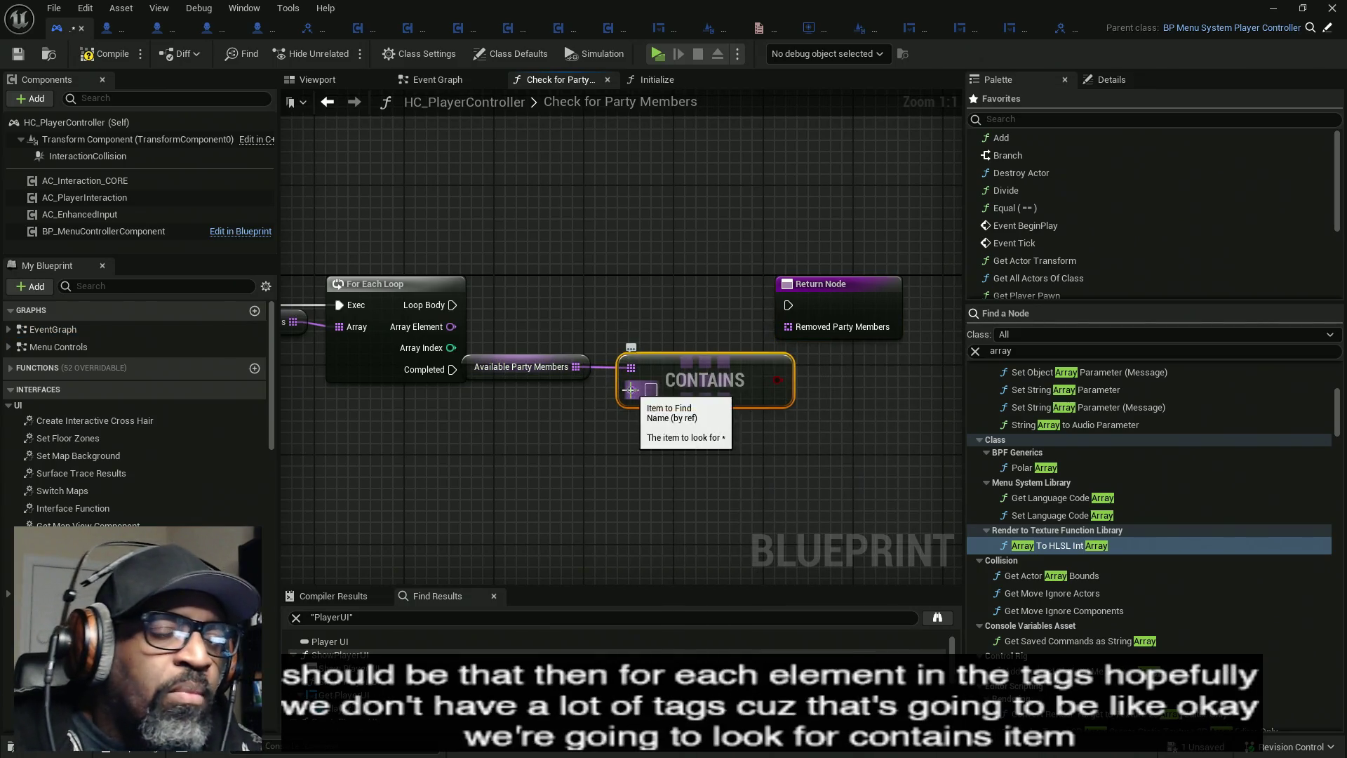
left_click_drag(673, 316, 795, 318)
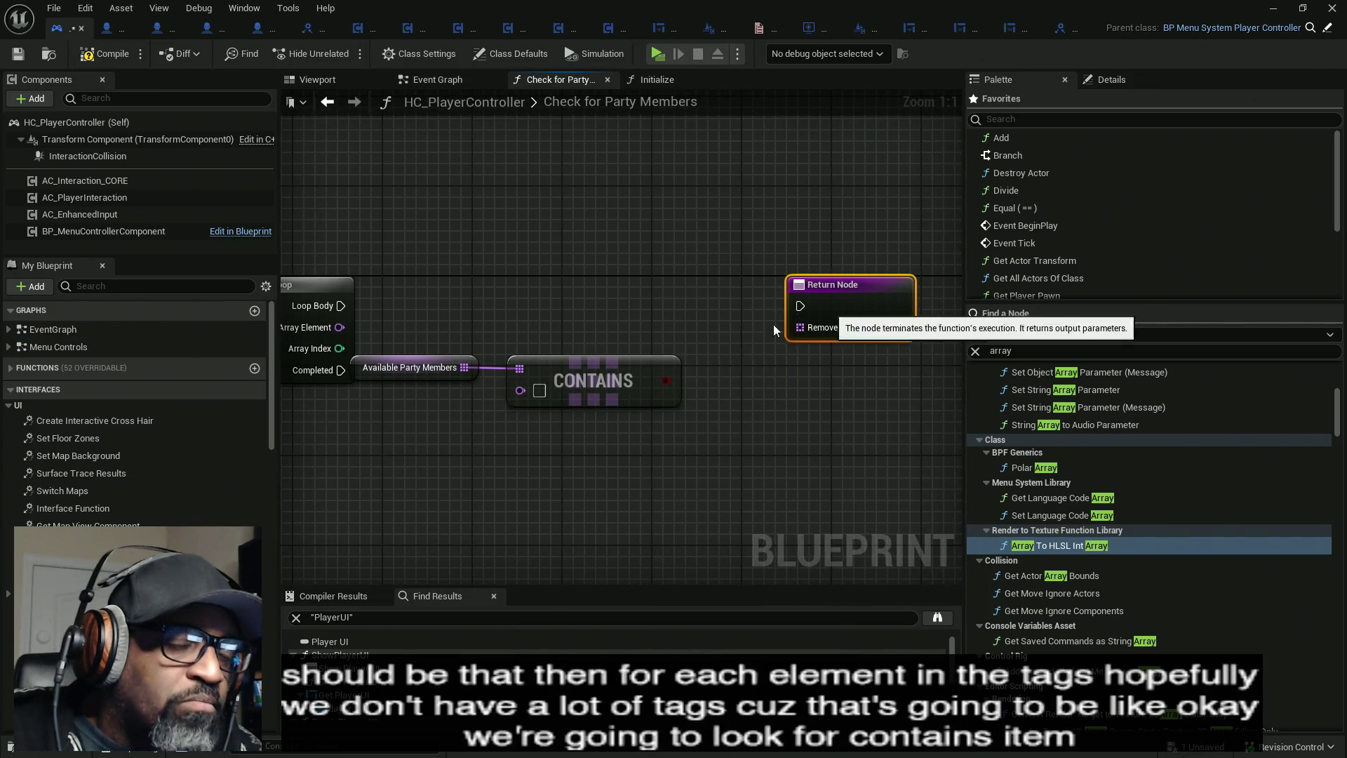
mouse_move(417, 309)
left_mouse_down()
mouse_move(600, 411)
mouse_move(580, 414)
mouse_move(632, 414)
left_mouse_up()
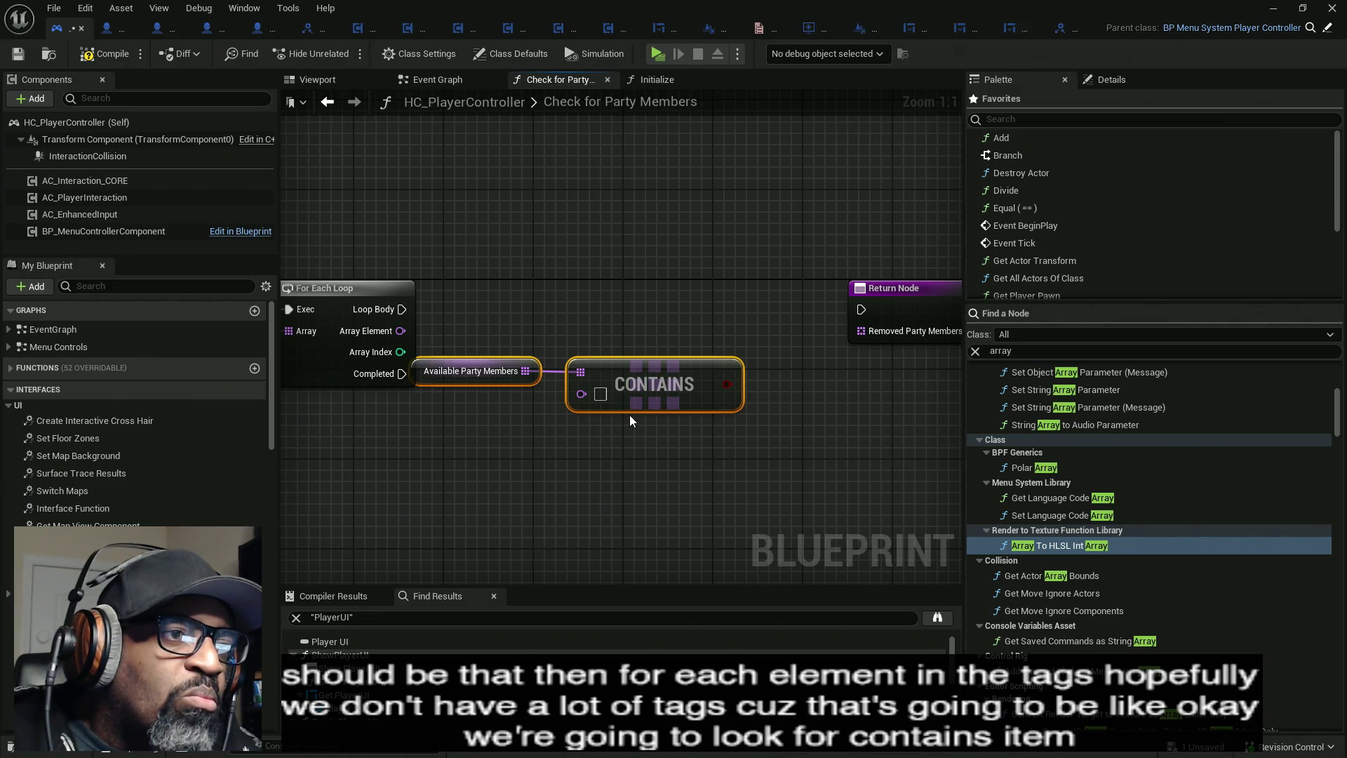
left_click_drag(602, 414, 657, 414)
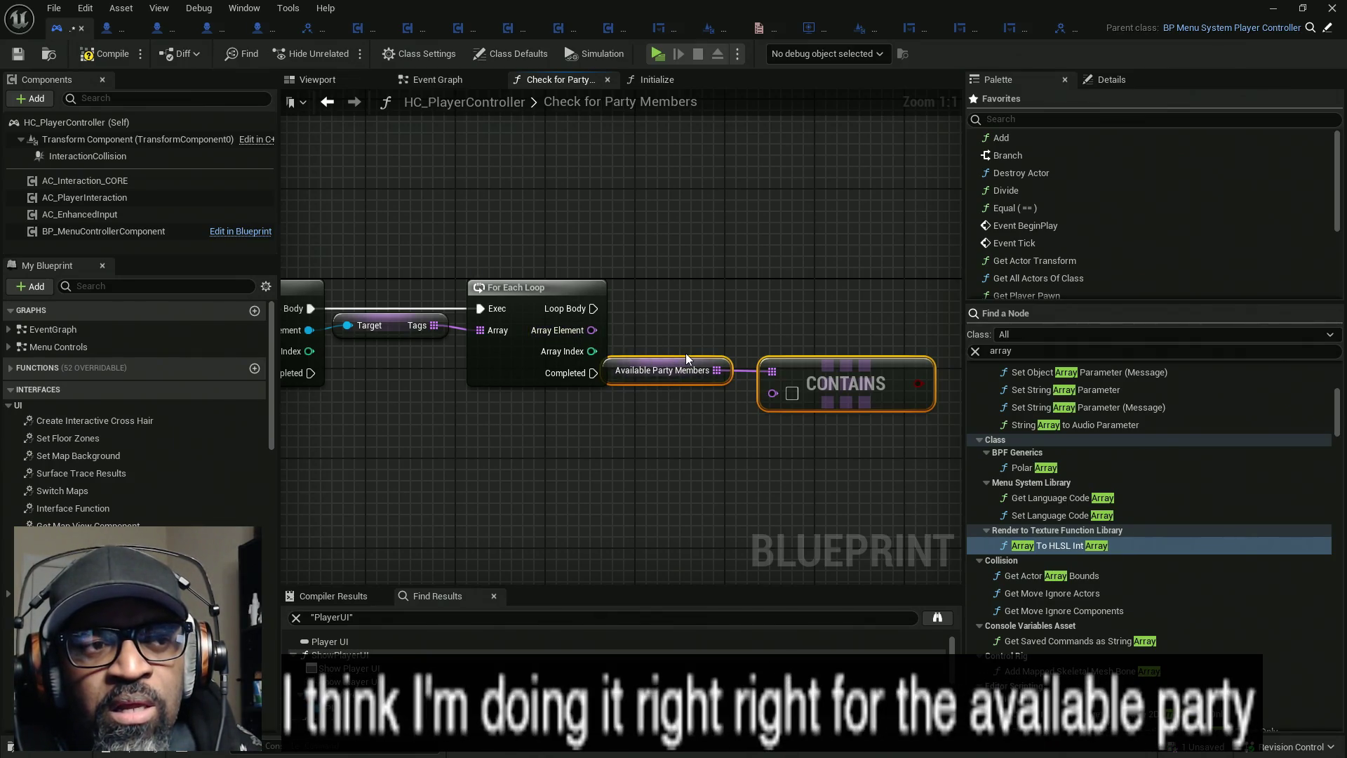
key("ctrl+z")
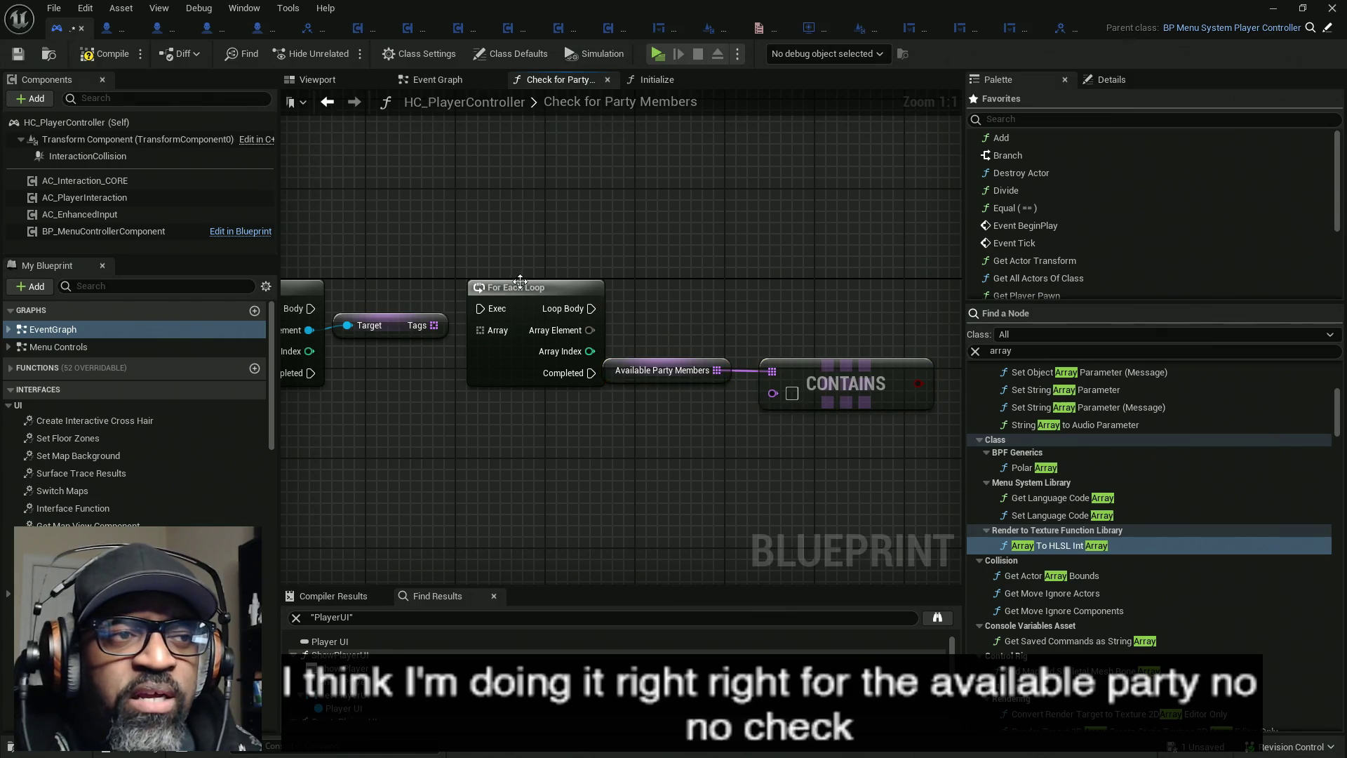
mouse_move(520, 282)
left_mouse_down()
mouse_move(443, 386)
mouse_move(362, 416)
left_mouse_up()
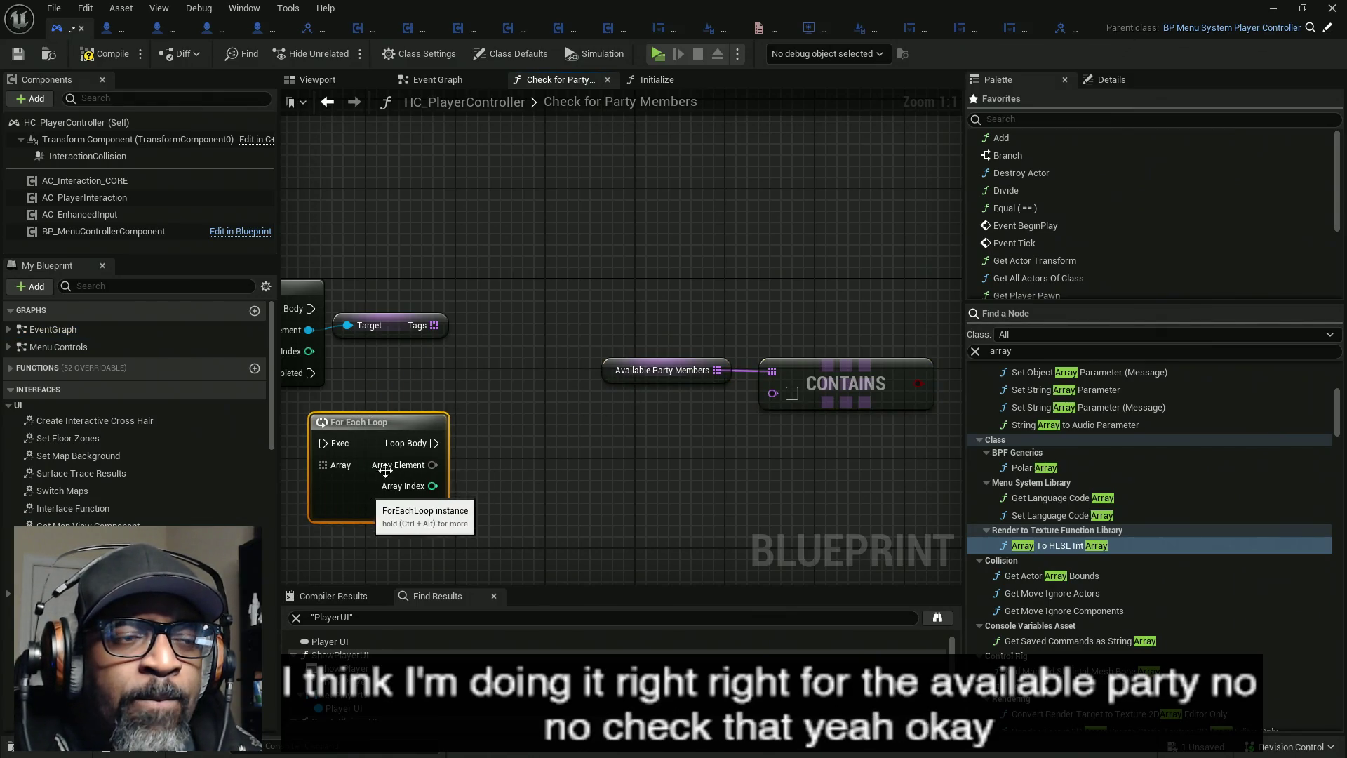
- Add a Contains Item check fed by the Tags array and line it up with the Tags getter
left_click_drag(612, 310, 665, 311)
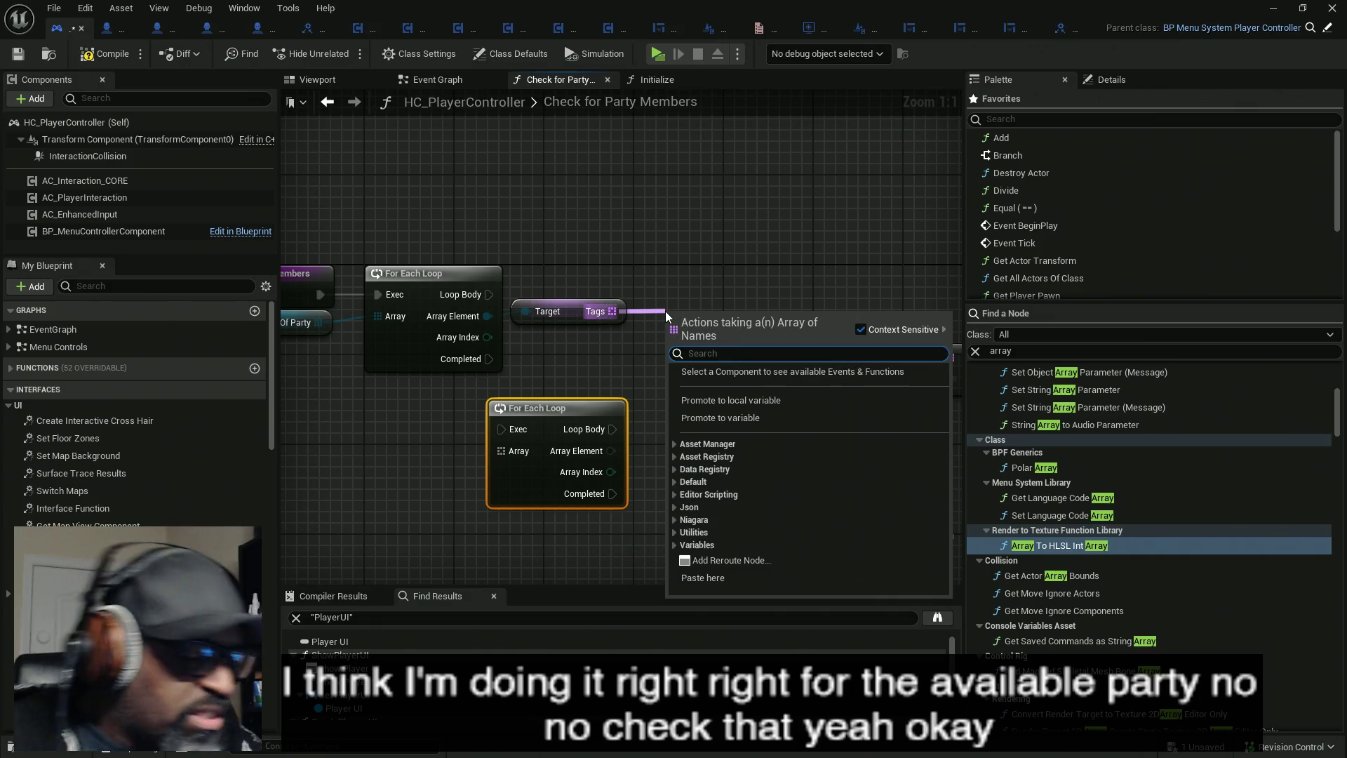
type("co")
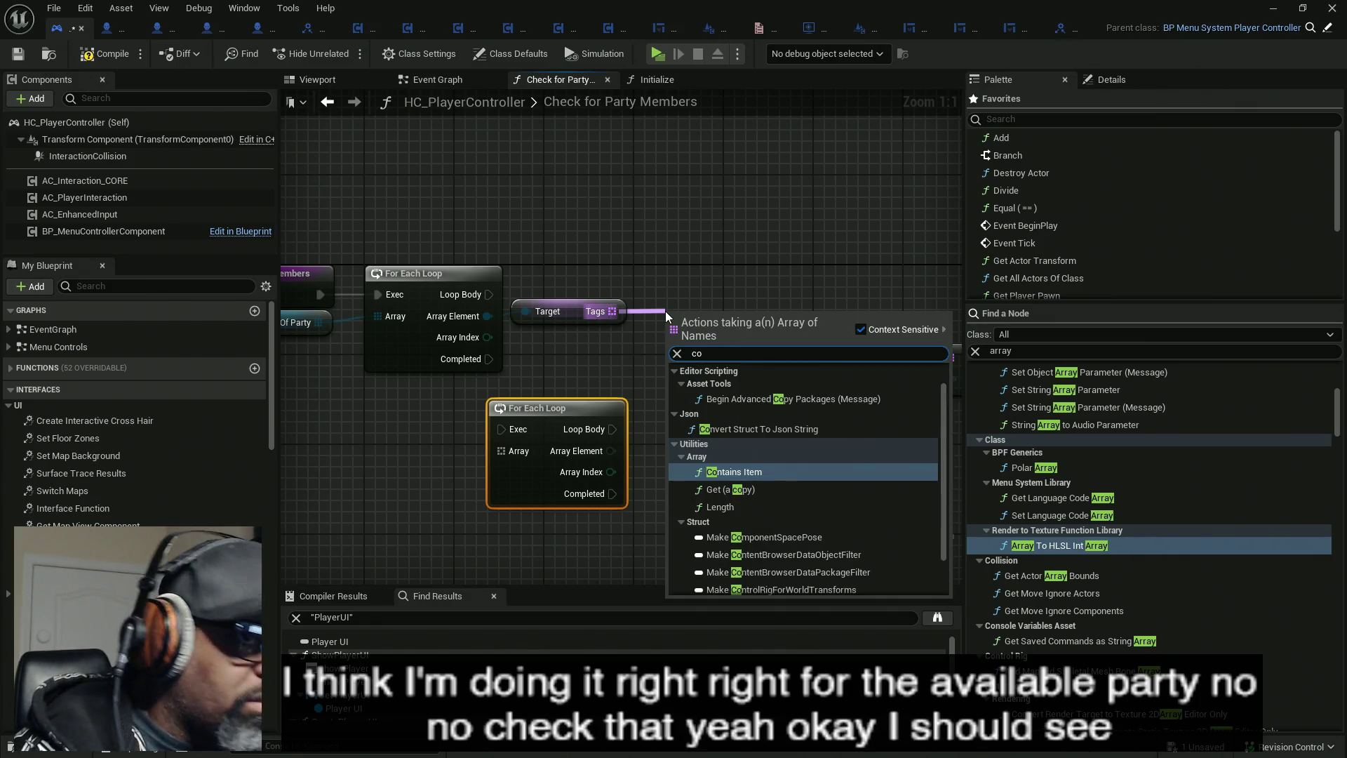
type("ntai")
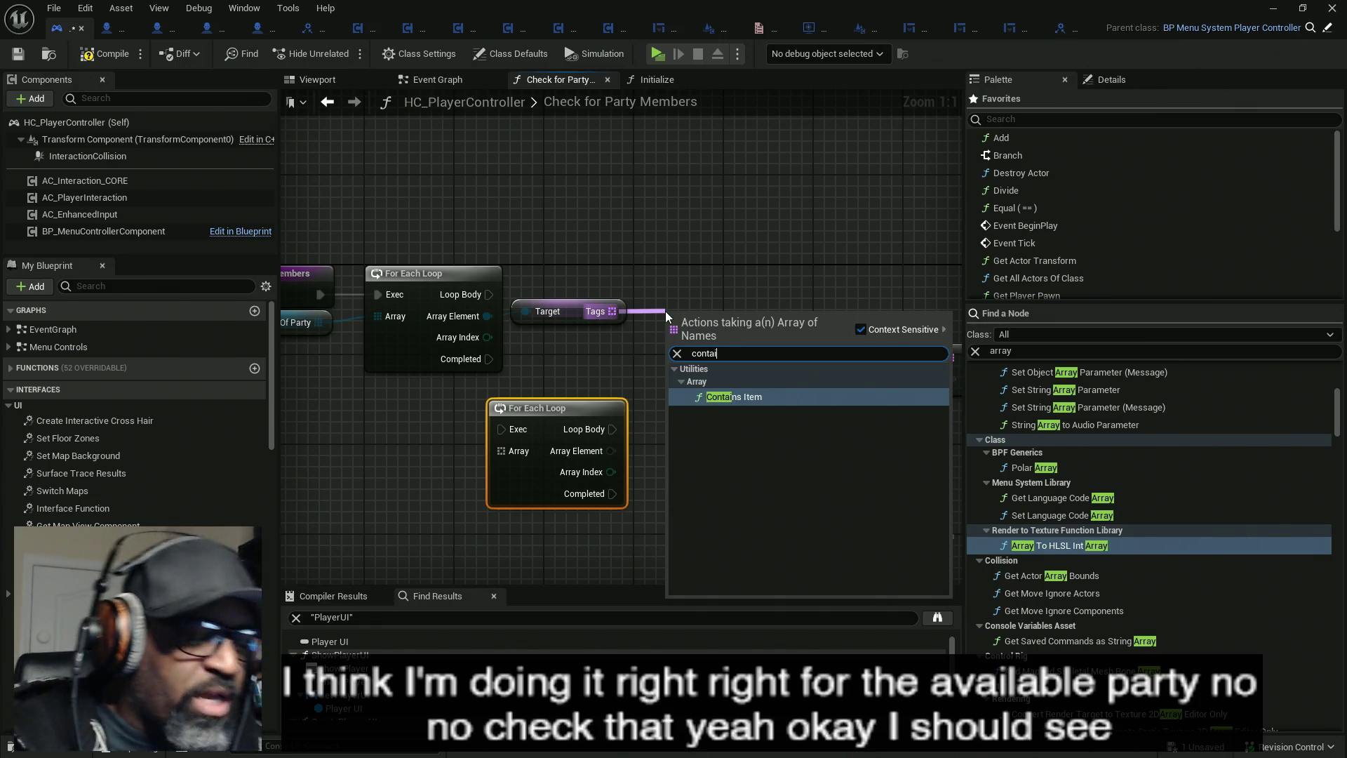
key("Return")
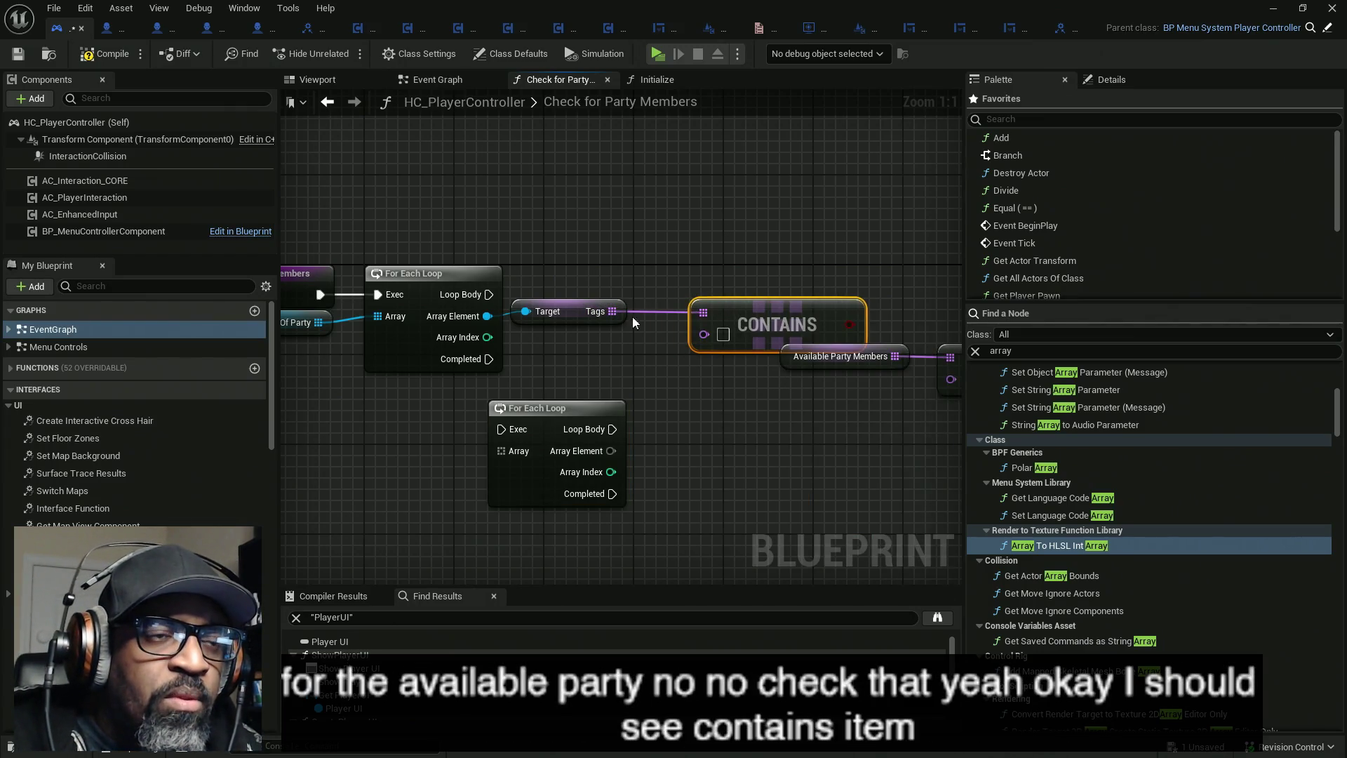
left_click_drag(554, 408, 385, 430)
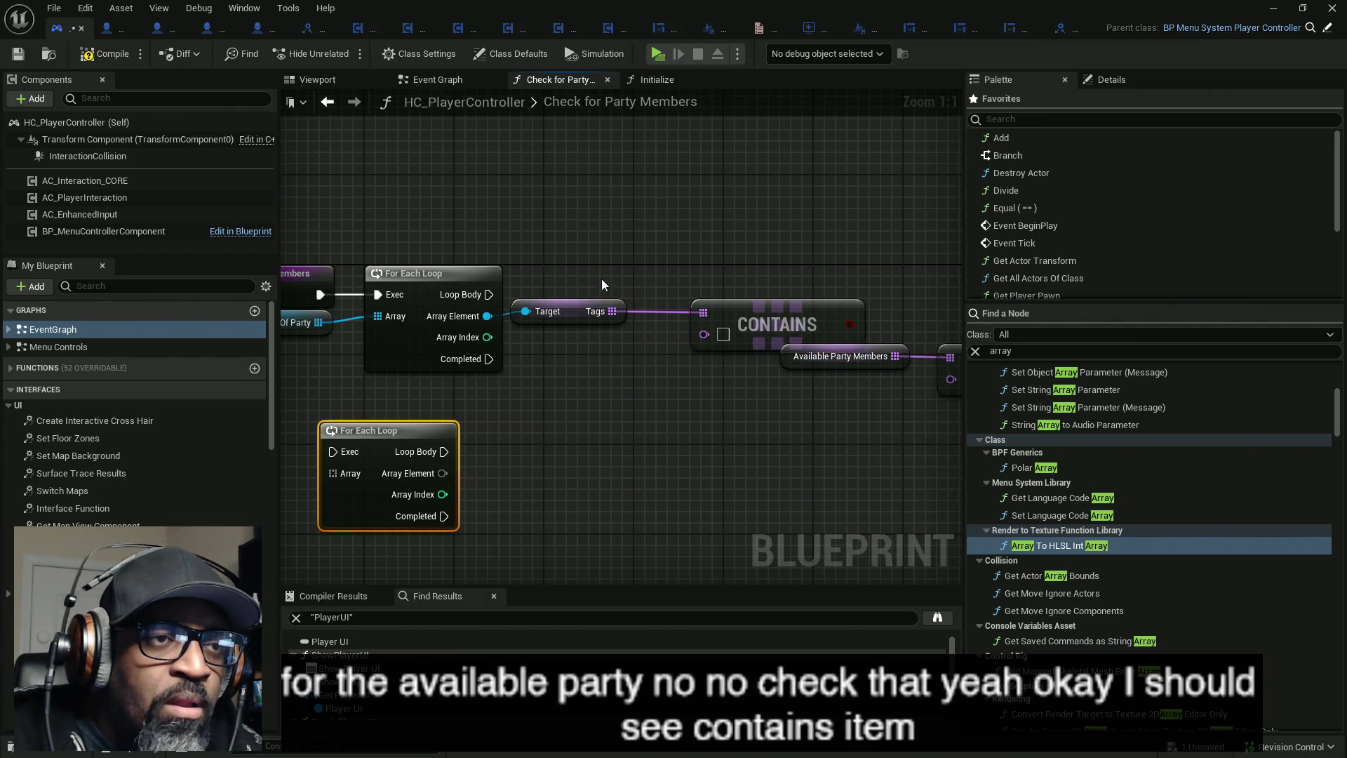
left_click_drag(571, 311, 606, 355)
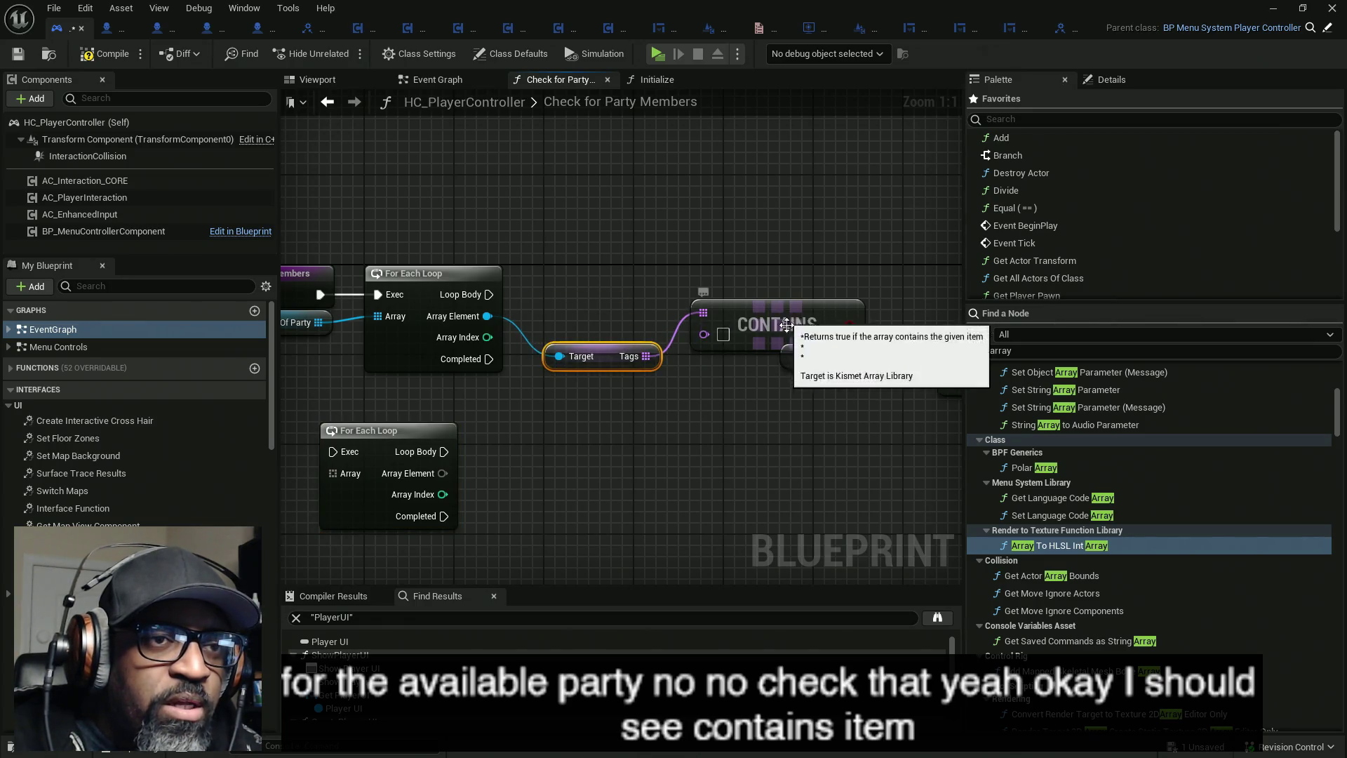
mouse_move(857, 372)
left_mouse_down()
mouse_move(707, 457)
mouse_move(631, 460)
left_mouse_up()
left_click(697, 351)
left_click_drag(697, 352, 696, 376)
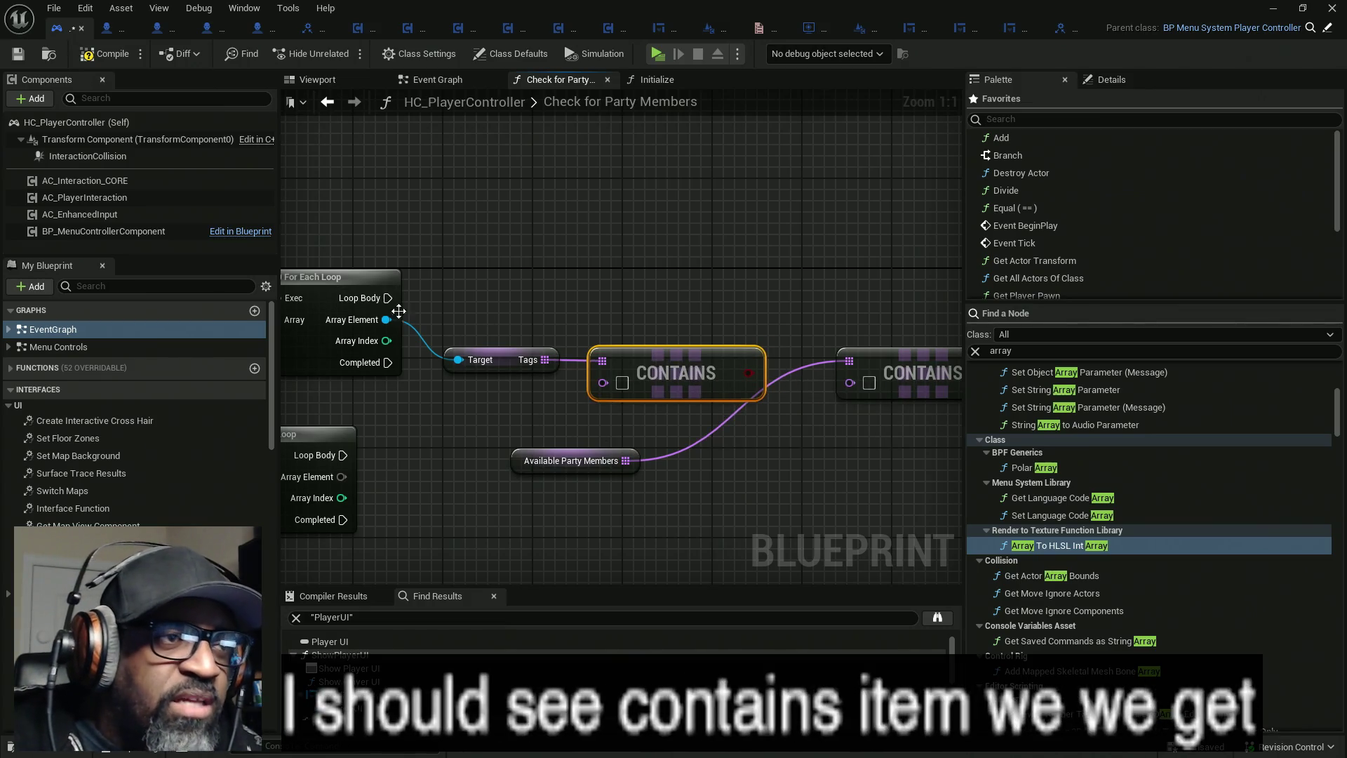
- Add a For Each Loop over Available Party Members, run from the tags loop's Loop Body
mouse_move(625, 461)
left_mouse_down()
mouse_move(571, 237)
mouse_move(604, 248)
left_mouse_up()
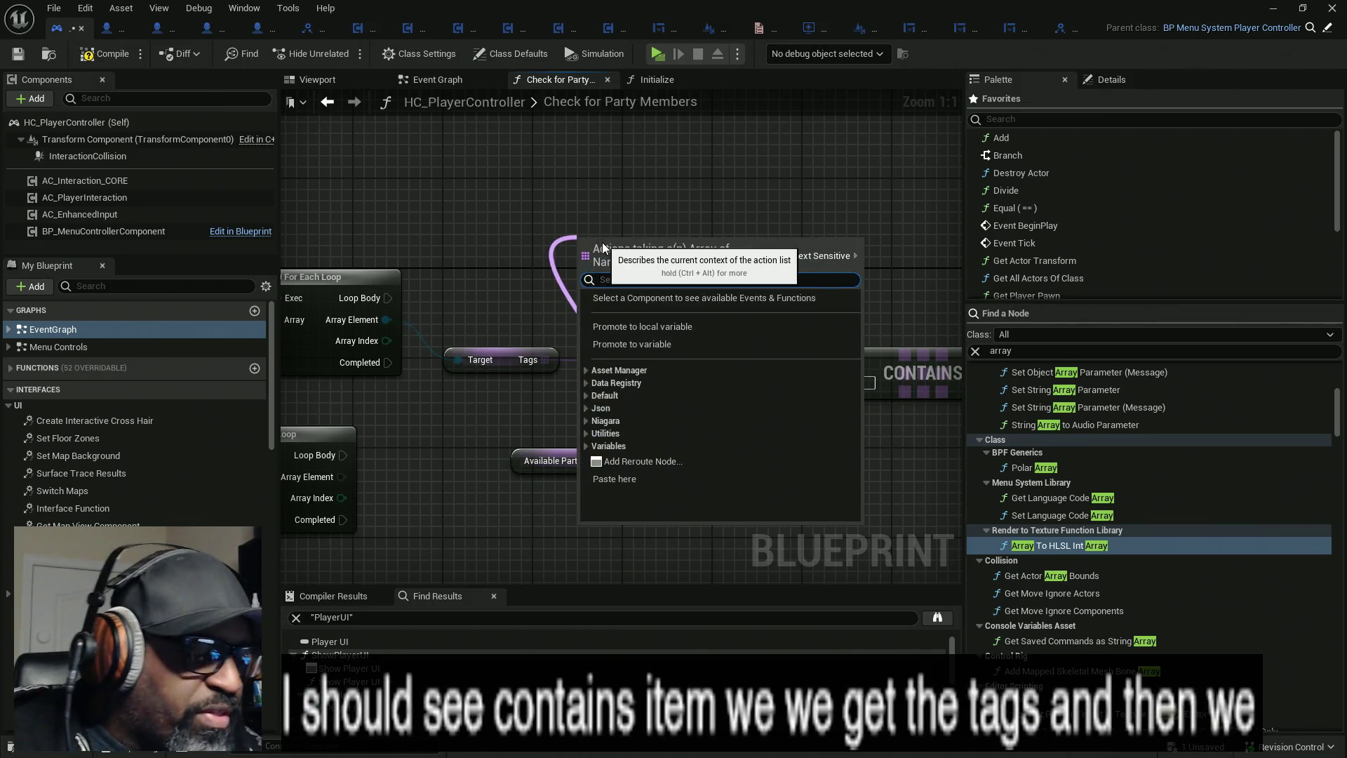
type("contains")
left_click(652, 401)
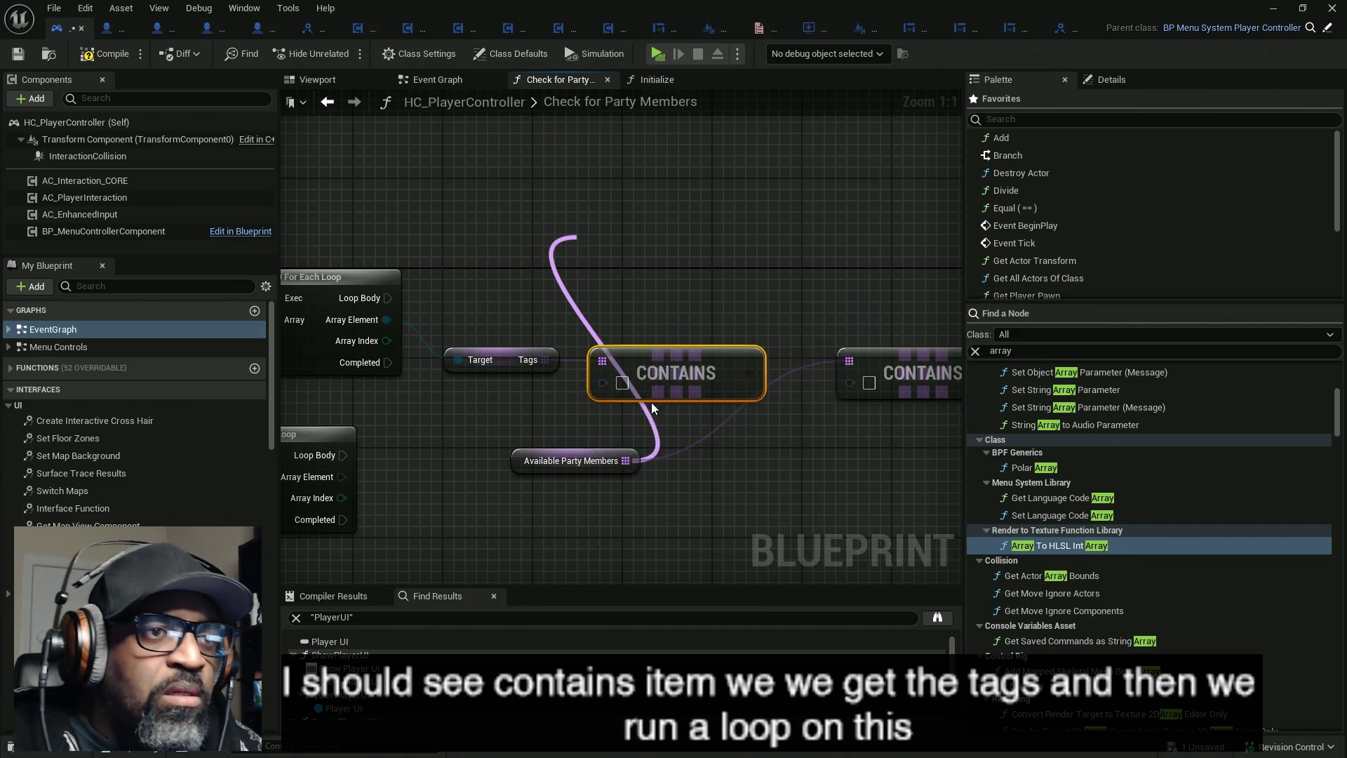
left_click_drag(579, 264, 387, 298)
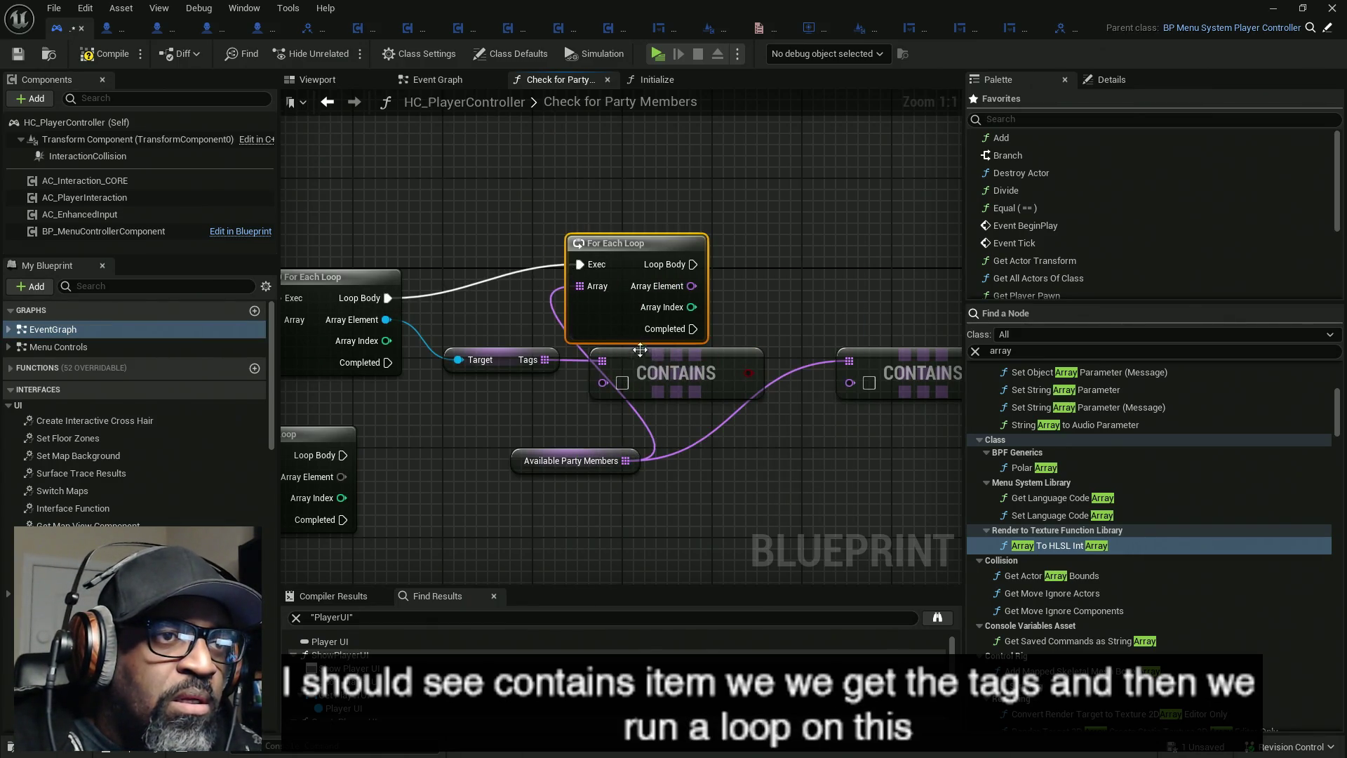
- Rearrange the Tags, Contains and Available Party Members nodes around the new loop and straighten the wires
left_click_drag(533, 398, 483, 343)
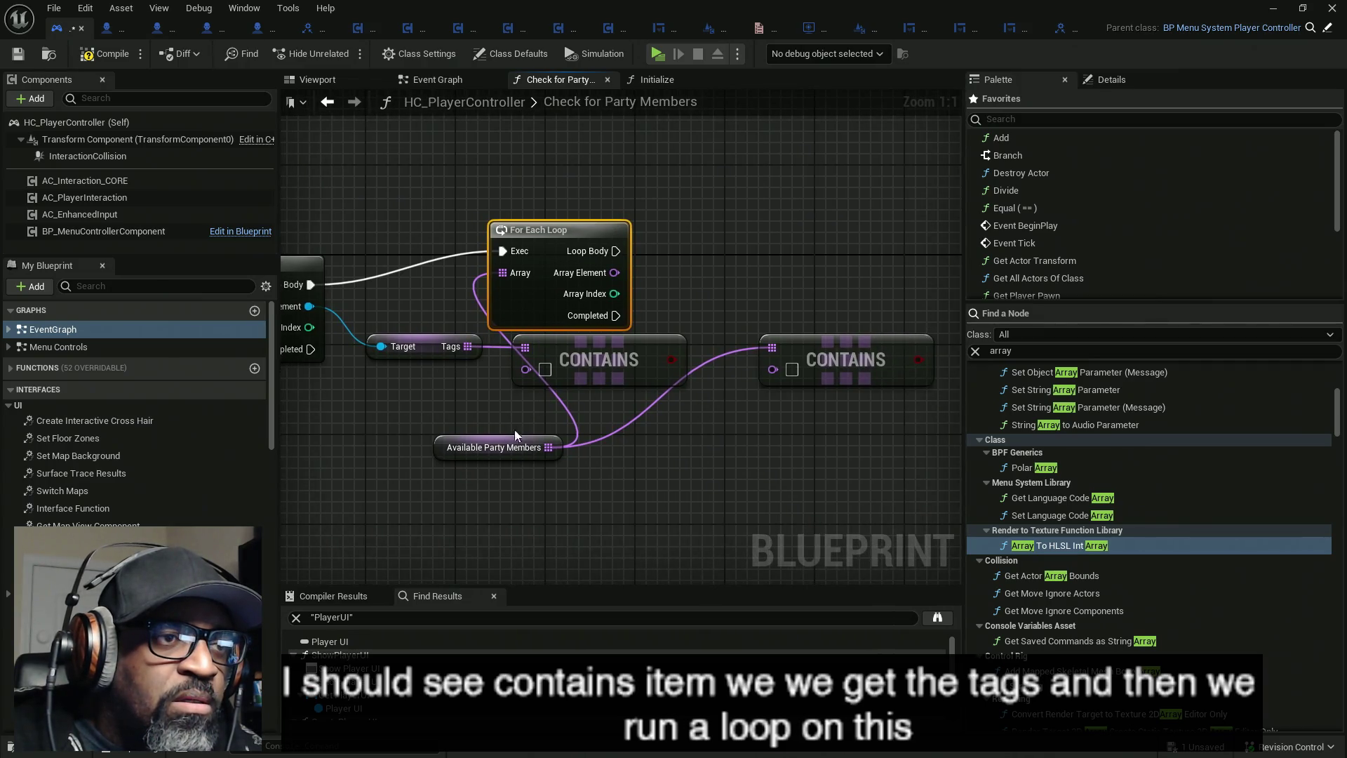
left_click(545, 447, "alt")
mouse_move(512, 450)
left_mouse_down()
mouse_move(411, 279)
mouse_move(428, 303)
mouse_move(503, 273)
left_mouse_up()
left_click(666, 378)
left_click(421, 348, "ctrl")
left_click_drag(572, 359, 516, 438)
left_click_drag(442, 210, 520, 330)
key("q")
mouse_move(379, 381)
left_mouse_down()
mouse_move(421, 389)
mouse_move(539, 461)
mouse_move(637, 419)
mouse_move(676, 423)
mouse_move(677, 211)
mouse_move(680, 235)
mouse_move(603, 306)
left_mouse_up()
mouse_move(836, 349)
left_mouse_down()
mouse_move(524, 462)
mouse_move(533, 450)
left_mouse_up()
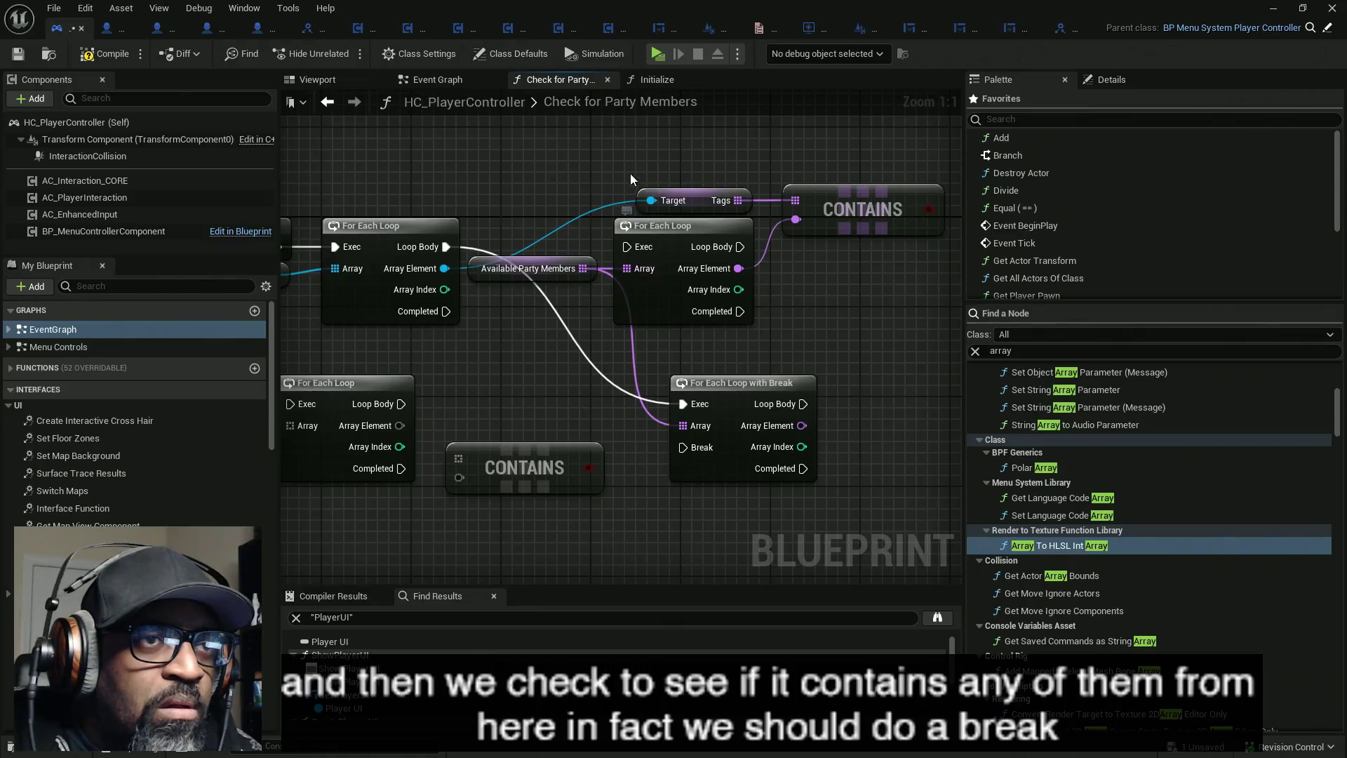
- Wire each party member into Contains and put For Each Loop with Break in place of the middle loop
left_click_drag(801, 426, 795, 220)
left_click(693, 312)
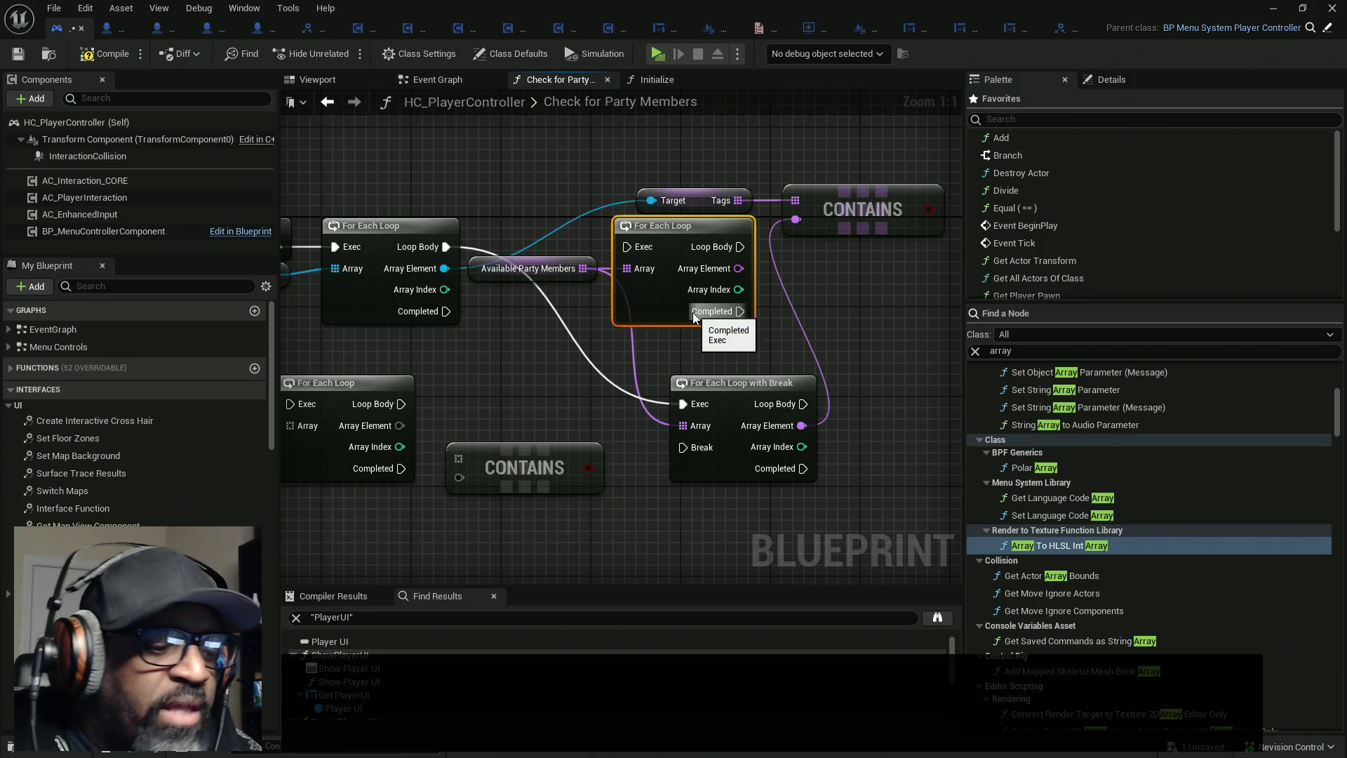
key("Delete")
mouse_move(751, 404)
left_mouse_down()
mouse_move(713, 247)
mouse_move(692, 247)
left_mouse_up()
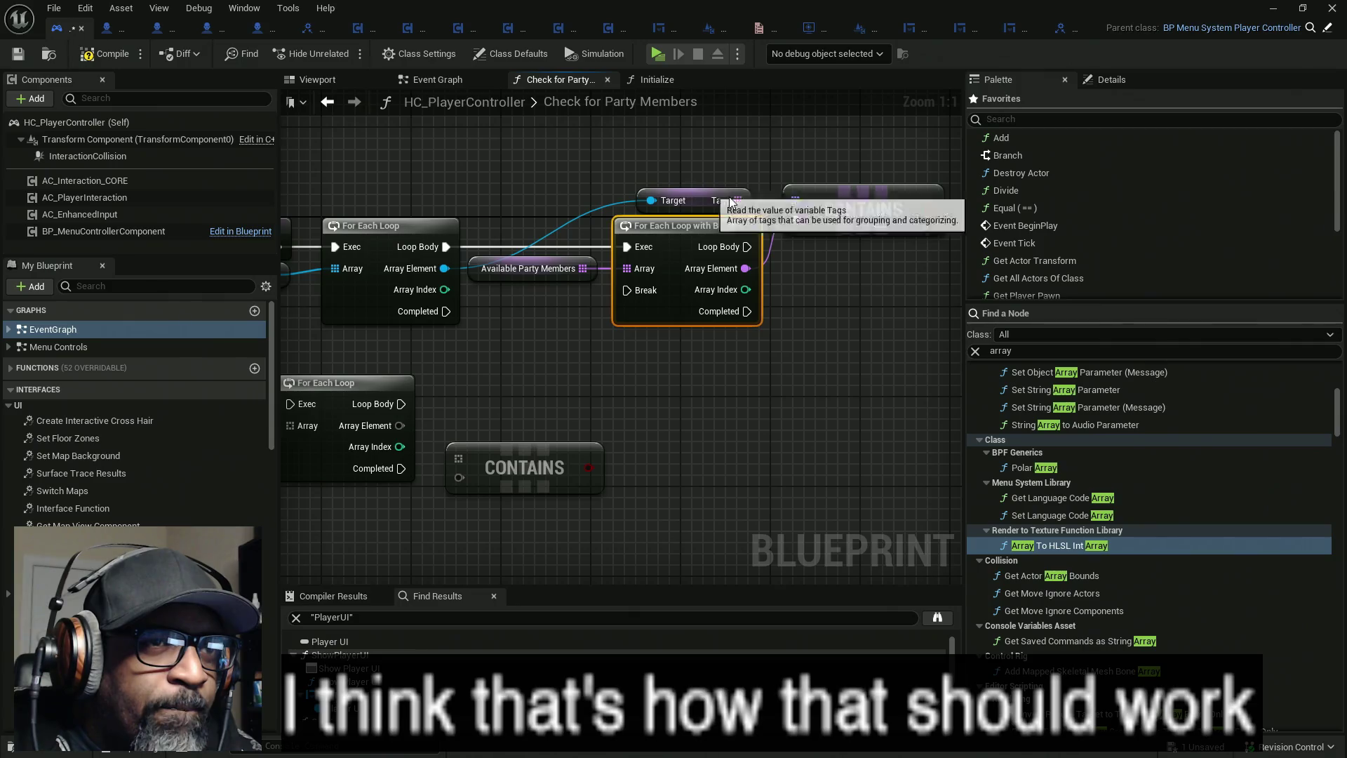
left_click_drag(800, 240, 744, 242)
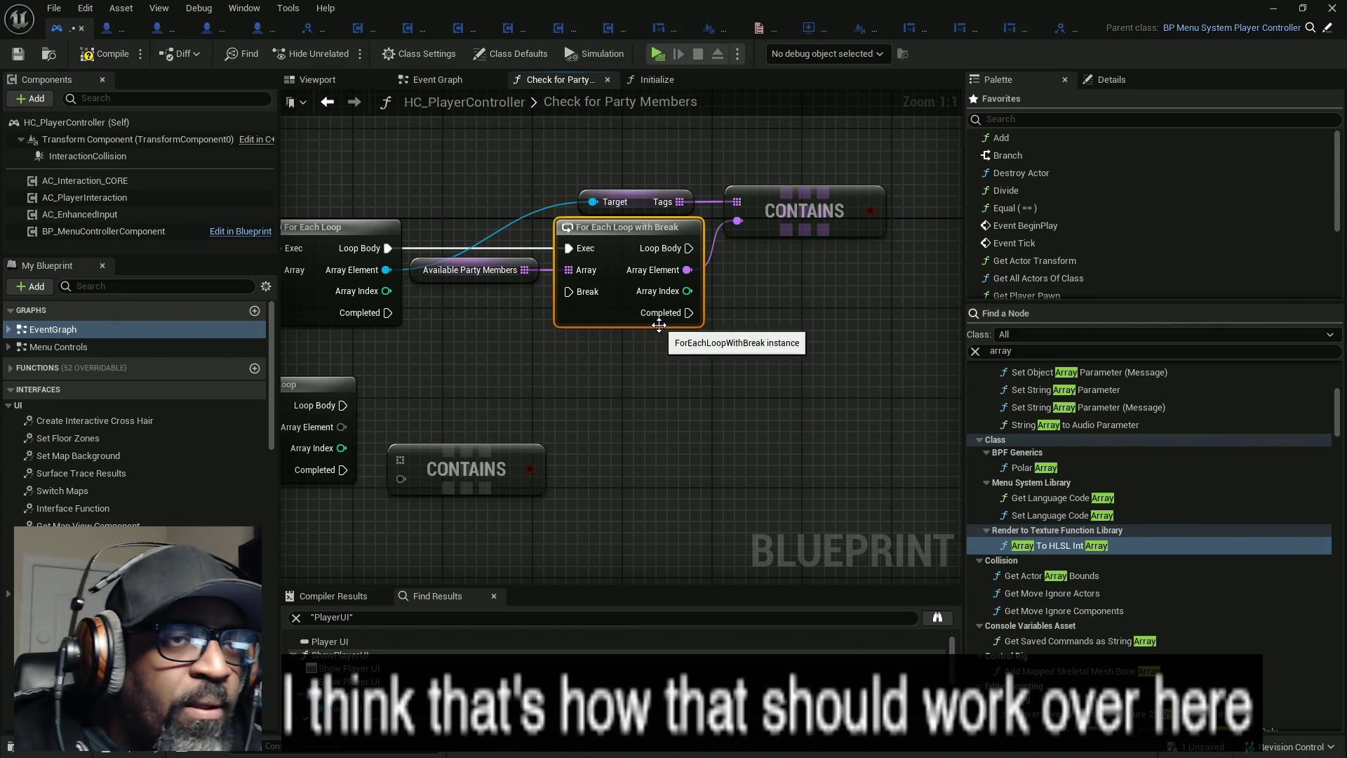
- Delete the unused lower CONTAINS node and add a Branch after the loop body
left_click_drag(542, 419, 554, 461)
key("Delete")
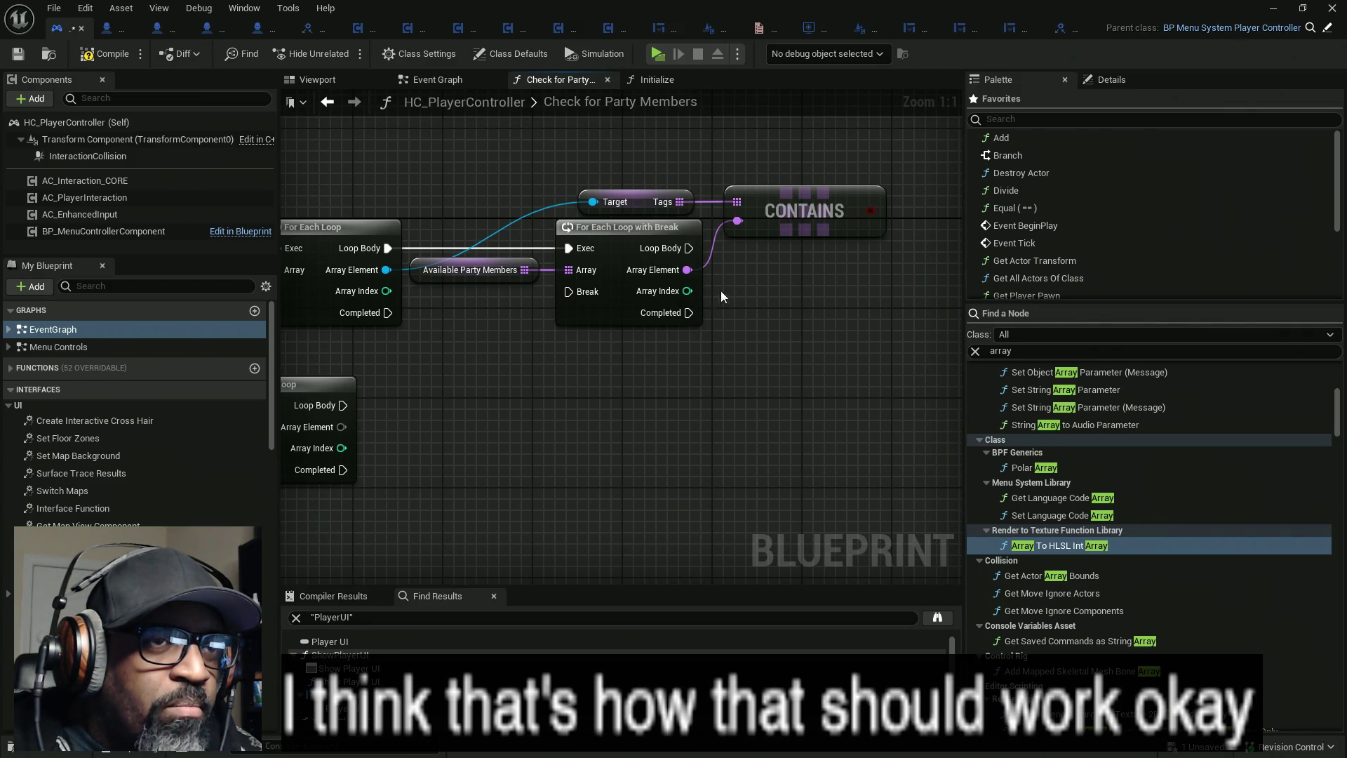
left_click(814, 273)
- Wire Loop Body and the CONTAINS result into the Branch, and route True to Break through two reroute points
left_click_drag(673, 334, 536, 280)
left_click_drag(674, 356, 716, 244)
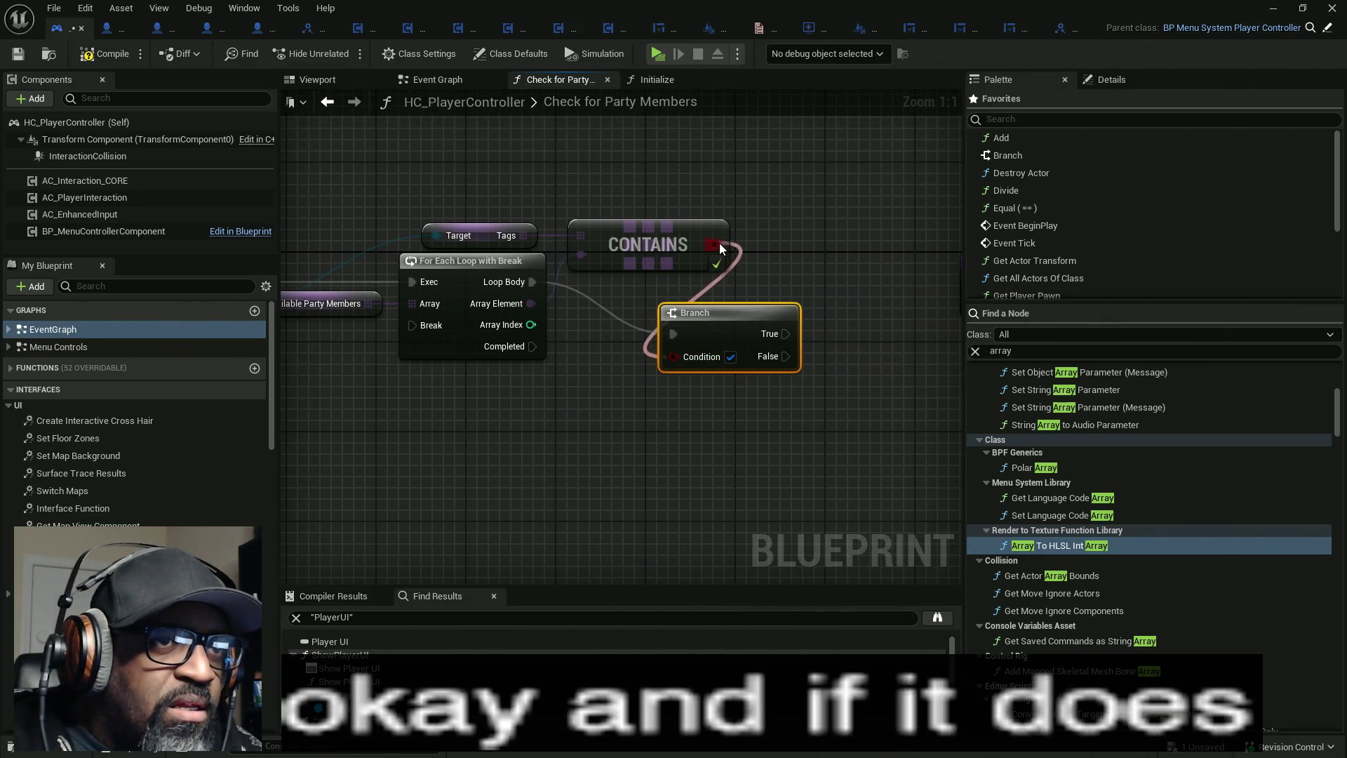
left_click_drag(733, 321, 817, 268)
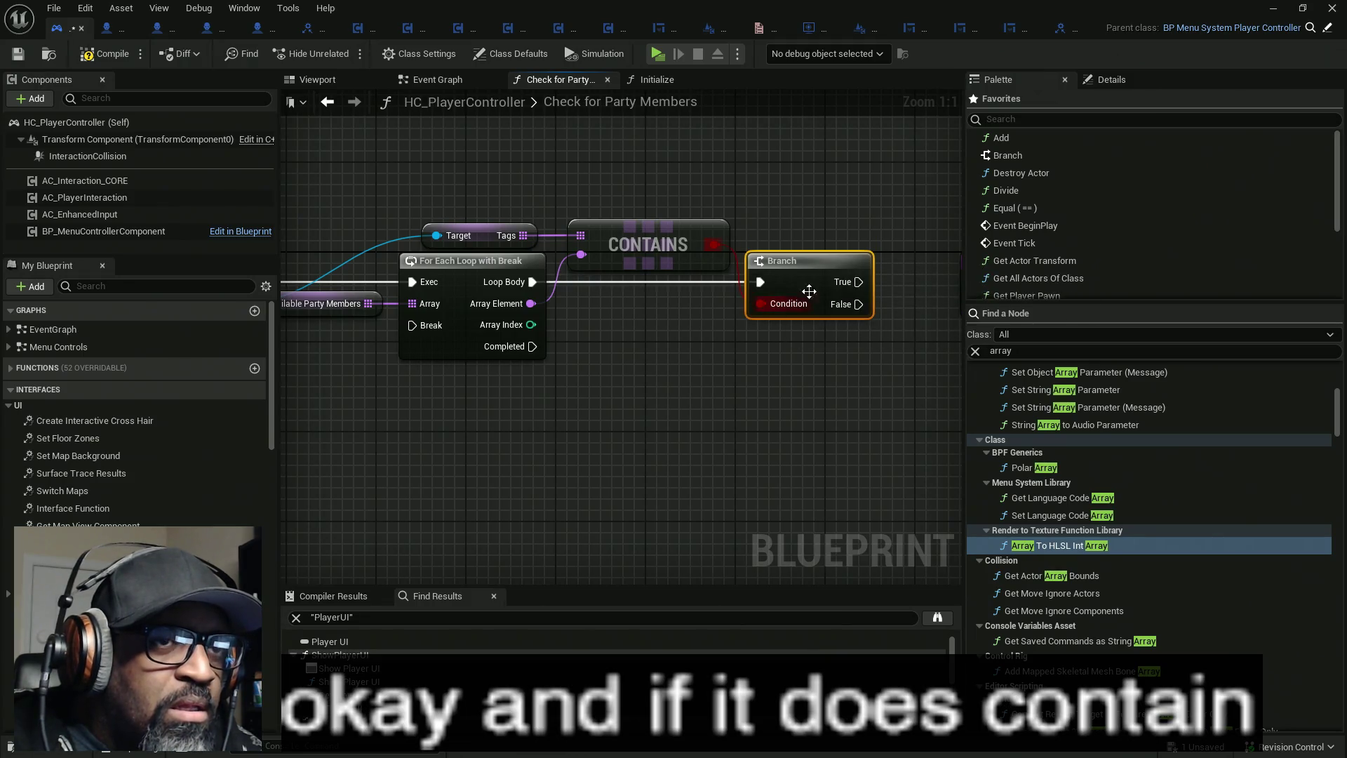
mouse_move(844, 288)
left_mouse_down()
mouse_move(605, 146)
mouse_move(427, 364)
mouse_move(422, 330)
left_mouse_up()
left_click_drag(533, 281, 760, 281)
double_click(567, 309)
mouse_move(566, 313)
left_mouse_down()
mouse_move(548, 358)
mouse_move(369, 306)
mouse_move(399, 154)
mouse_move(414, 203)
left_mouse_up()
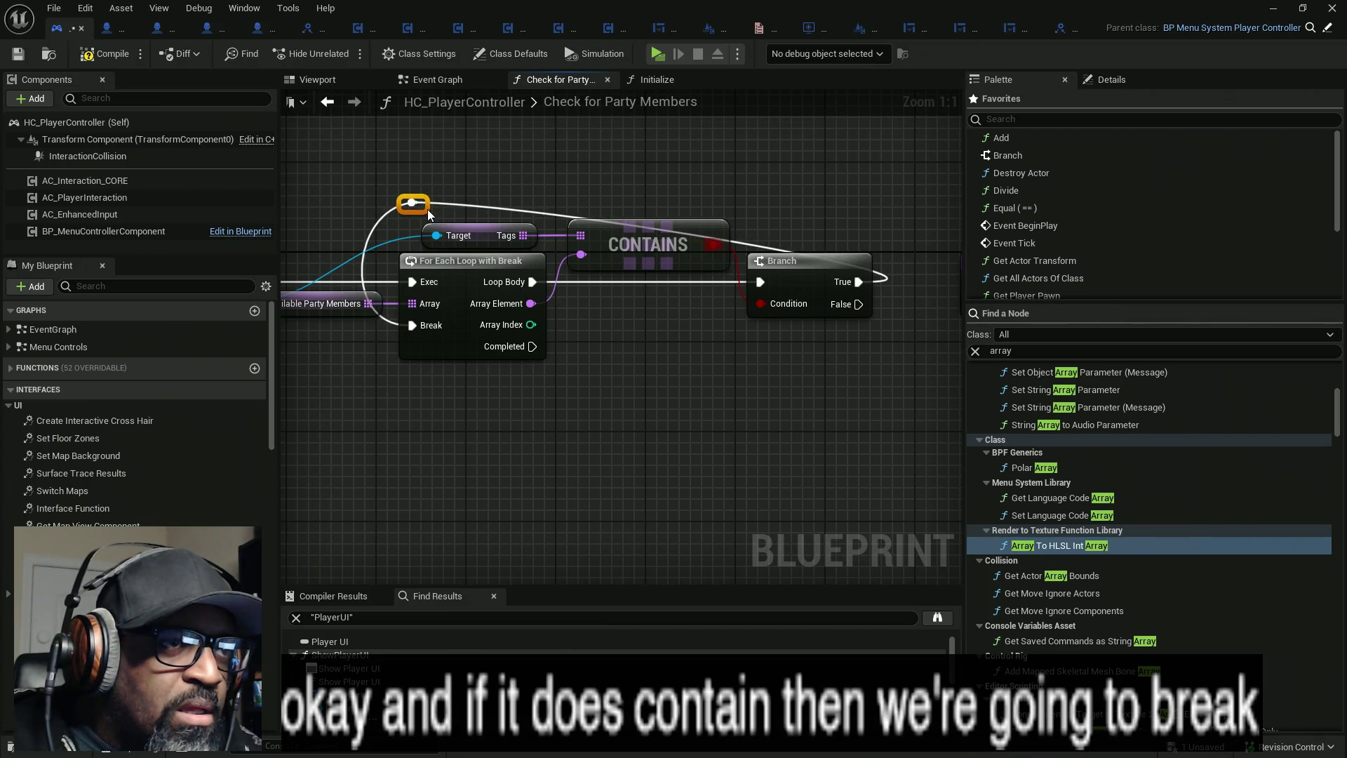
double_click(776, 232)
left_click_drag(776, 232, 875, 210)
mouse_move(819, 330)
left_mouse_down()
mouse_move(795, 349)
mouse_move(744, 312)
mouse_move(709, 309)
left_mouse_up()
- Delete the leftover lower For Each Loop and recentre the graph on the Branch outputs
mouse_move(591, 365)
left_mouse_down()
mouse_move(671, 330)
mouse_move(566, 342)
mouse_move(659, 350)
left_mouse_up()
scroll(561, 365, "down", 1)
left_click(495, 397)
key("Delete")
left_click(596, 220)
left_click_drag(633, 330, 558, 334)
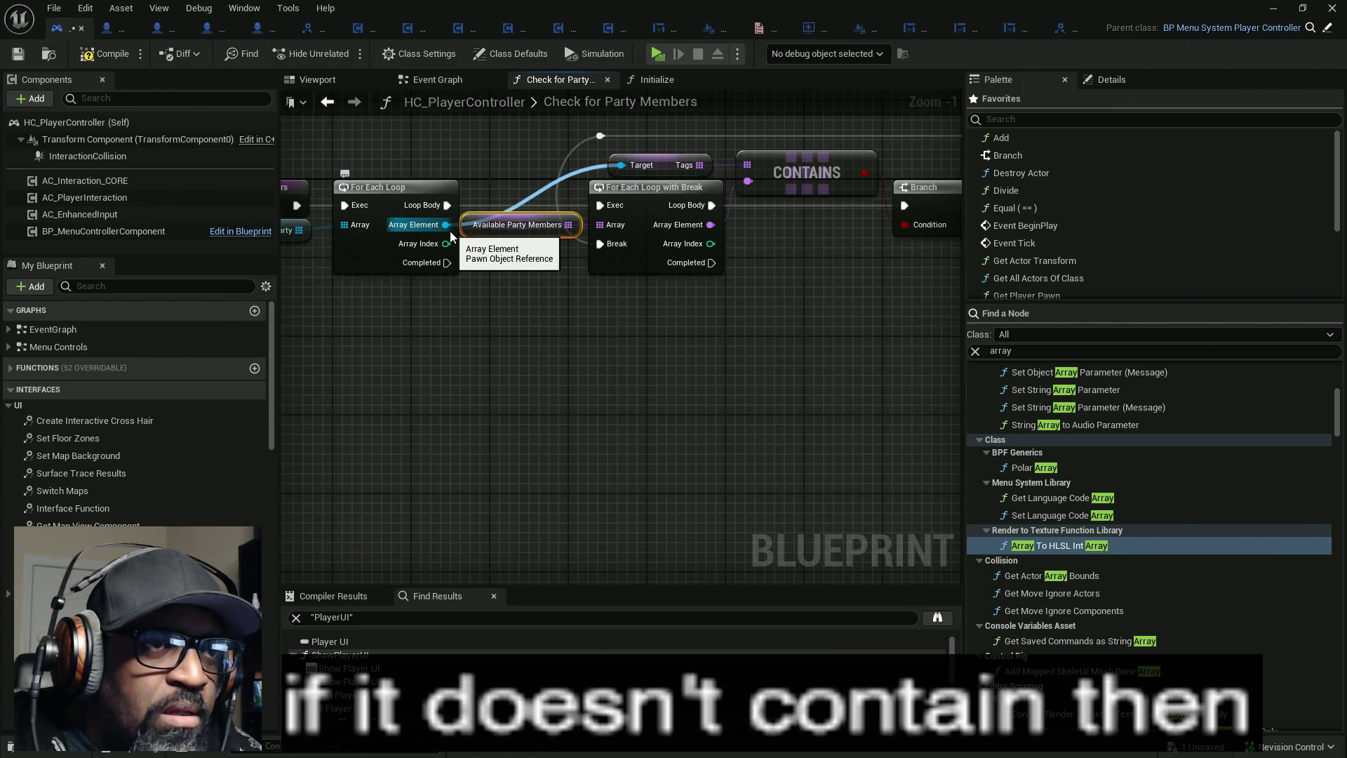
mouse_move(732, 275)
left_mouse_down()
mouse_move(583, 279)
mouse_move(803, 268)
left_mouse_up()
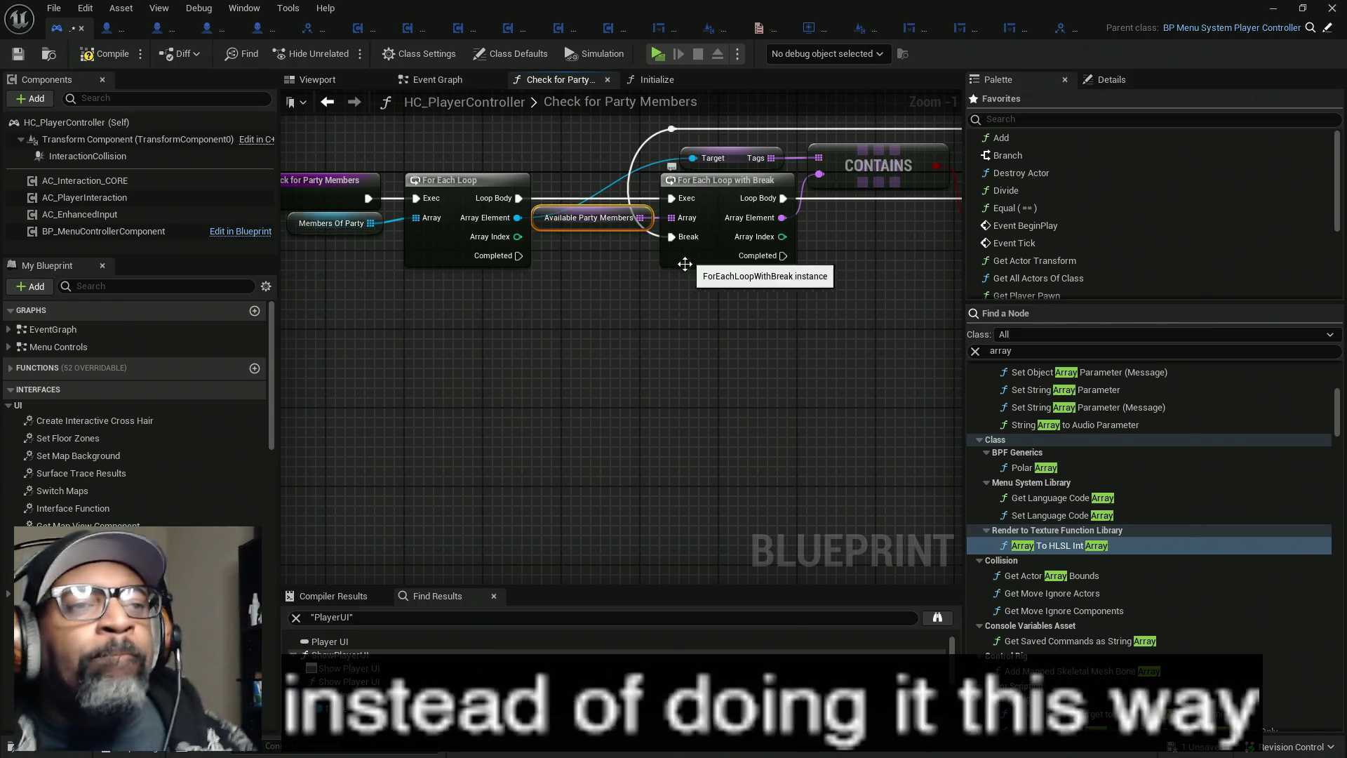
- Create the PartyMemberTags local variable and place its getter near the CONTAINS and Branch nodes
scroll(133, 414, "down", 10)
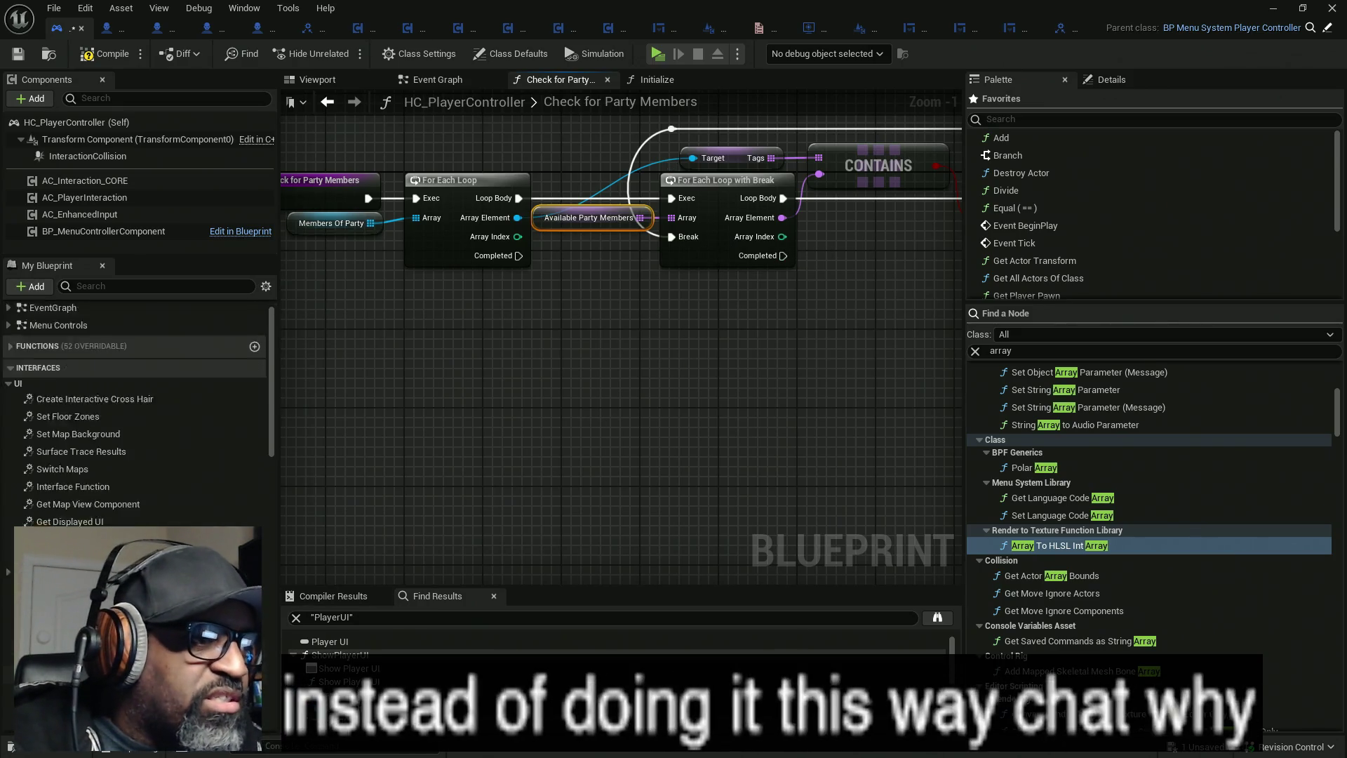
scroll(133, 414, "down", 1)
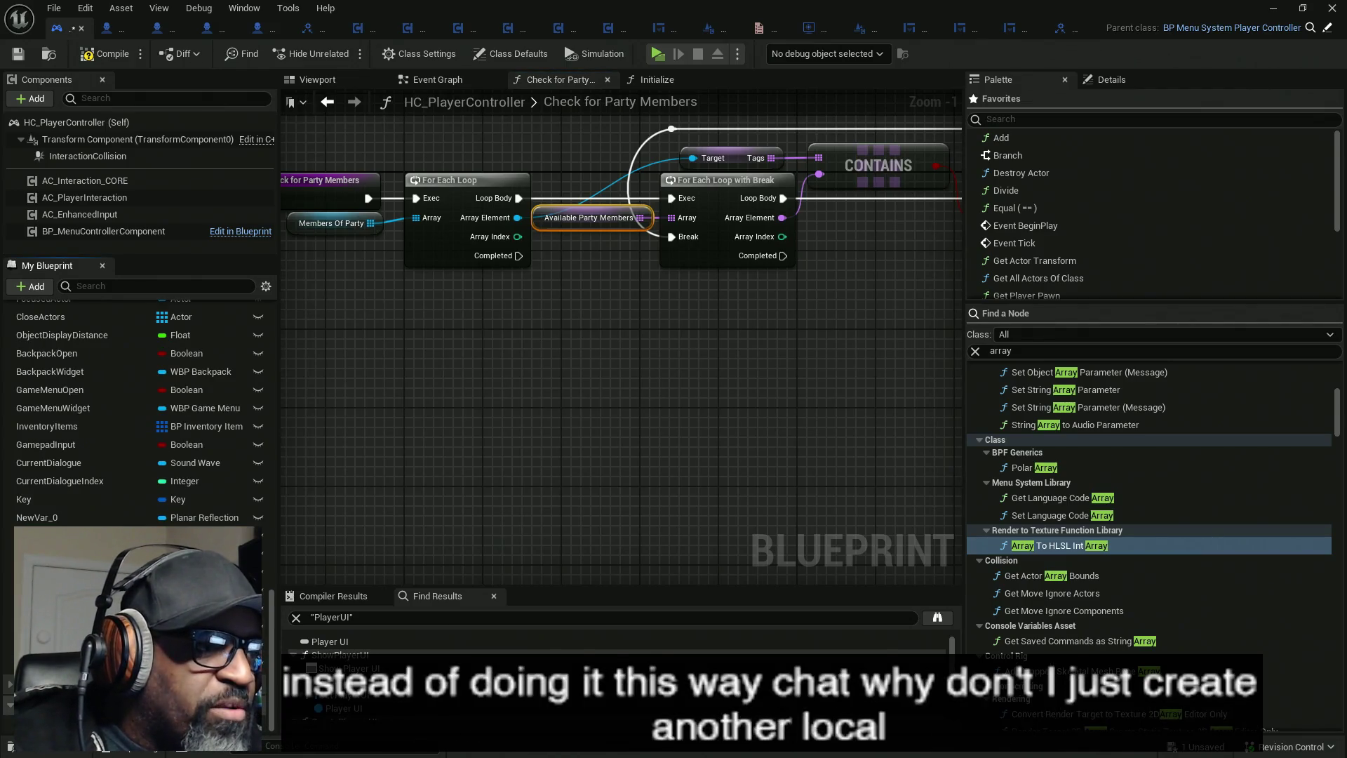
left_click(12, 728)
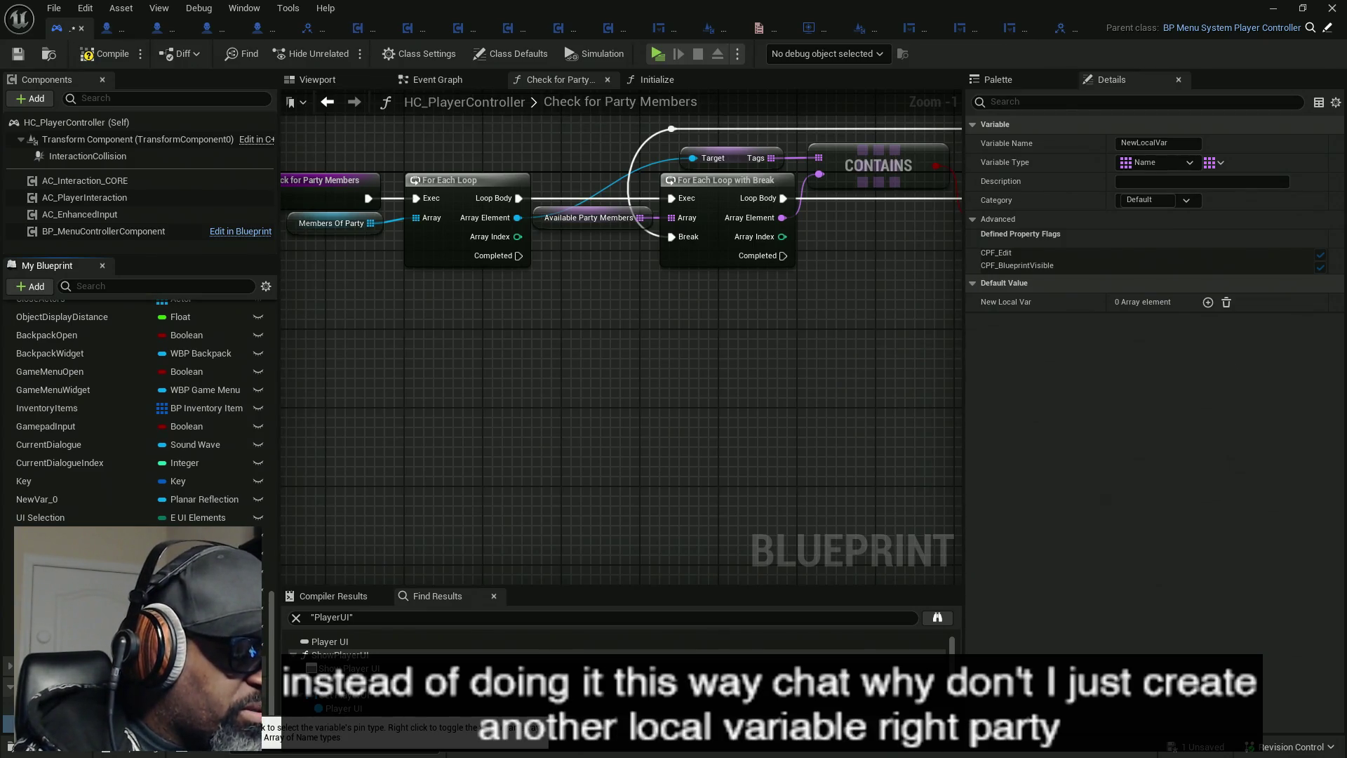
type("PartyMemberTags")
key("Return")
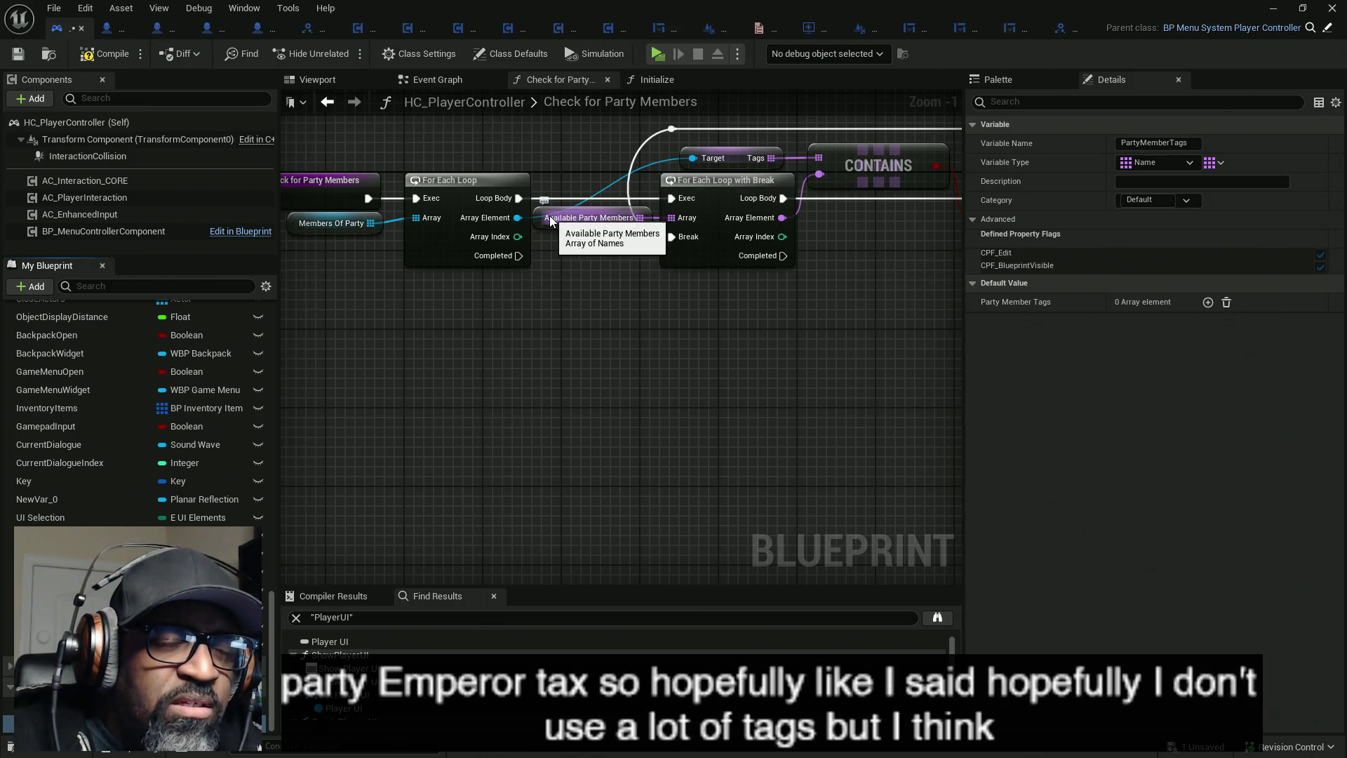
mouse_move(330, 428)
left_mouse_down()
mouse_move(389, 364)
mouse_move(557, 345)
left_mouse_up()
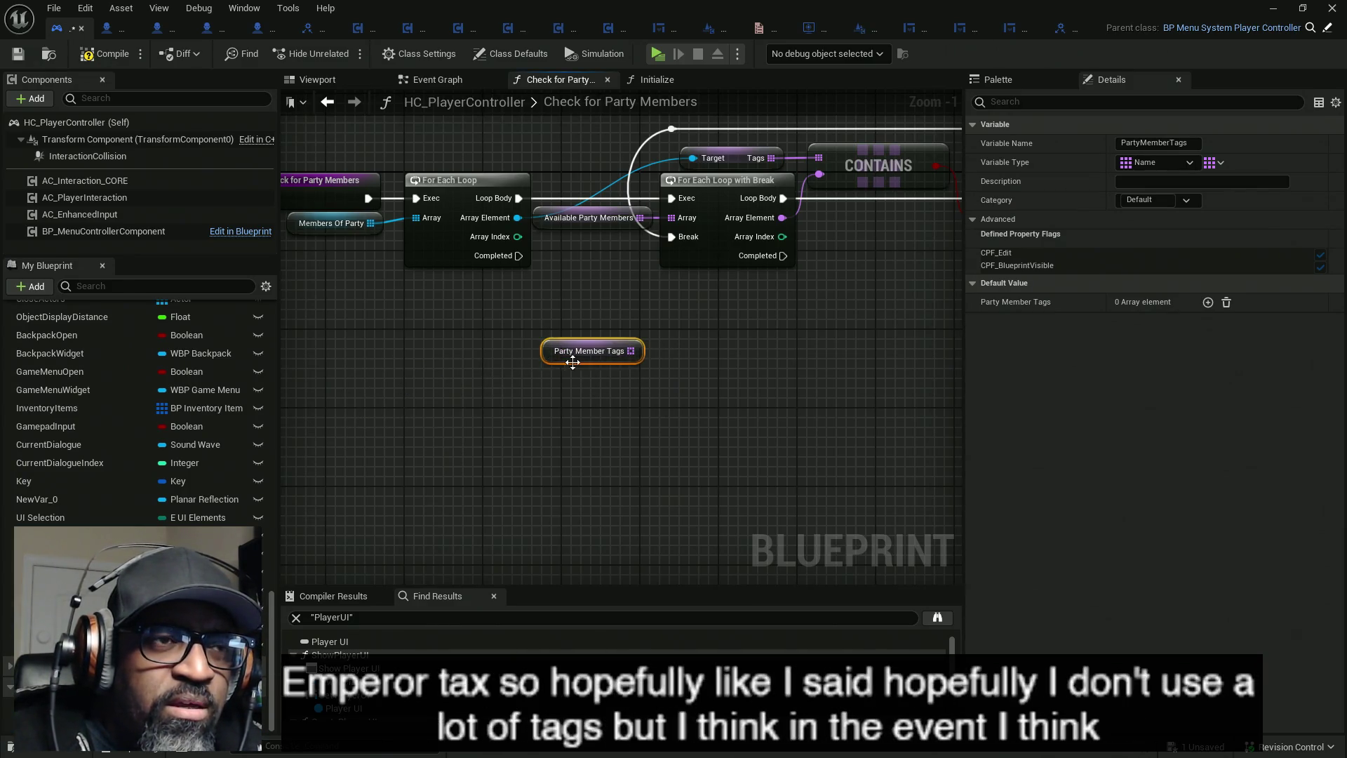
mouse_move(751, 188)
left_mouse_down()
mouse_move(709, 301)
mouse_move(563, 310)
left_mouse_up()
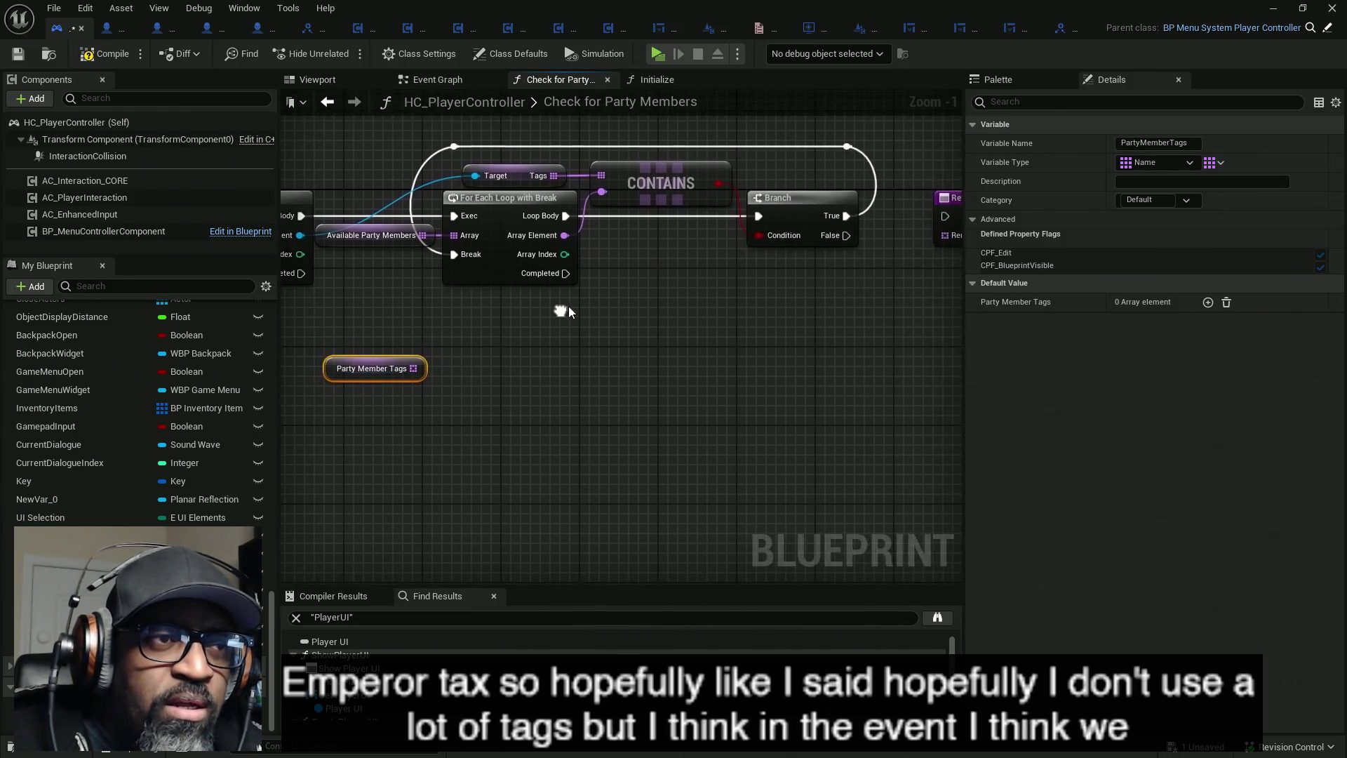
left_click_drag(804, 160, 691, 165)
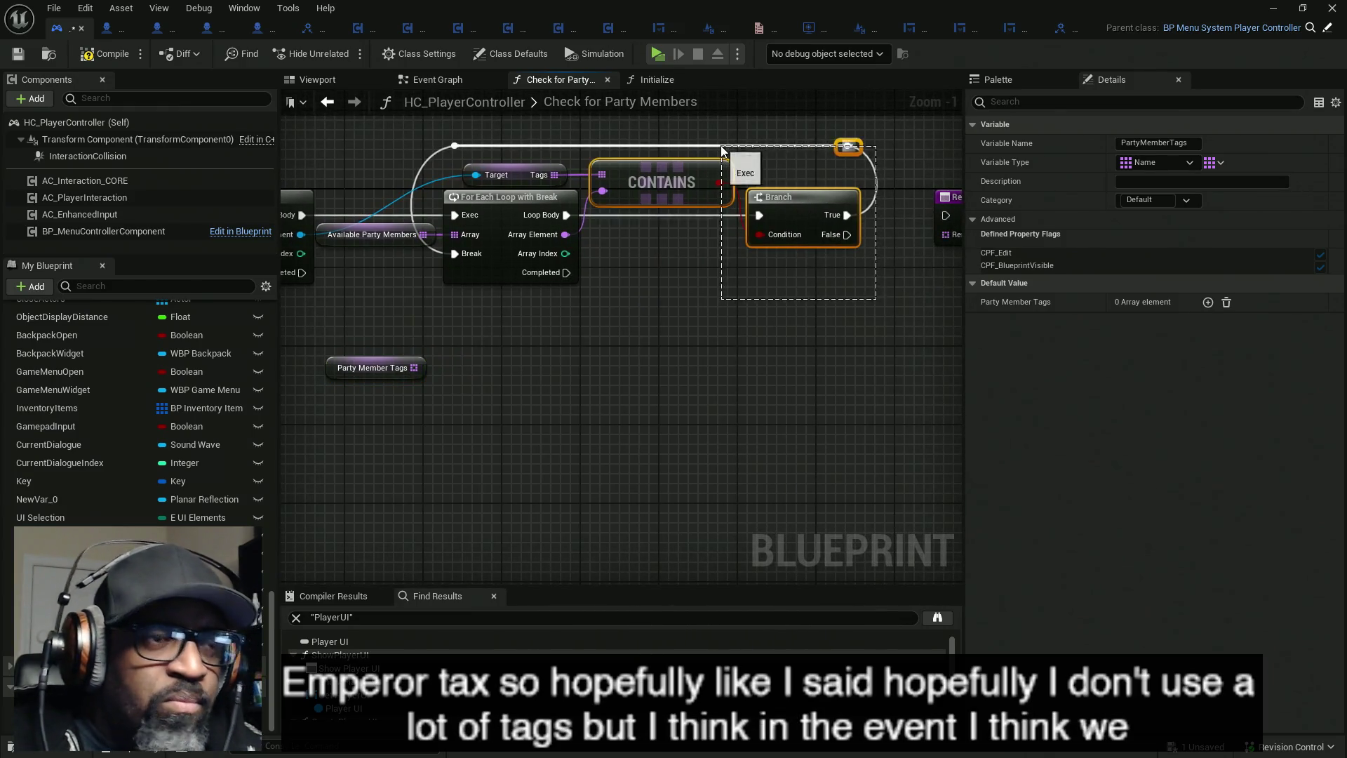
- Delete the CONTAINS, Branch and For Each Loop with Break nodes
key("Delete")
left_click_drag(481, 332, 429, 245)
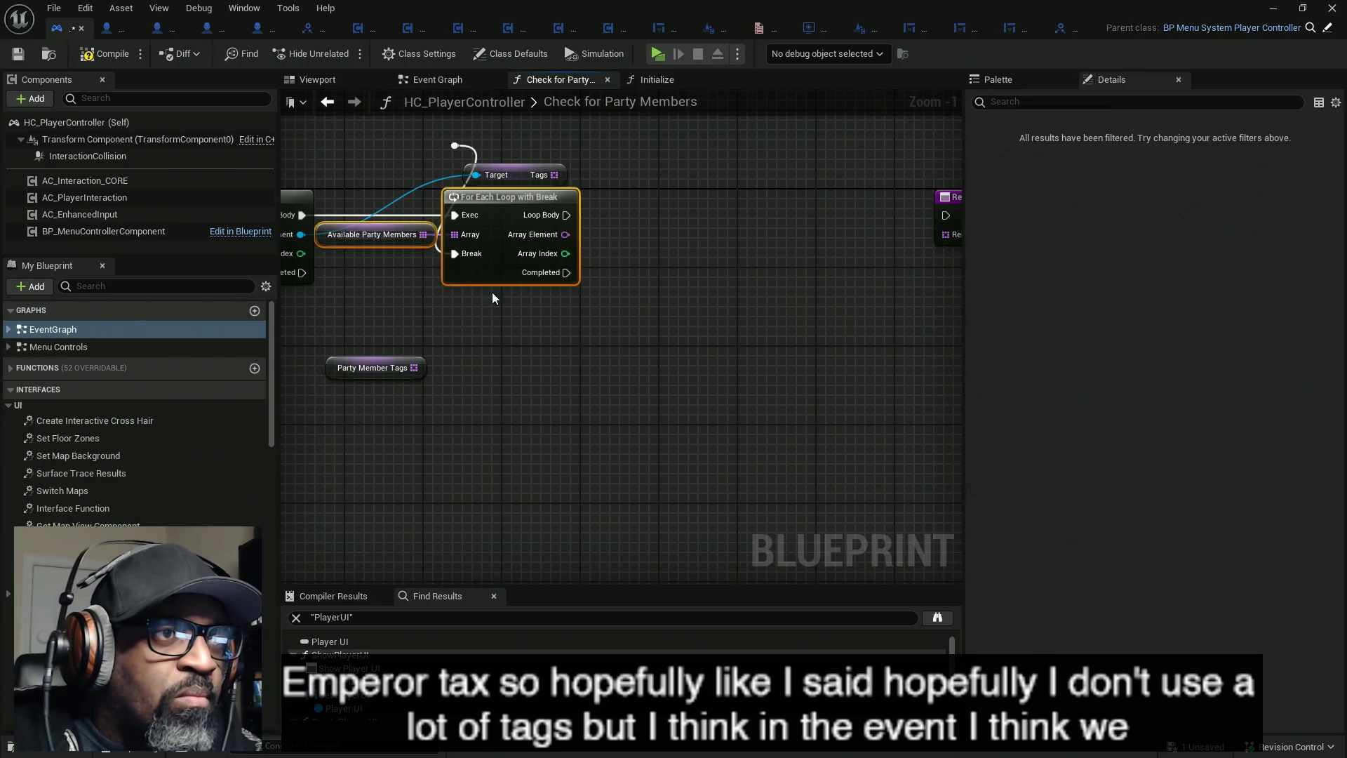
key("Delete")
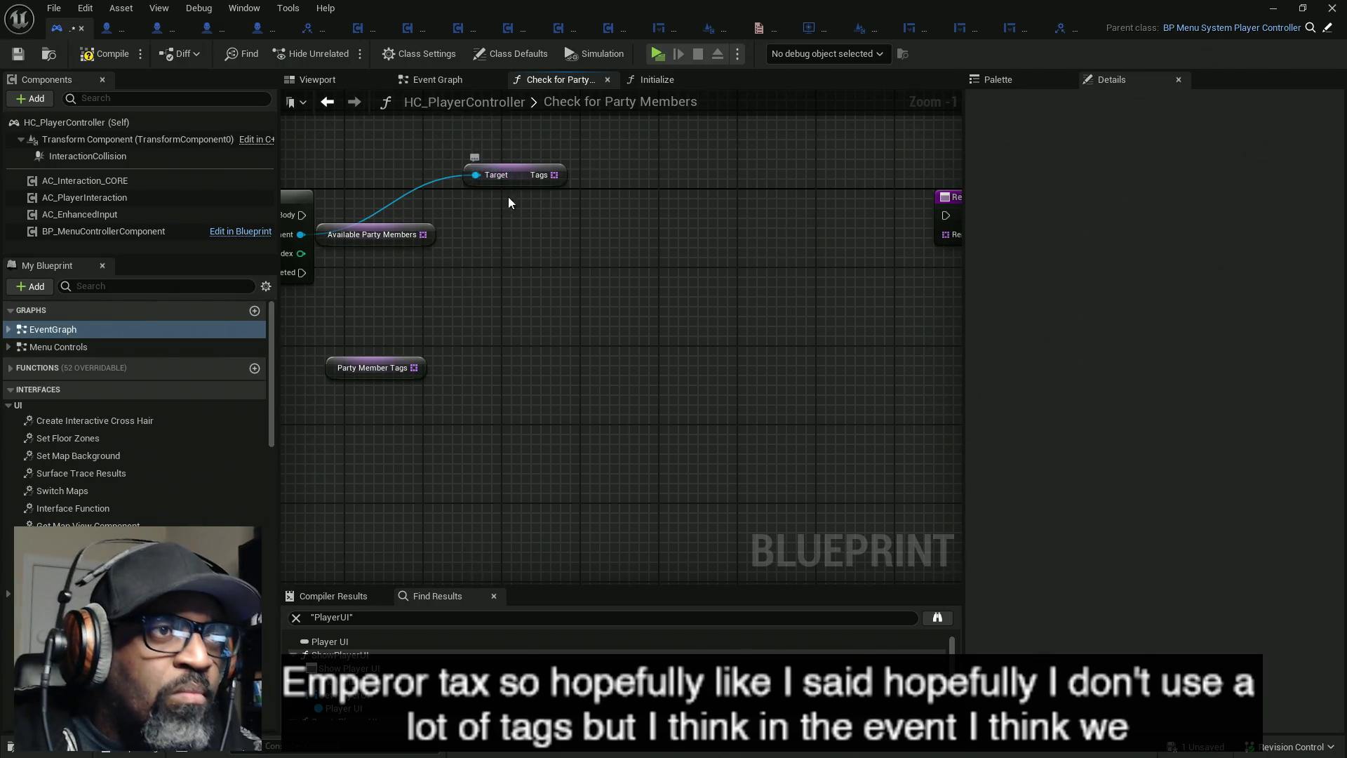
- Place Tags beside the For Each Loop, move Available Party Members down, and straighten the entry connections
left_click_drag(512, 194, 575, 201)
left_click(436, 238)
left_click_drag(436, 239, 661, 394)
mouse_move(582, 193)
left_mouse_down()
mouse_move(436, 246)
mouse_move(632, 246)
left_mouse_up()
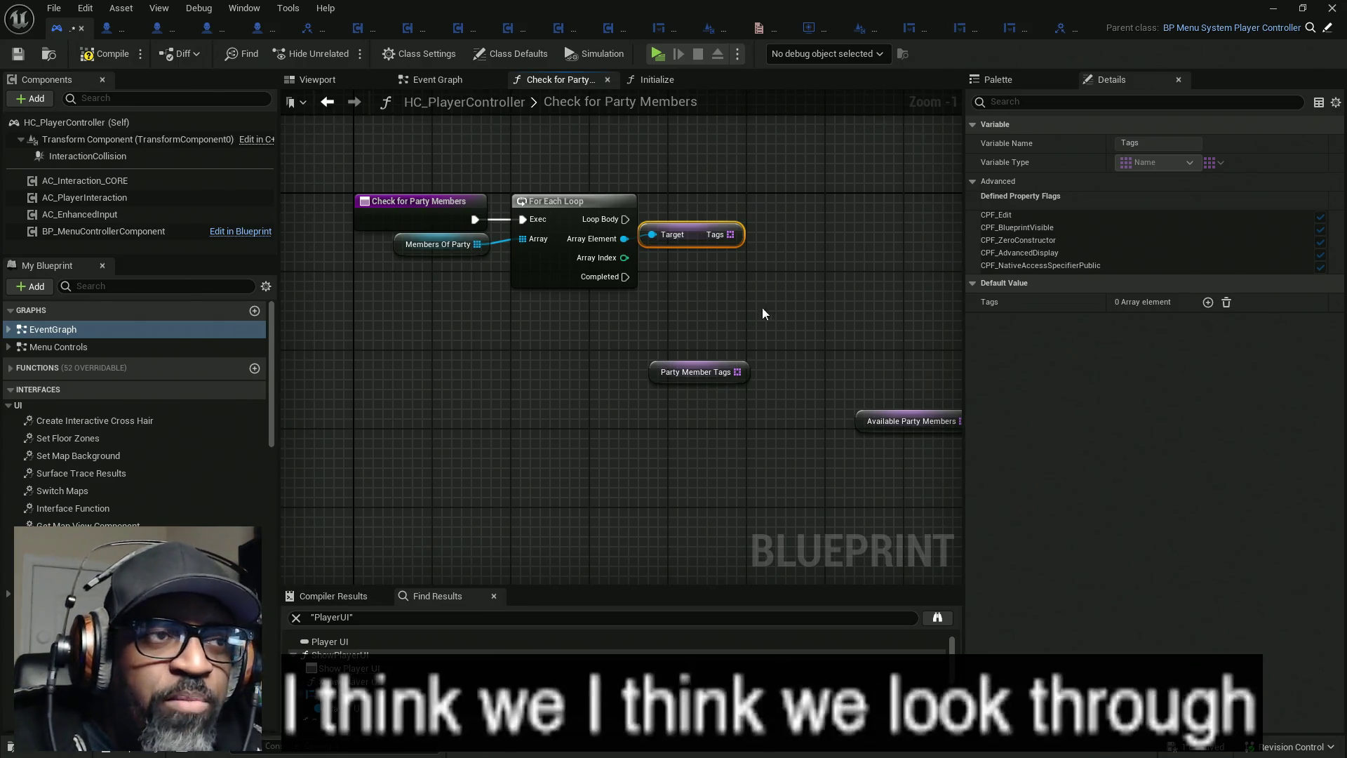
left_click_drag(777, 165, 381, 286)
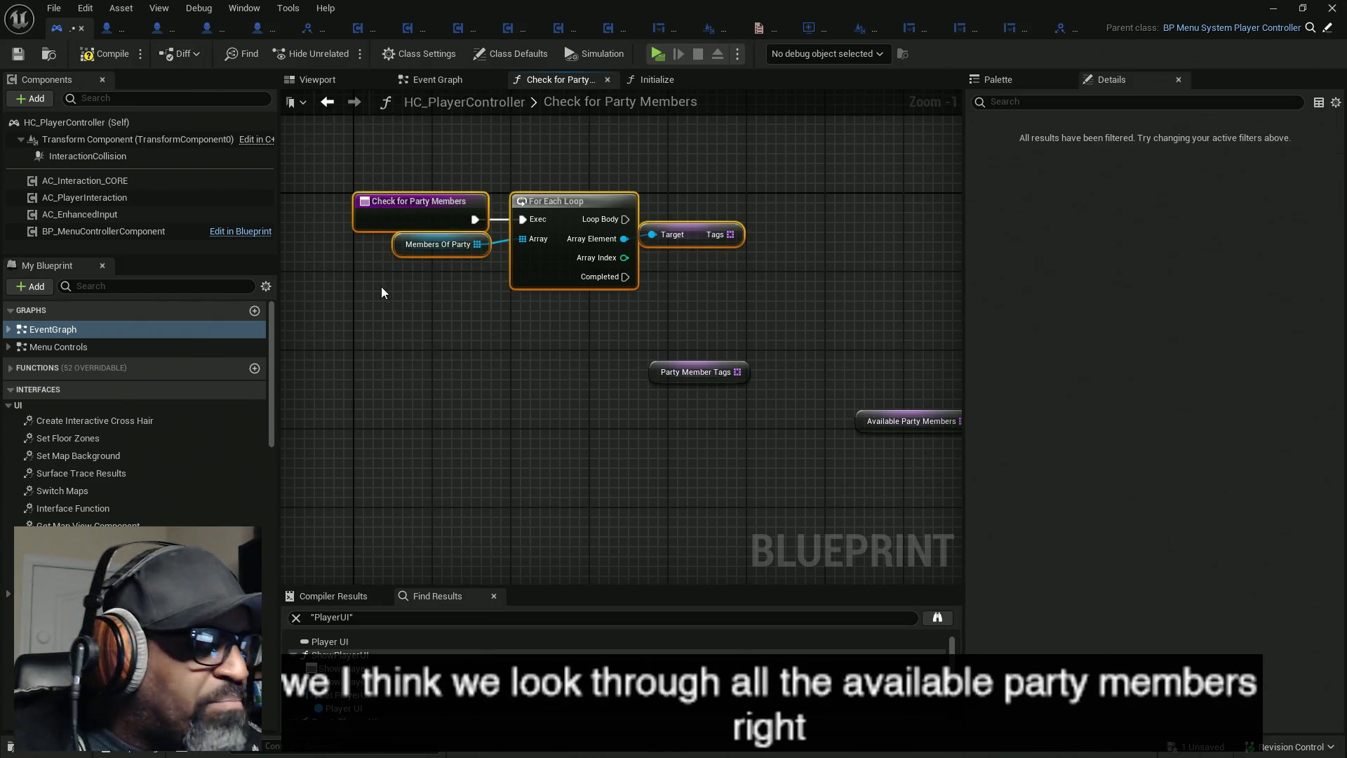
key("q")
left_click(381, 286)
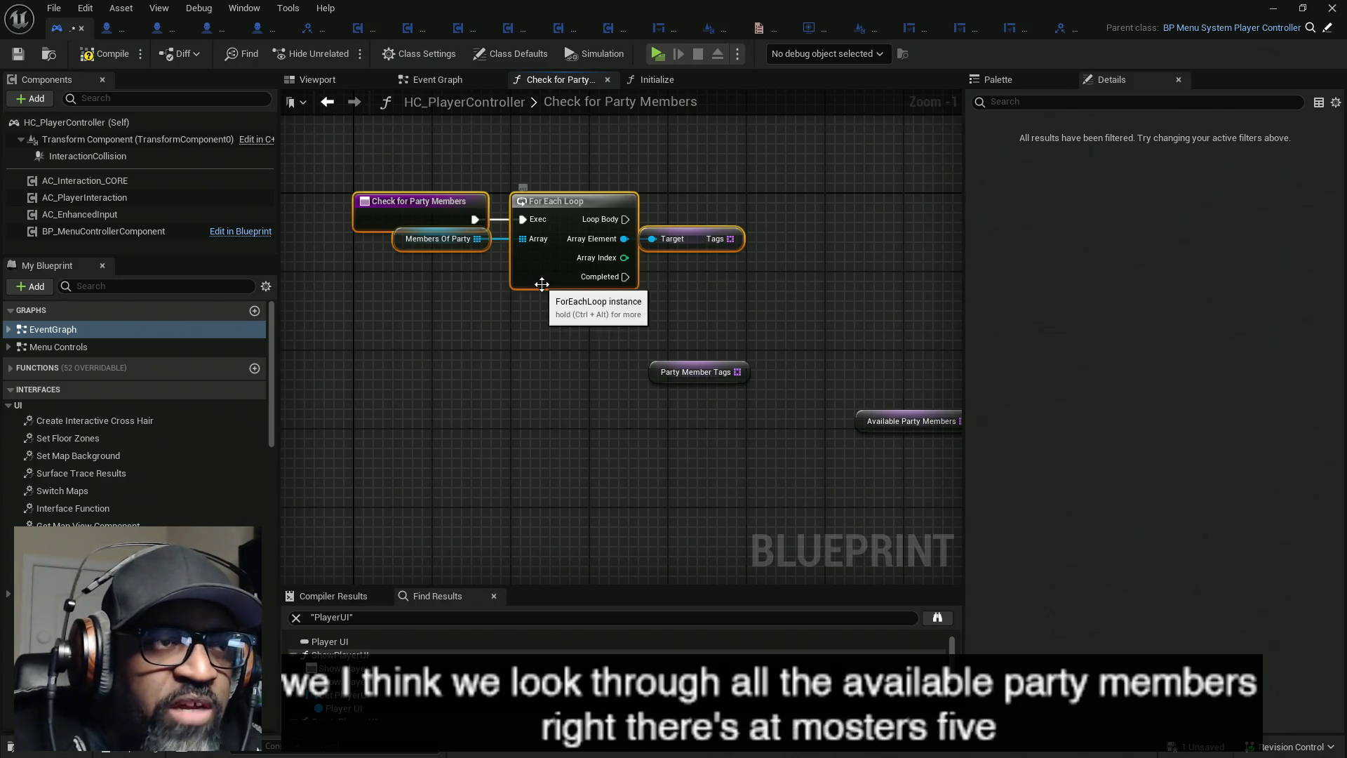
left_click_drag(399, 245, 398, 261)
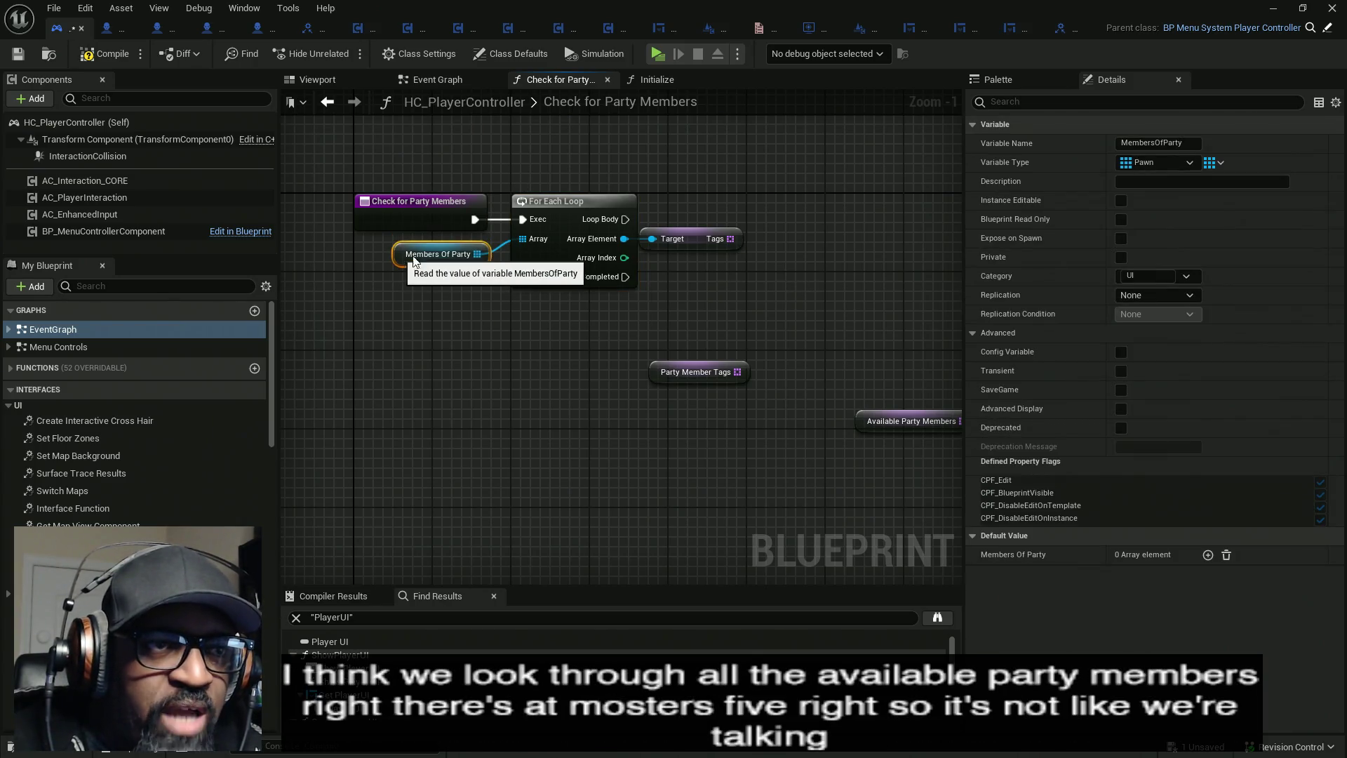
left_click_drag(713, 353, 595, 352)
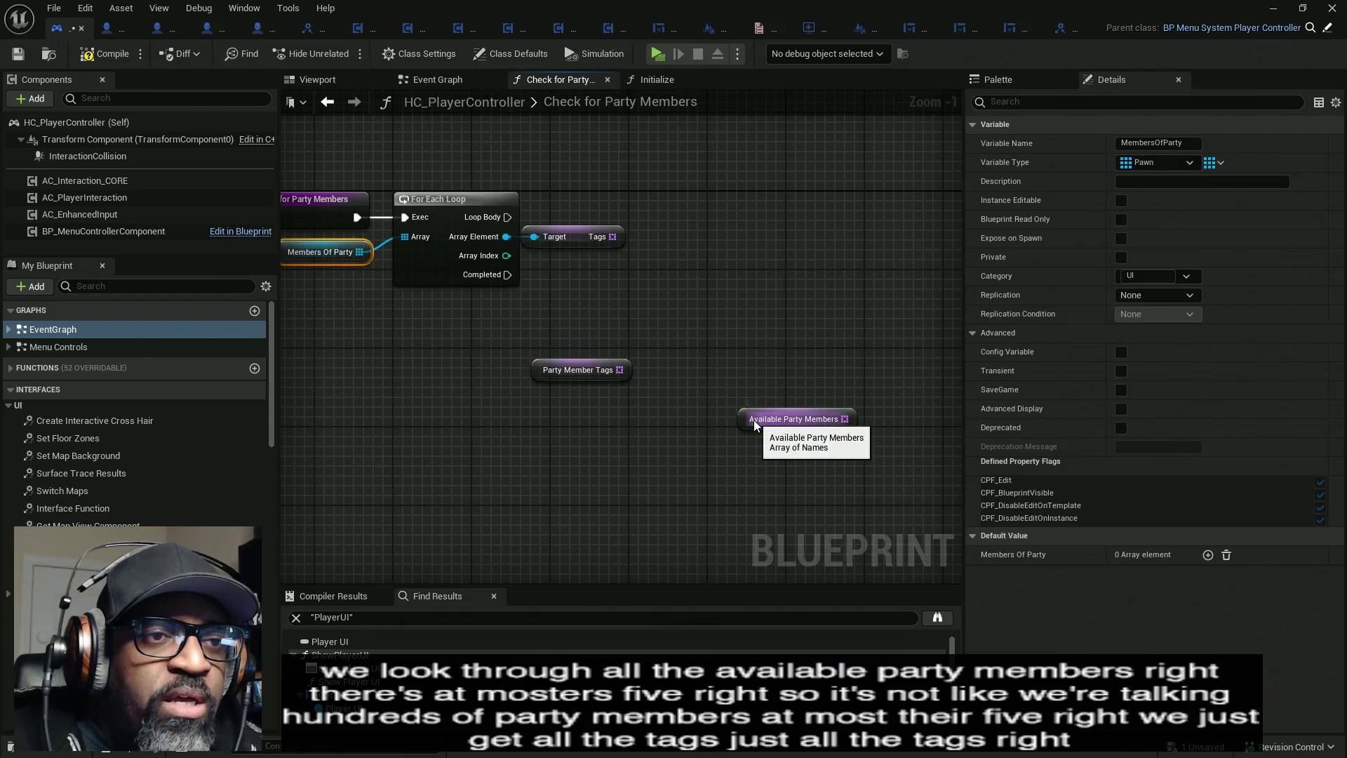
scroll(210, 492, "down", 15)
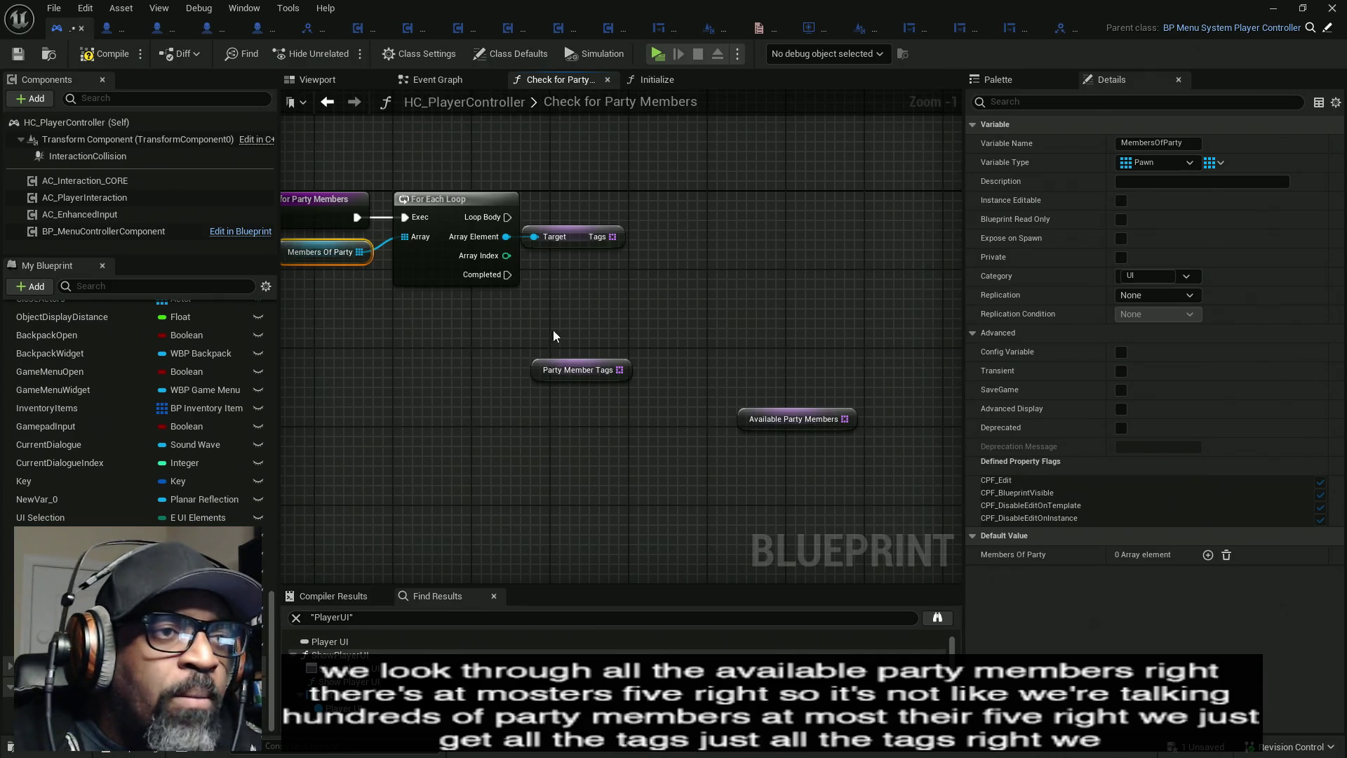
left_click_drag(619, 370, 680, 296)
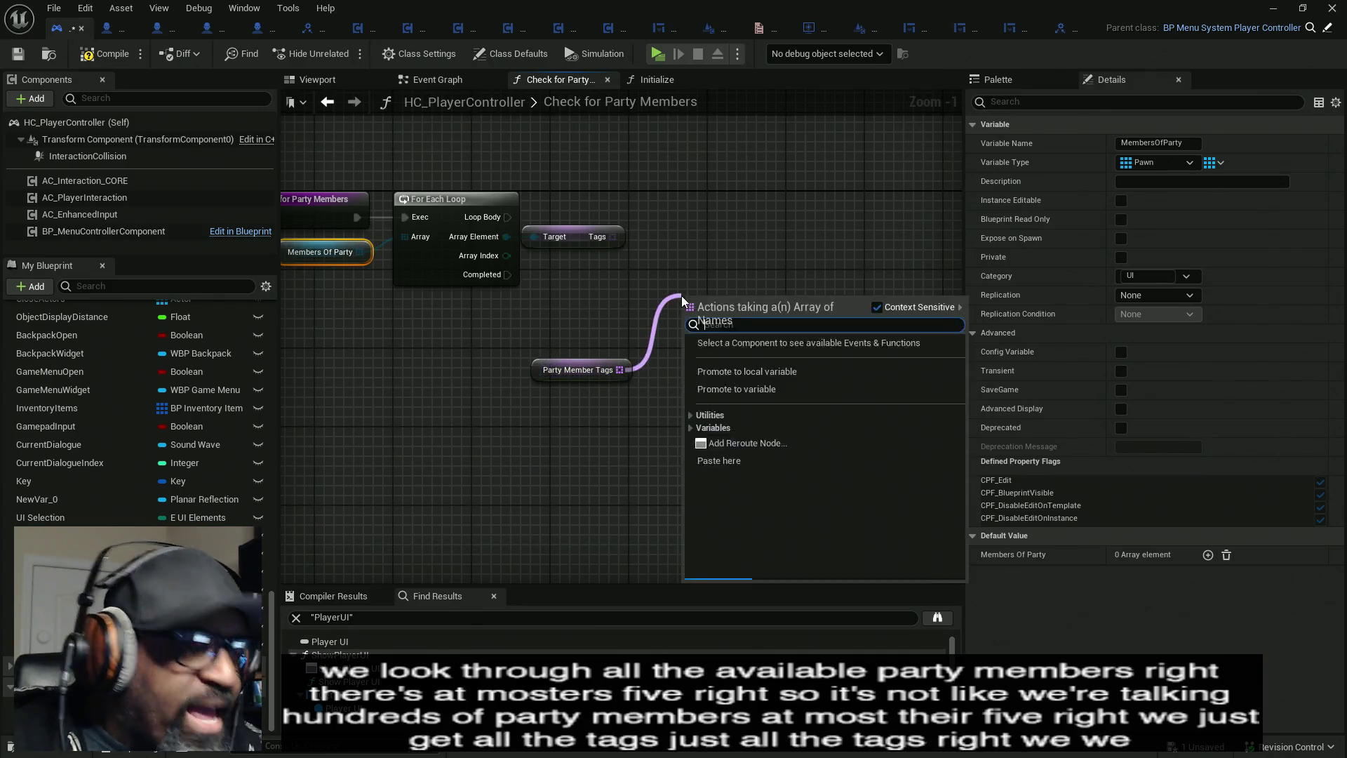
- Add an Add Unique node on Party Member Tags and a GET on Tags using the loop's Array Index
type("add")
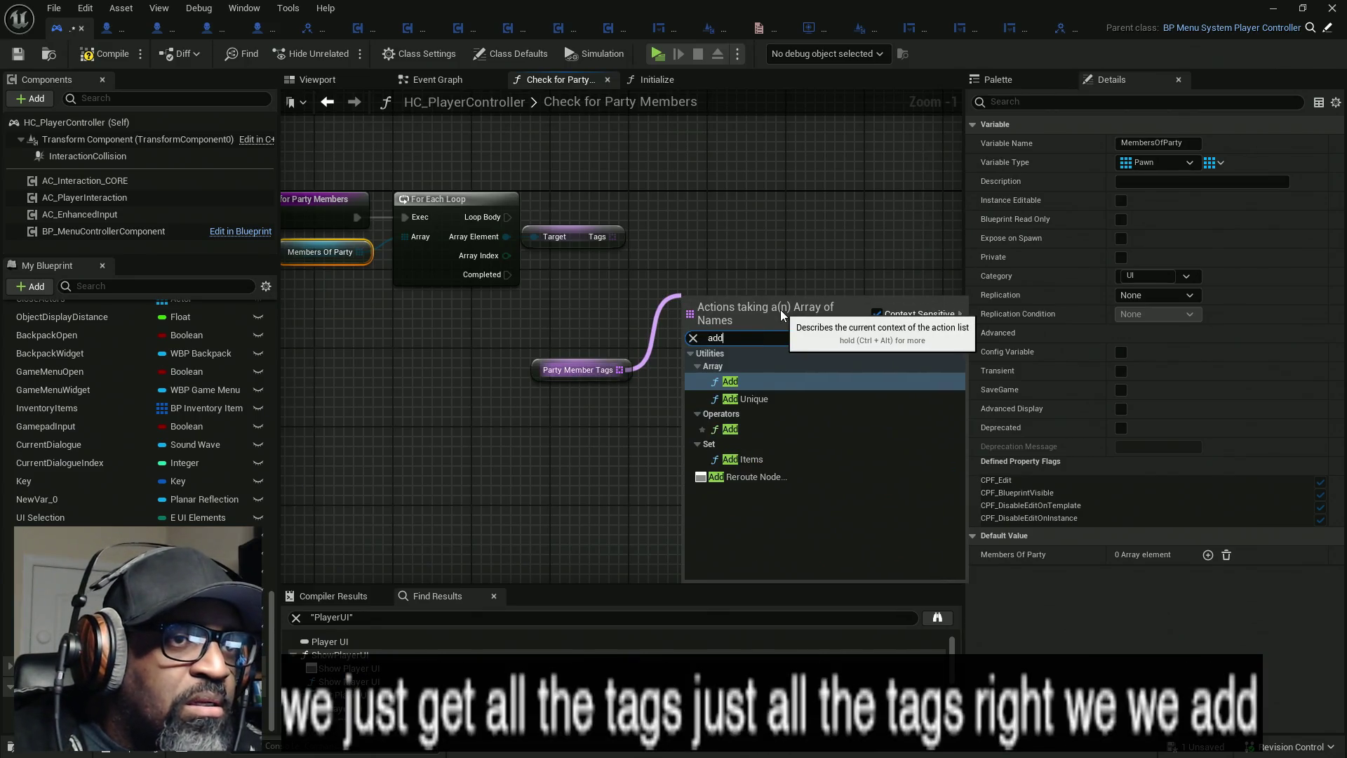
left_click(756, 398)
mouse_move(691, 342)
left_mouse_down()
mouse_move(646, 257)
mouse_move(623, 254)
mouse_move(618, 280)
left_mouse_up()
left_click(603, 284)
left_click(522, 262)
type("get")
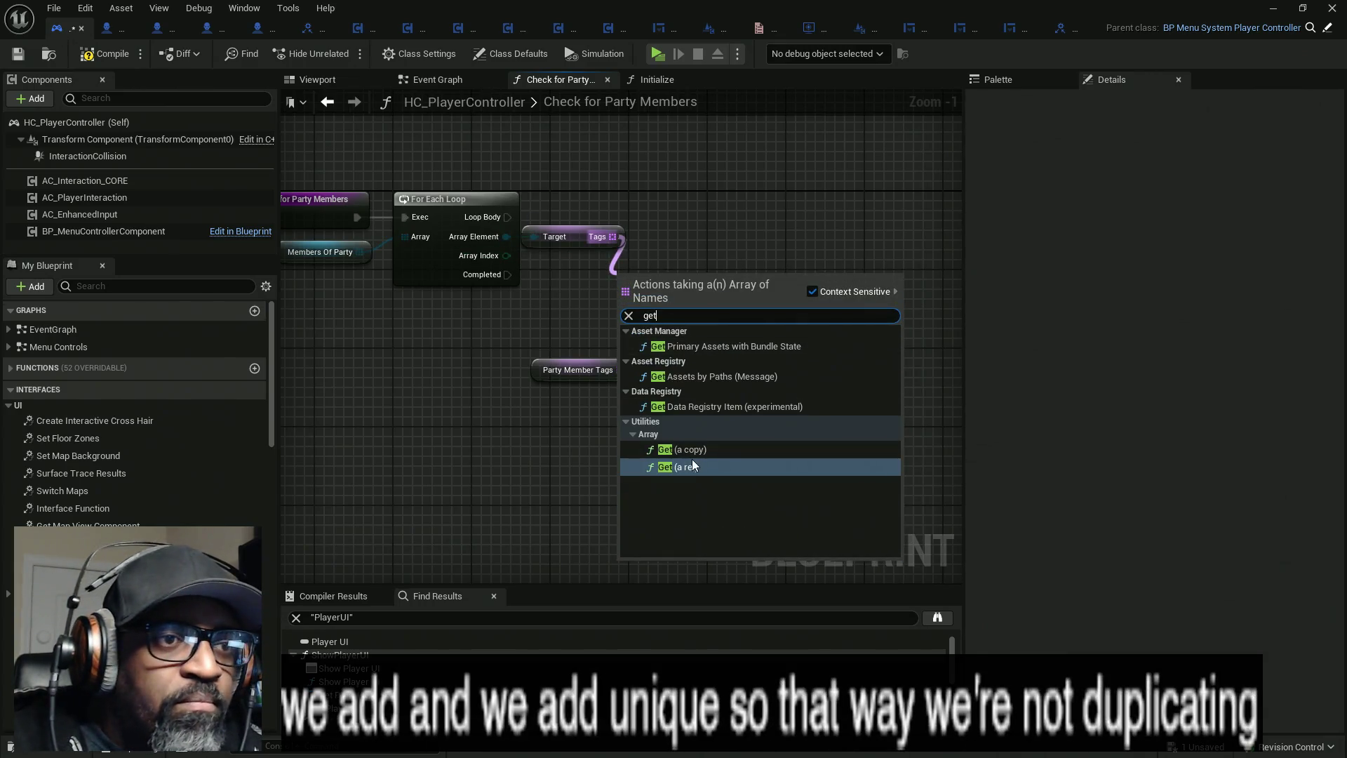
left_click(689, 449)
mouse_move(625, 303)
left_mouse_down()
mouse_move(506, 255)
mouse_move(672, 234)
left_mouse_up()
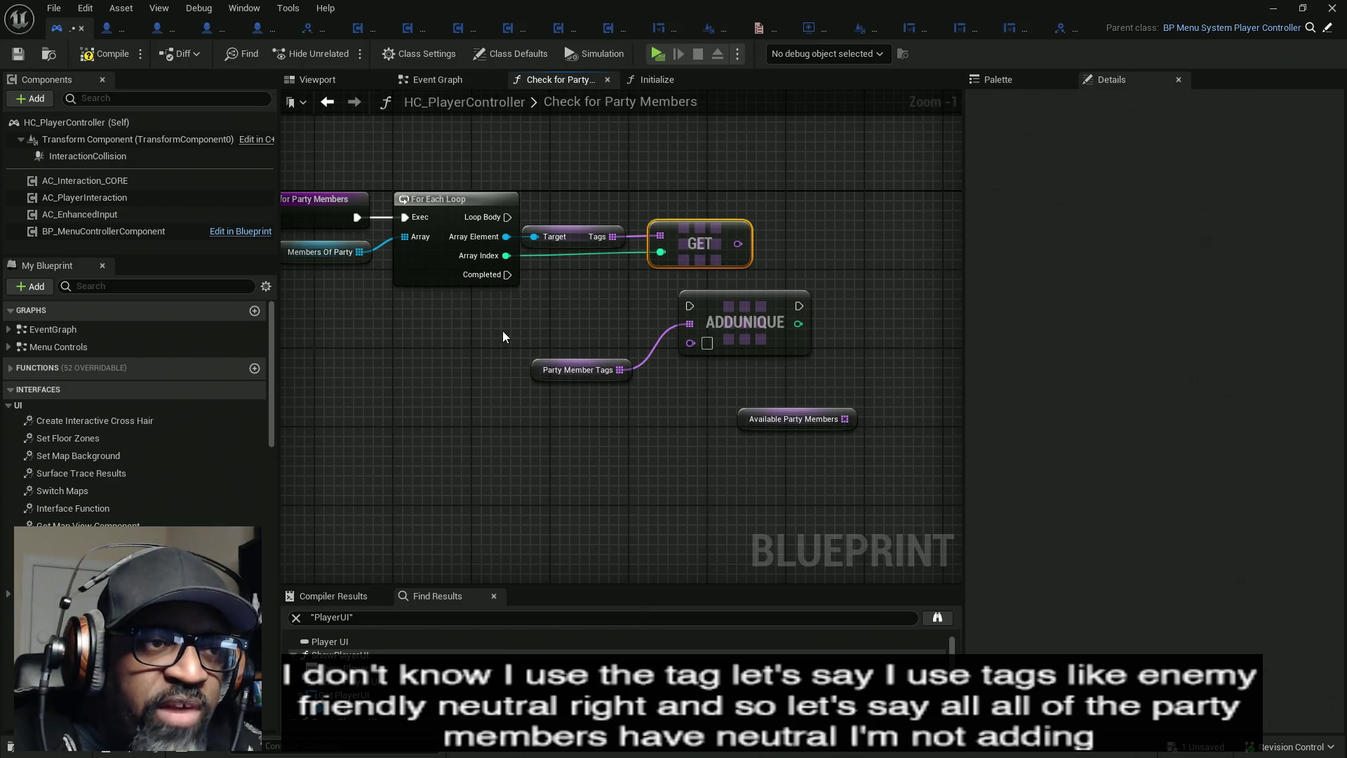
- Wire Loop Body and GET's output into Add Unique, and arrange the surrounding getters
left_click_drag(503, 331, 658, 429)
mouse_move(449, 322)
left_mouse_down()
mouse_move(638, 435)
mouse_move(624, 417)
left_mouse_up()
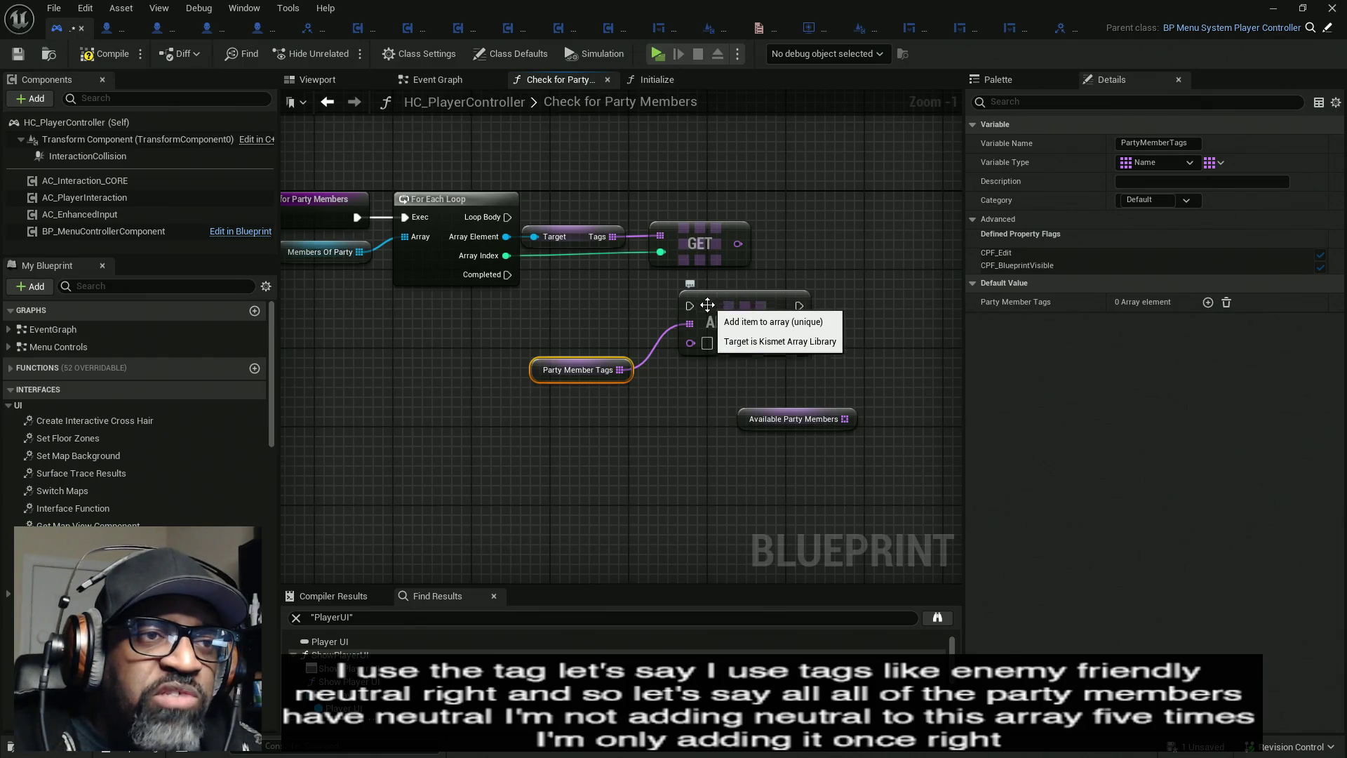
left_click_drag(693, 306, 506, 217)
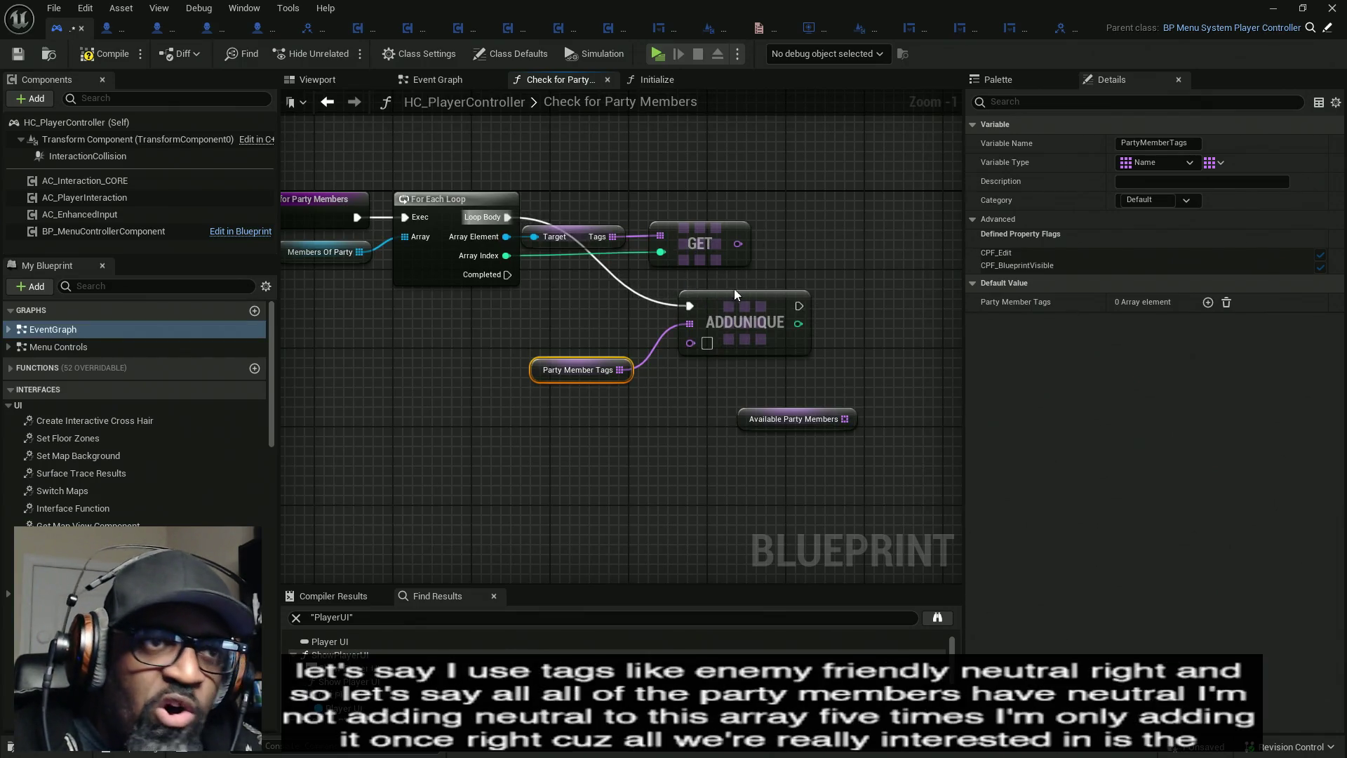
left_click_drag(709, 293, 745, 263)
mouse_move(833, 274)
left_mouse_down()
mouse_move(864, 224)
mouse_move(889, 240)
mouse_move(564, 241)
left_mouse_up()
left_click(500, 315)
mouse_move(361, 365)
left_mouse_down()
mouse_move(561, 247)
mouse_move(765, 246)
left_mouse_up()
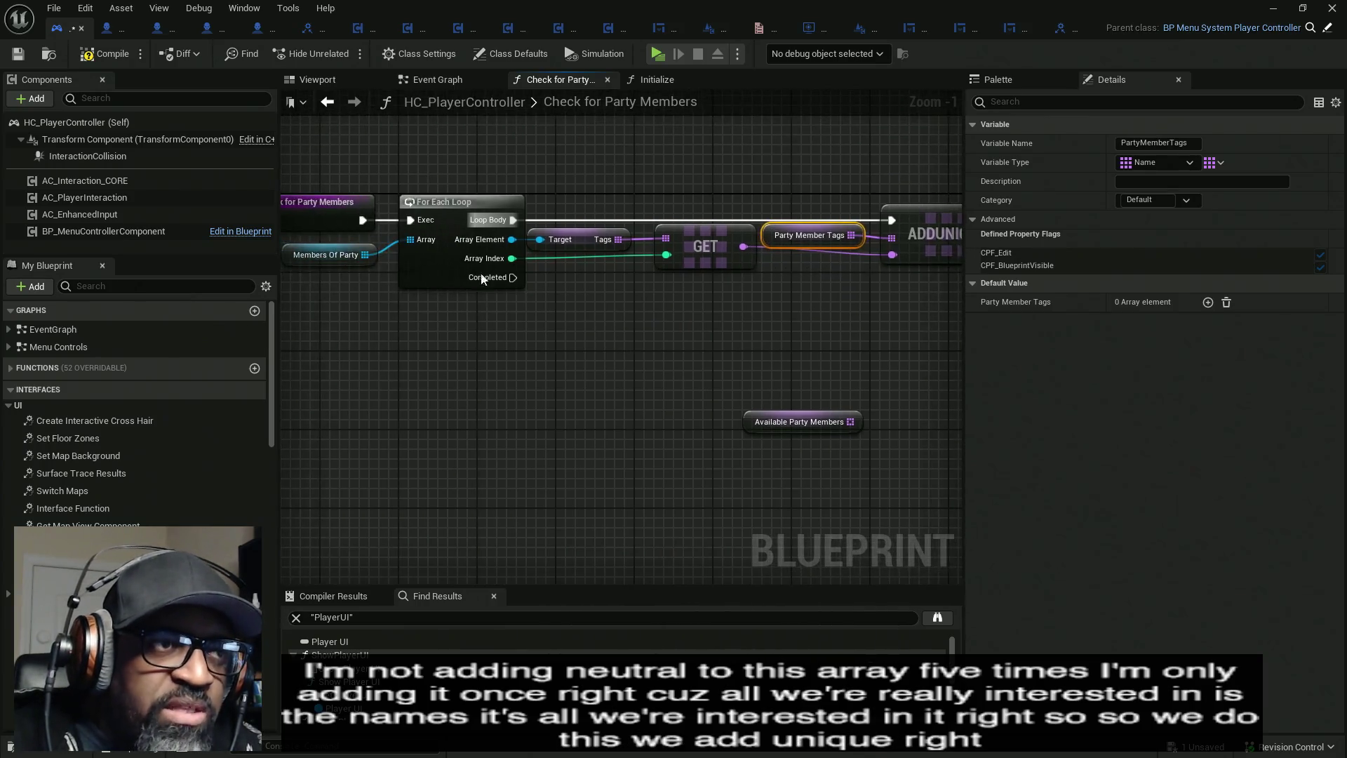
left_click_drag(758, 430, 453, 439)
left_click_drag(546, 432, 612, 377)
- Add a second For Each Loop that runs after the first loop's Completed
type("loop")
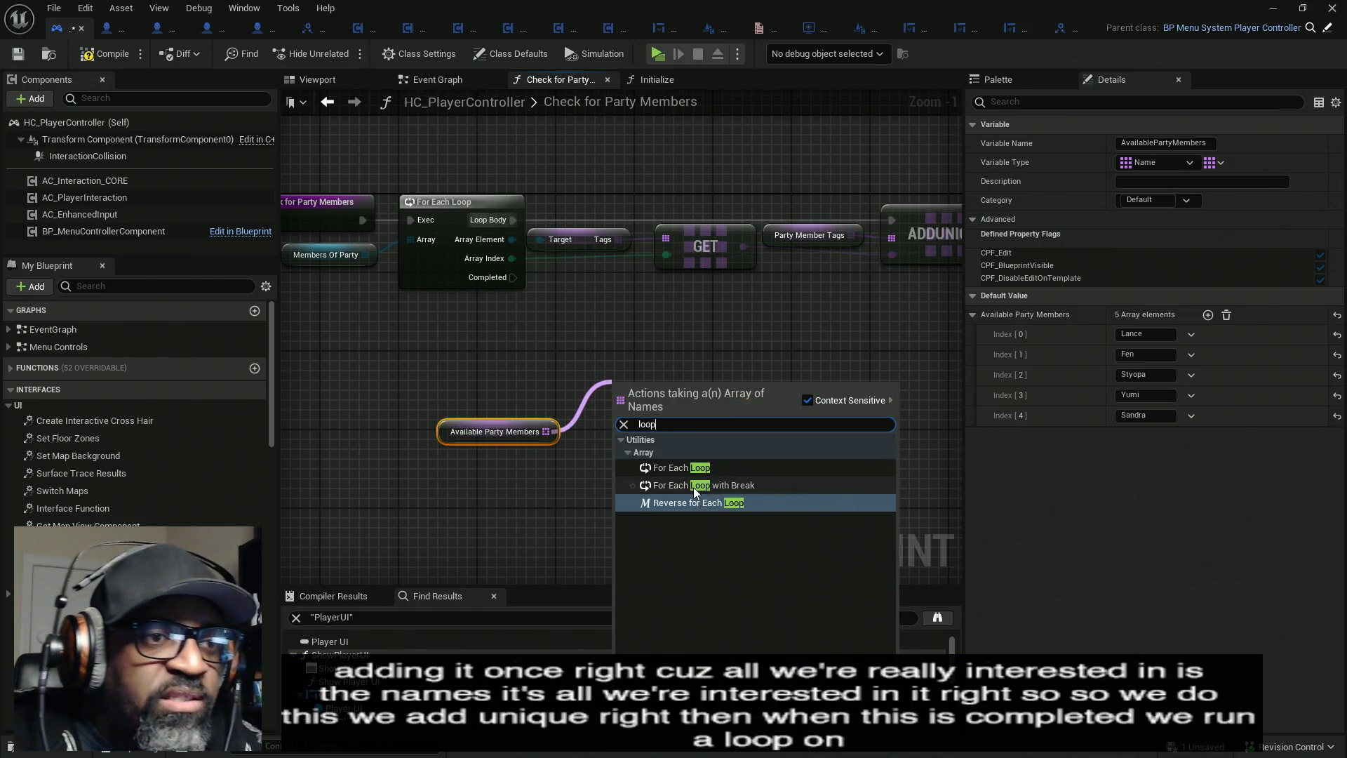
left_click(679, 467)
left_click_drag(618, 409, 507, 281)
left_click(563, 308)
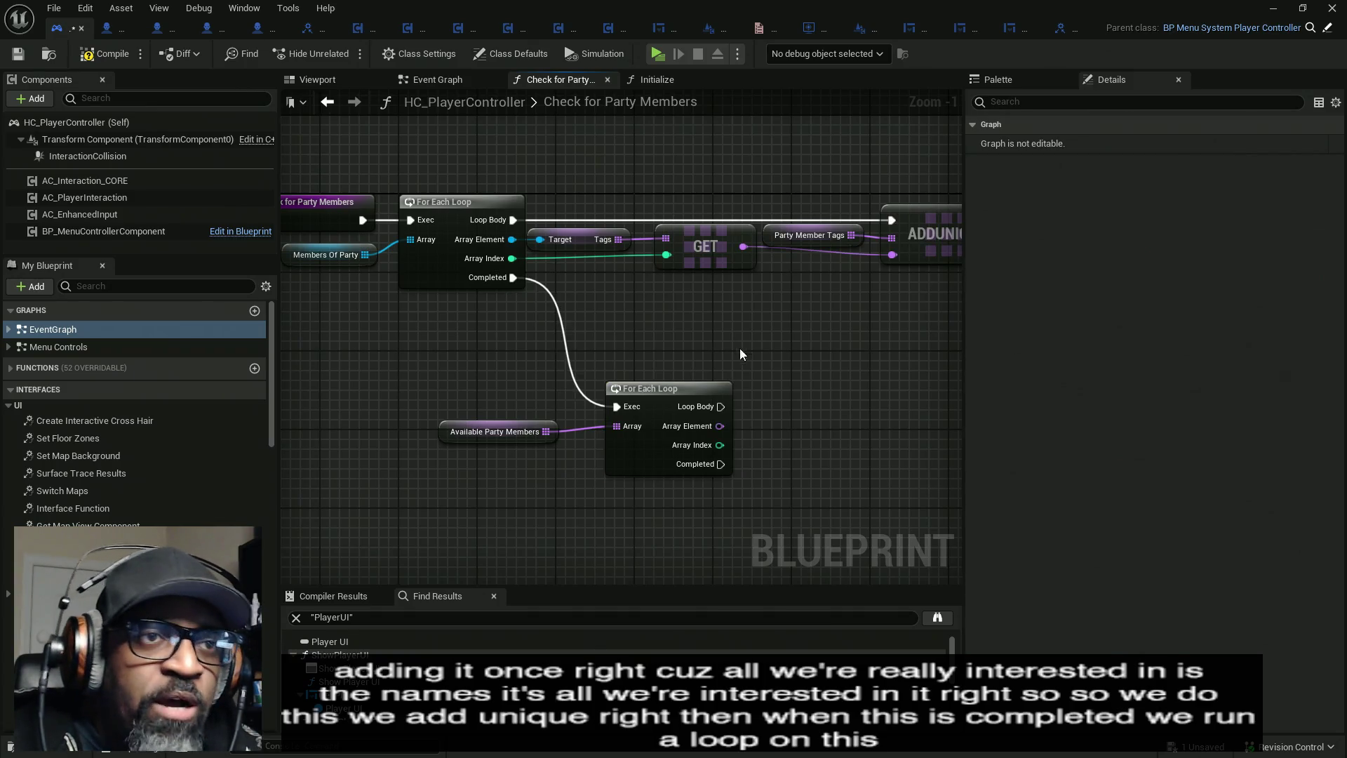
- Paste a copy of the Party Member Tags getter and wire it into the second loop's Array
left_click(811, 236)
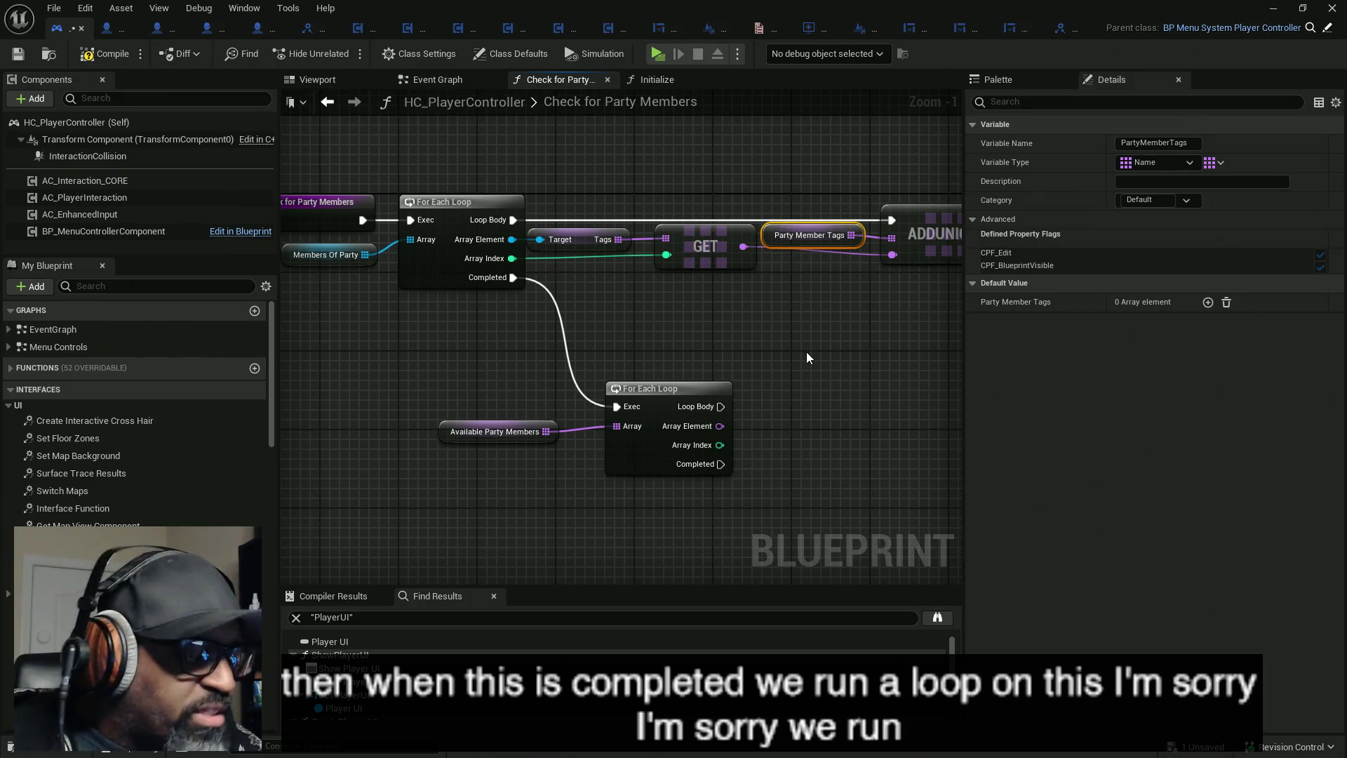
key("ctrl+v")
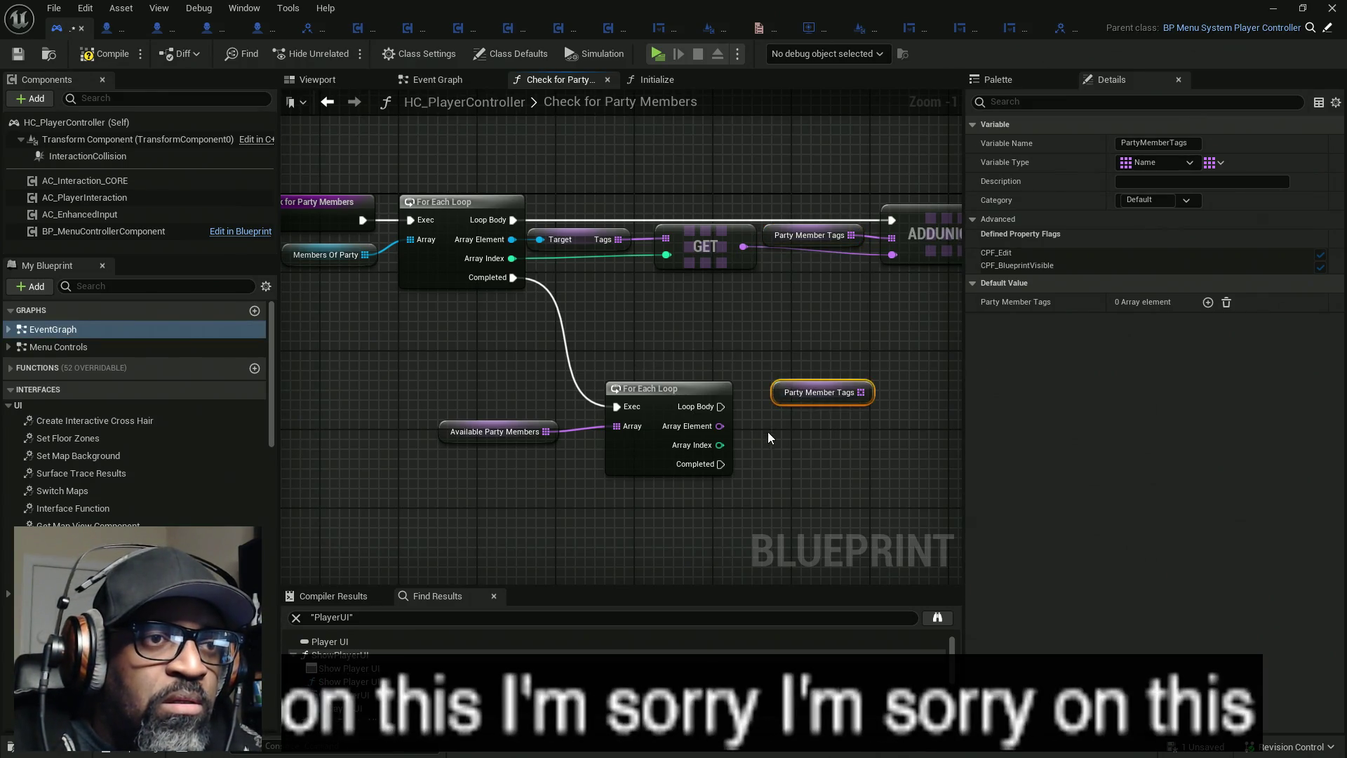
mouse_move(792, 397)
left_mouse_down()
mouse_move(469, 486)
mouse_move(583, 463)
mouse_move(621, 429)
left_mouse_up()
mouse_move(534, 431)
left_mouse_down()
mouse_move(494, 481)
mouse_move(549, 422)
left_mouse_up()
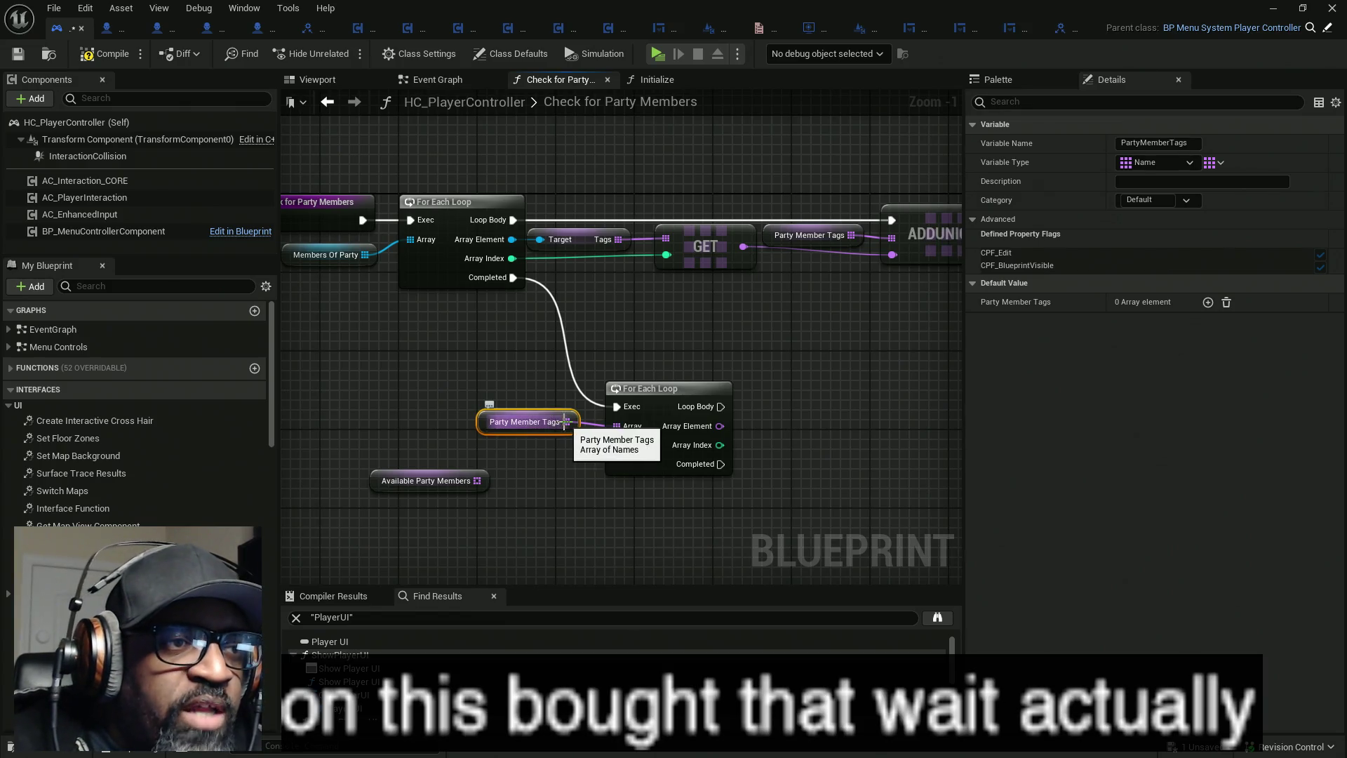
- Wire Available Party Members into the second loop's Array and arrange the nodes around it
left_click_drag(499, 431, 400, 412)
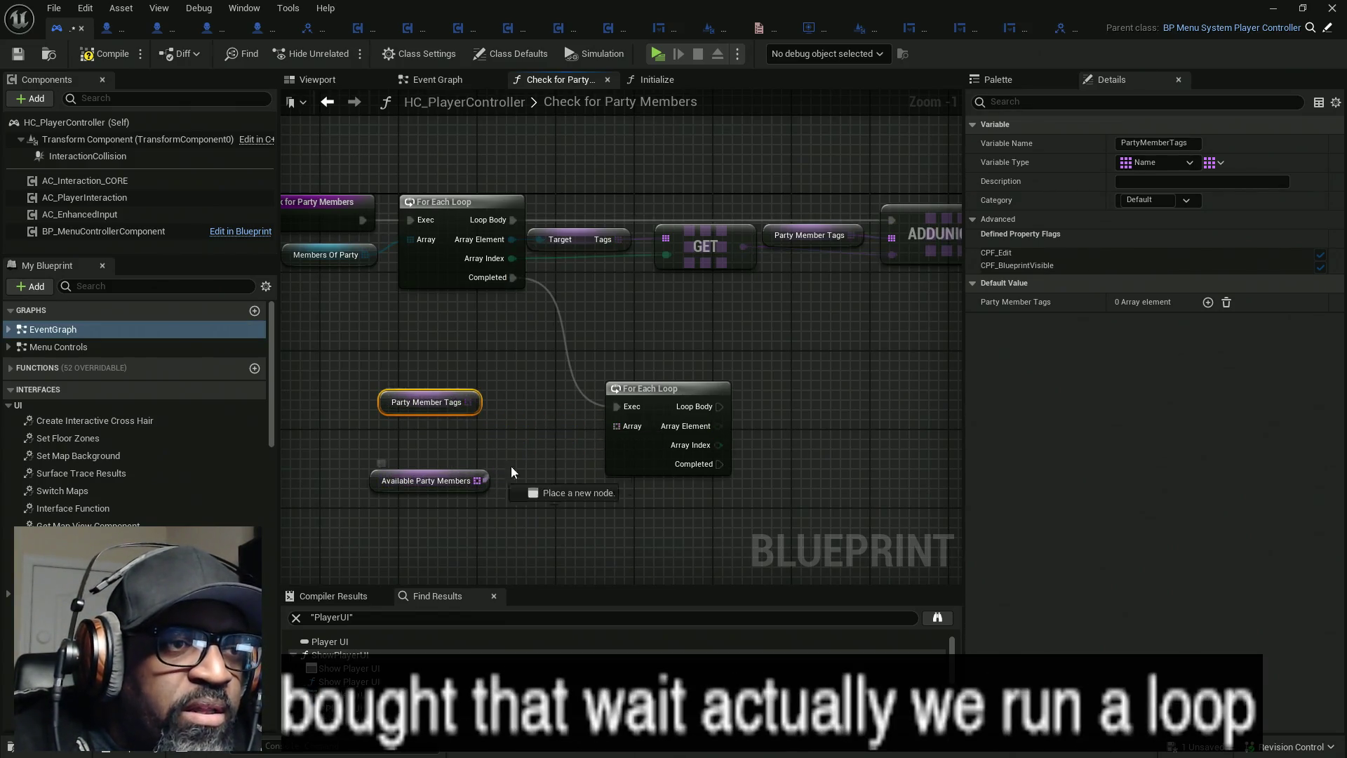
left_click_drag(477, 480, 620, 428)
mouse_move(380, 483)
left_mouse_down()
mouse_move(500, 443)
mouse_move(487, 425)
left_mouse_up()
left_click_drag(669, 493, 550, 415)
mouse_move(393, 405)
left_mouse_down()
mouse_move(754, 405)
mouse_move(738, 457)
mouse_move(748, 448)
left_mouse_up()
left_click(435, 395)
left_click_drag(585, 328, 610, 499)
- Add a Contains Item on Party Member Tags checking the loop's Array Element
left_click_drag(732, 410, 788, 387)
type("conta")
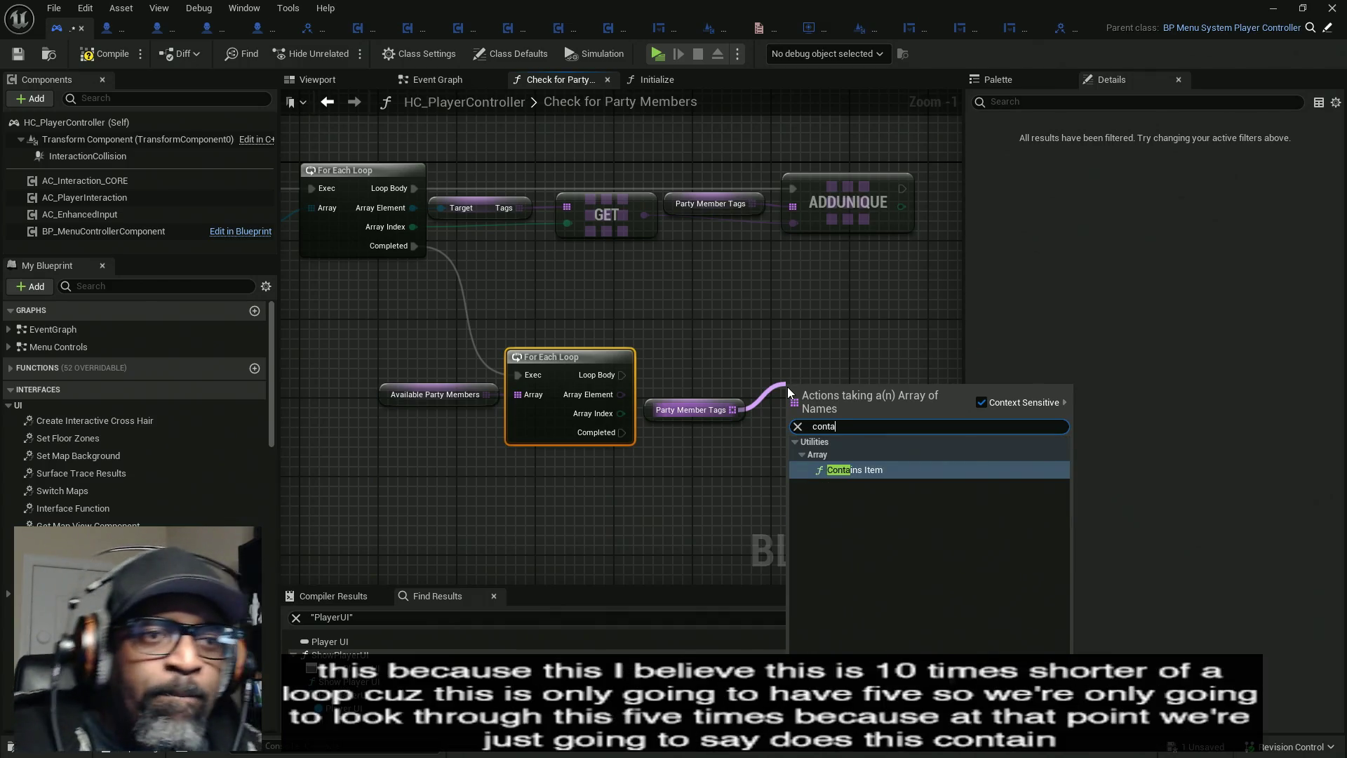
left_click(853, 469)
mouse_move(793, 409)
left_mouse_down()
mouse_move(621, 394)
mouse_move(666, 415)
mouse_move(667, 388)
mouse_move(666, 421)
mouse_move(663, 344)
left_mouse_up()
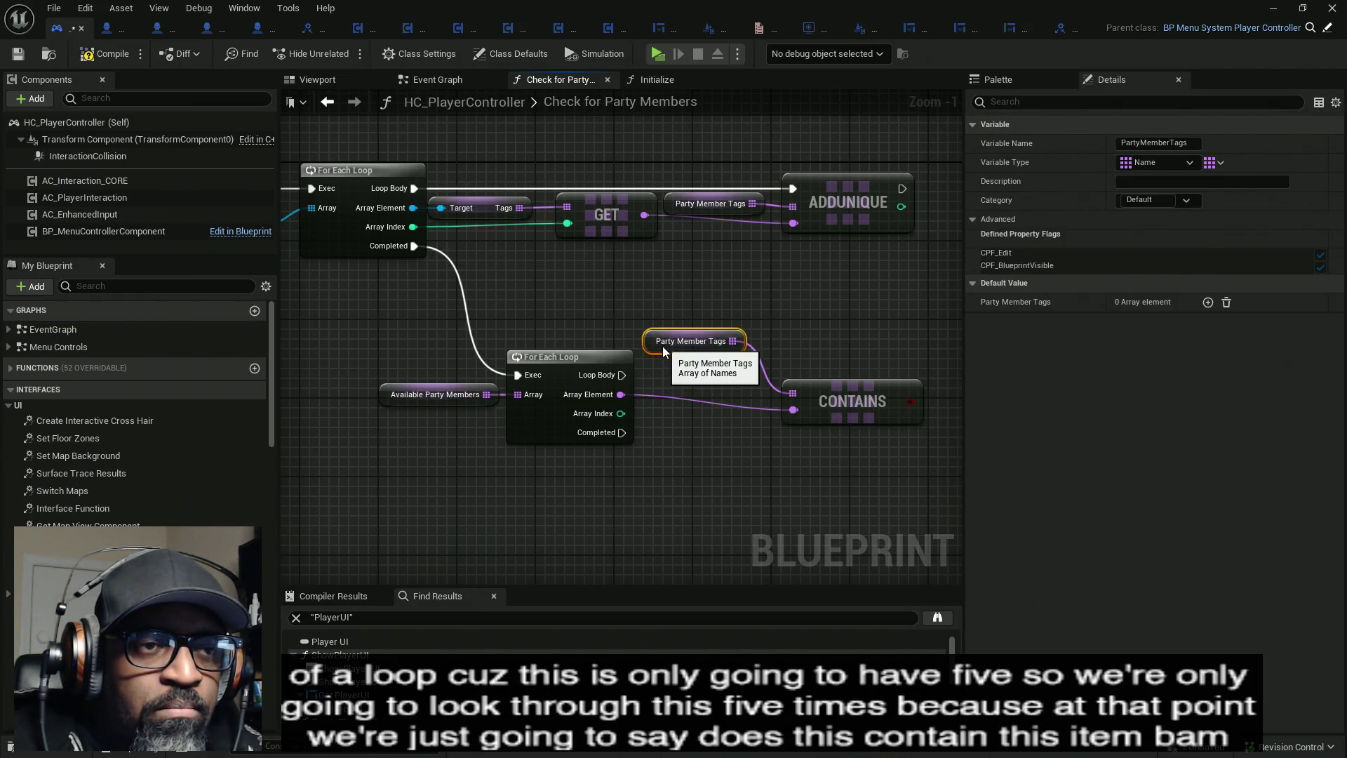
left_click(831, 403)
left_click_drag(793, 419, 685, 406)
scroll(133, 414, "down", 10)
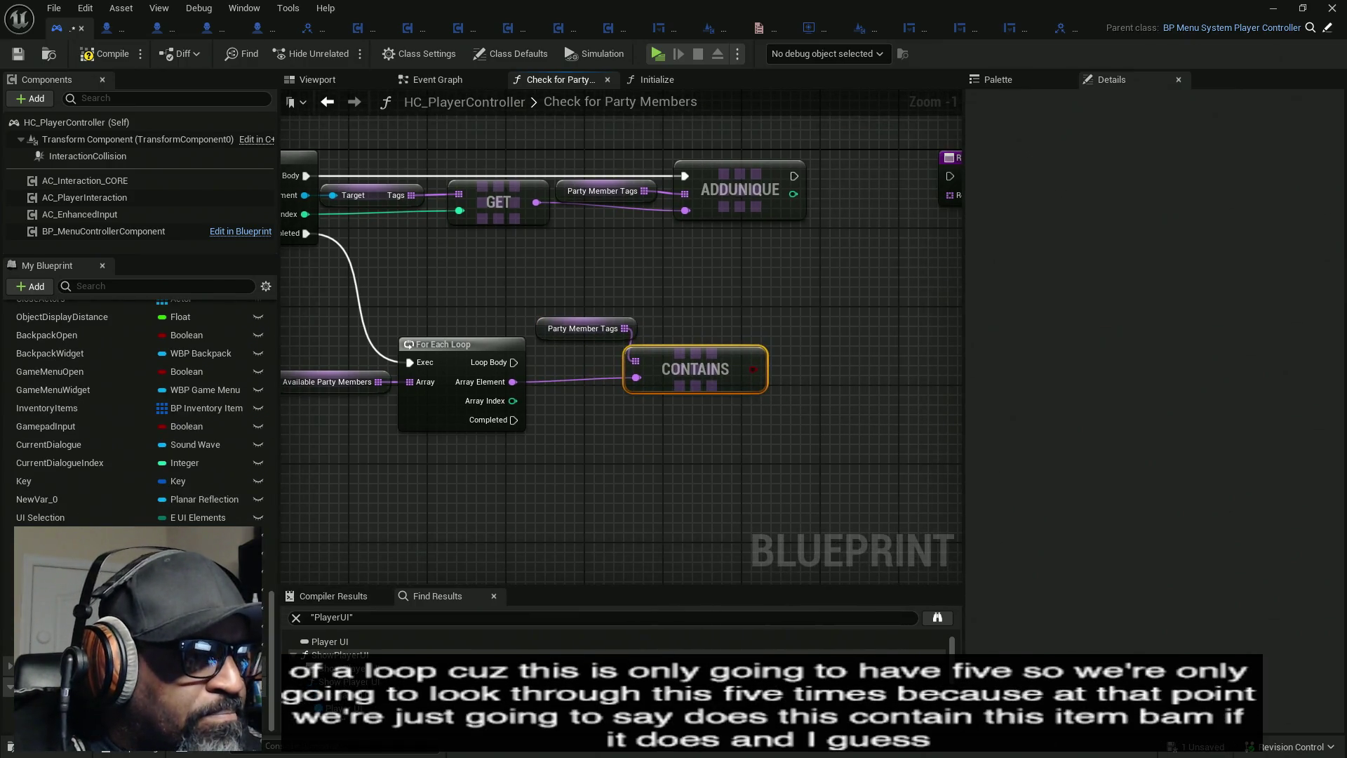
left_click(42, 723)
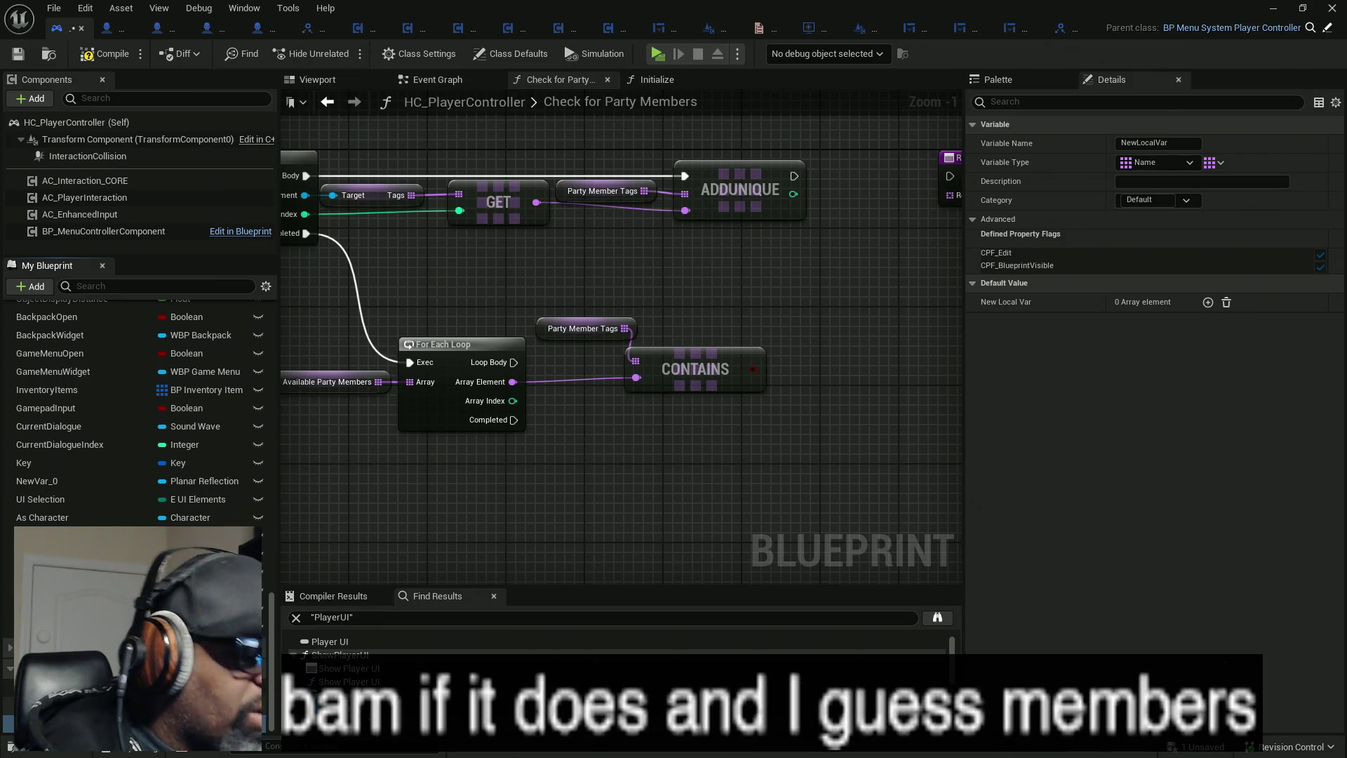
- Name the new local variable MembersToHide and place its getter below CONTAINS
type("MembersToHide")
key("Return")
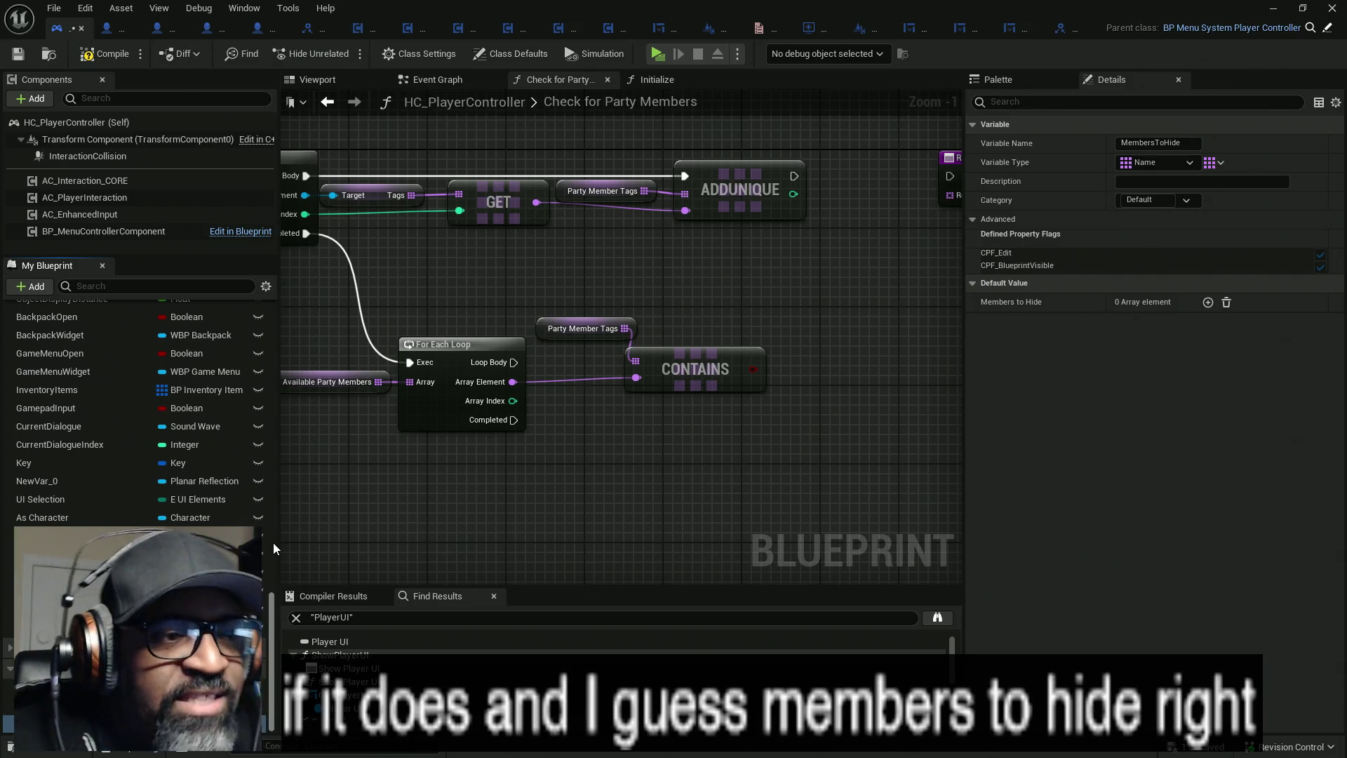
mouse_move(49, 555)
left_mouse_down()
mouse_move(506, 614)
mouse_move(667, 406)
left_mouse_up()
left_click_drag(718, 469, 614, 471)
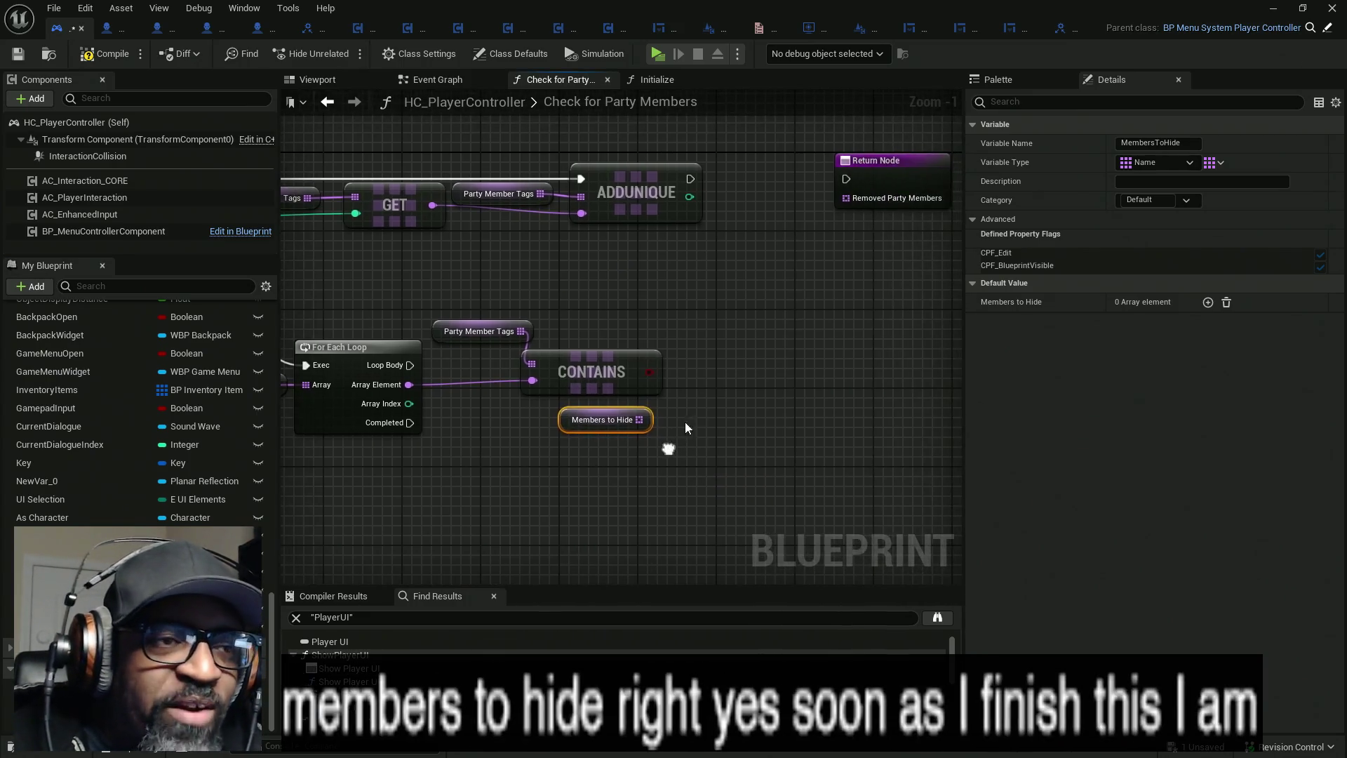
- Add a Branch driven by the CONTAINS result on each Loop Body pass, and tidy nearby nodes
left_click(699, 362)
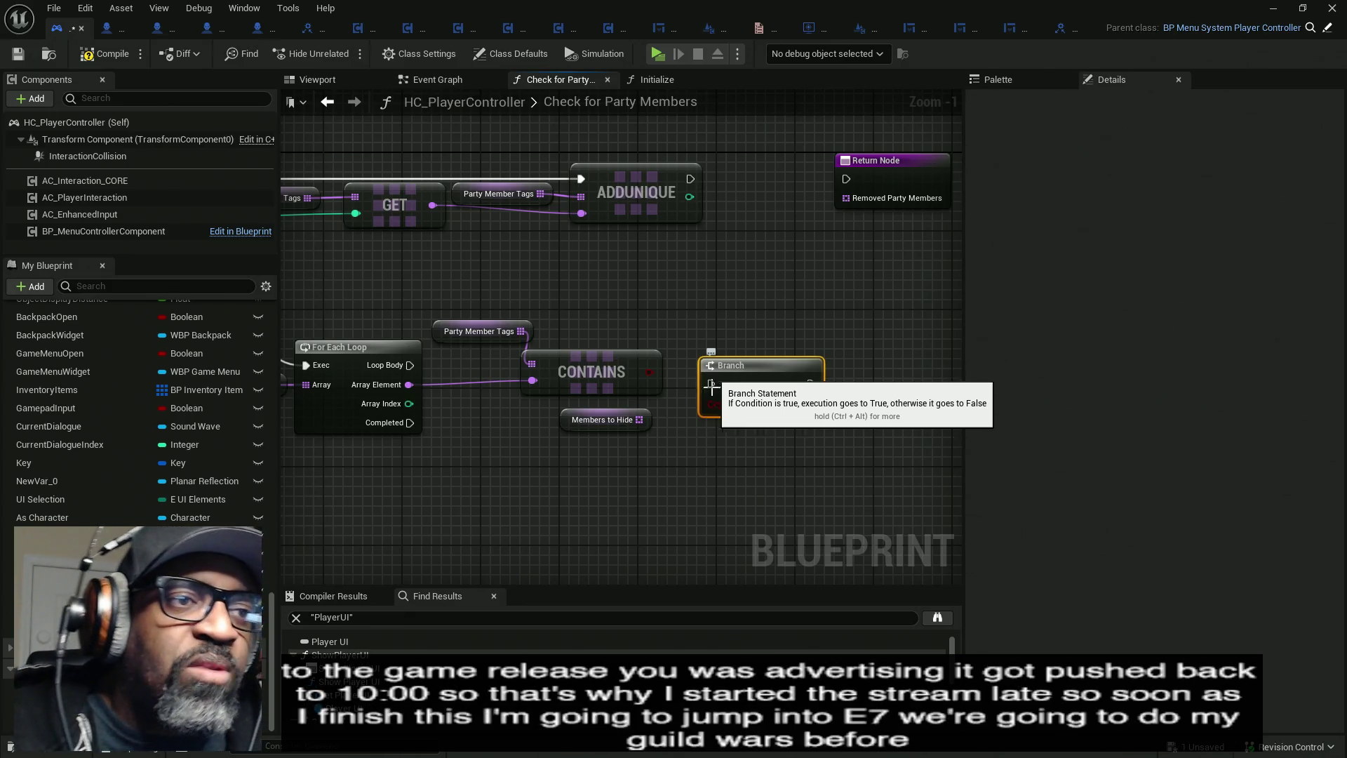
mouse_move(649, 372)
left_mouse_down()
mouse_move(711, 403)
mouse_move(410, 365)
left_mouse_up()
left_click(484, 428)
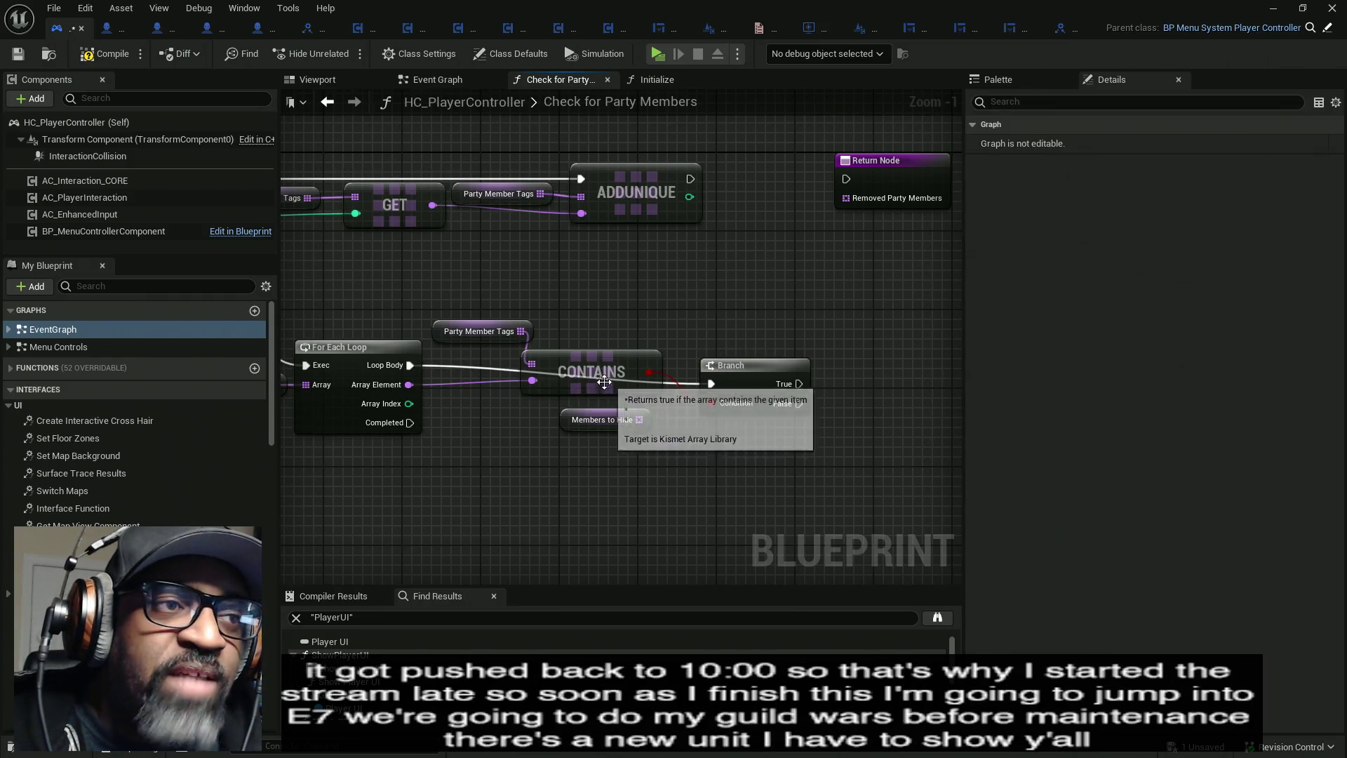
left_click_drag(578, 425, 656, 504)
left_click_drag(573, 424, 573, 421)
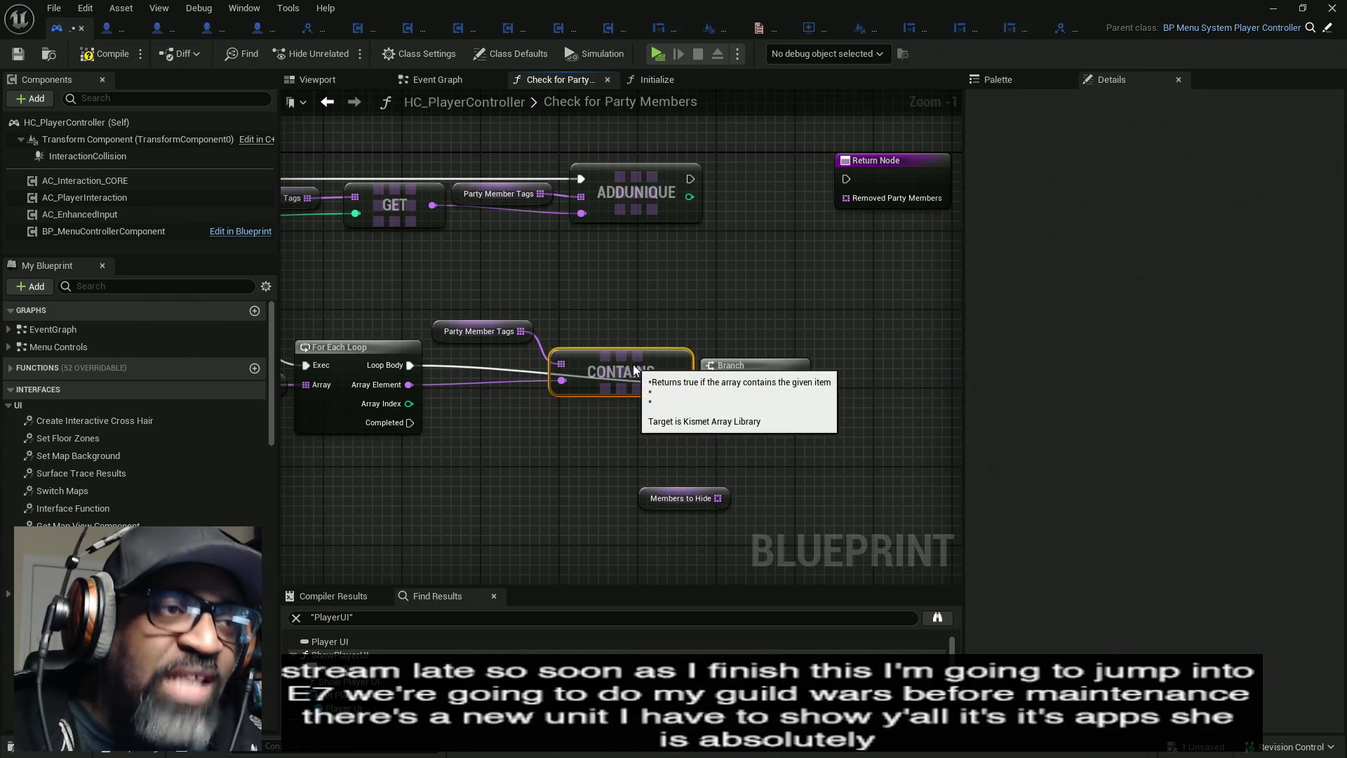
left_click_drag(633, 365, 653, 364)
mouse_move(445, 334)
left_mouse_down()
mouse_move(454, 383)
mouse_move(481, 365)
mouse_move(612, 384)
mouse_move(611, 423)
left_mouse_up()
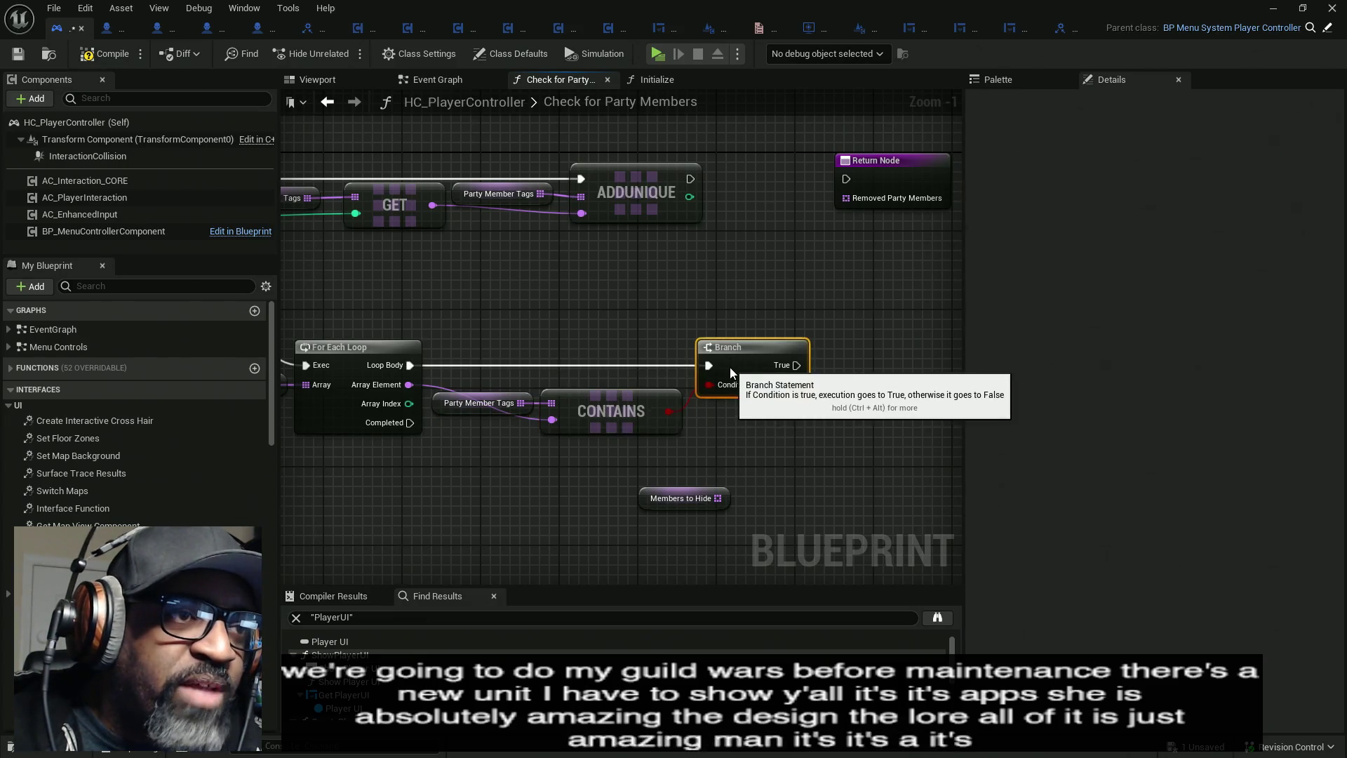
left_click_drag(736, 383, 753, 365)
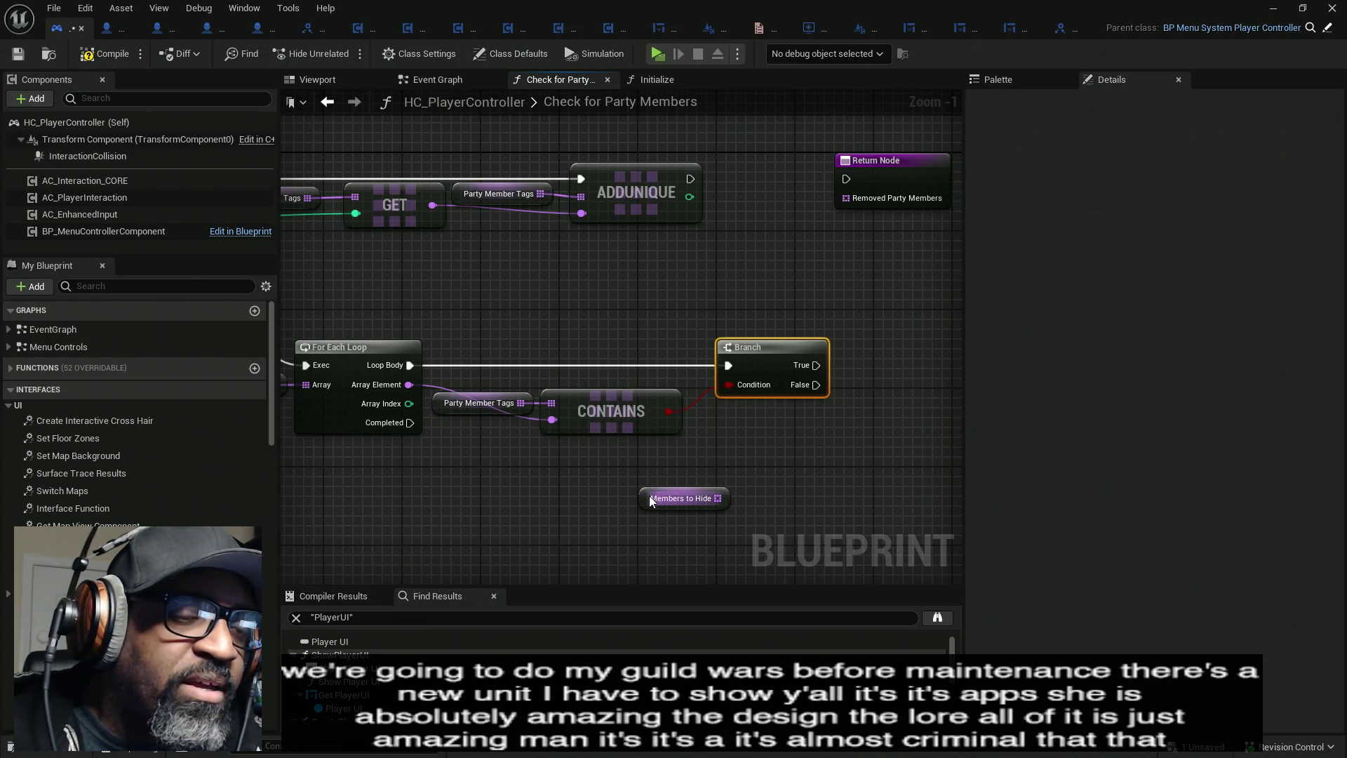
left_click_drag(649, 502, 748, 472)
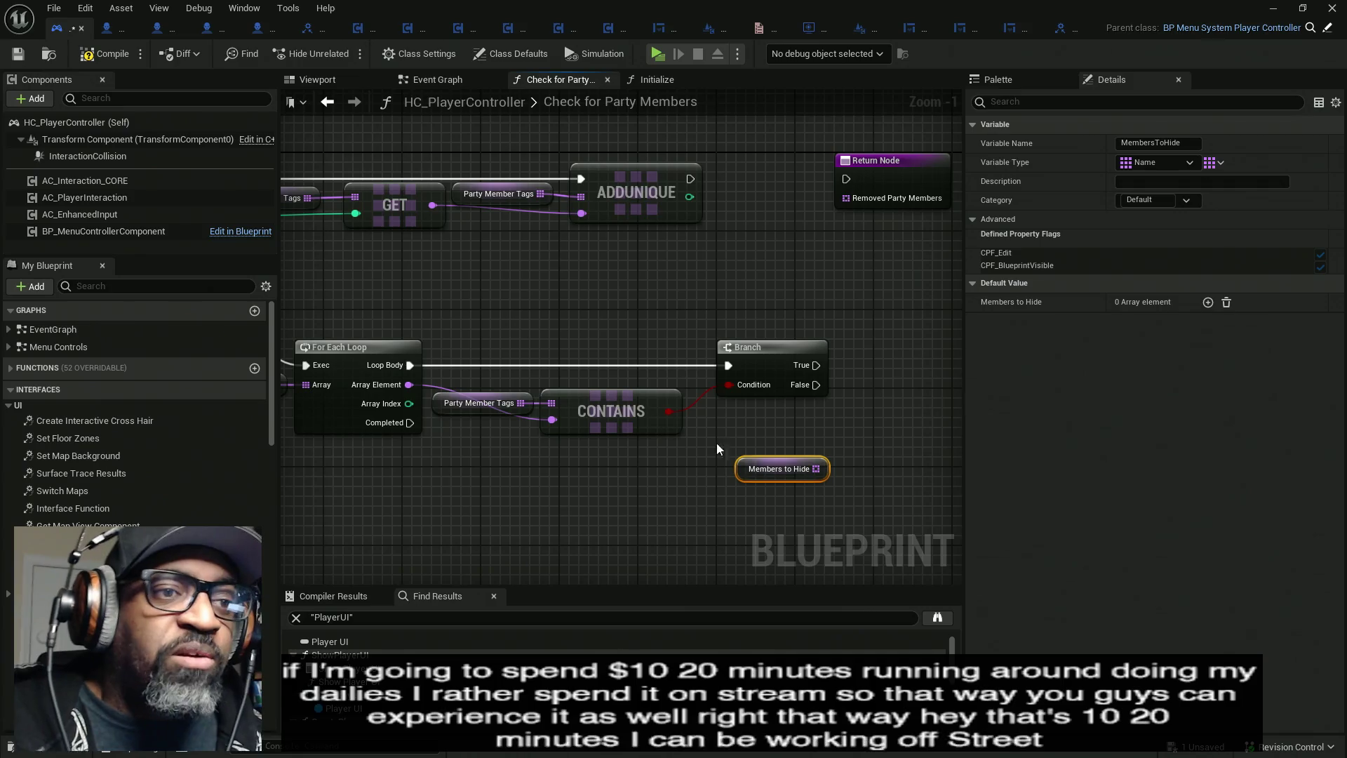
- Add an Add Unique on Members to Hide taking Array Element on Branch False; move the Return Node down
left_click_drag(779, 469, 602, 469)
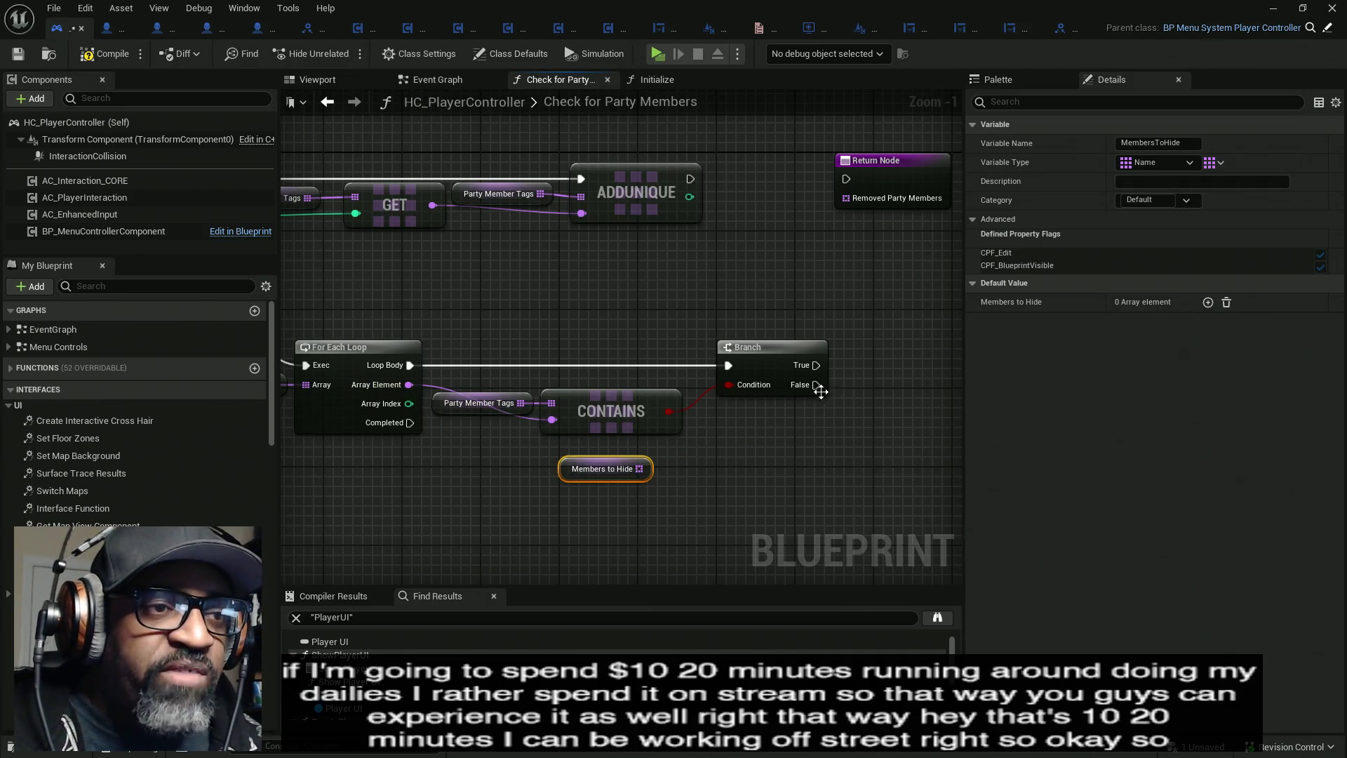
left_click_drag(644, 468, 748, 439)
type("add")
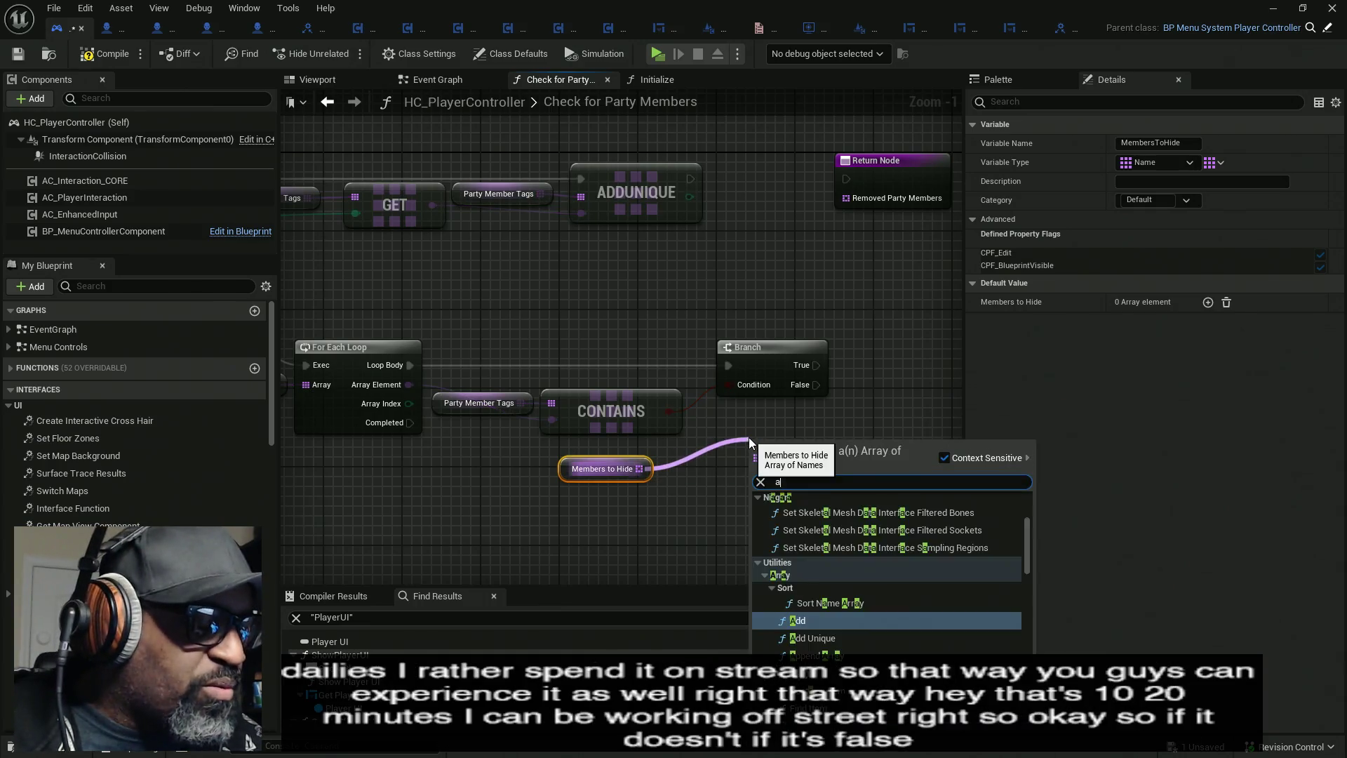
left_click(814, 544)
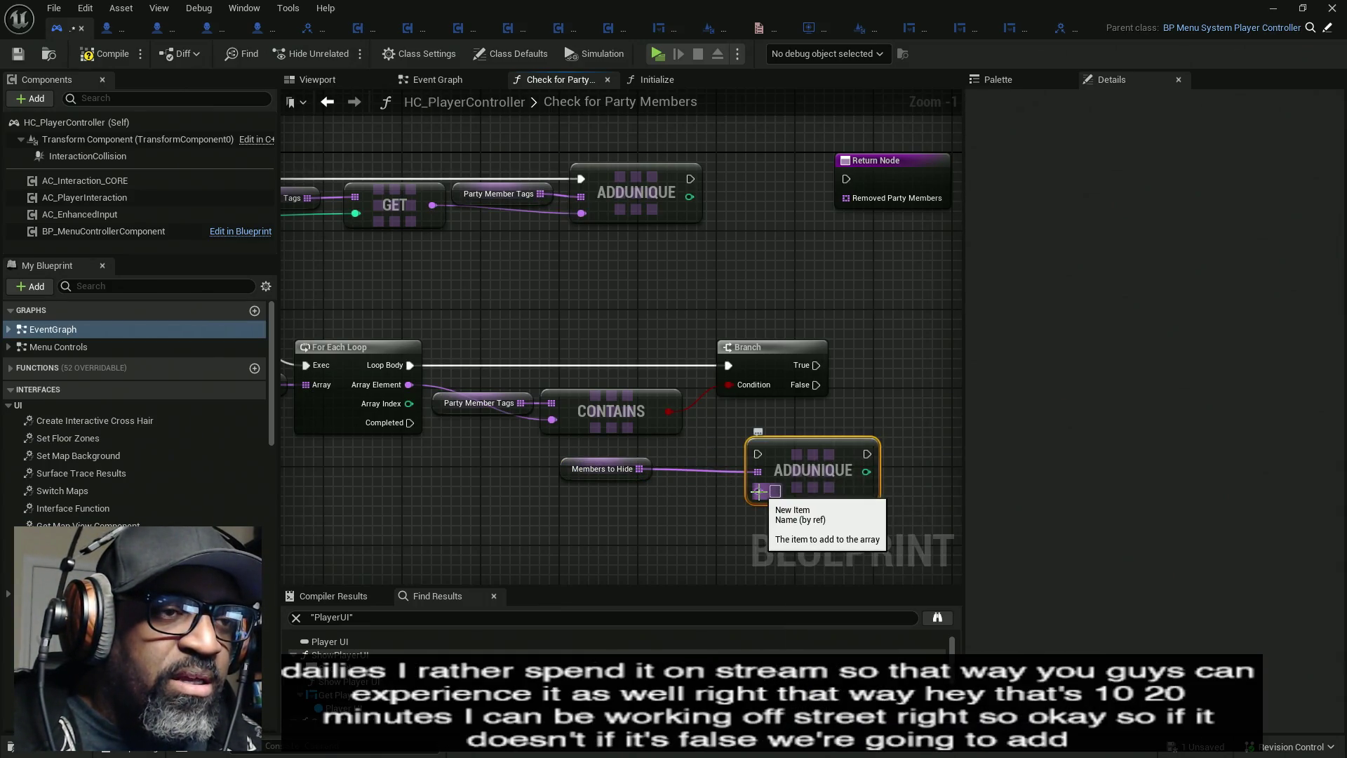
mouse_move(758, 492)
left_mouse_down()
mouse_move(681, 444)
mouse_move(409, 385)
left_mouse_up()
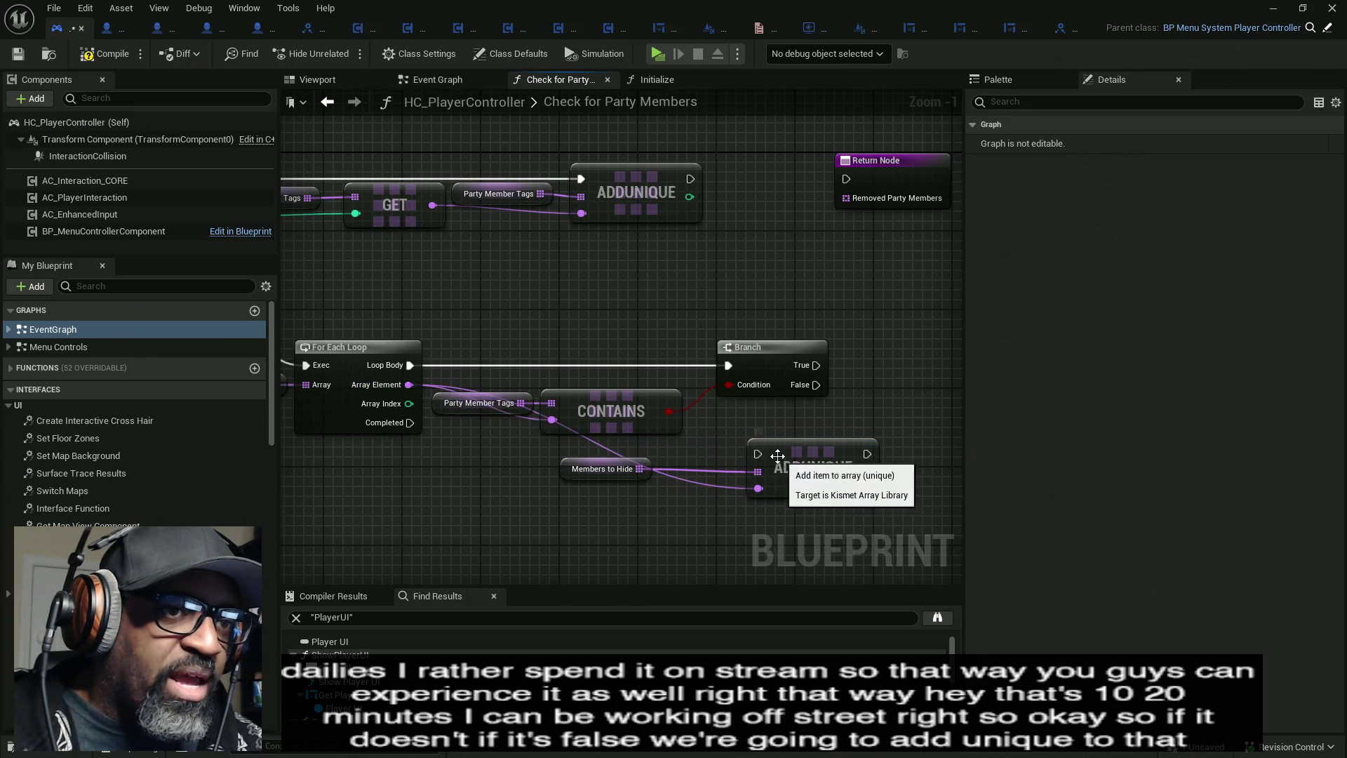
mouse_move(758, 454)
left_mouse_down()
mouse_move(832, 382)
mouse_move(800, 366)
mouse_move(816, 384)
left_mouse_up()
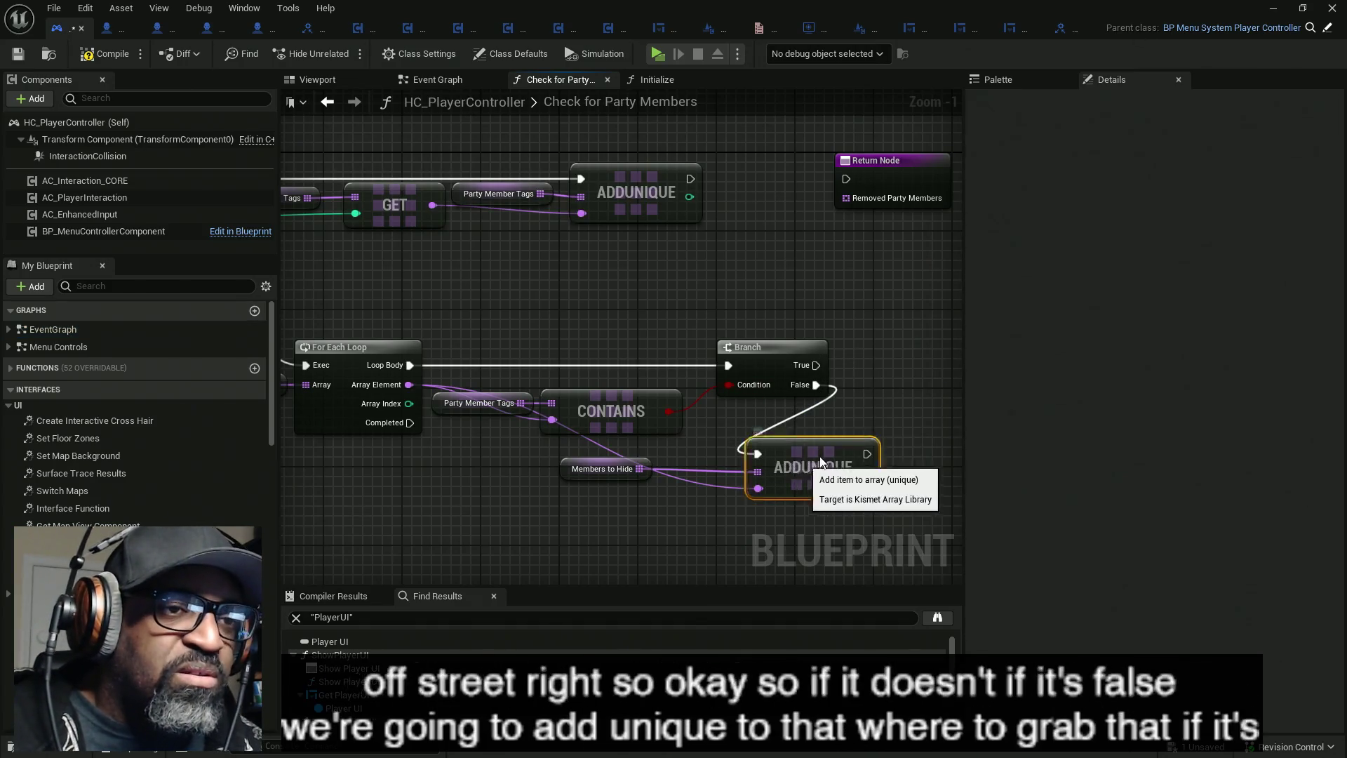
left_click(877, 444)
mouse_move(570, 479)
left_mouse_down()
mouse_move(454, 475)
mouse_move(533, 448)
mouse_move(610, 455)
left_mouse_up()
left_click_drag(735, 226, 786, 170)
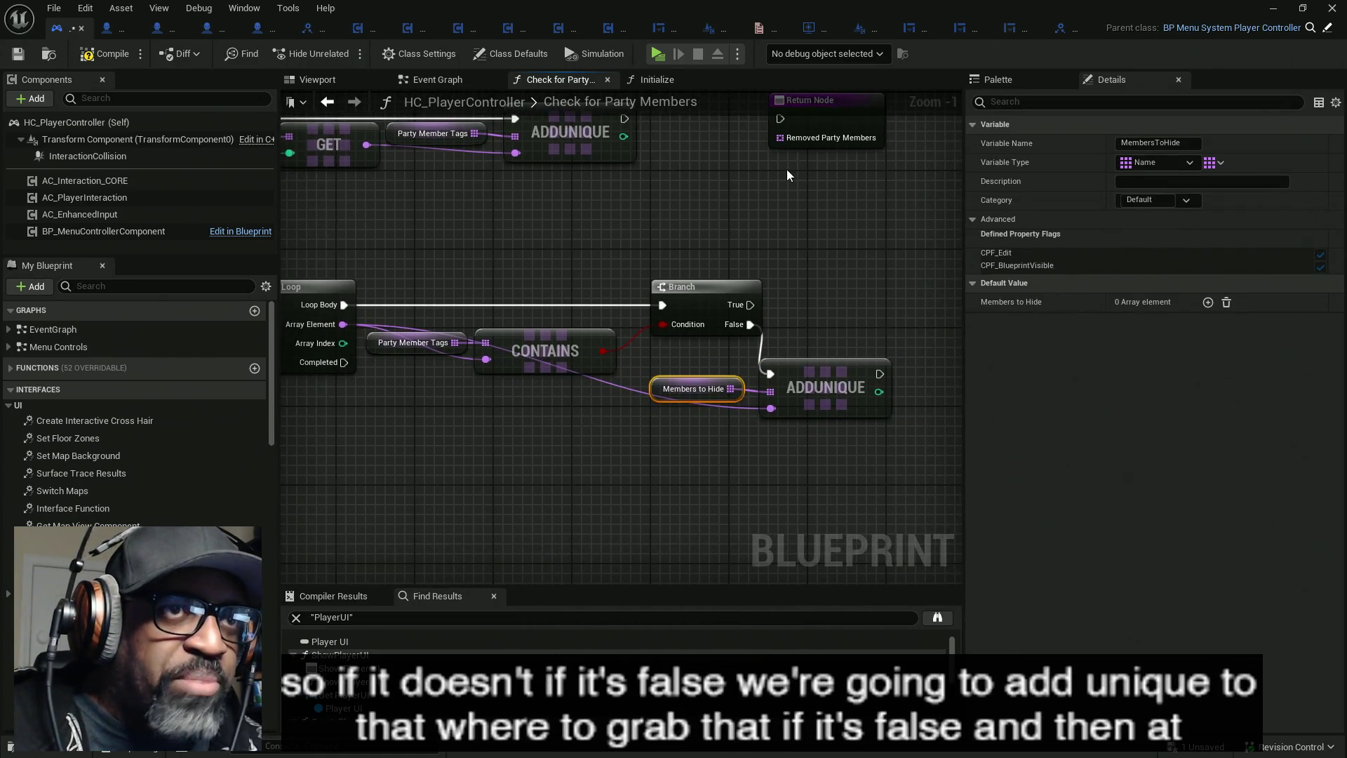
mouse_move(827, 115)
left_mouse_down()
mouse_move(658, 477)
mouse_move(810, 425)
mouse_move(820, 445)
left_mouse_up()
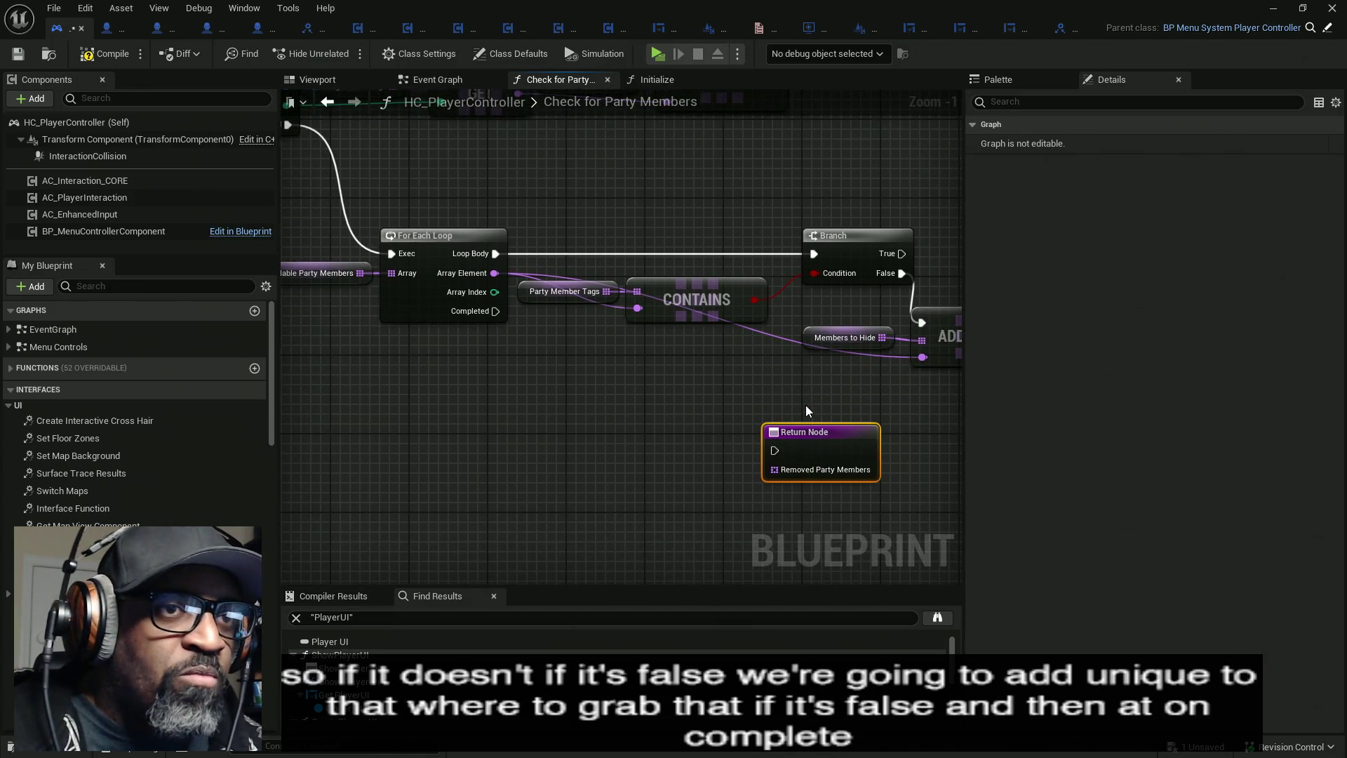
- Feed a duplicated Members to Hide getter into Removed Party Members and run the Return Node on loop Completed
left_click(838, 337)
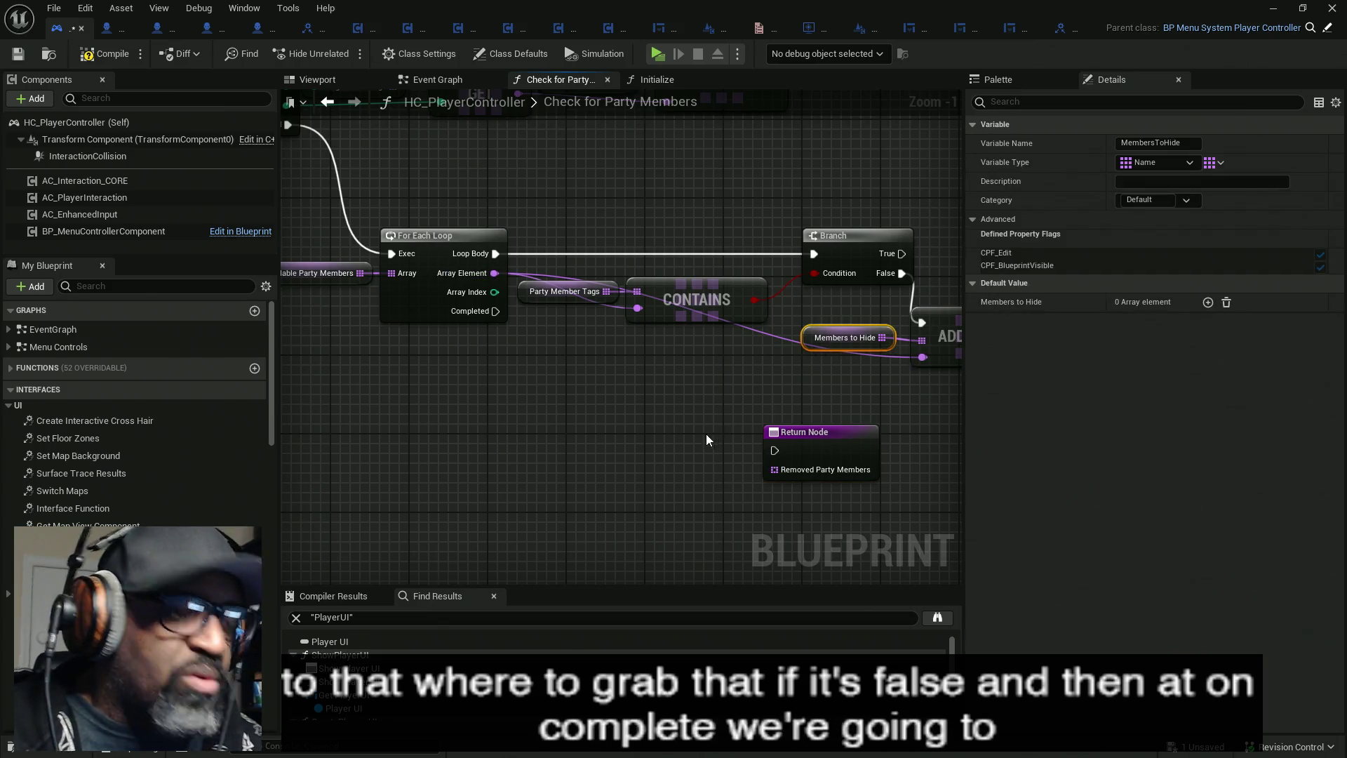
key("ctrl+c")
key("ctrl+v")
left_click_drag(715, 456, 776, 469)
left_click_drag(653, 463, 649, 483)
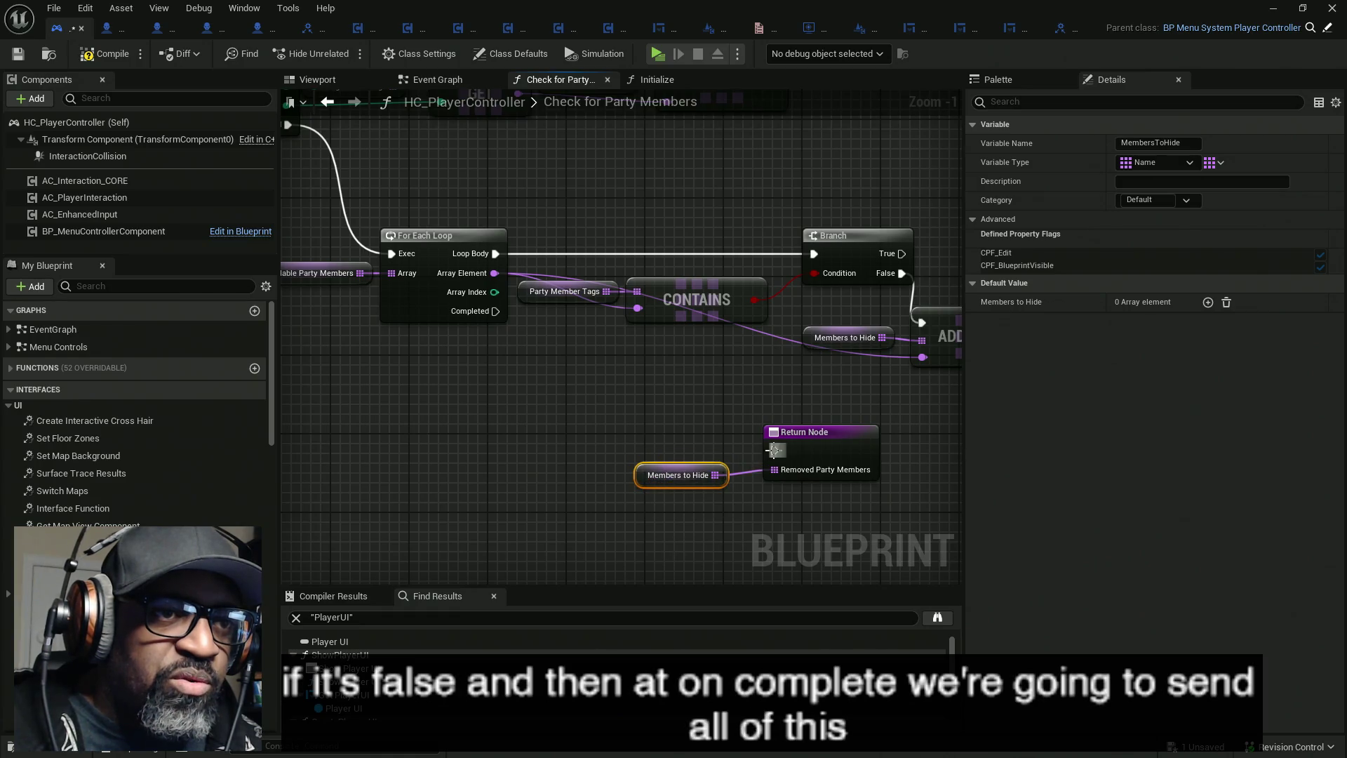
left_click_drag(774, 450, 557, 364)
left_click_drag(491, 317, 492, 316)
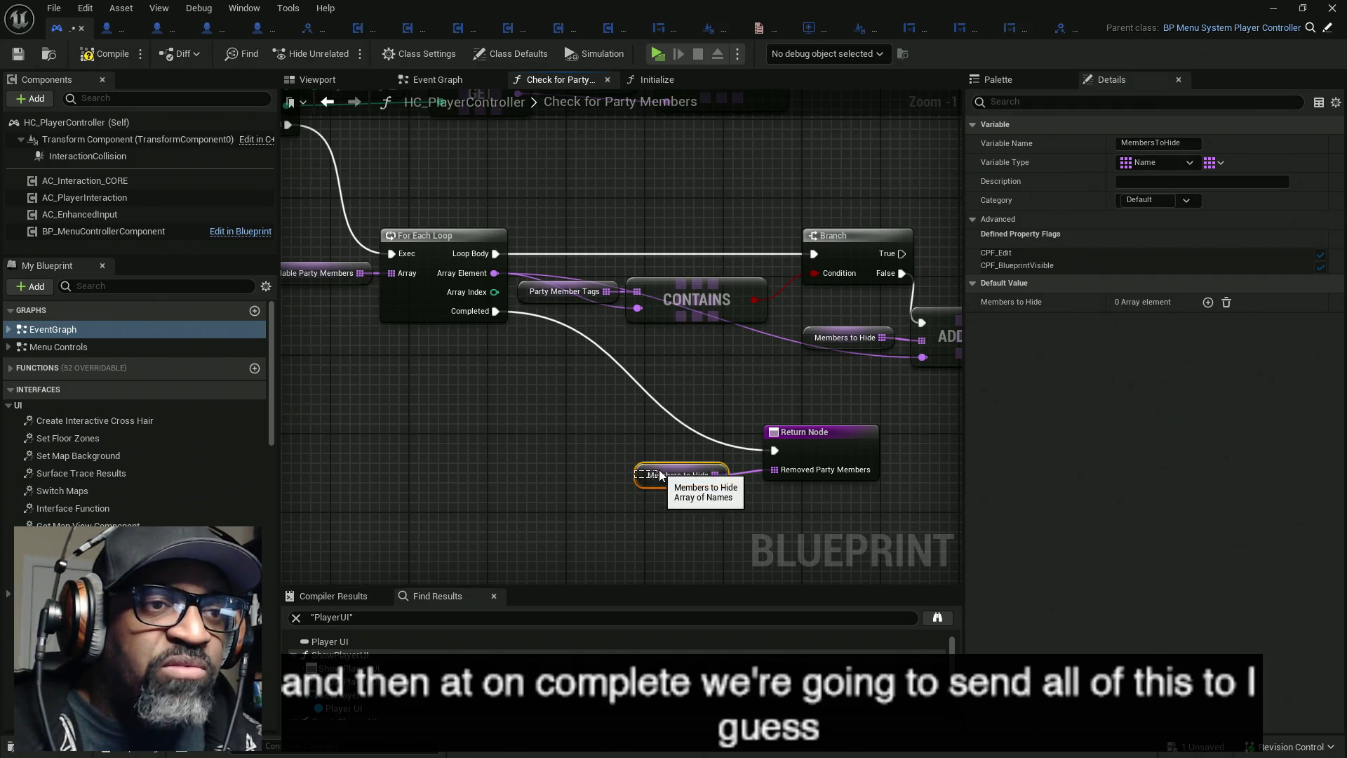
- Align the Members to Hide getter with the Return Node, then compile the blueprint
left_click(626, 466)
left_click_drag(650, 480, 659, 472)
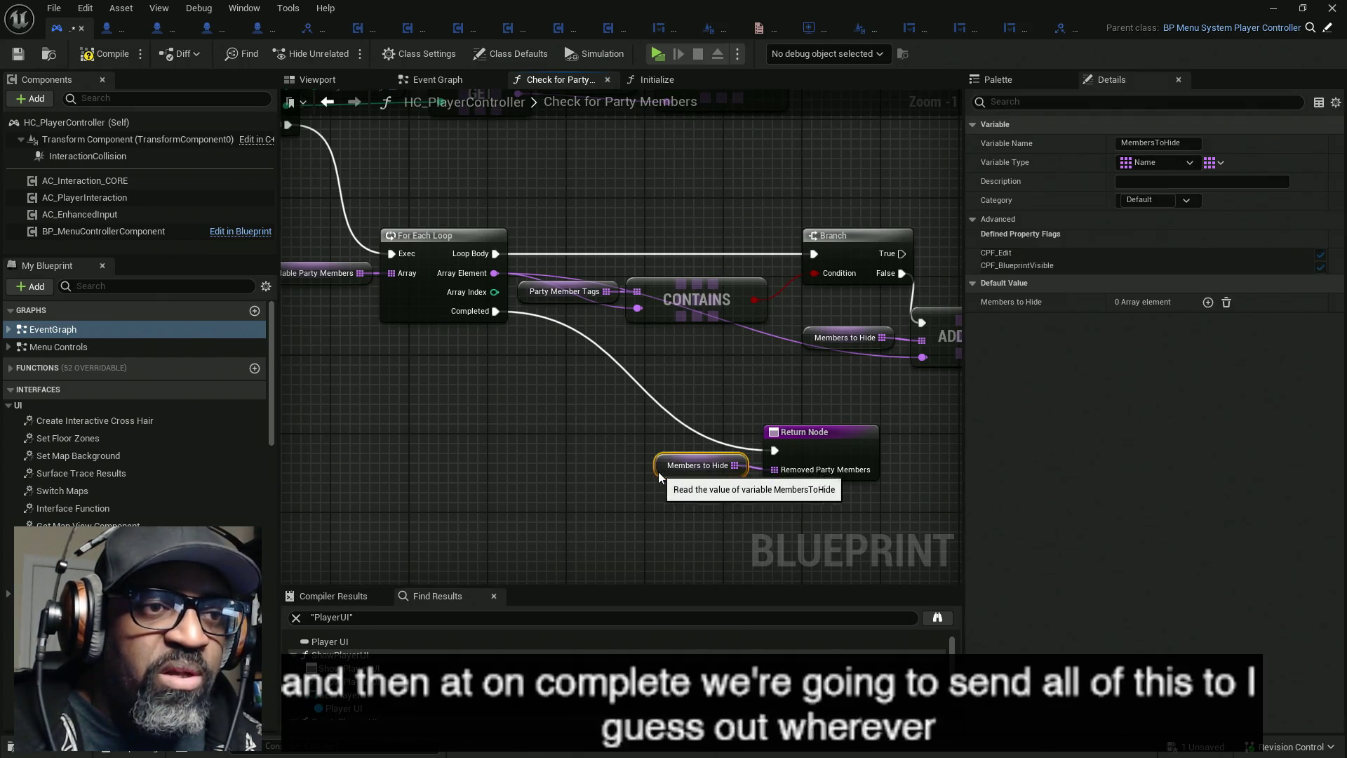
mouse_move(783, 511)
left_mouse_down()
mouse_move(758, 477)
mouse_move(660, 470)
left_mouse_up()
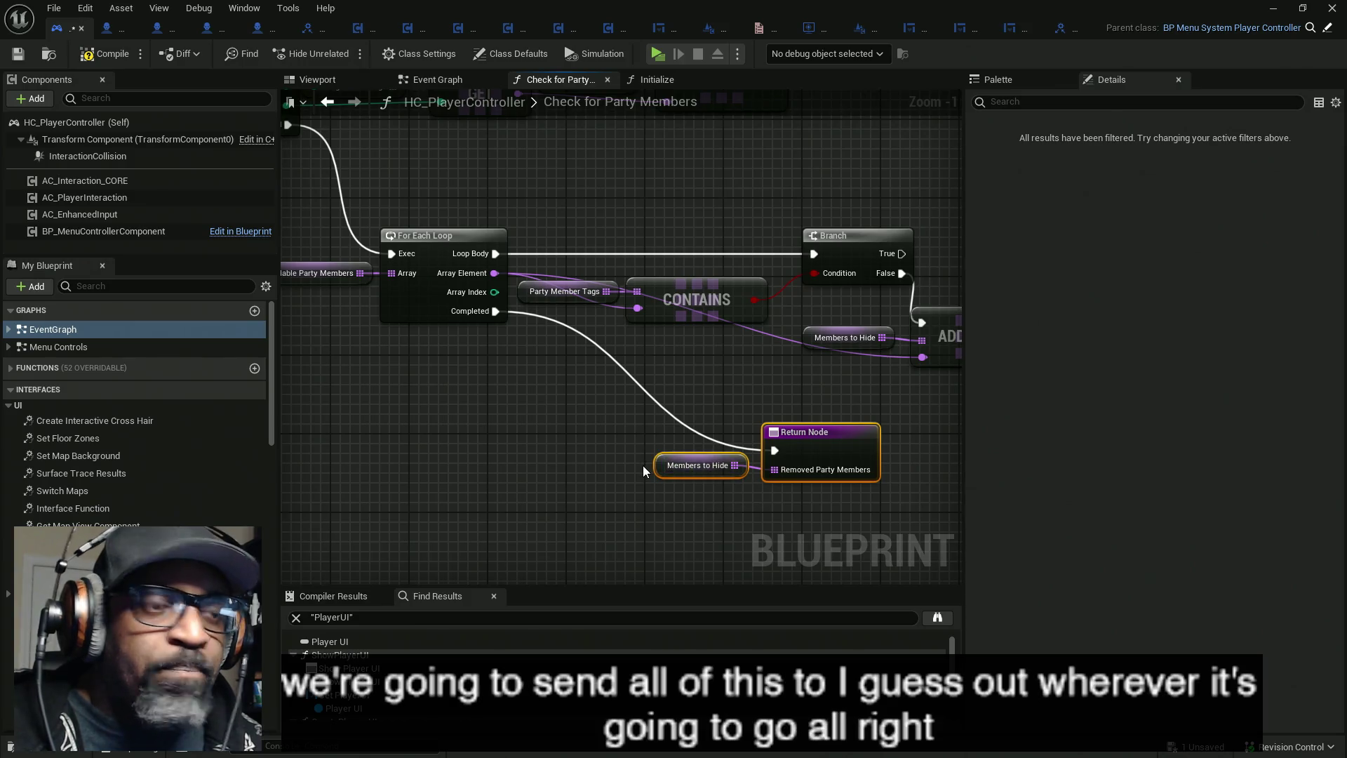
key("q")
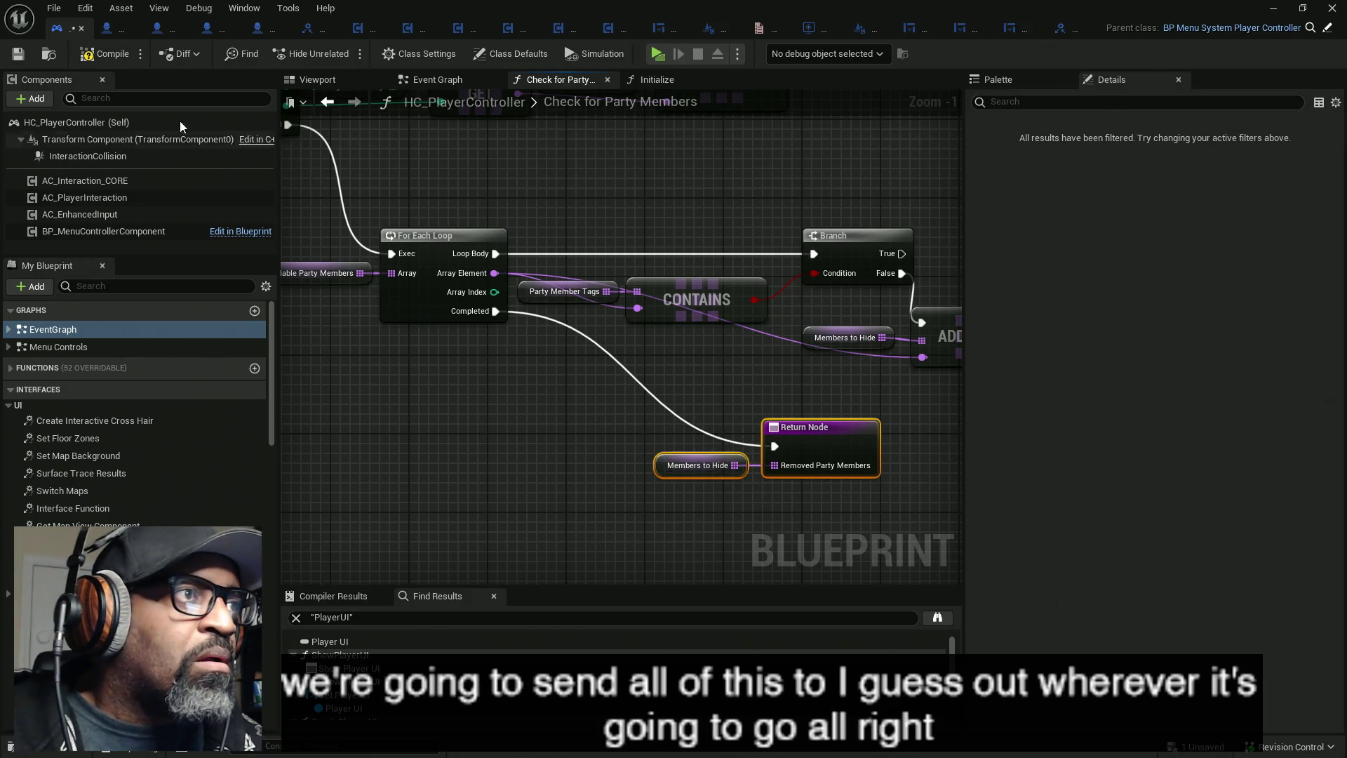
left_click(100, 56)
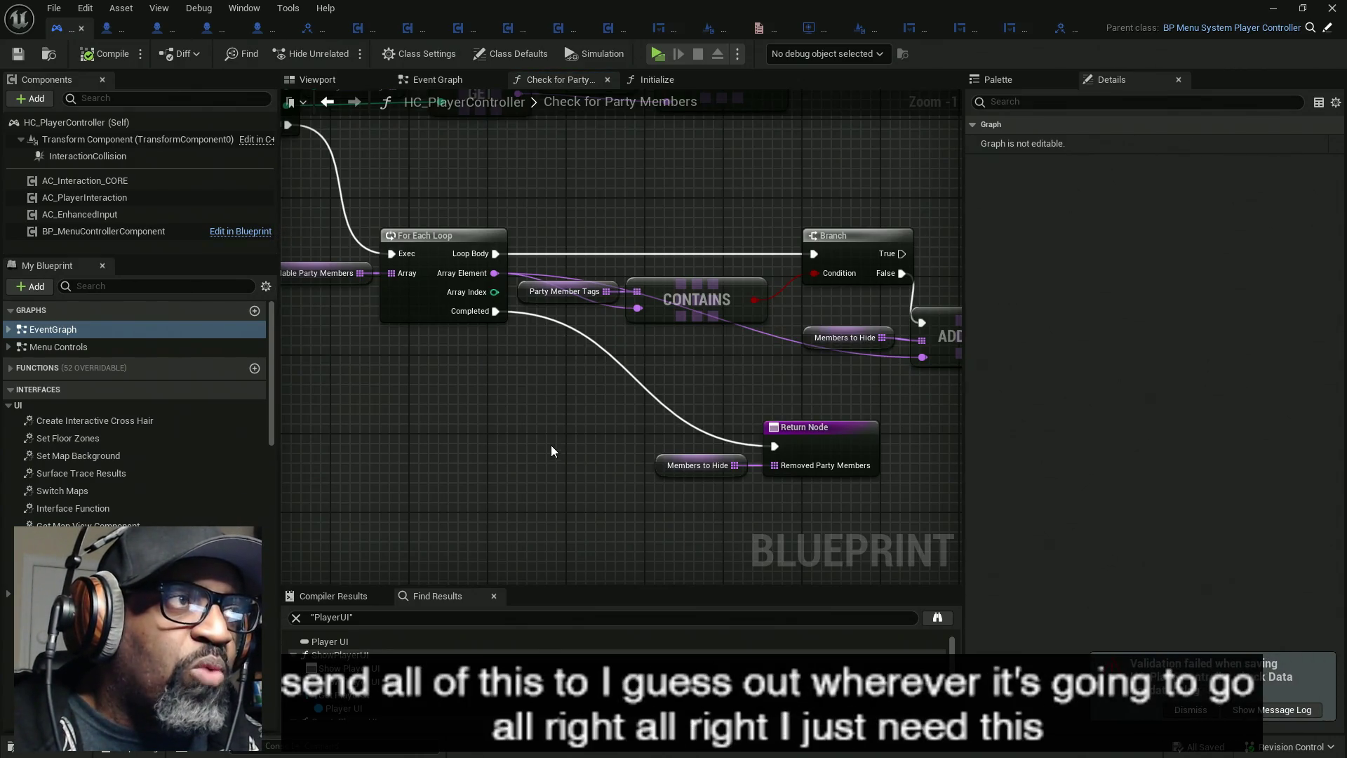
scroll(553, 435, "down", 4)
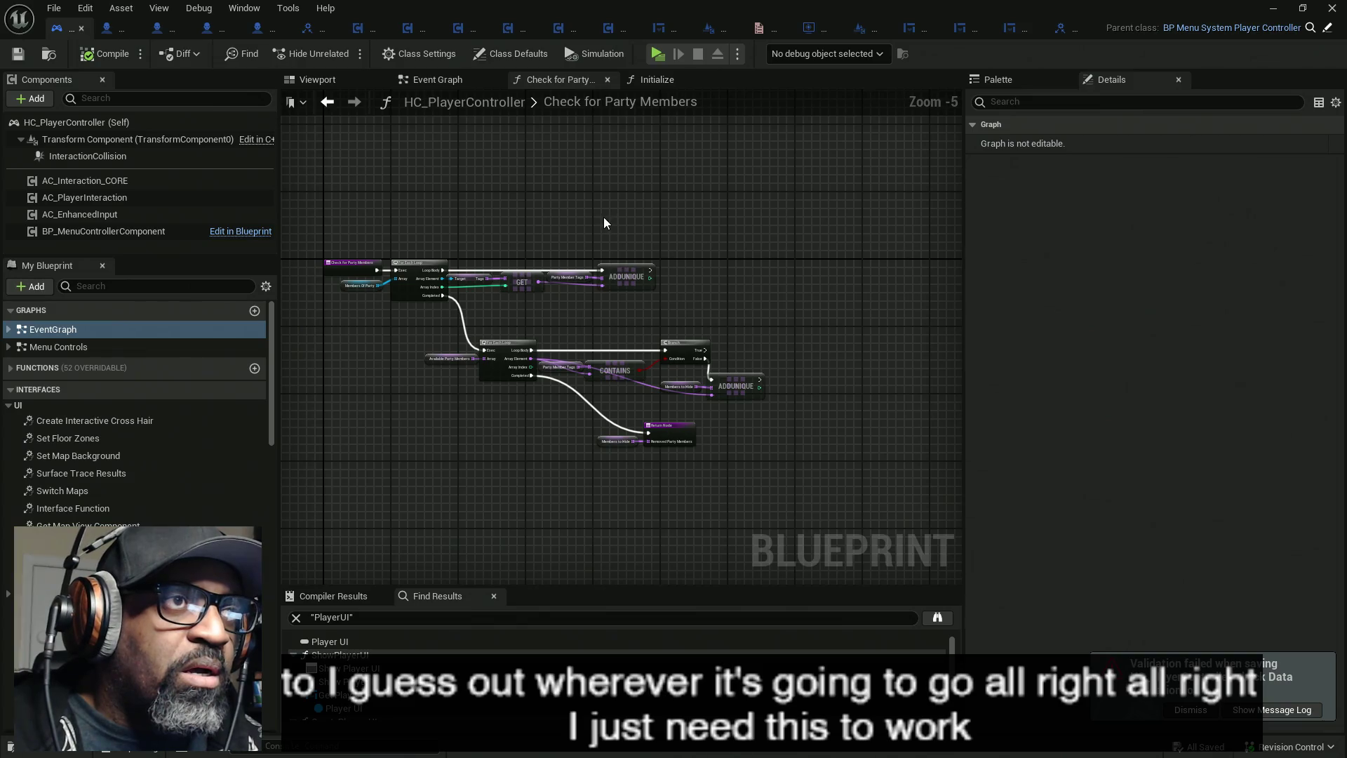
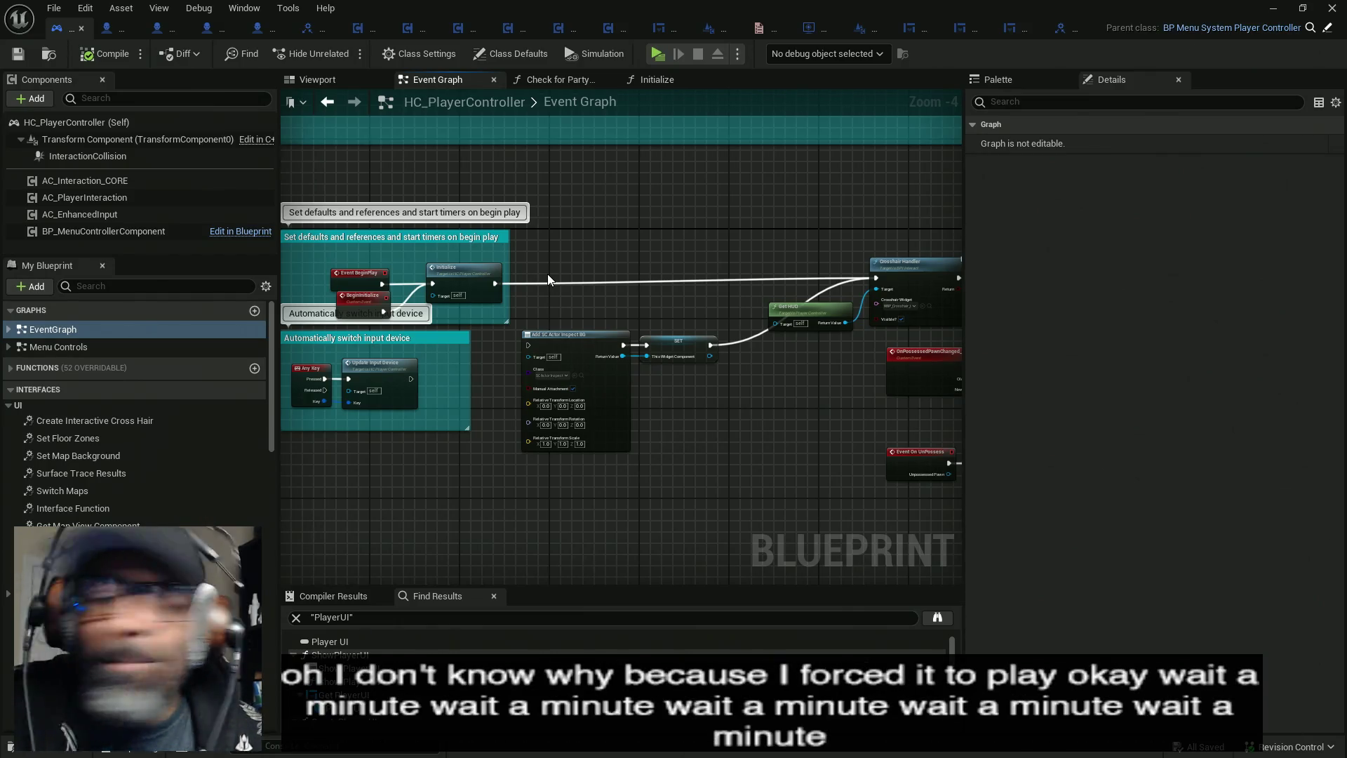
- Switch from the HC_PlayerController Event Graph to the Firefox YouTube window with Alt+Tab
key("alt+Tab")
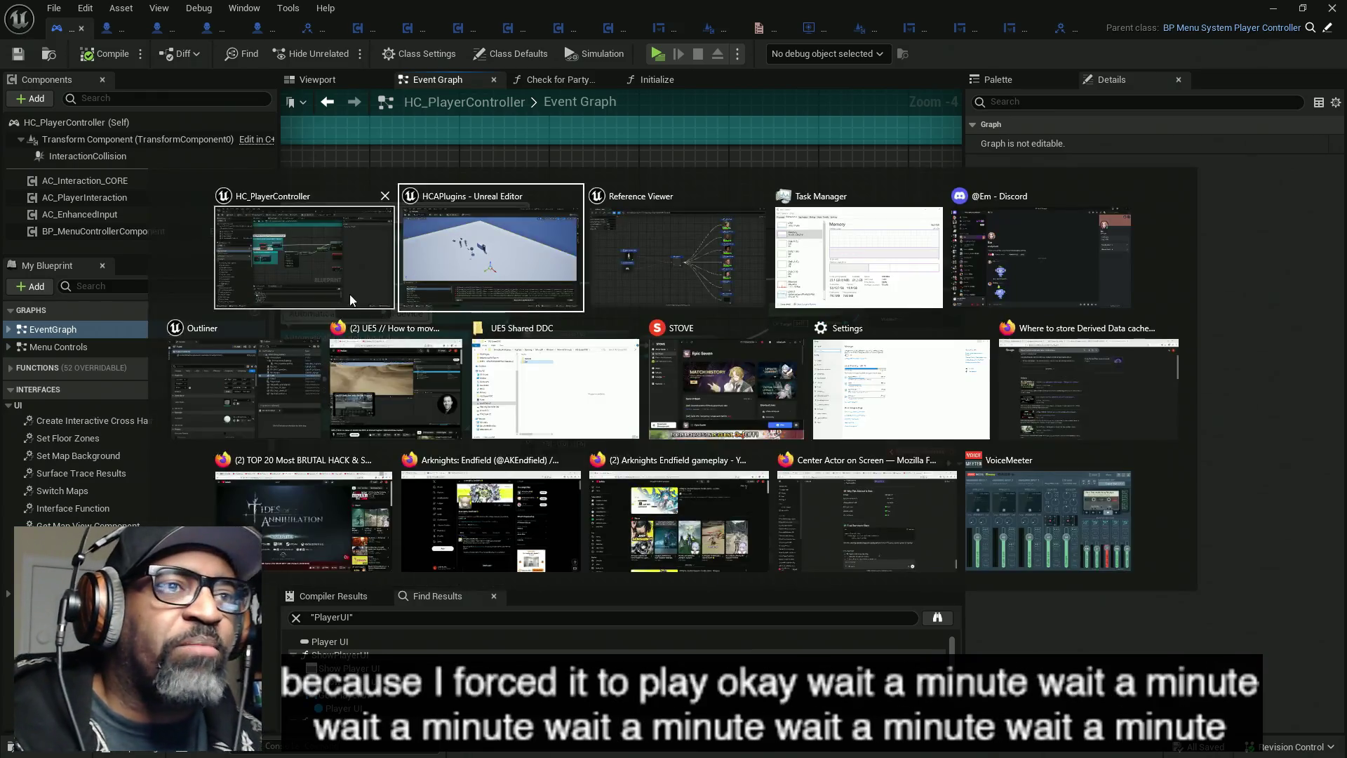
left_click(400, 379)
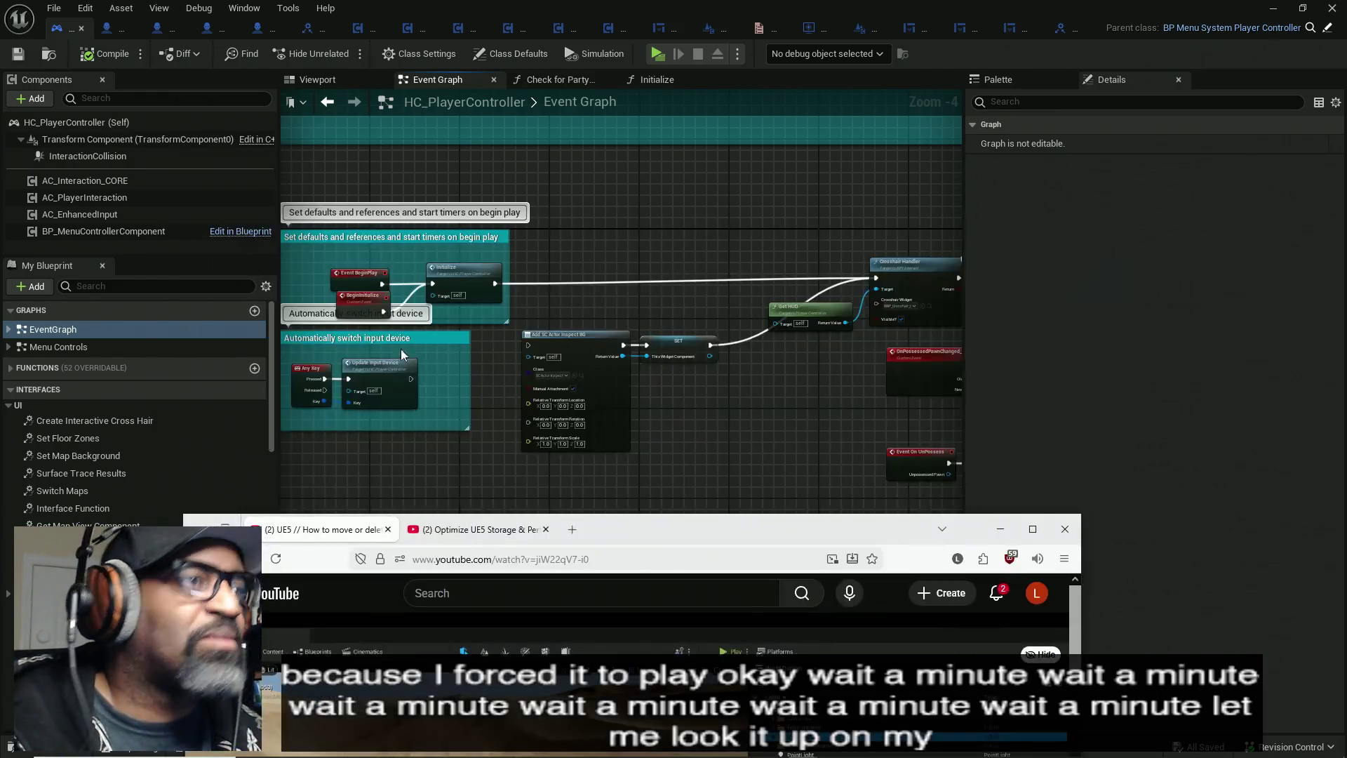
- Play 'Venjent - Sunken' at 1080p full screen, then pause it and open the player's context menu
left_click(655, 505)
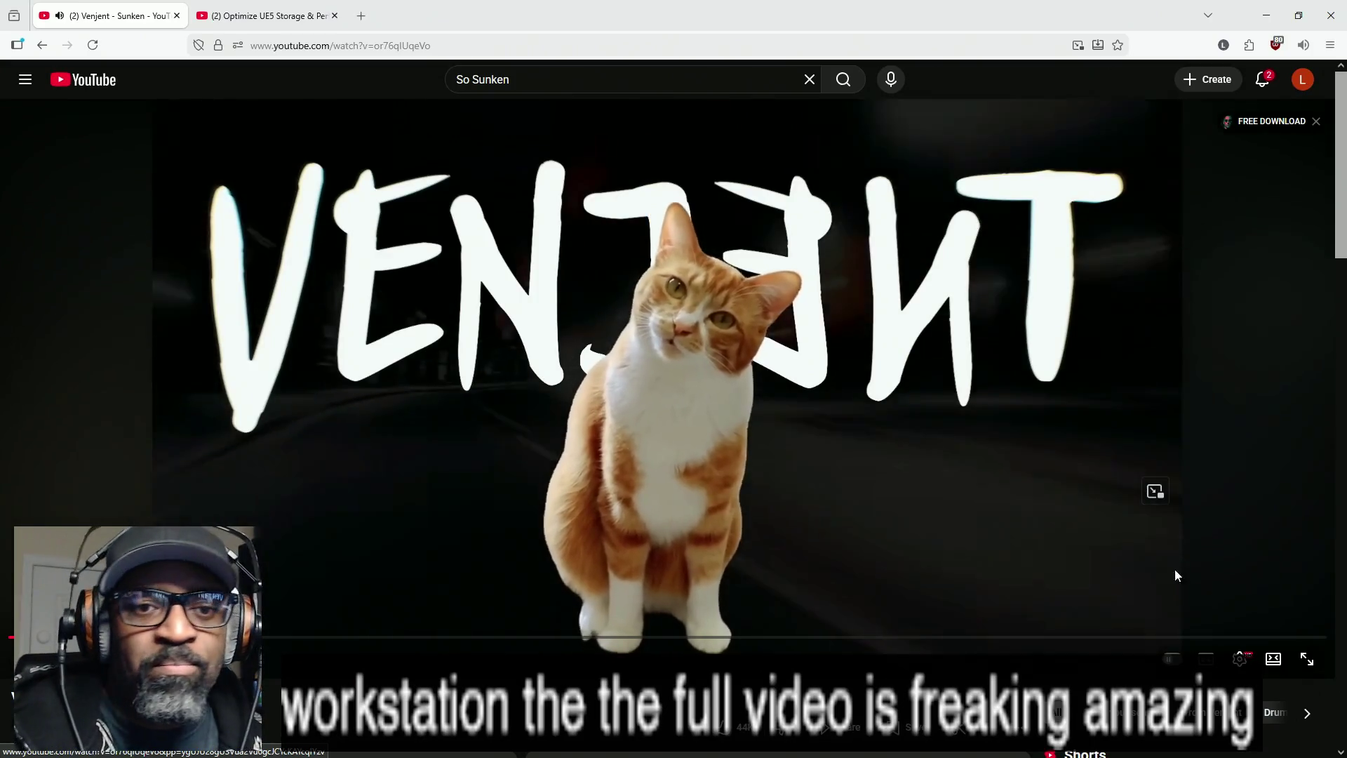
left_click(1192, 607)
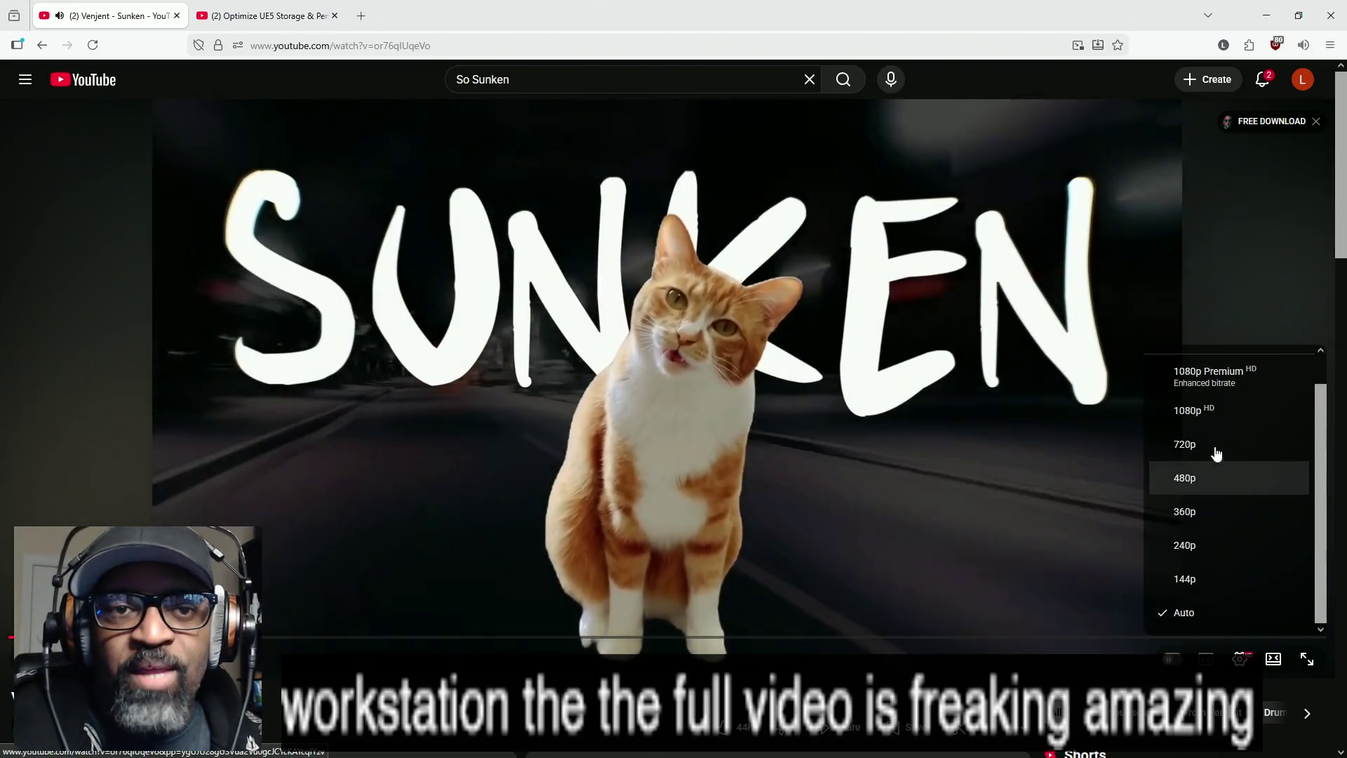
left_click(1217, 411)
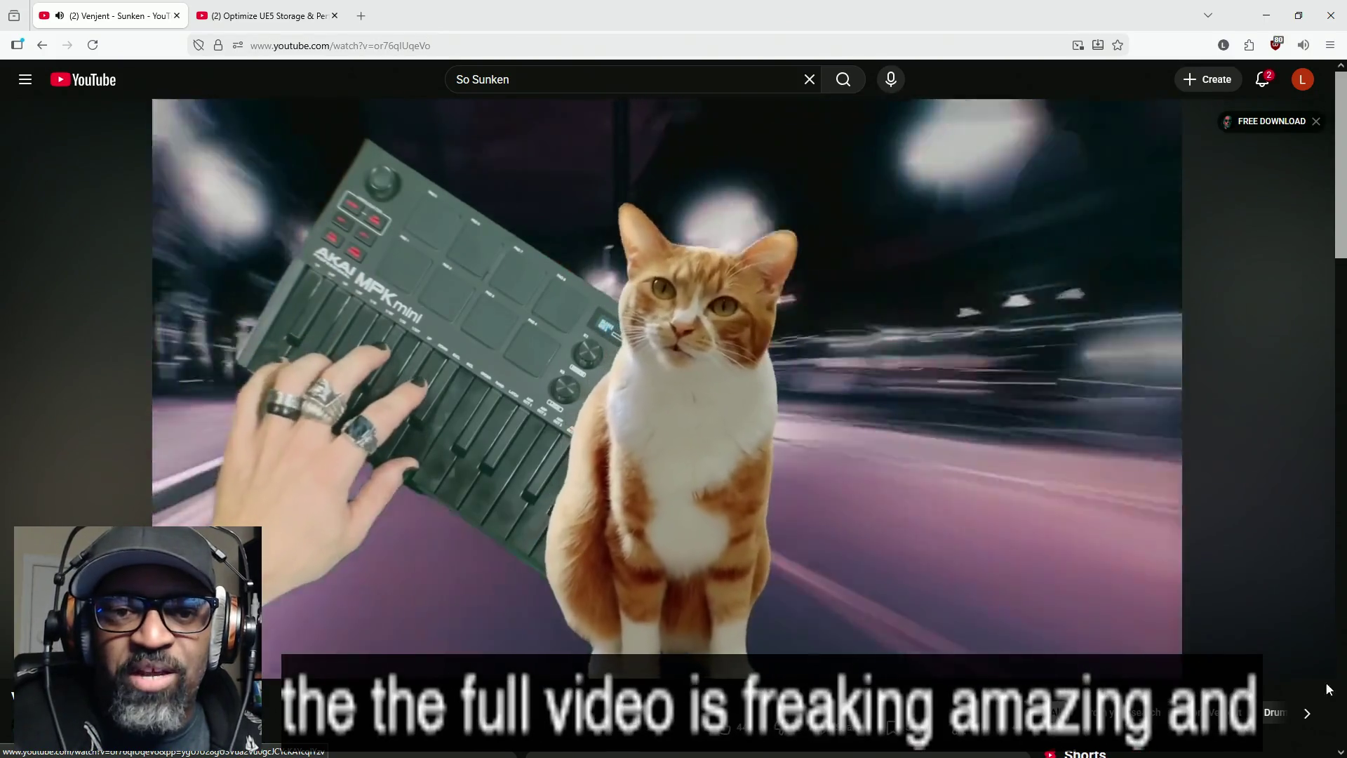
left_click(1307, 660)
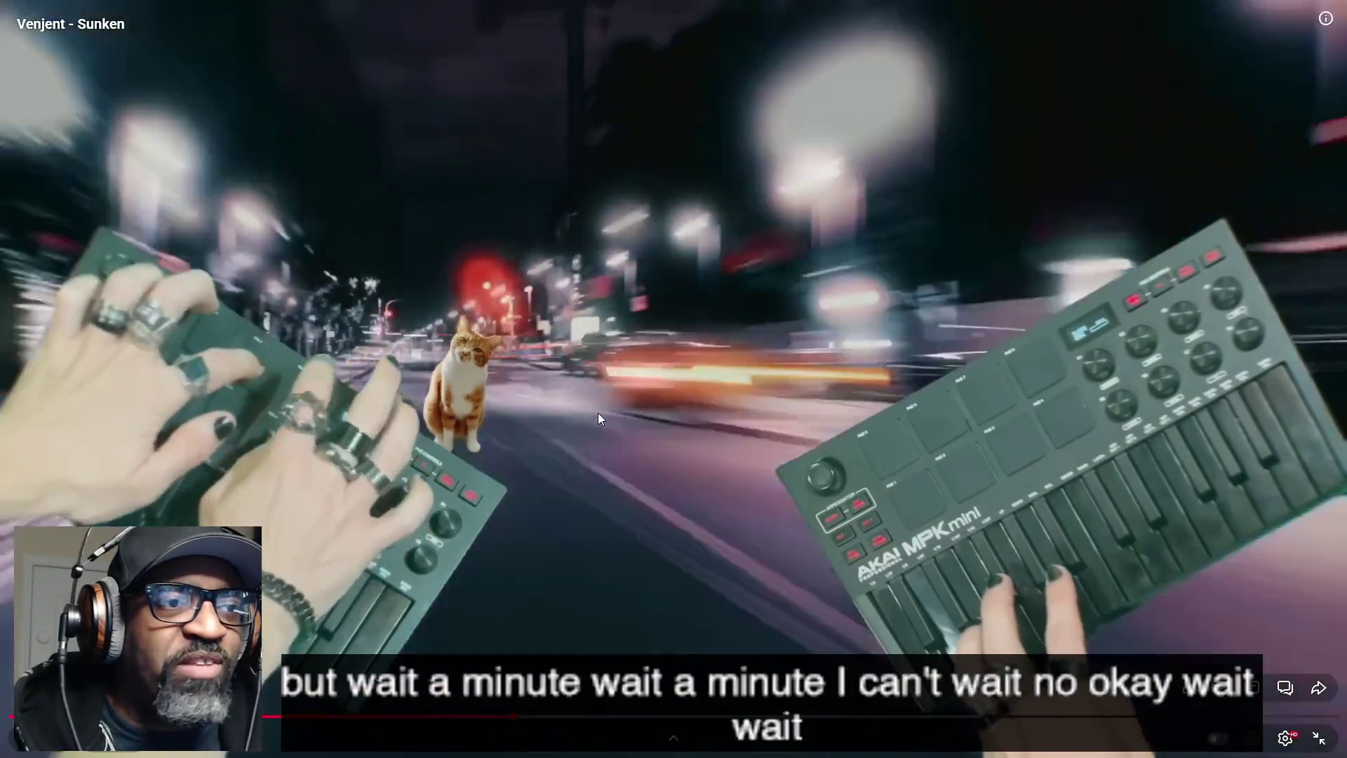
left_click(598, 413)
right_click(592, 402)
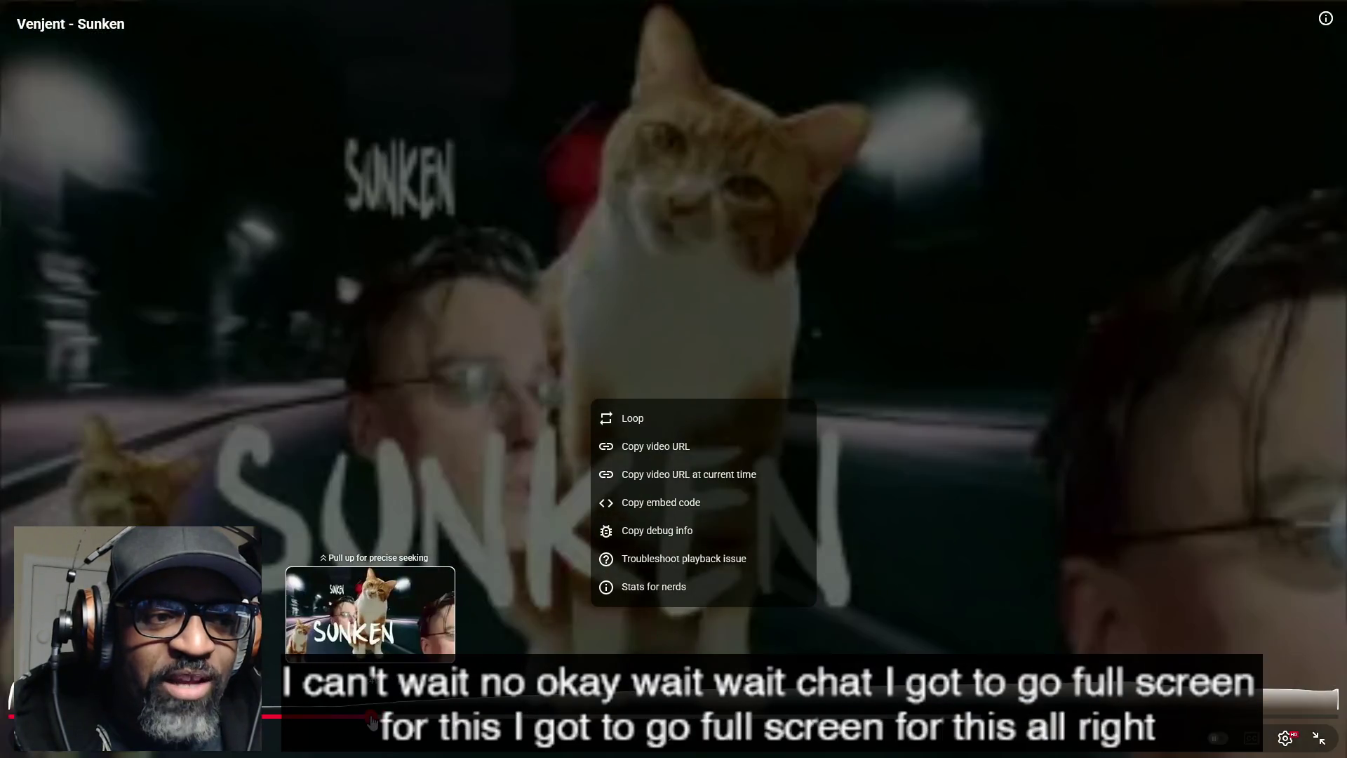
- Seek the Sunken video back to an earlier point on the seek bar and resume playback
left_click(376, 715)
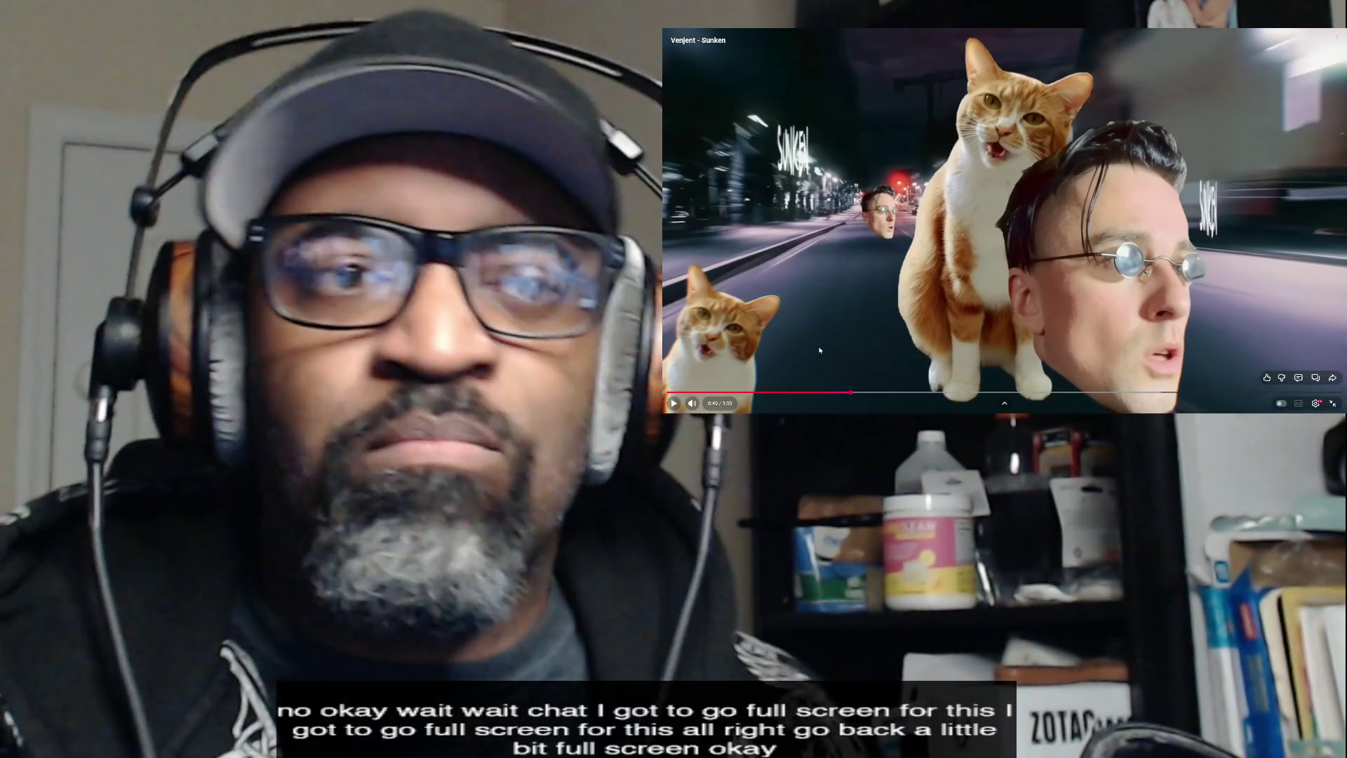
left_click(950, 286)
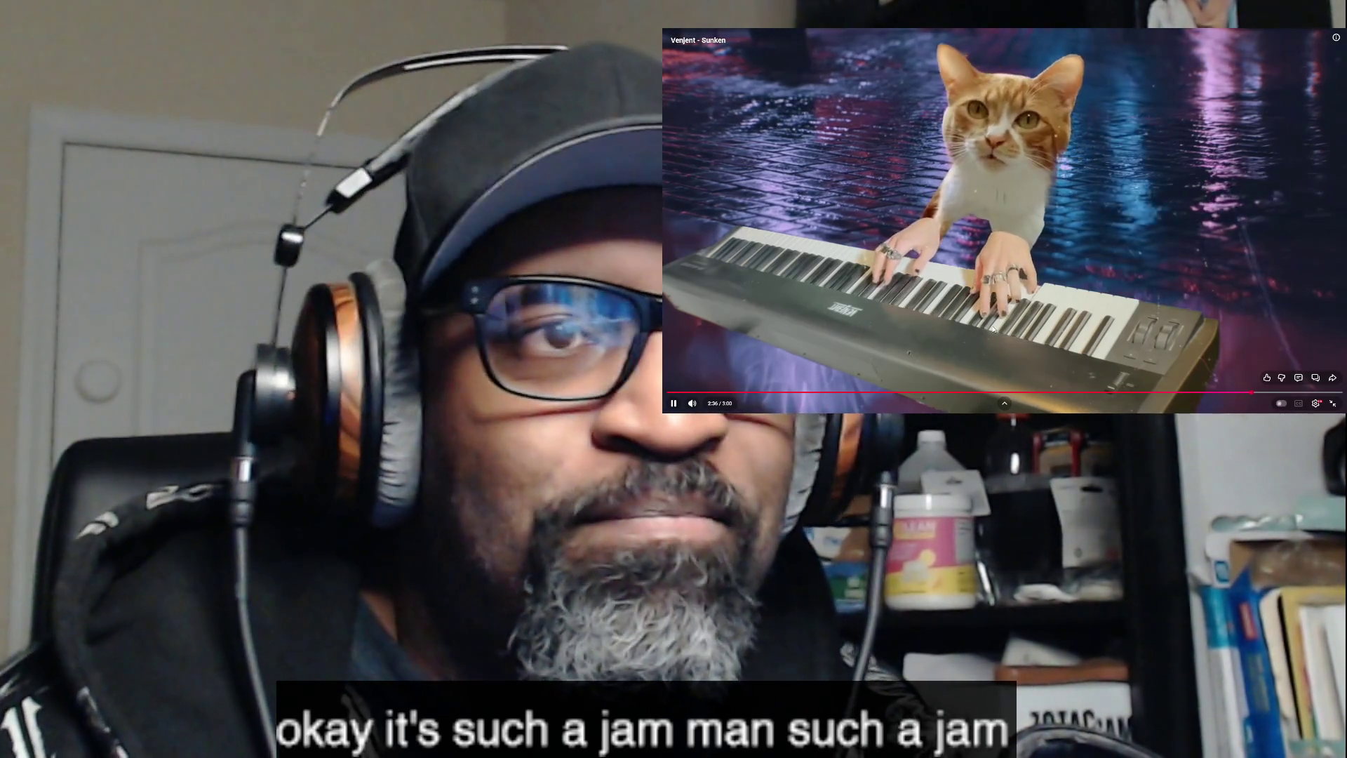
- Exit full-screen playback once the Sunken video nears its end, around 2:42
mouse_move(1333, 403)
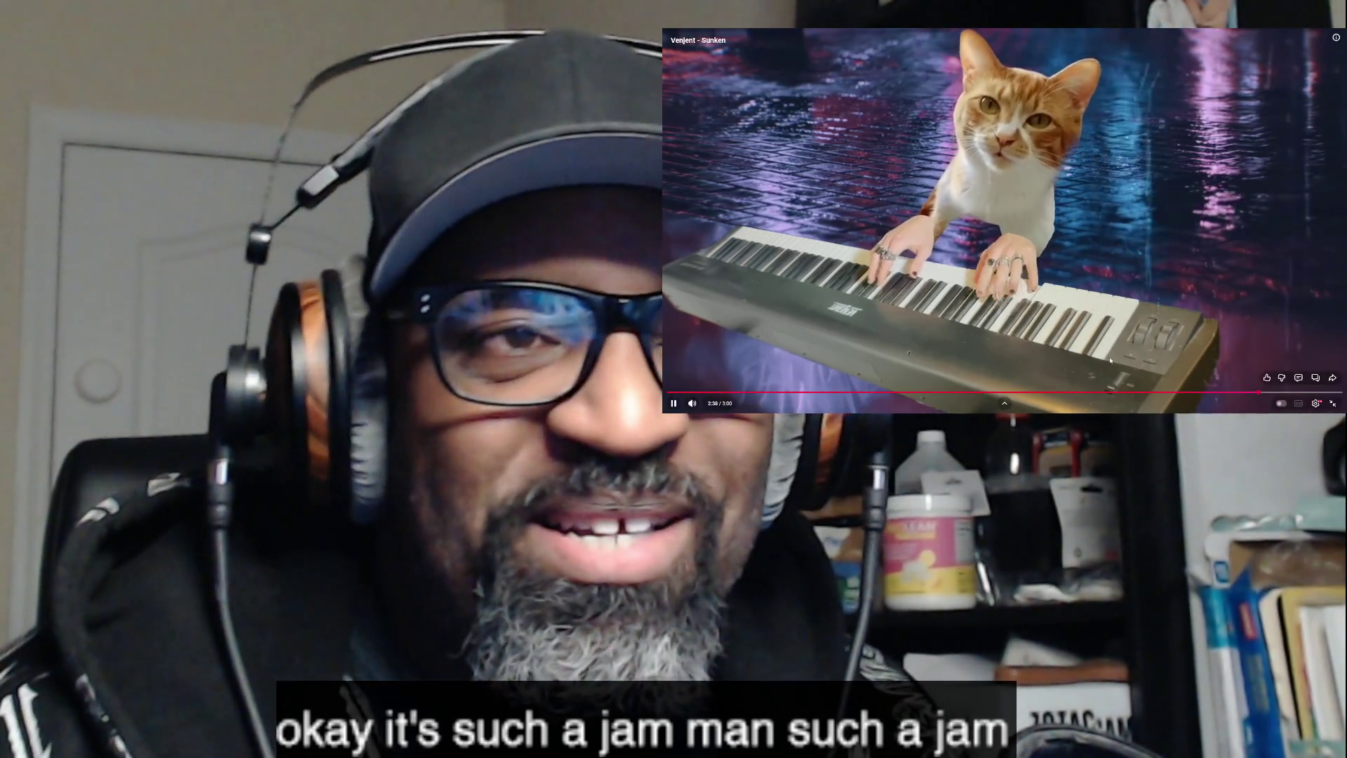
left_click(1332, 403)
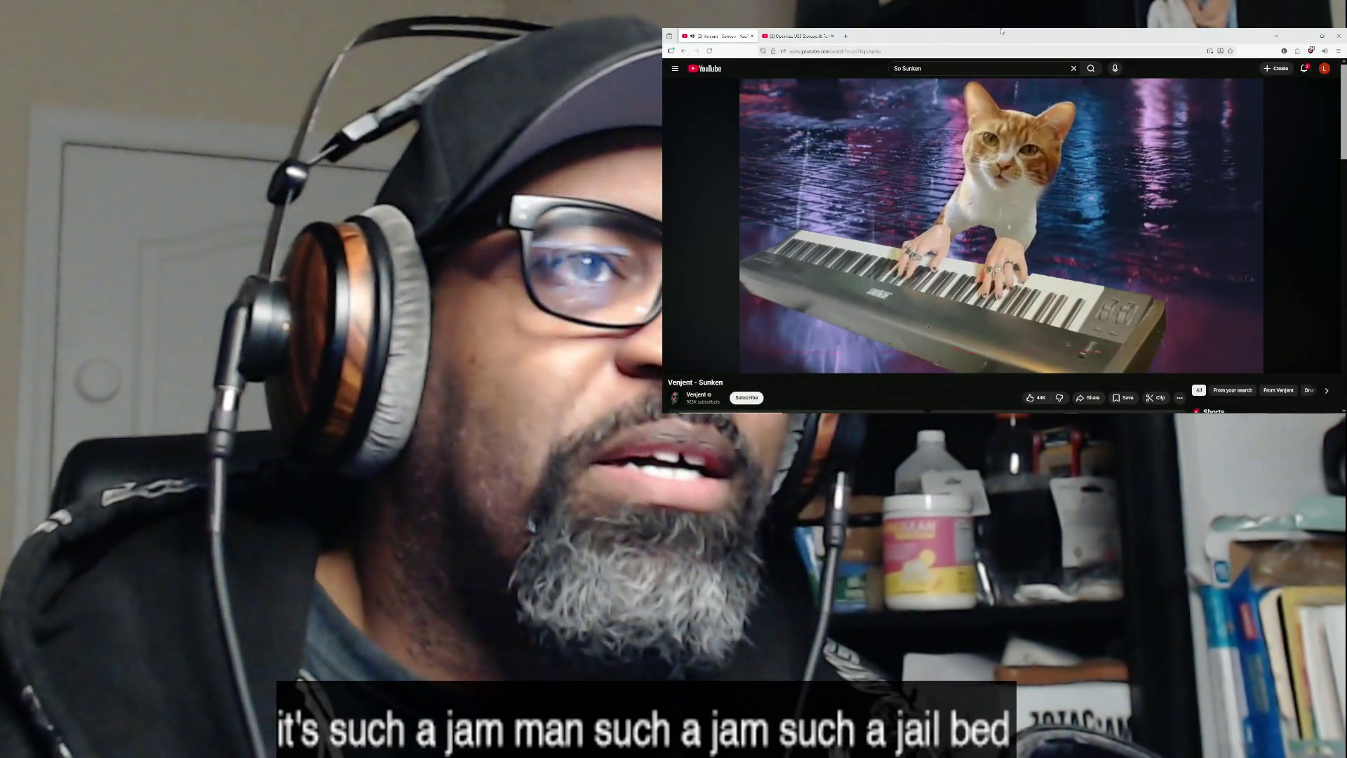
- Switch from Firefox back to the HC_PlayerController Event Graph with Alt+Tab
key("alt+Tab")
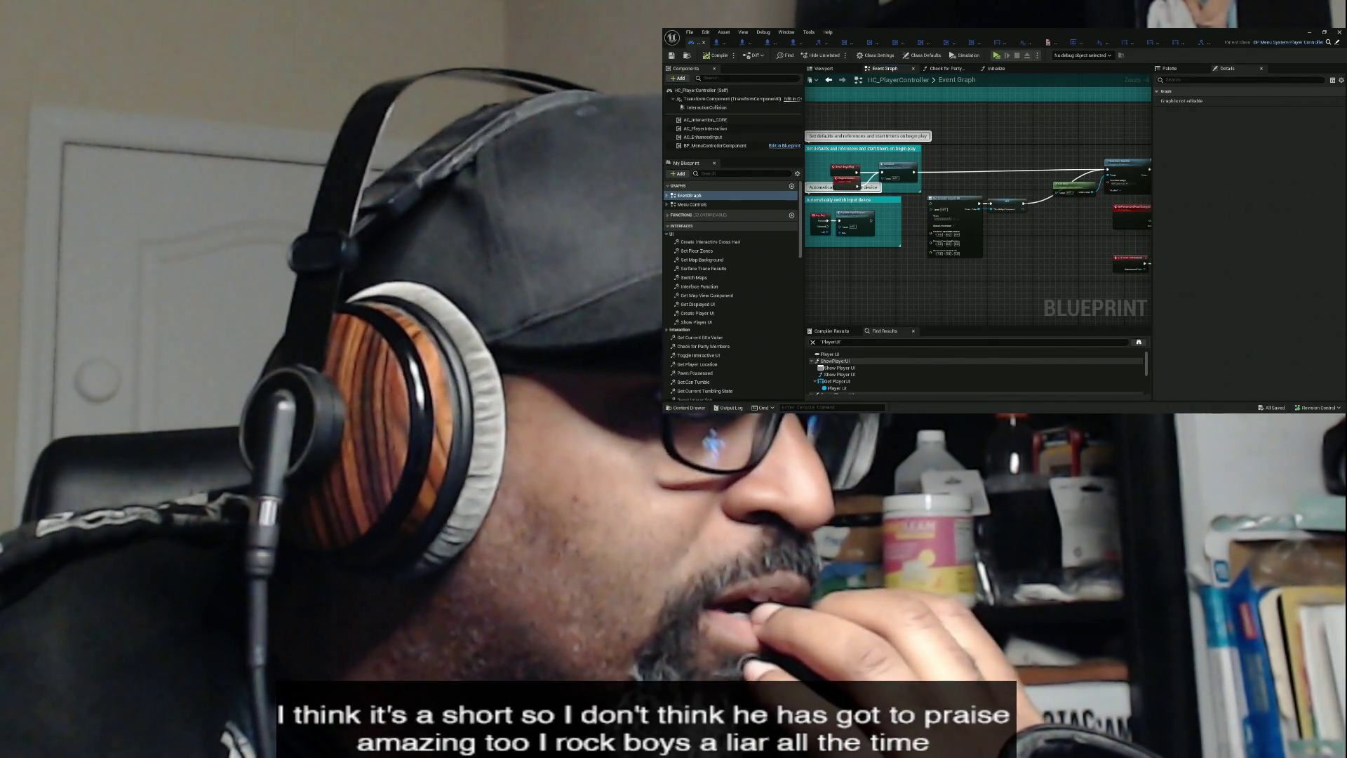
- Return to Firefox and scroll Venjent's Videos grid to find 'Flowin' with the Vibe'
key("alt+Tab")
scroll(1039, 253, "down", 5)
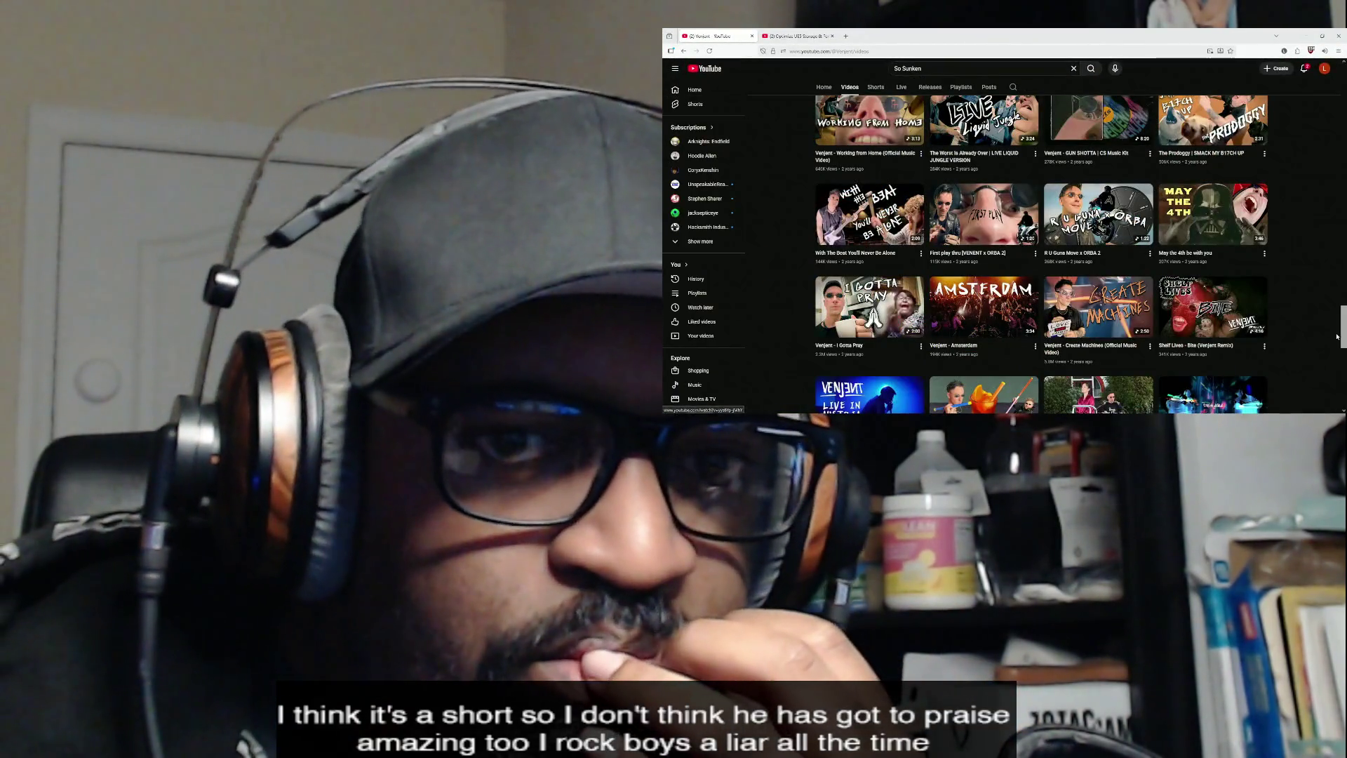
left_click_drag(1343, 326, 1344, 366)
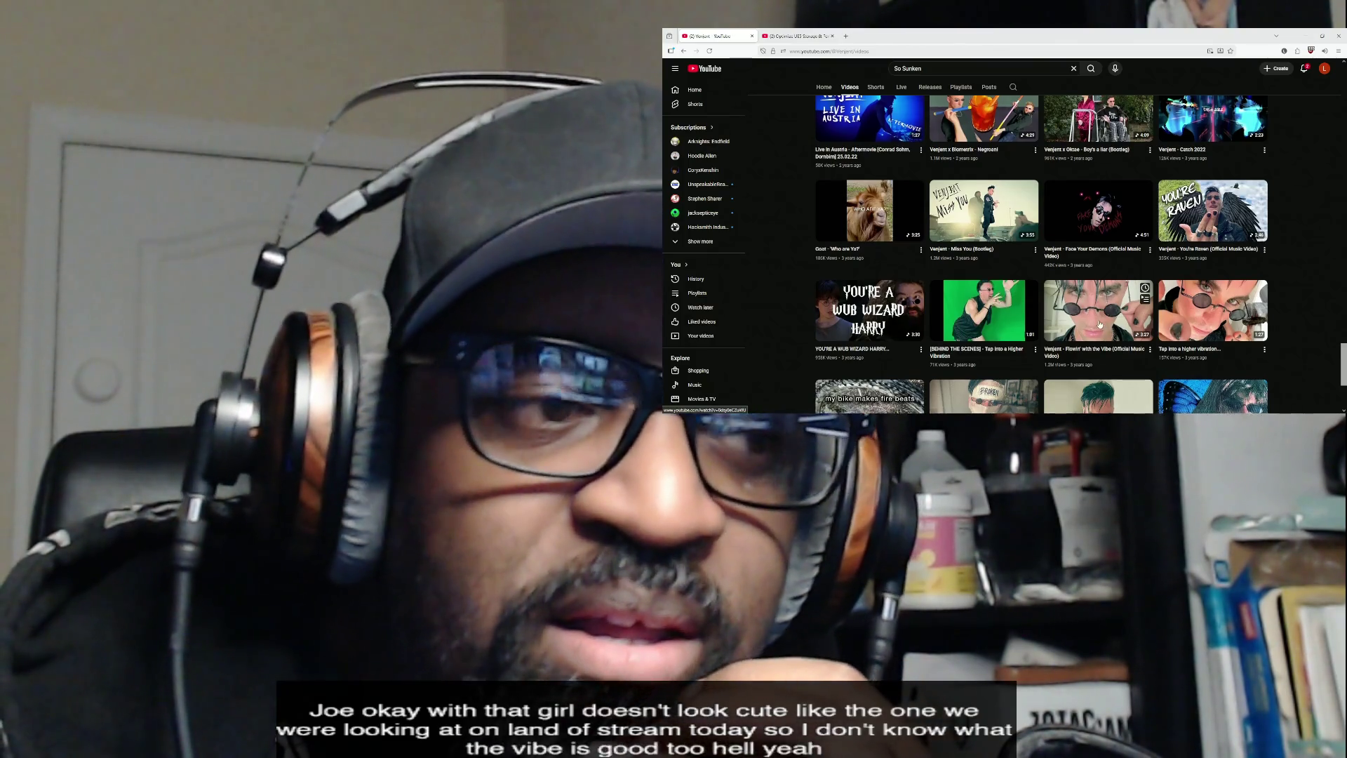
scroll(1114, 336, "down", 3)
scroll(1101, 254, "down", 1)
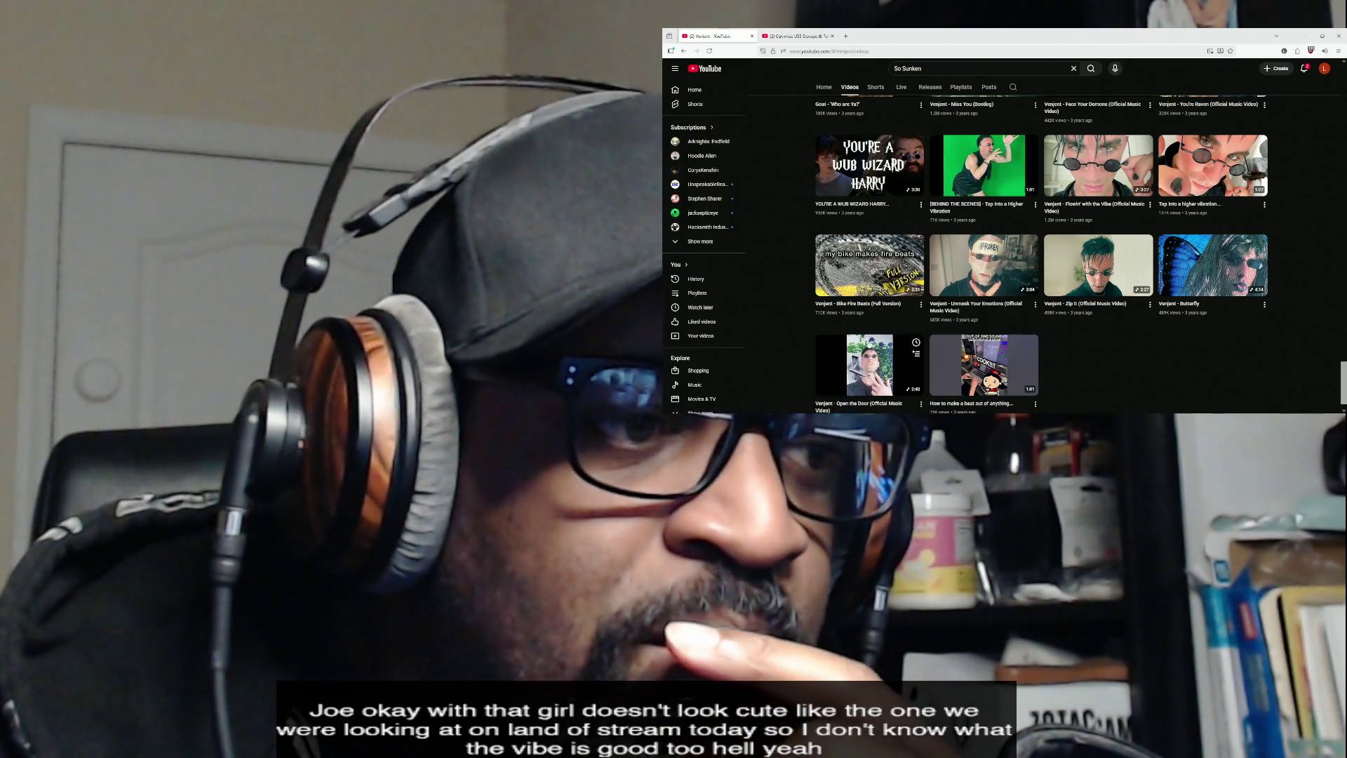
scroll(940, 330, "up", 1)
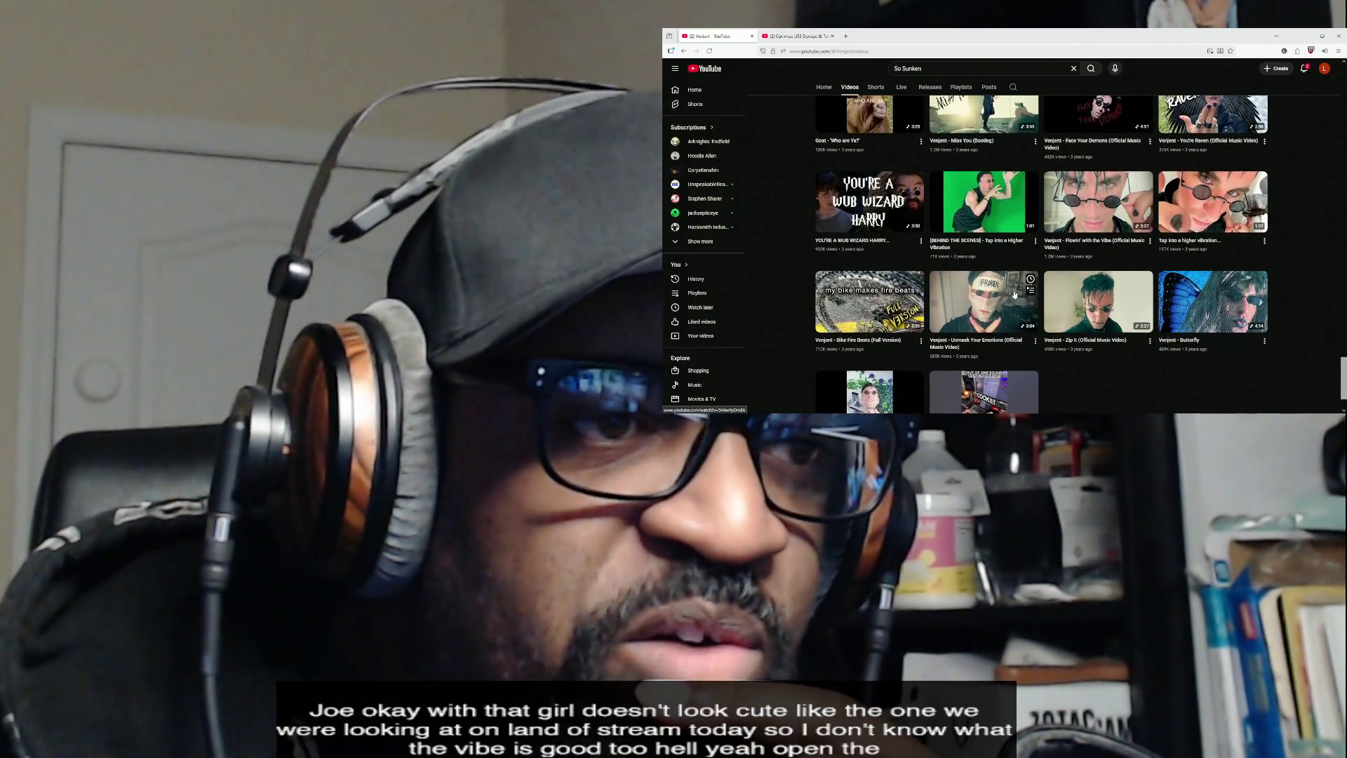
scroll(1081, 252, "up", 1)
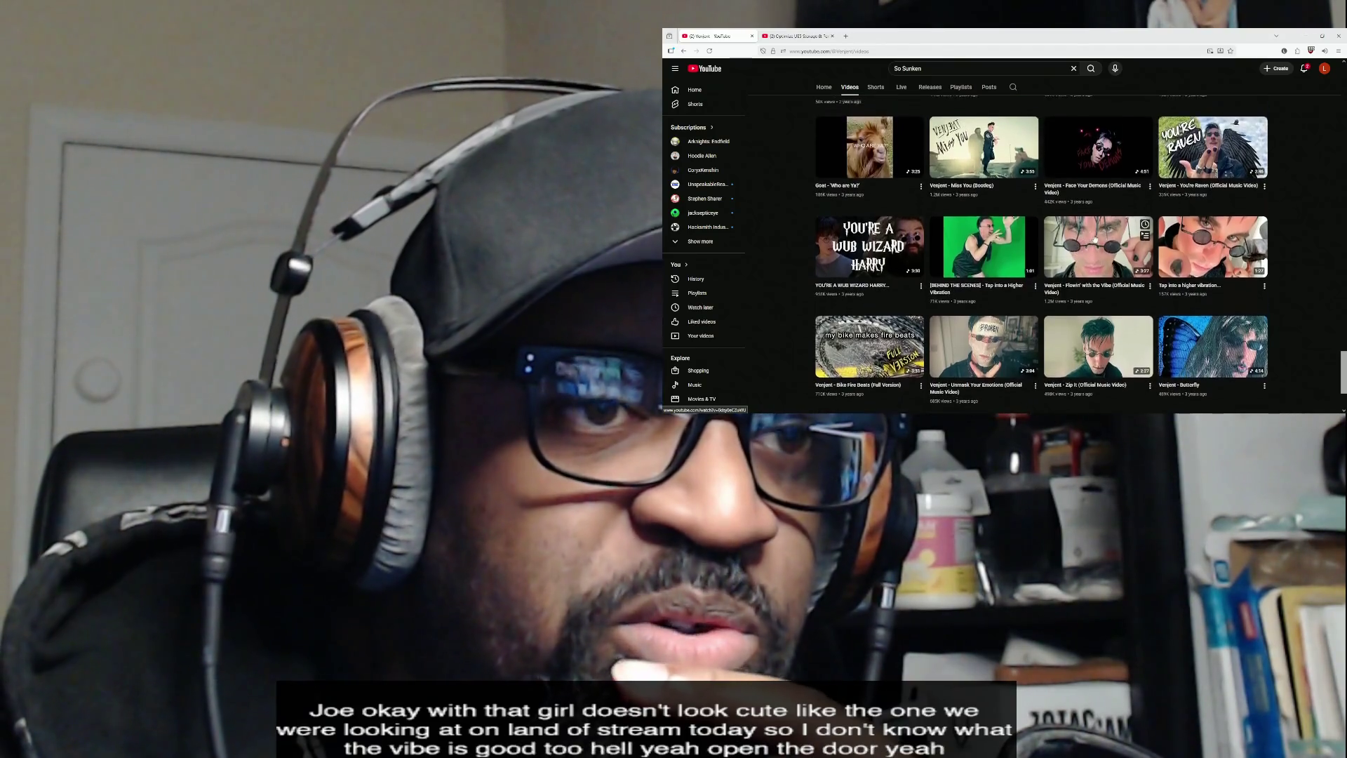
- Move the Venjent channel tab after the Optimize tab
right_click(1095, 270)
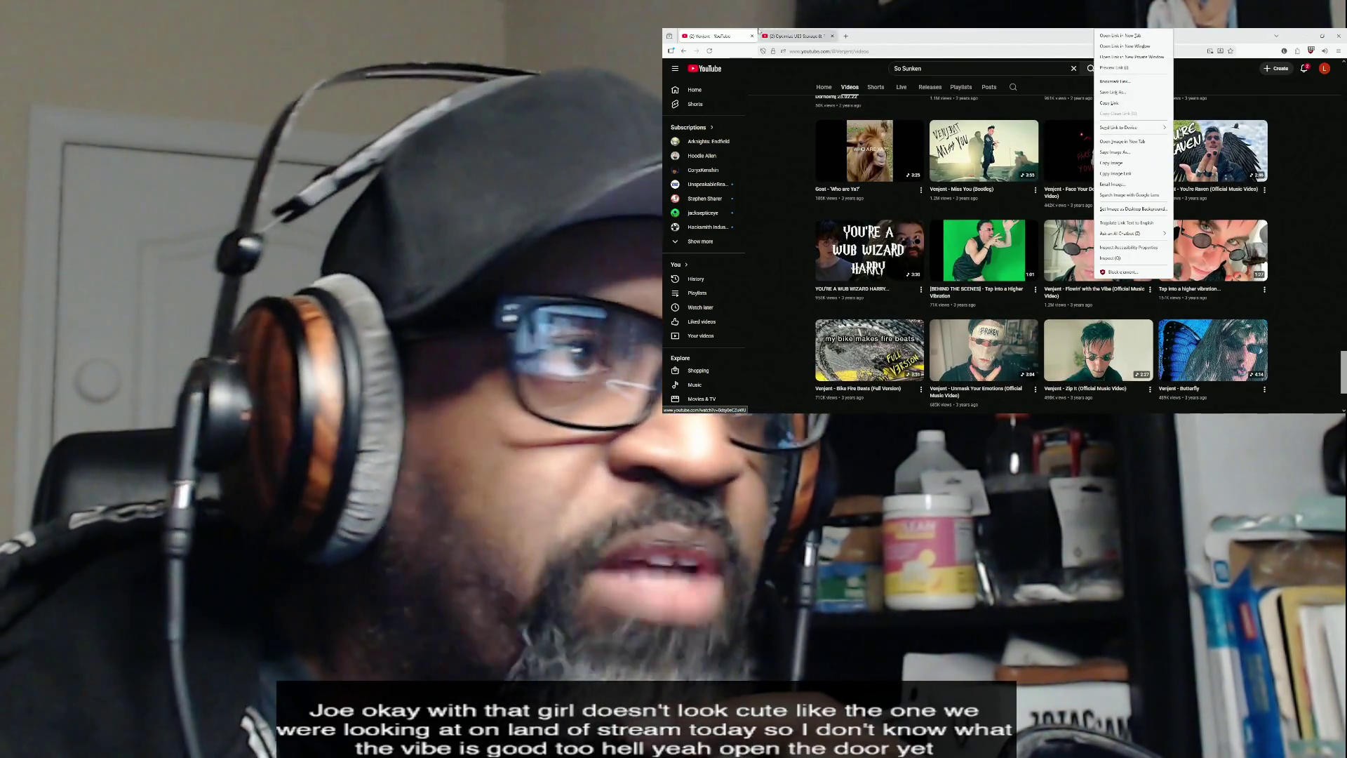
left_click(760, 30)
left_click_drag(760, 31, 808, 37)
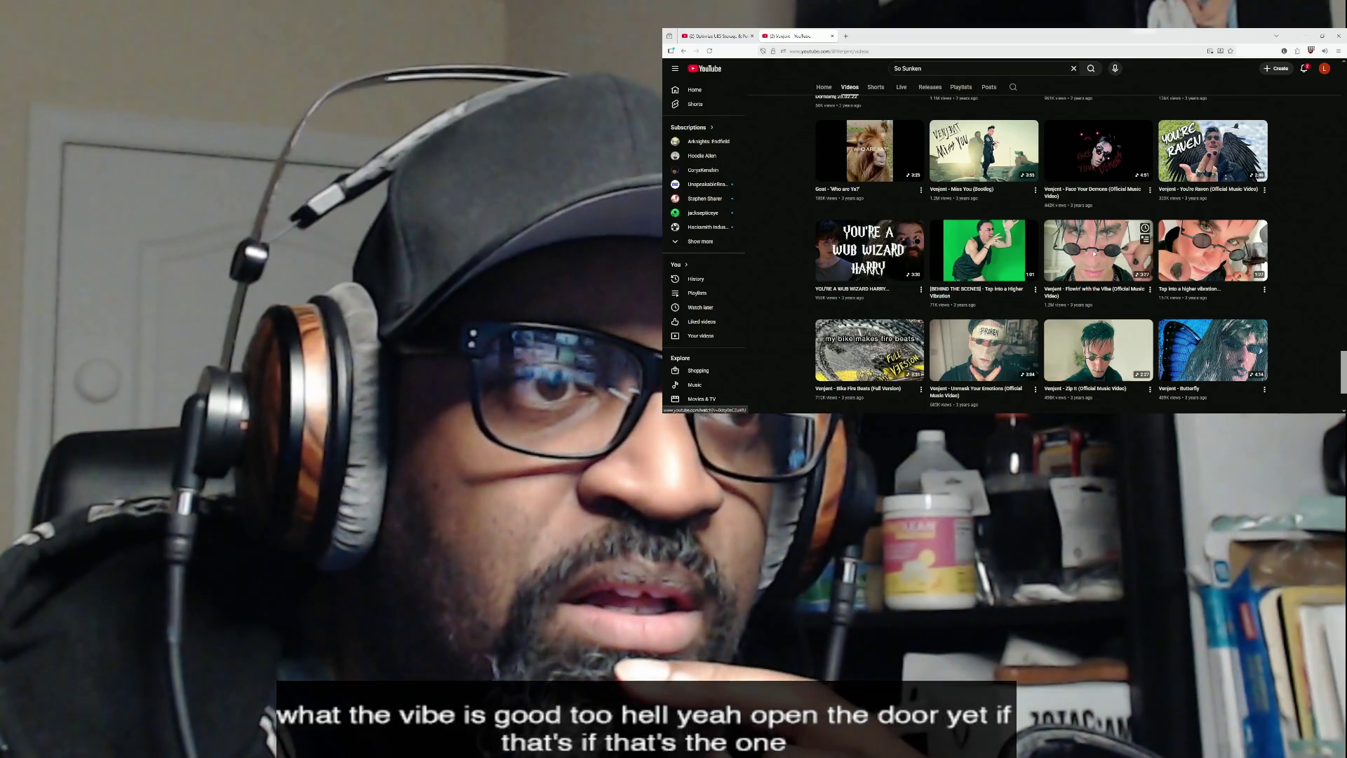
- Open 'Flowin' with the Vibe' in a new background tab and switch to it
right_click(1093, 257)
left_click(1140, 42)
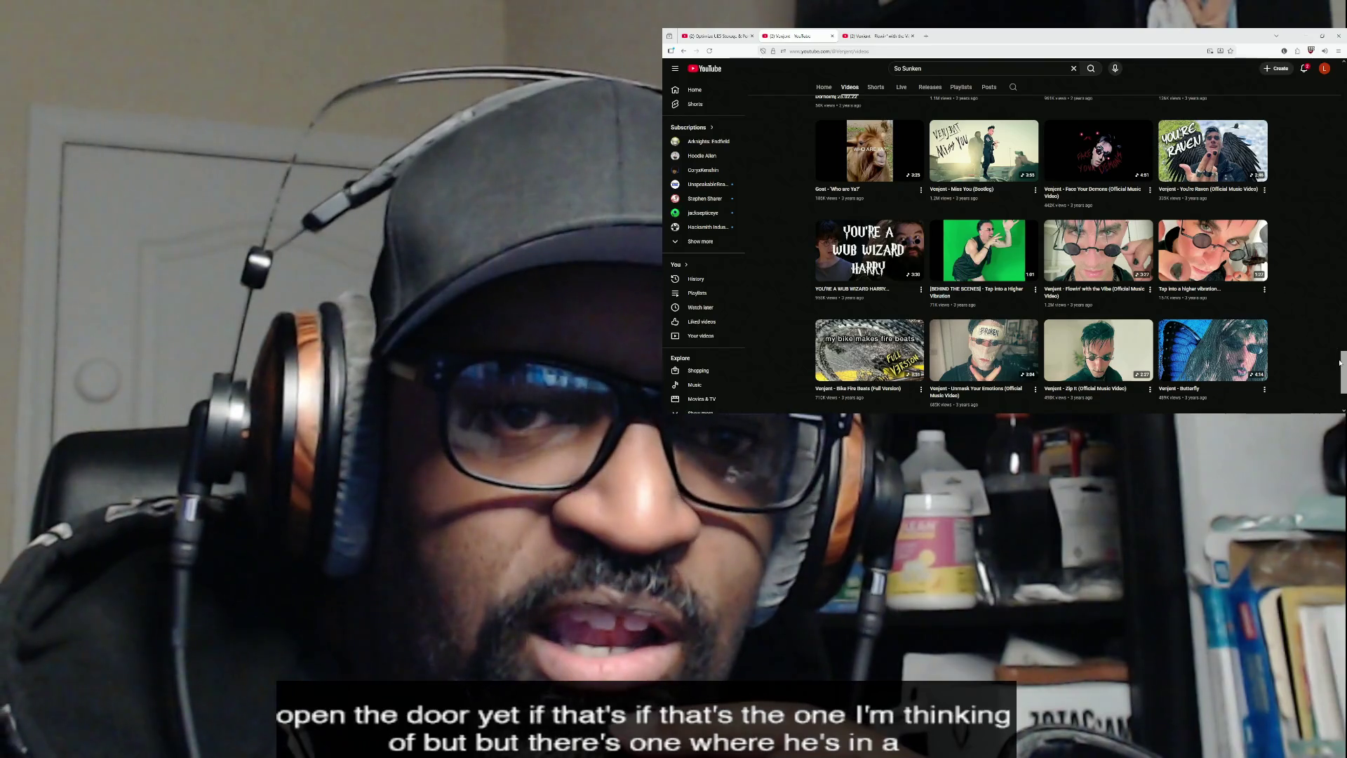
left_click_drag(1344, 367, 1342, 334)
left_click(876, 36)
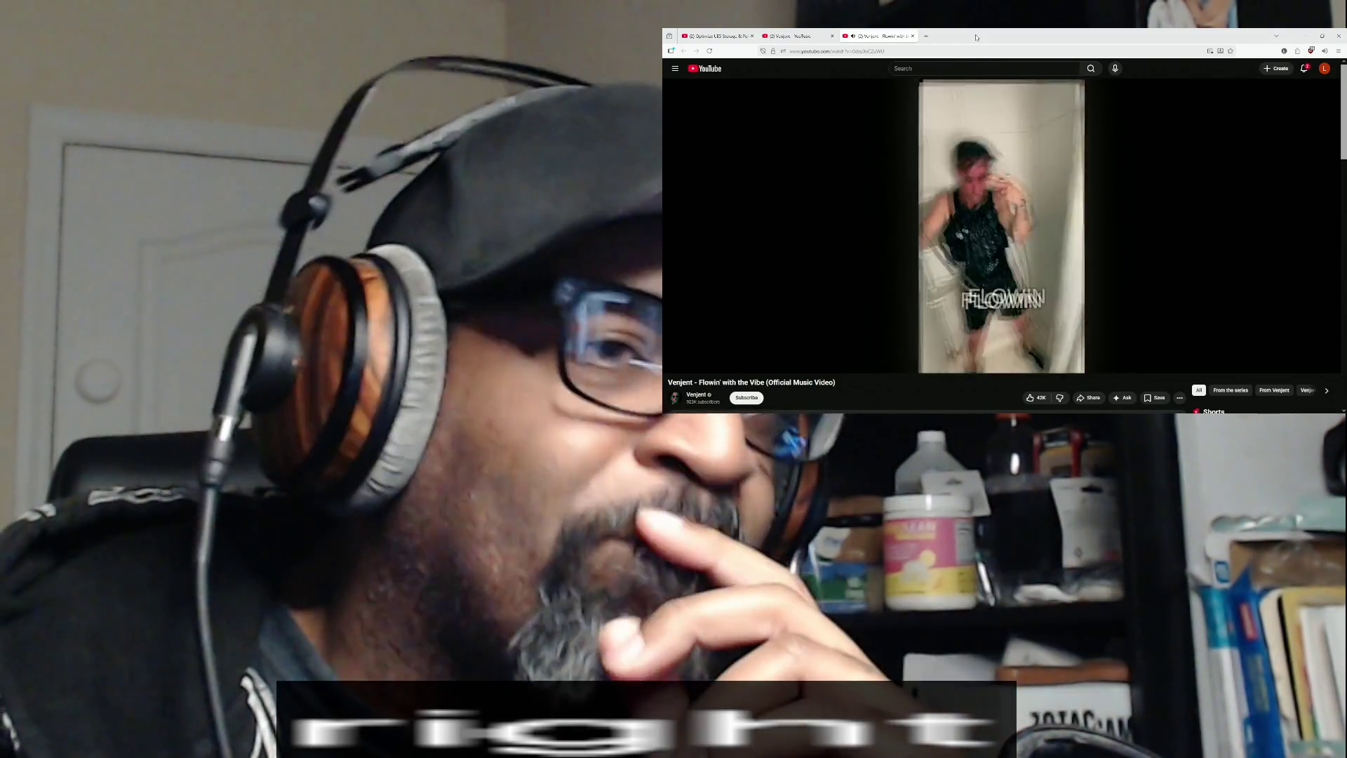
- Close the third Firefox tab playing 'Flowin' with the Vibe'
mouse_move(1003, 102)
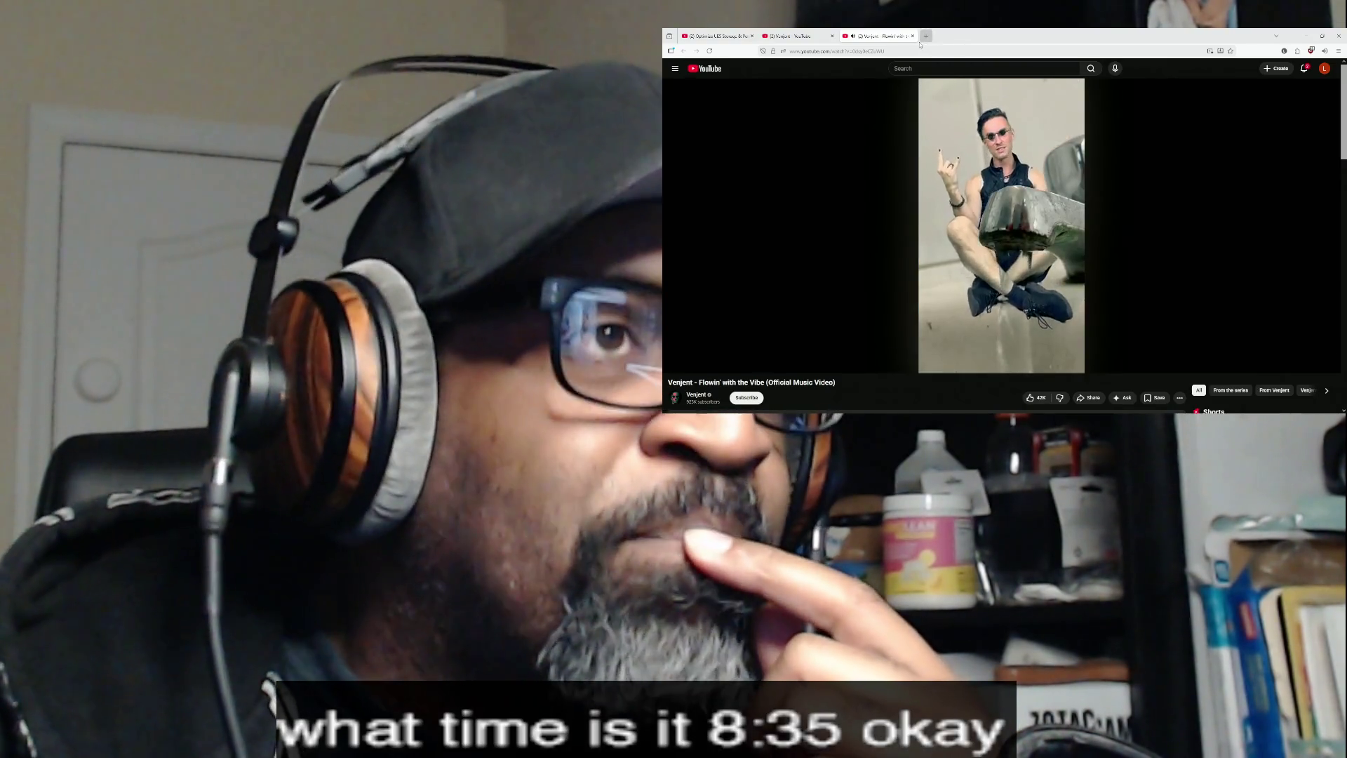
left_click(913, 36)
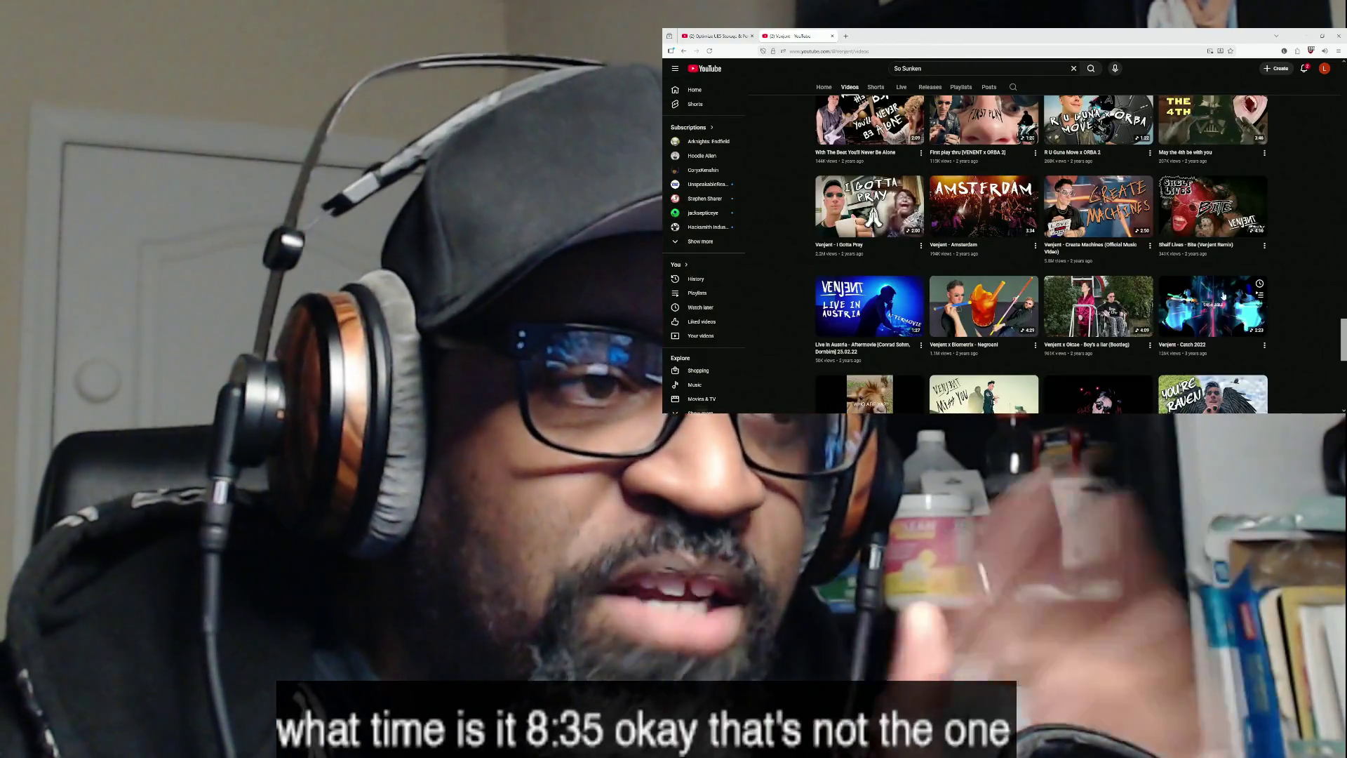
- Scroll the Videos grid to 'Waiting Salon', open it in a new tab, and switch to it
scroll(1344, 330, "up", 1)
left_click_drag(1344, 330, 1344, 269)
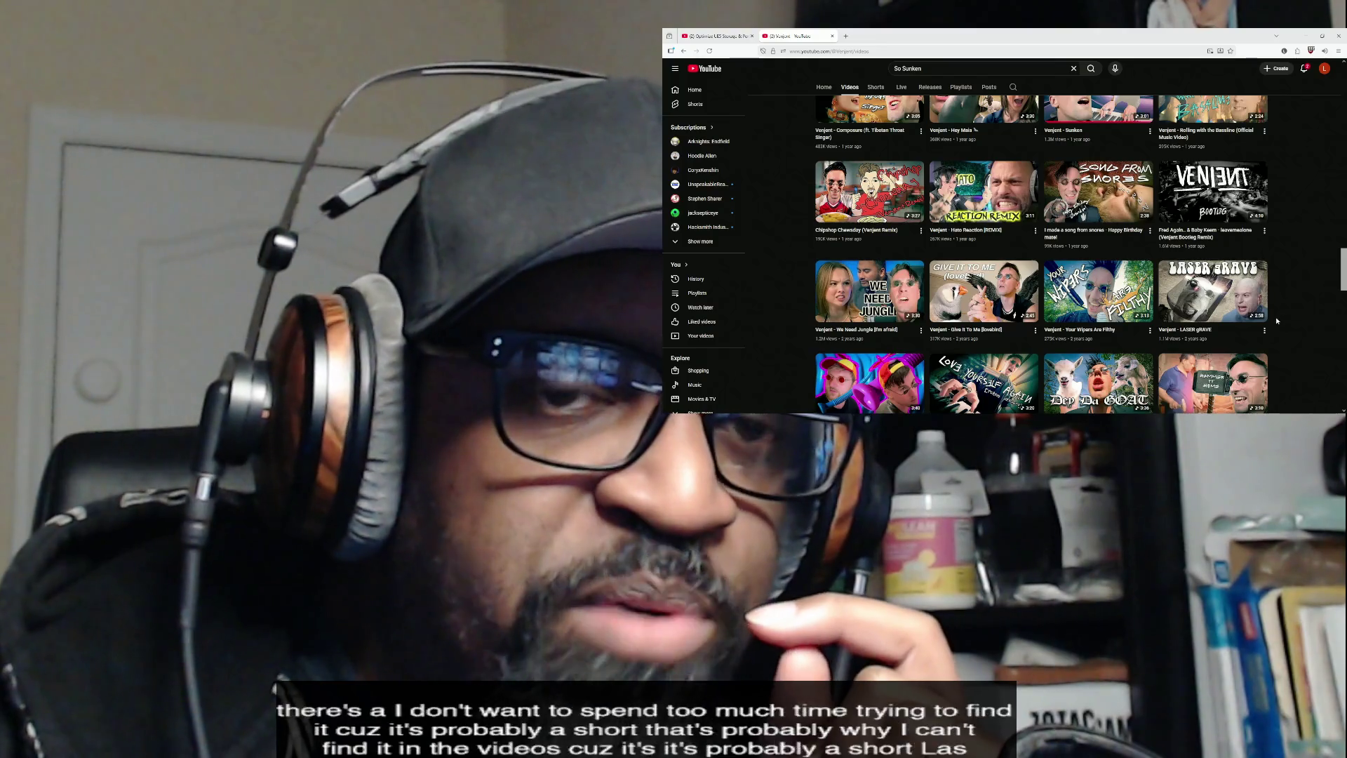
left_click_drag(1344, 275, 1344, 271)
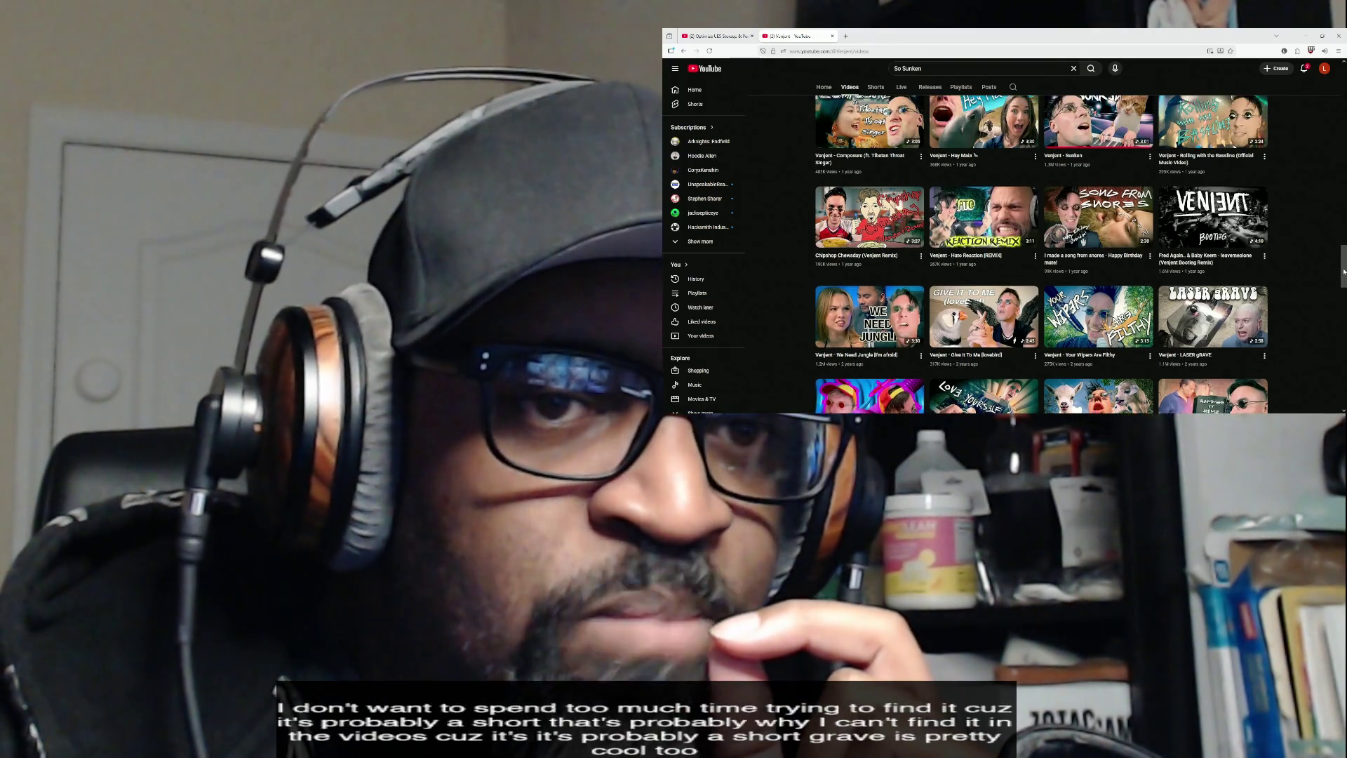
mouse_move(1249, 312)
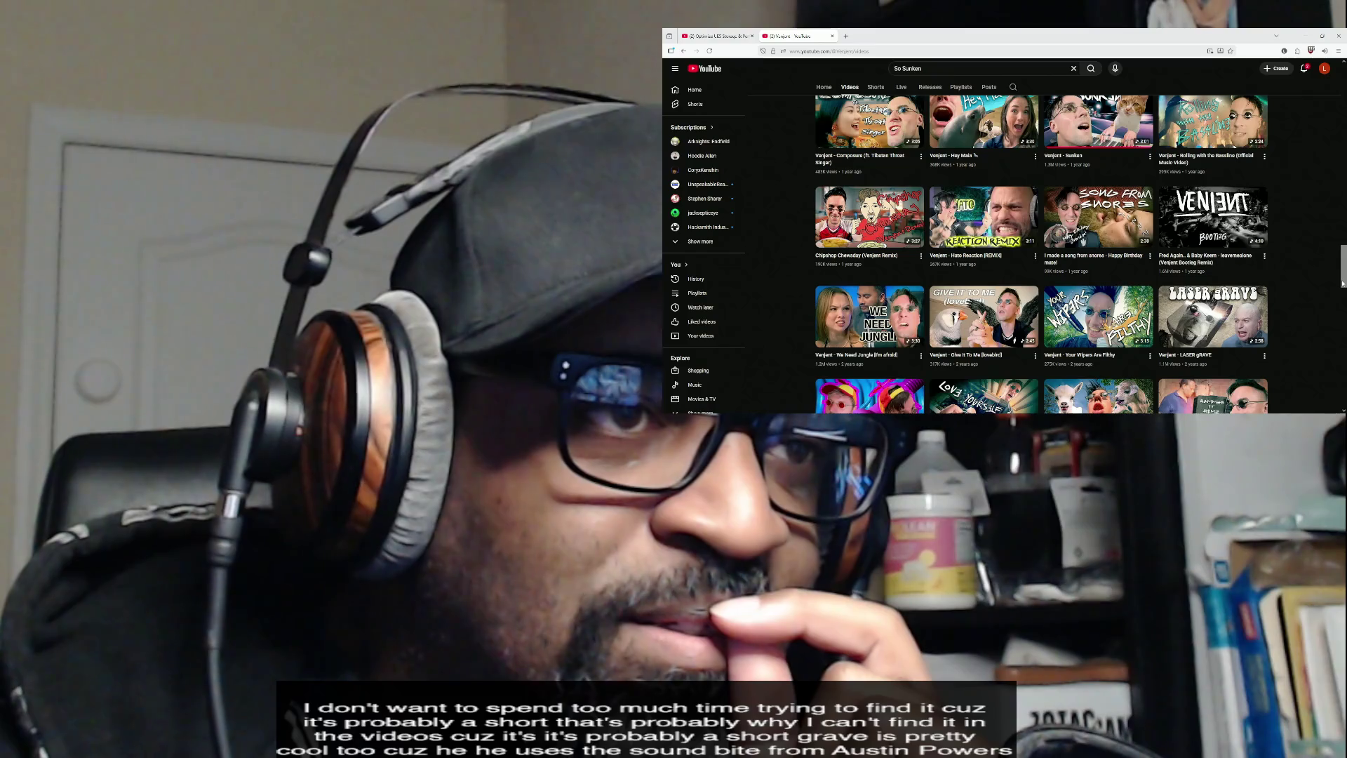
mouse_move(870, 339)
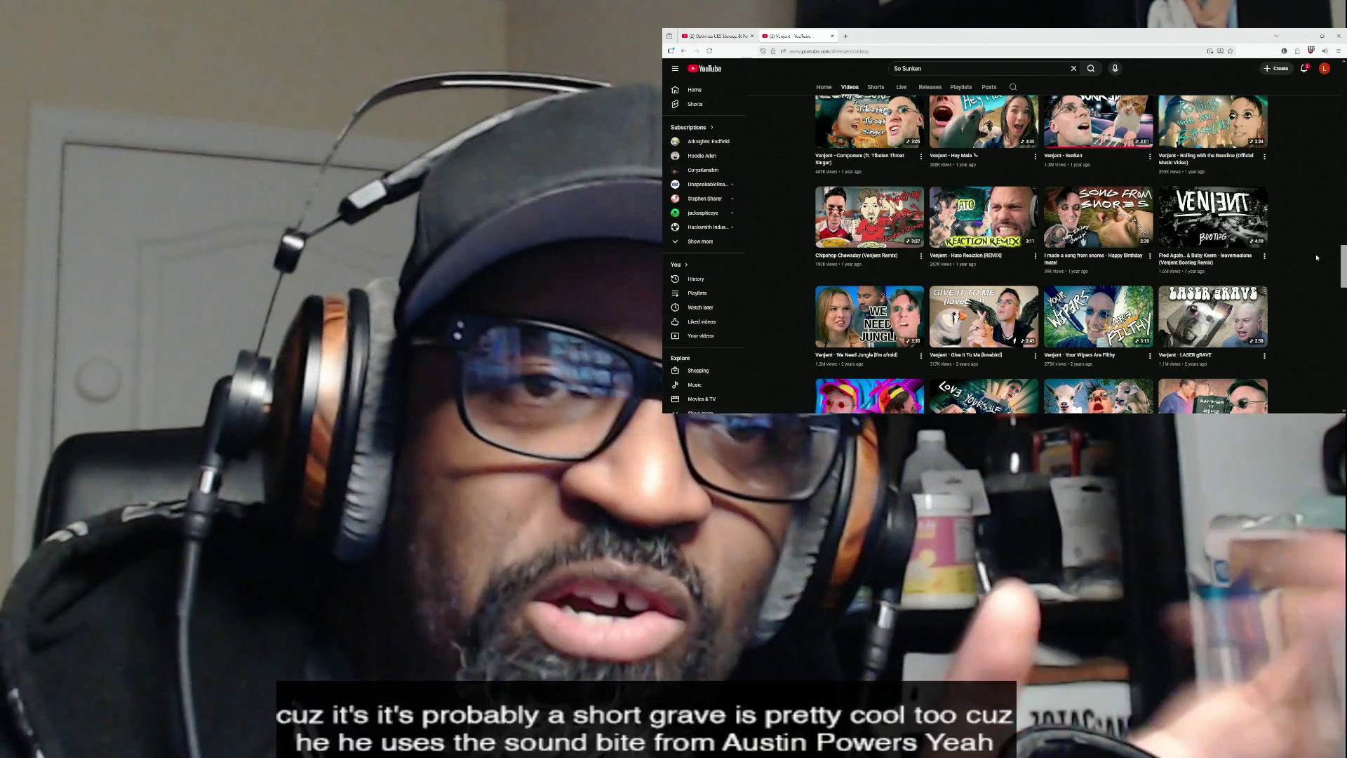
left_click_drag(1344, 266, 1344, 240)
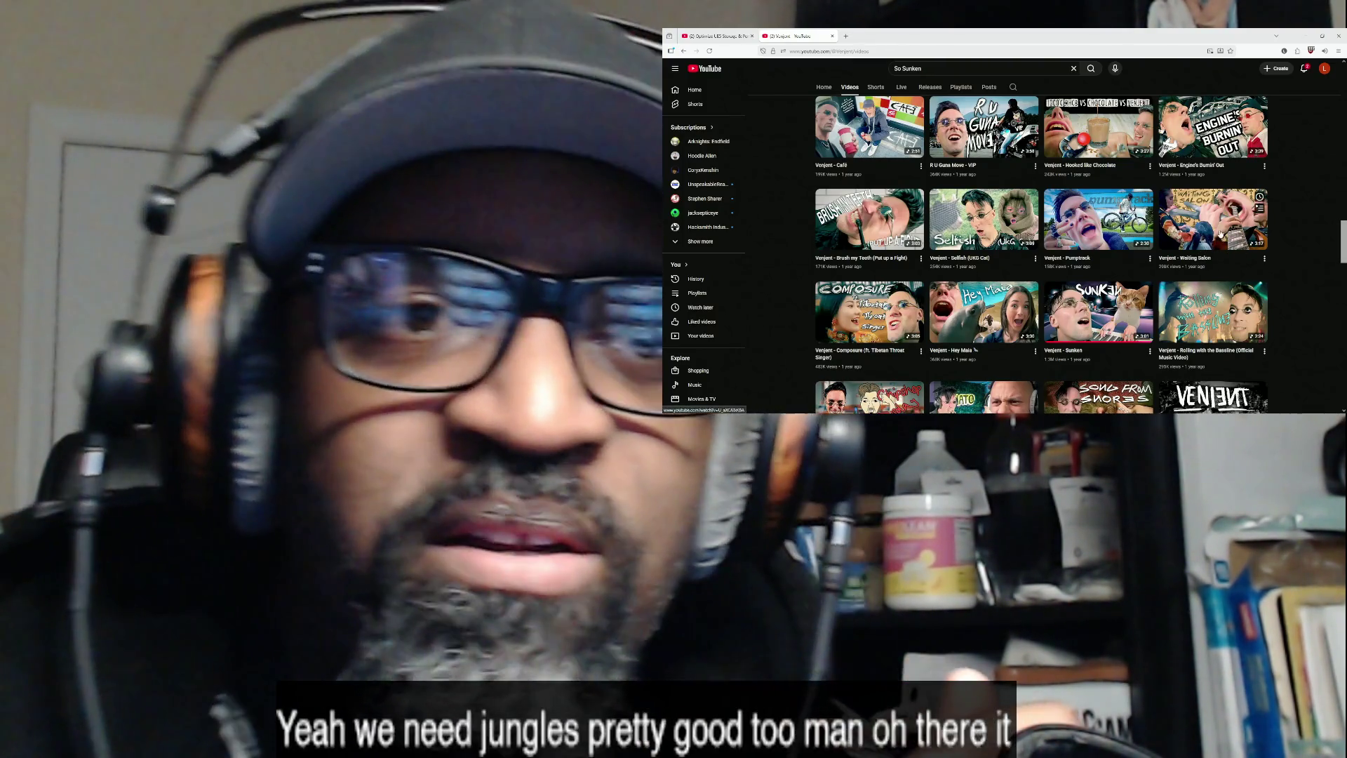
right_click(1221, 233)
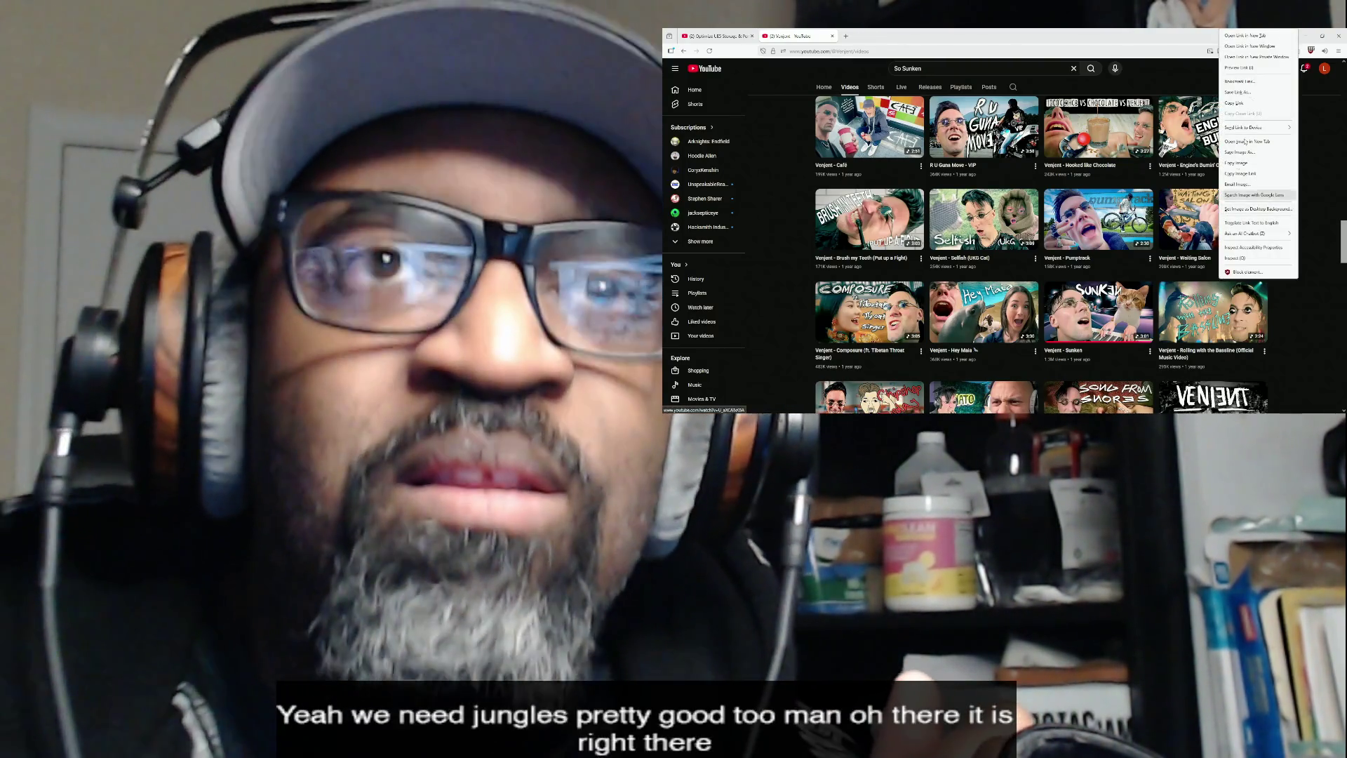
left_click(1244, 35)
left_click(887, 40)
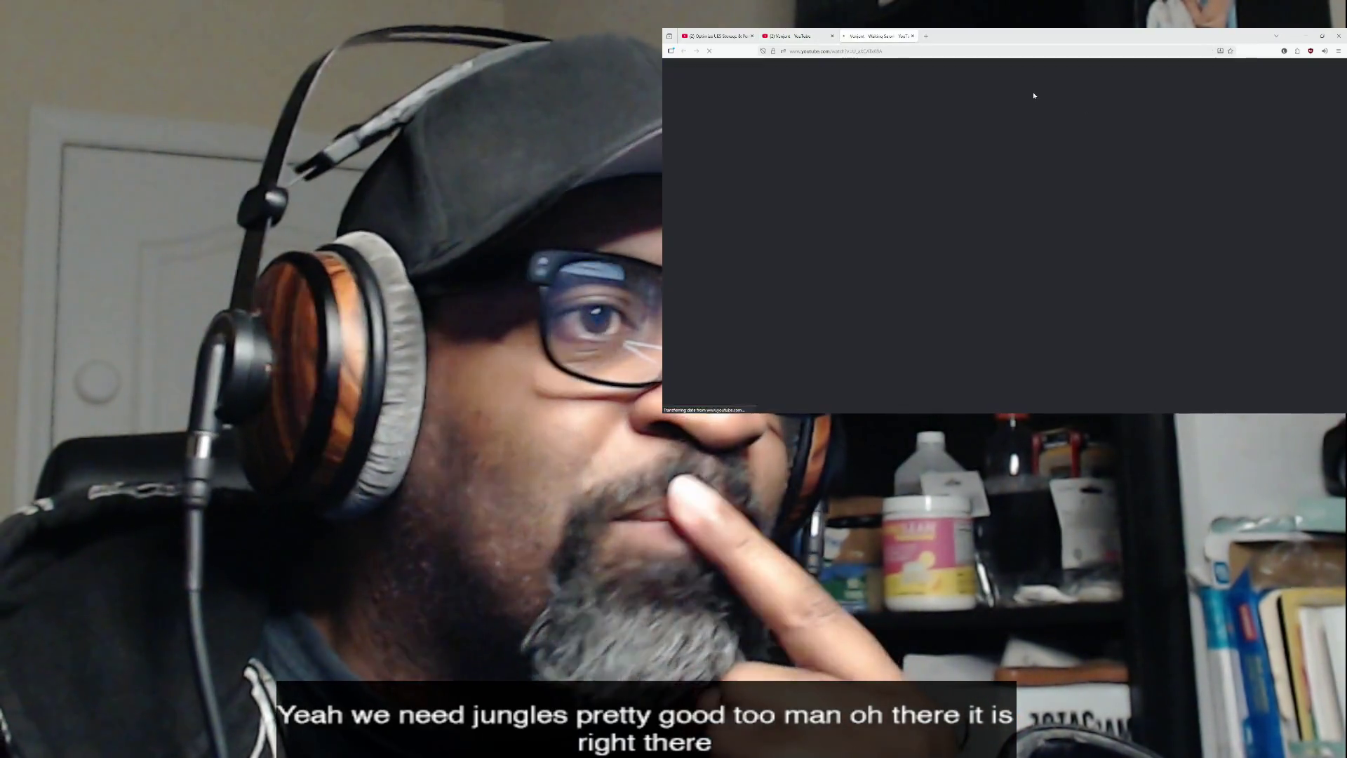
- Watch 'Venjent - Waiting Salon' full screen, exit with Esc, then close its tab
left_click(1327, 363)
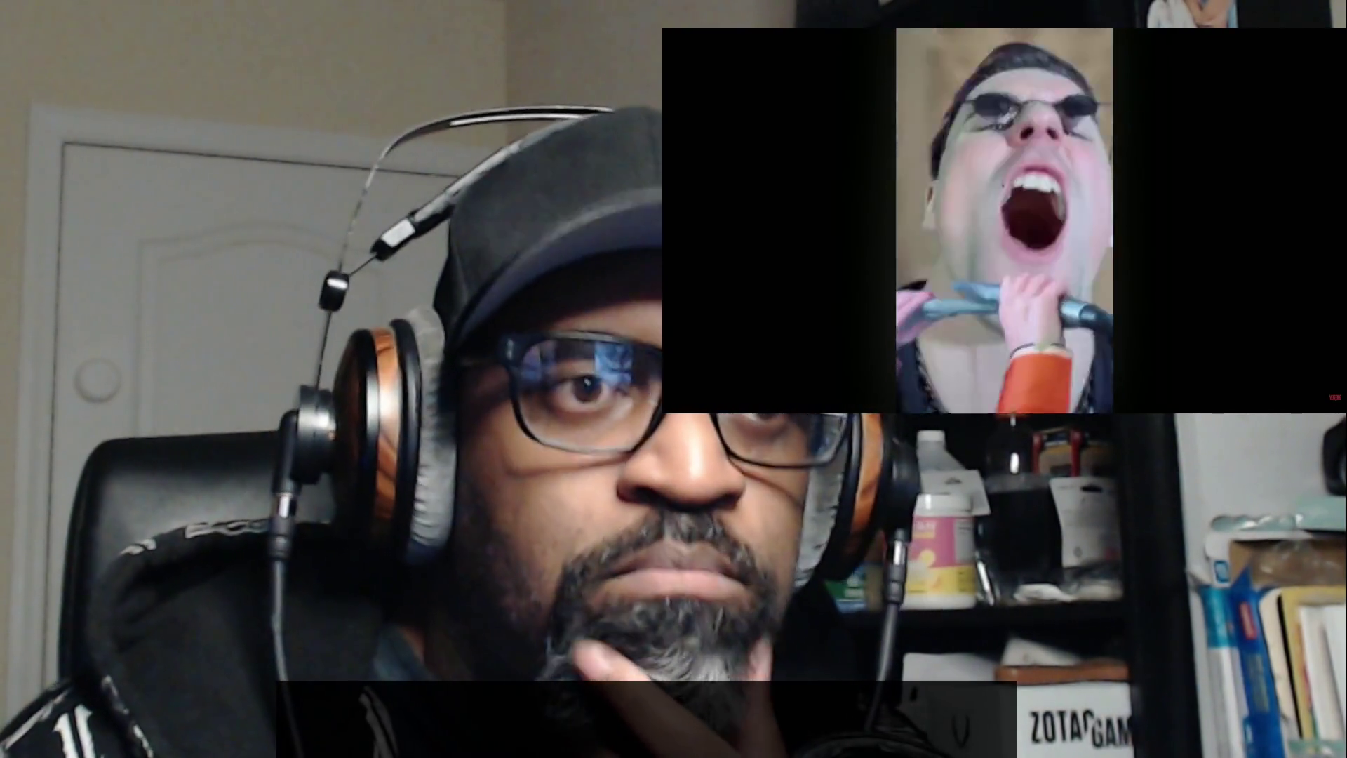
mouse_move(1235, 317)
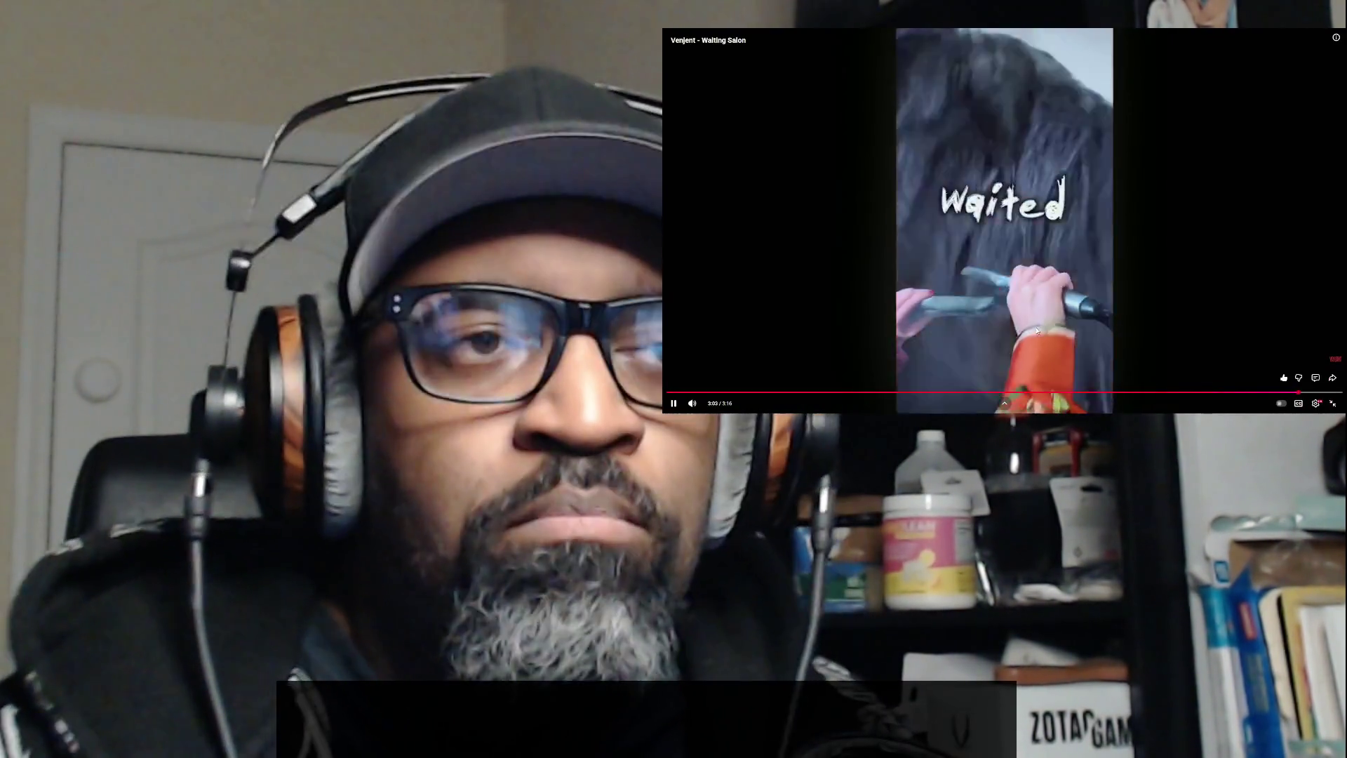
key("Escape")
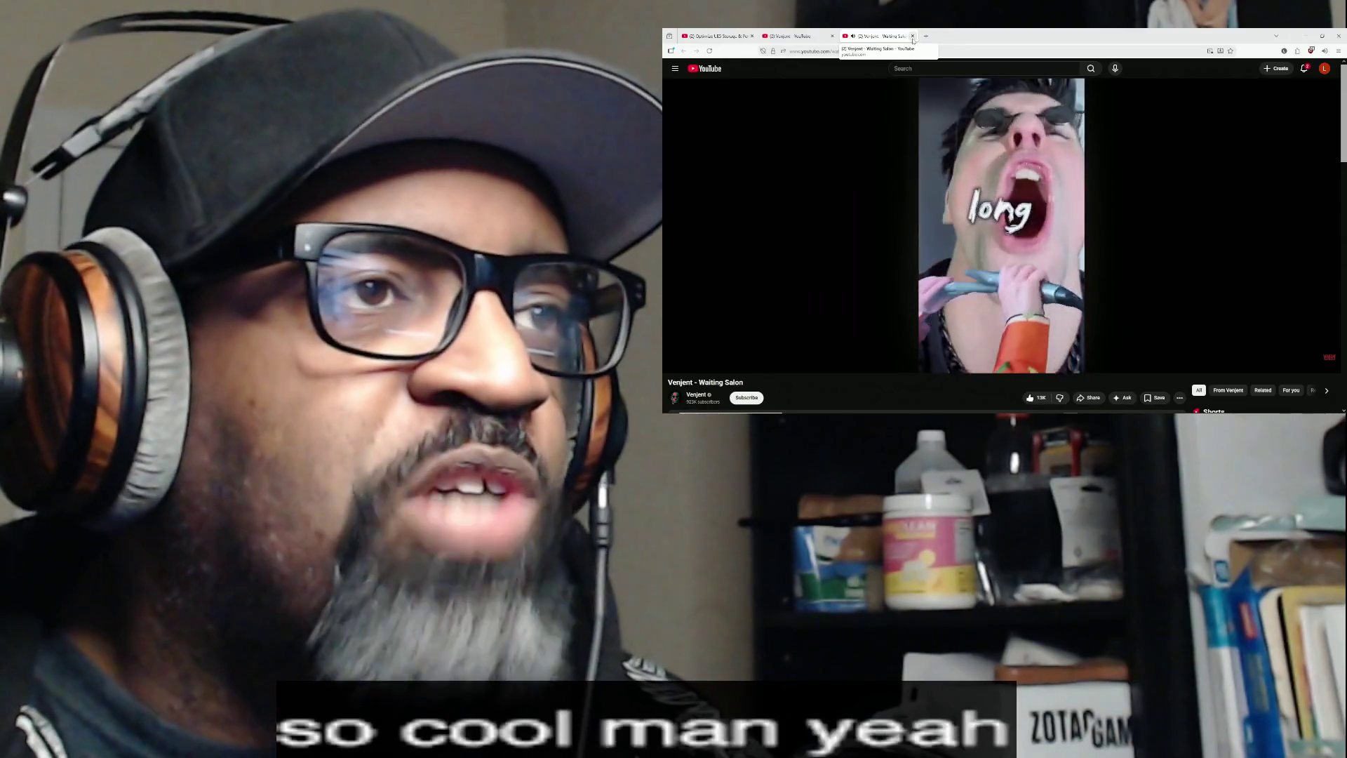
left_click(912, 35)
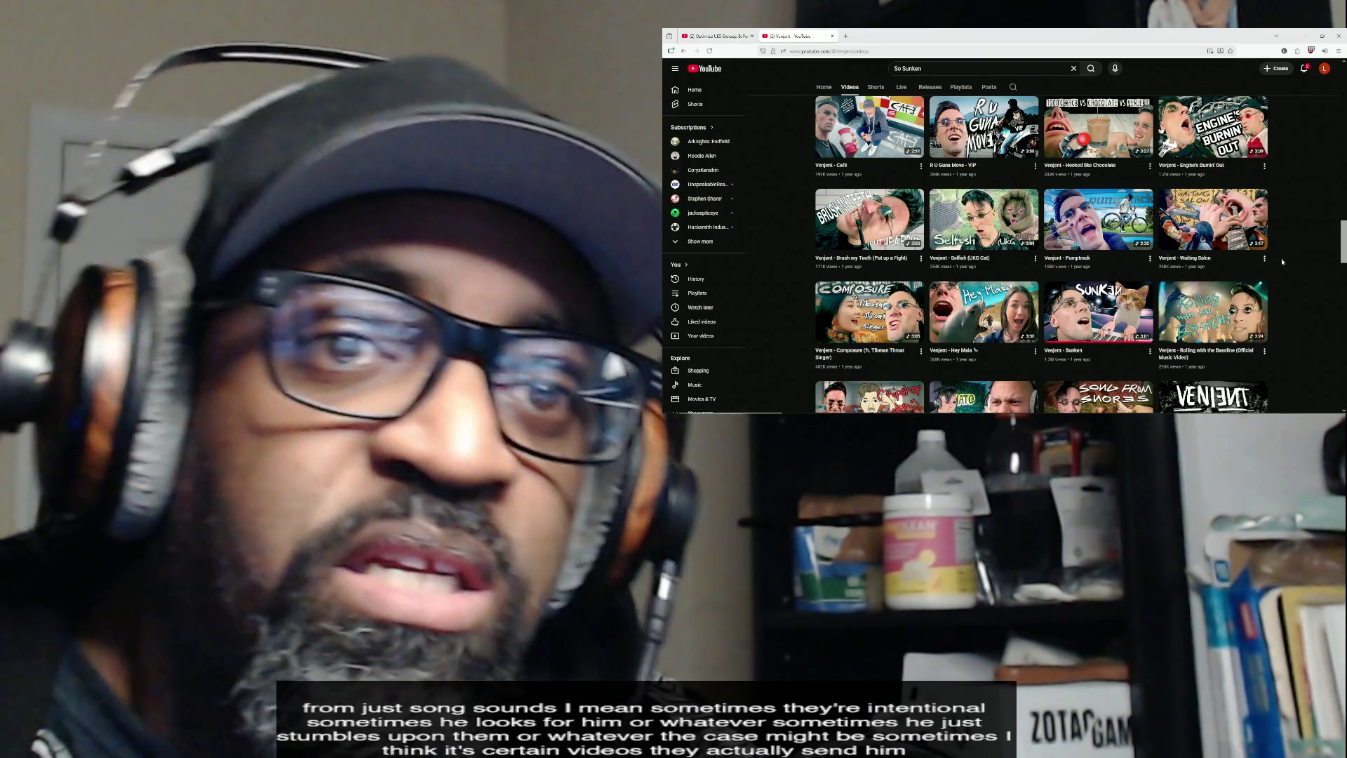
- Scroll the Videos grid up to newer uploads like Zombie and Heaven, then minimize Firefox
mouse_move(1343, 251)
left_mouse_down()
mouse_move(1345, 150)
mouse_move(1343, 219)
left_mouse_up()
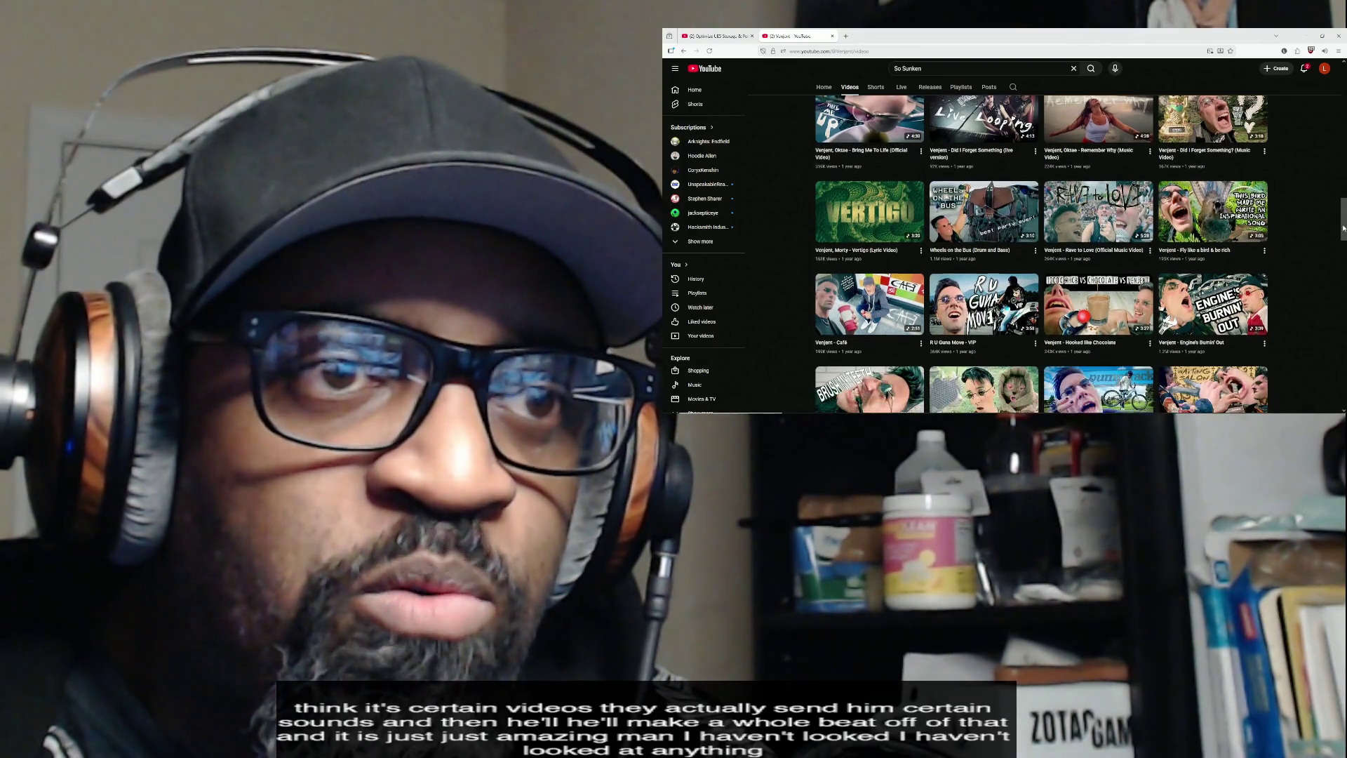
left_click_drag(1344, 230, 1345, 236)
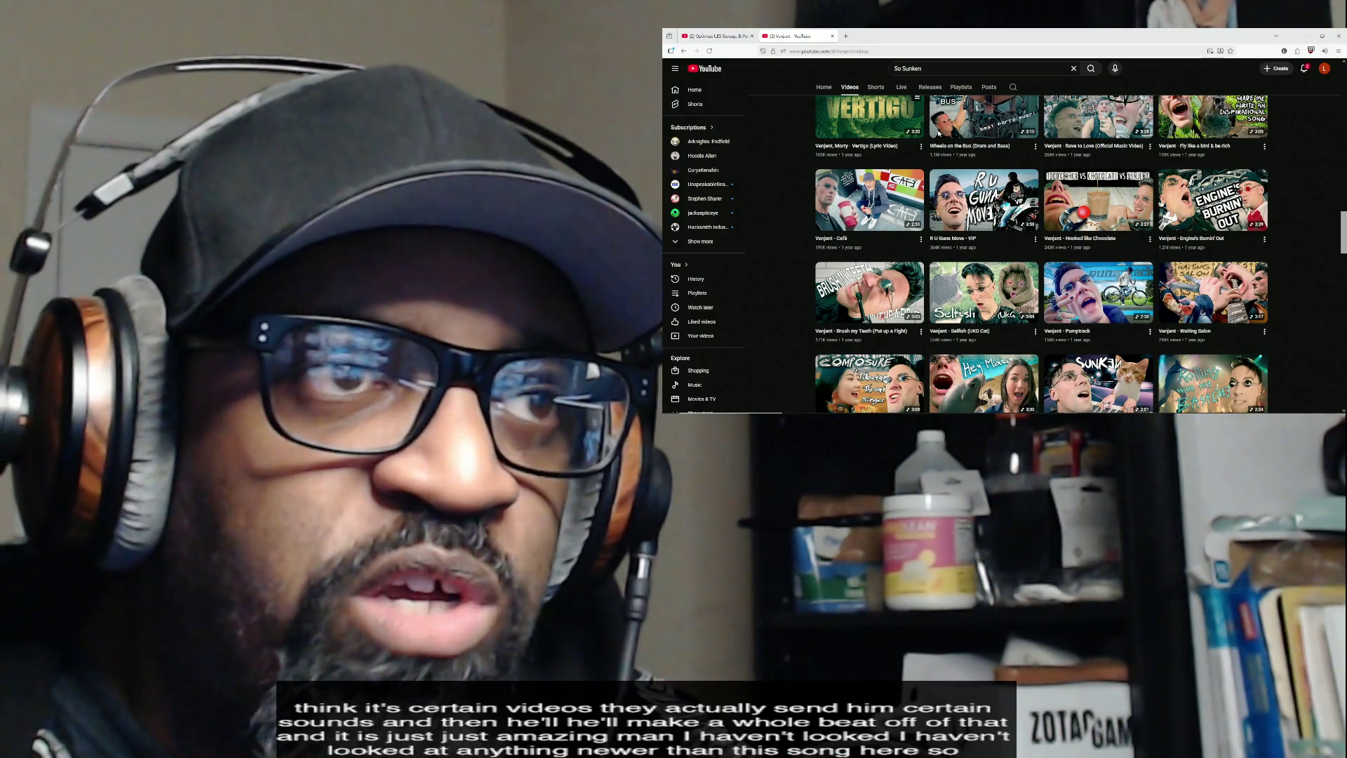
mouse_move(1345, 225)
left_mouse_down()
mouse_move(1341, 153)
mouse_move(1305, 134)
left_mouse_up()
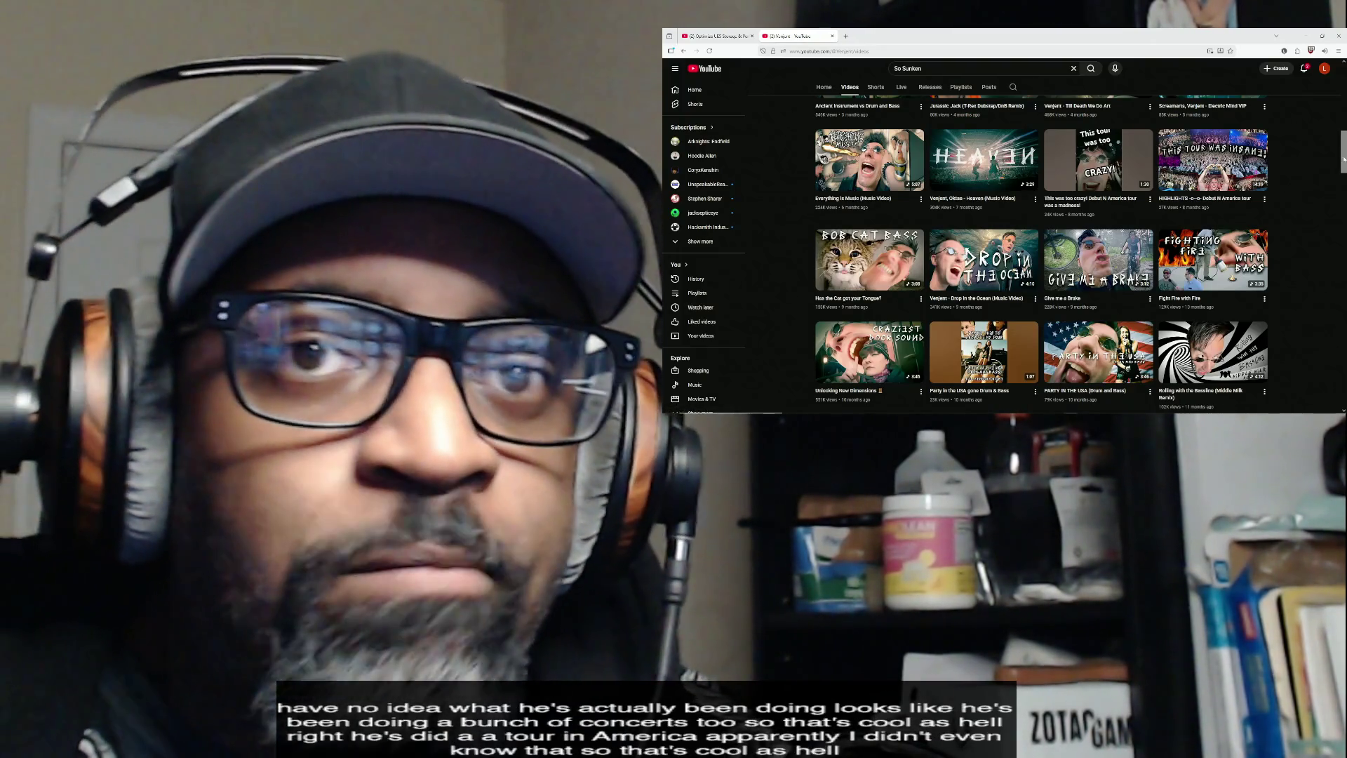
scroll(1336, 163, "up", 1)
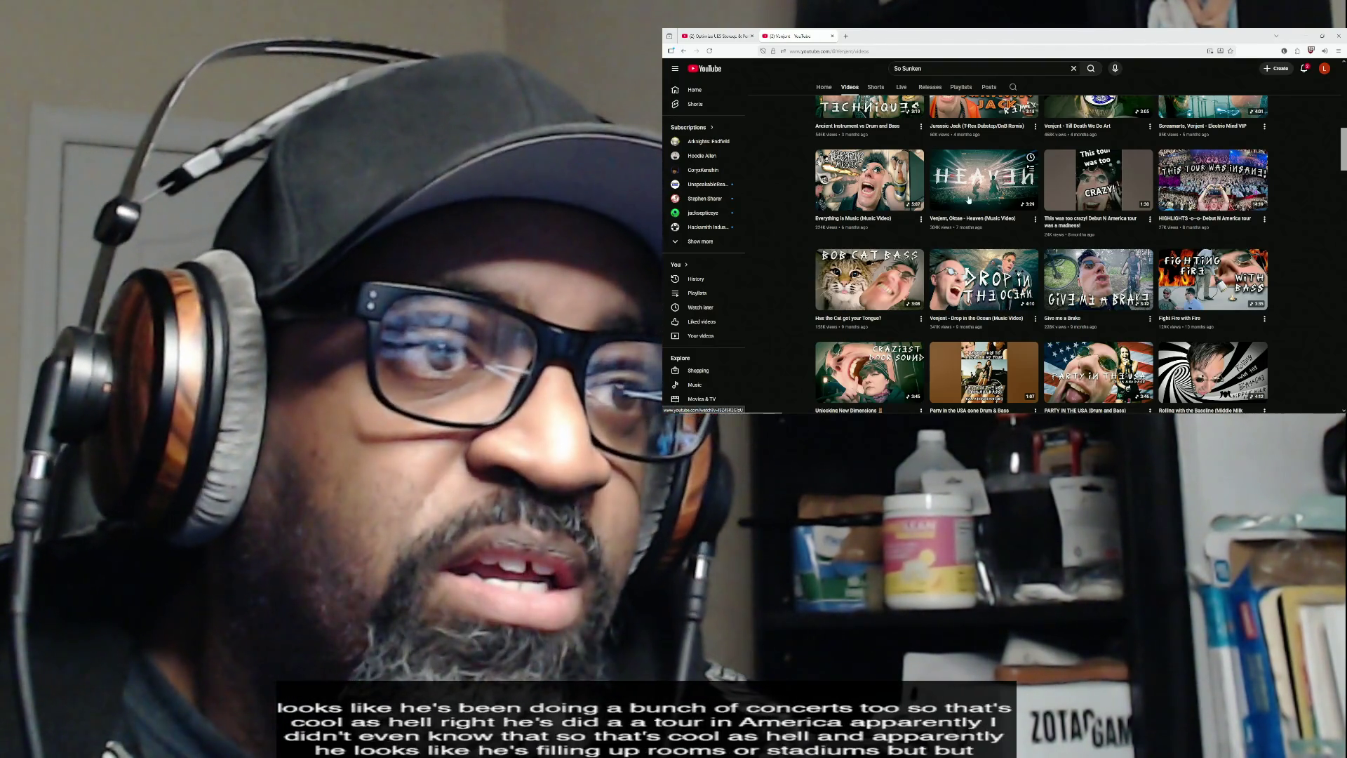
scroll(1345, 163, "up", 1)
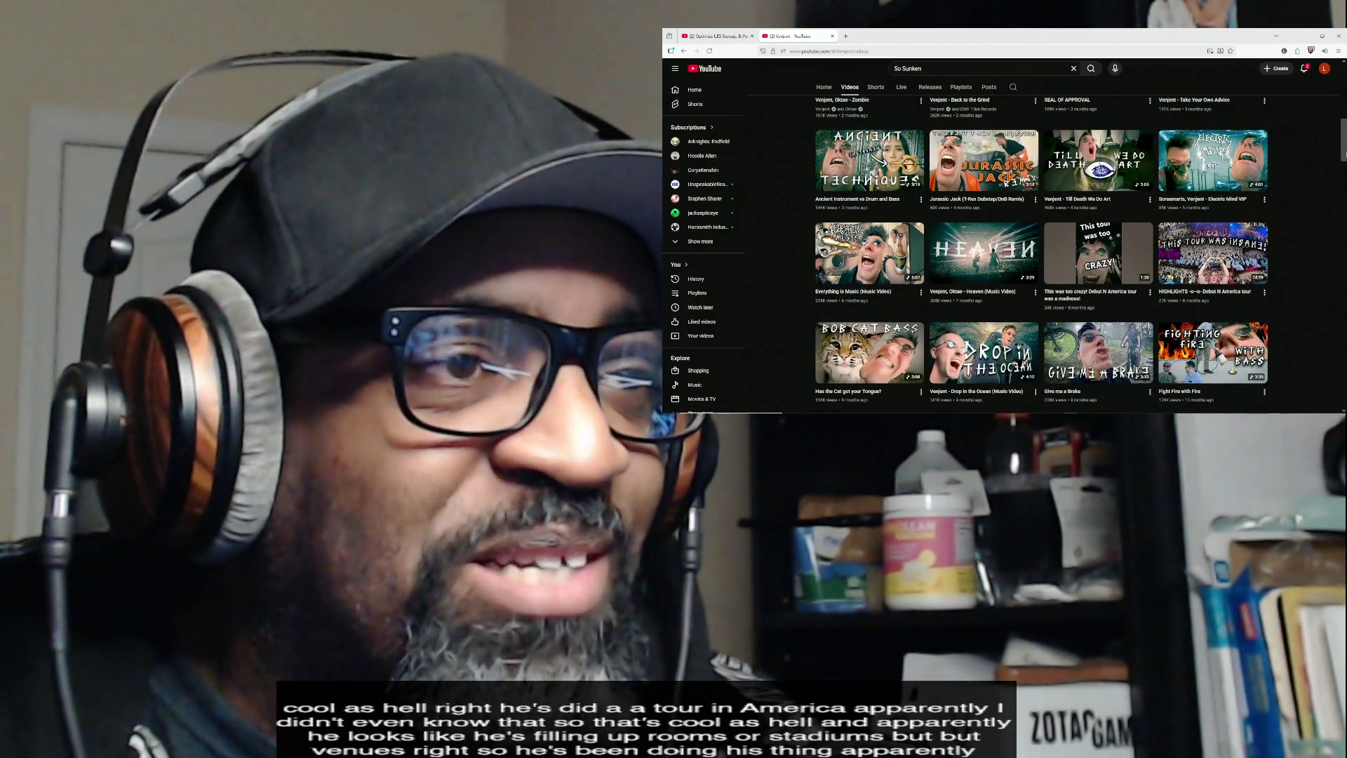
scroll(1042, 251, "up", 1)
scroll(888, 285, "up", 1)
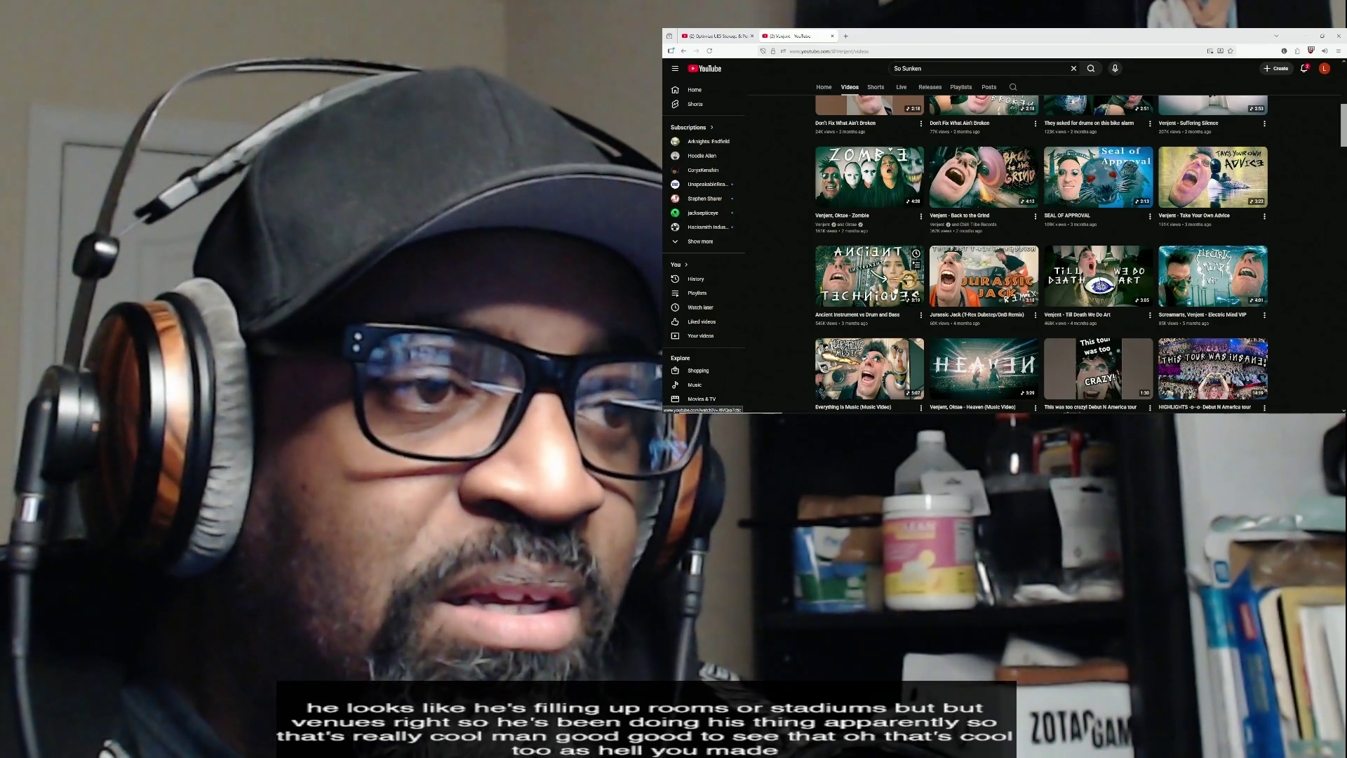
scroll(1337, 164, "up", 2)
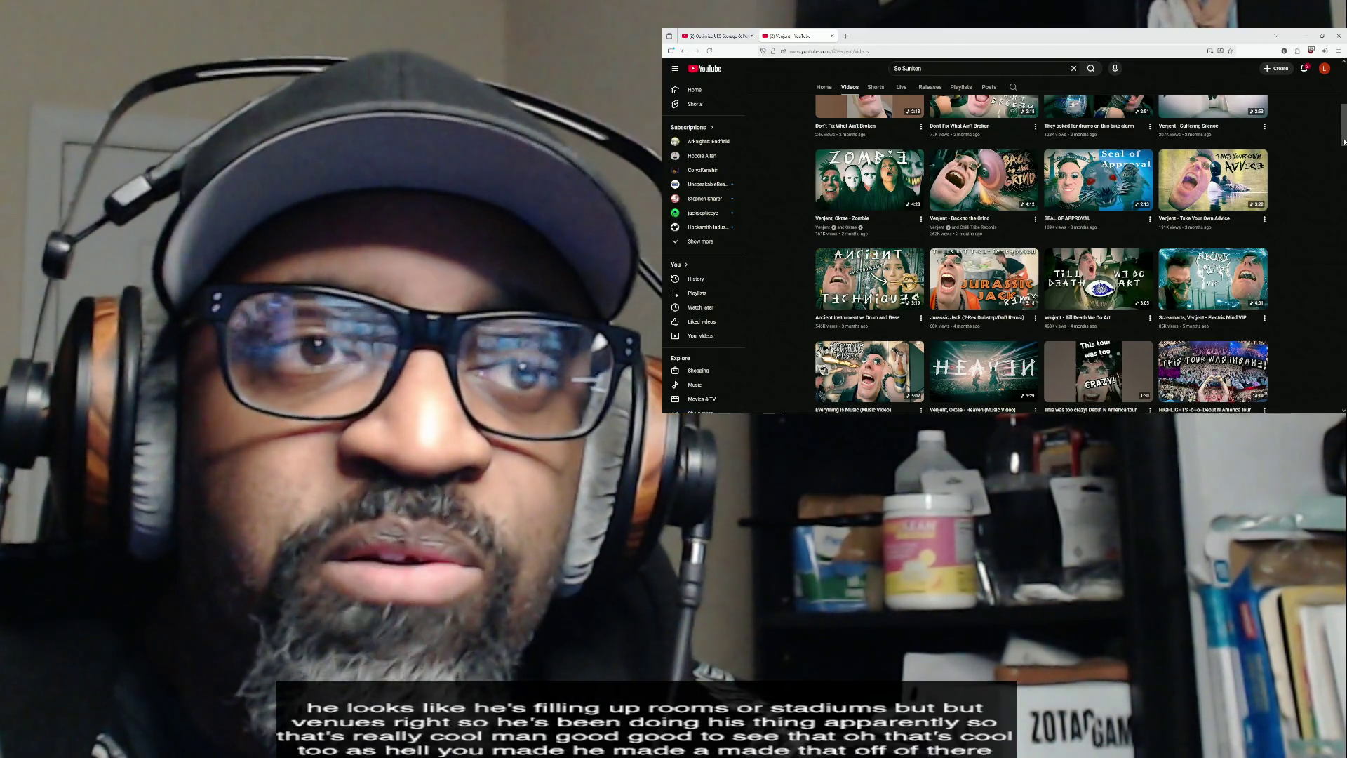
key("super+Down")
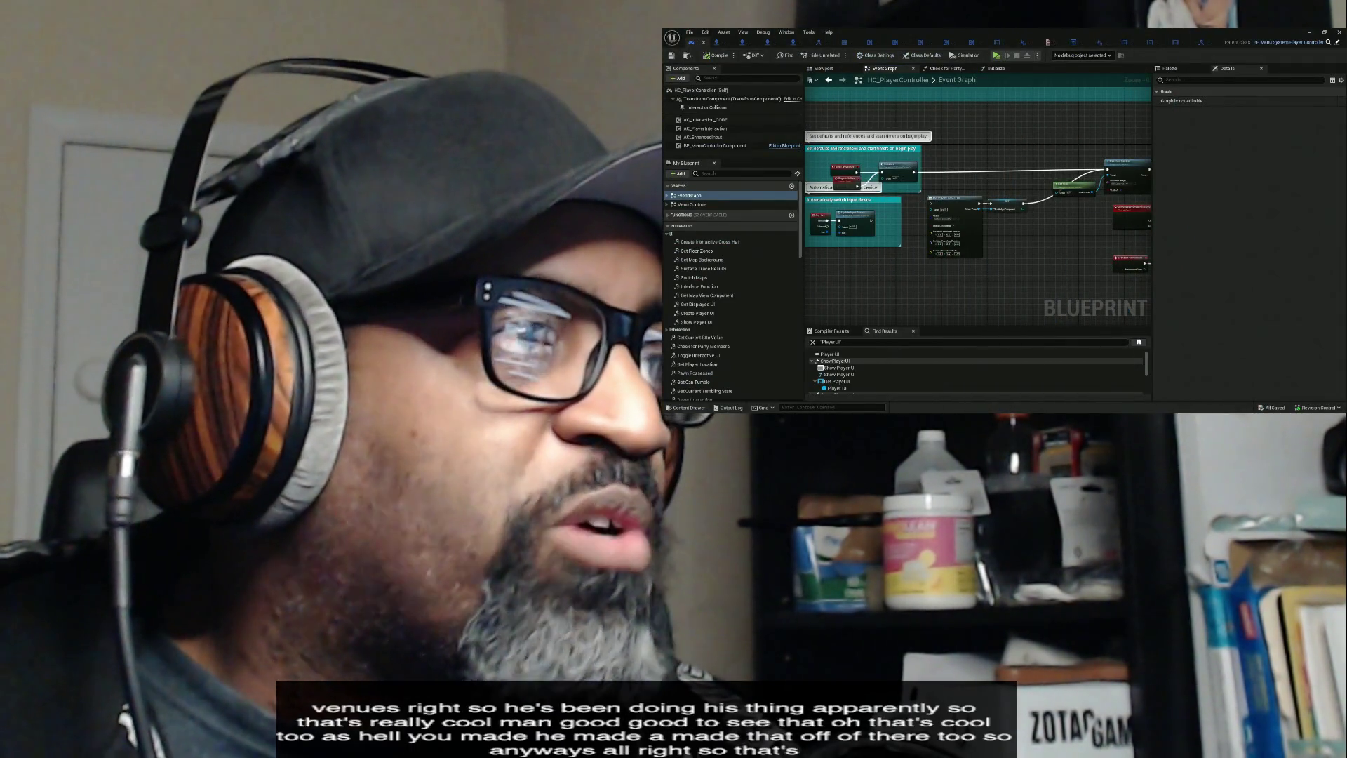
- Frame and select the OnComponentBeginOverlap event, then switch to BP_BASE_Character's Construction Script
scroll(1009, 238, "down", 4)
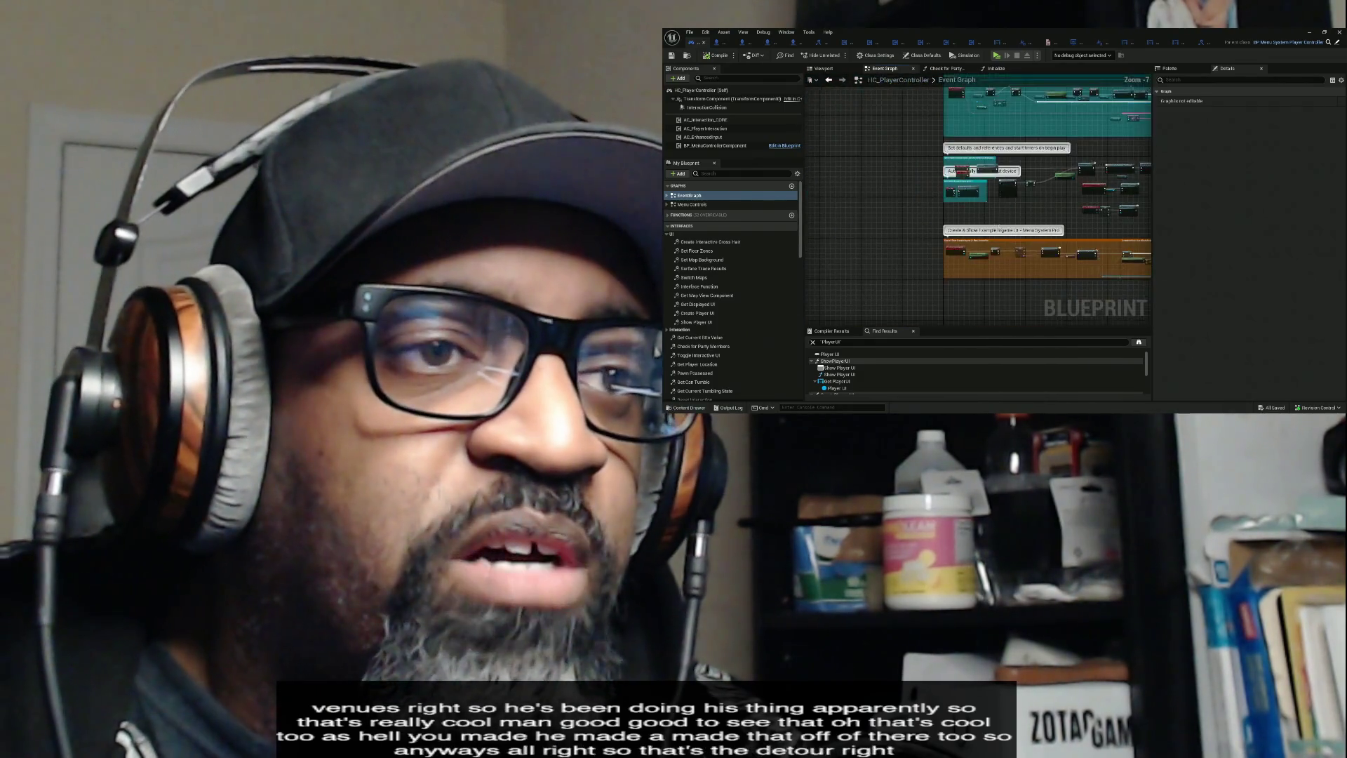
scroll(1000, 245, "down", 2)
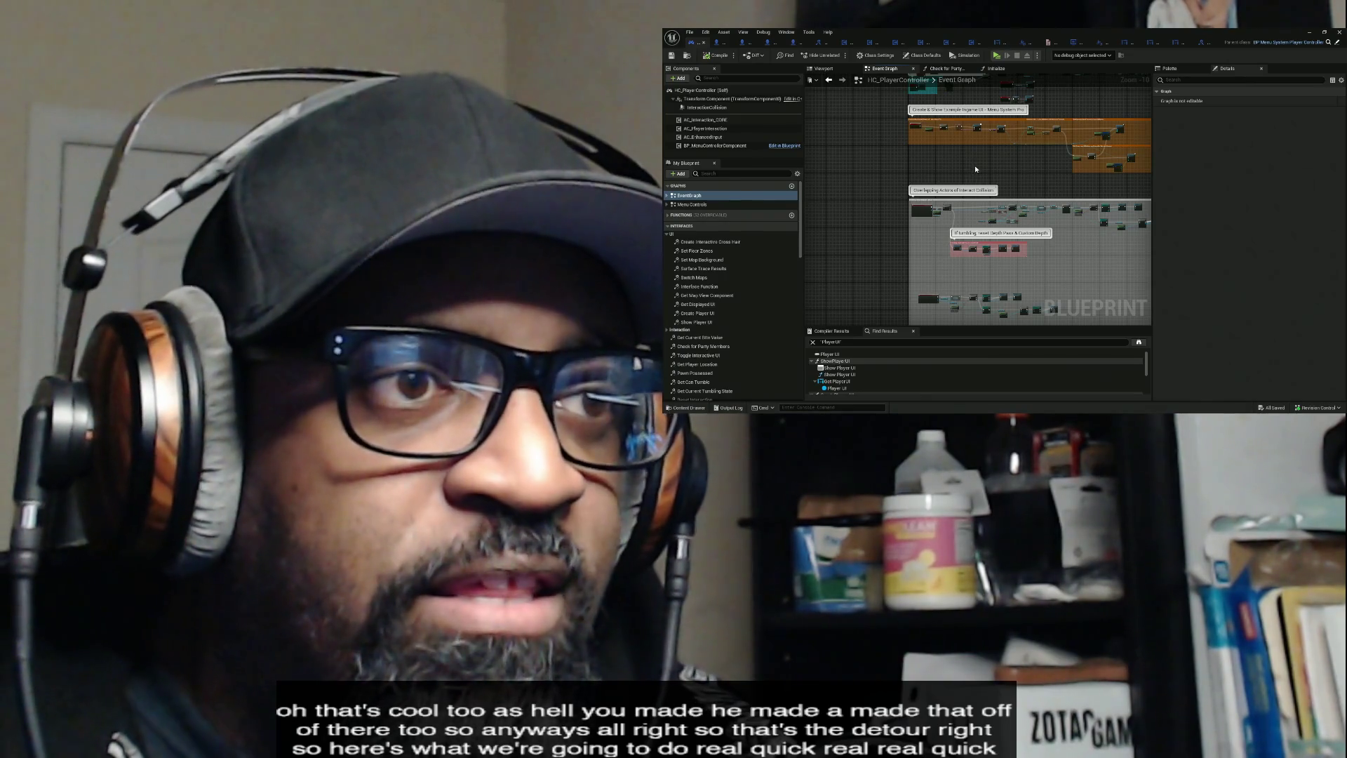
left_click_drag(931, 246, 917, 204)
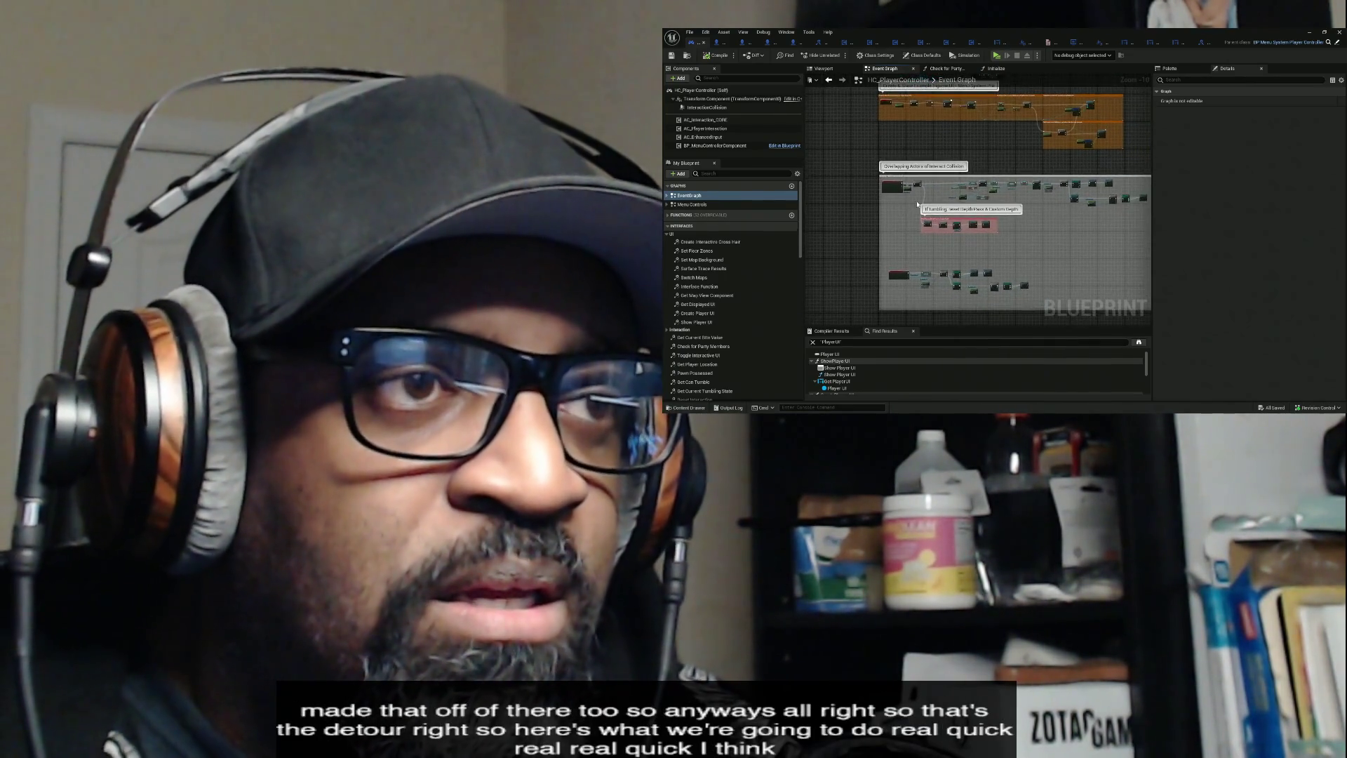
scroll(908, 190, "up", 8)
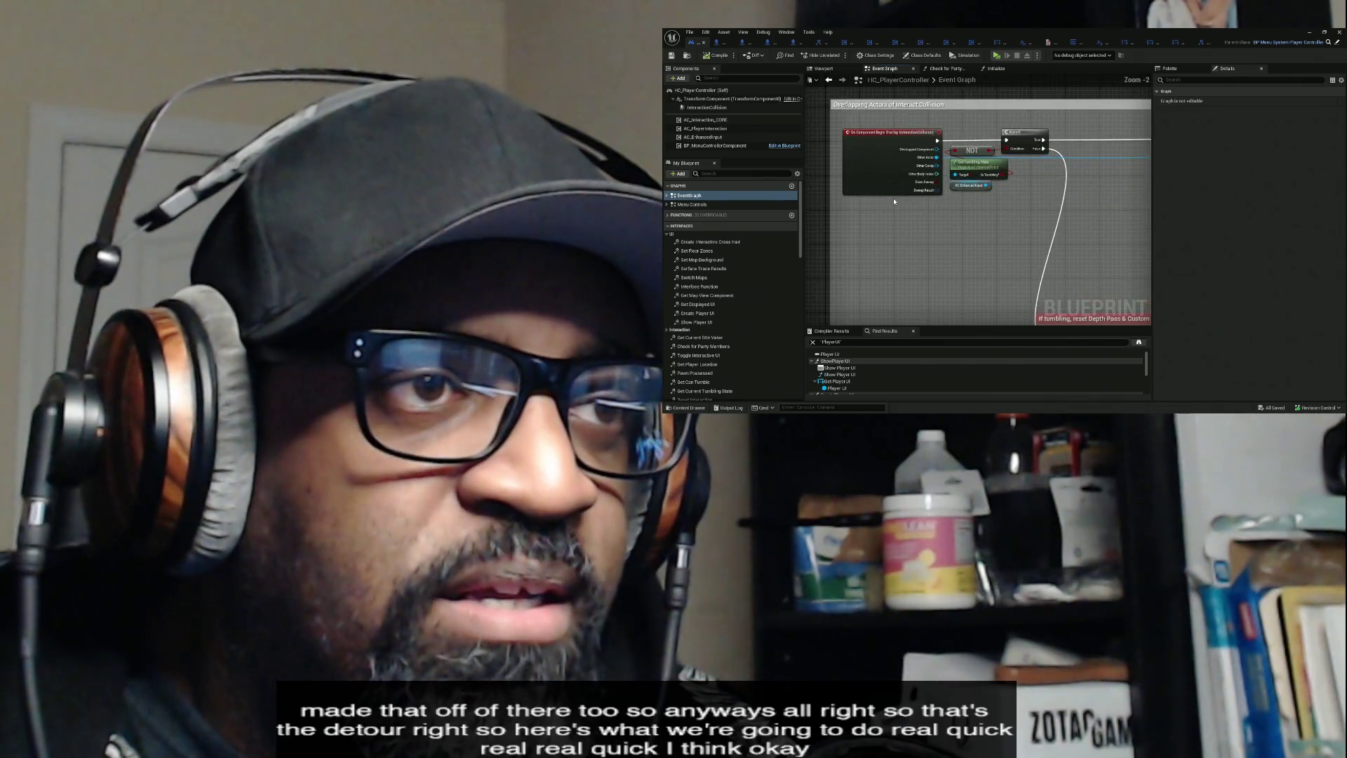
left_click_drag(923, 240, 861, 128)
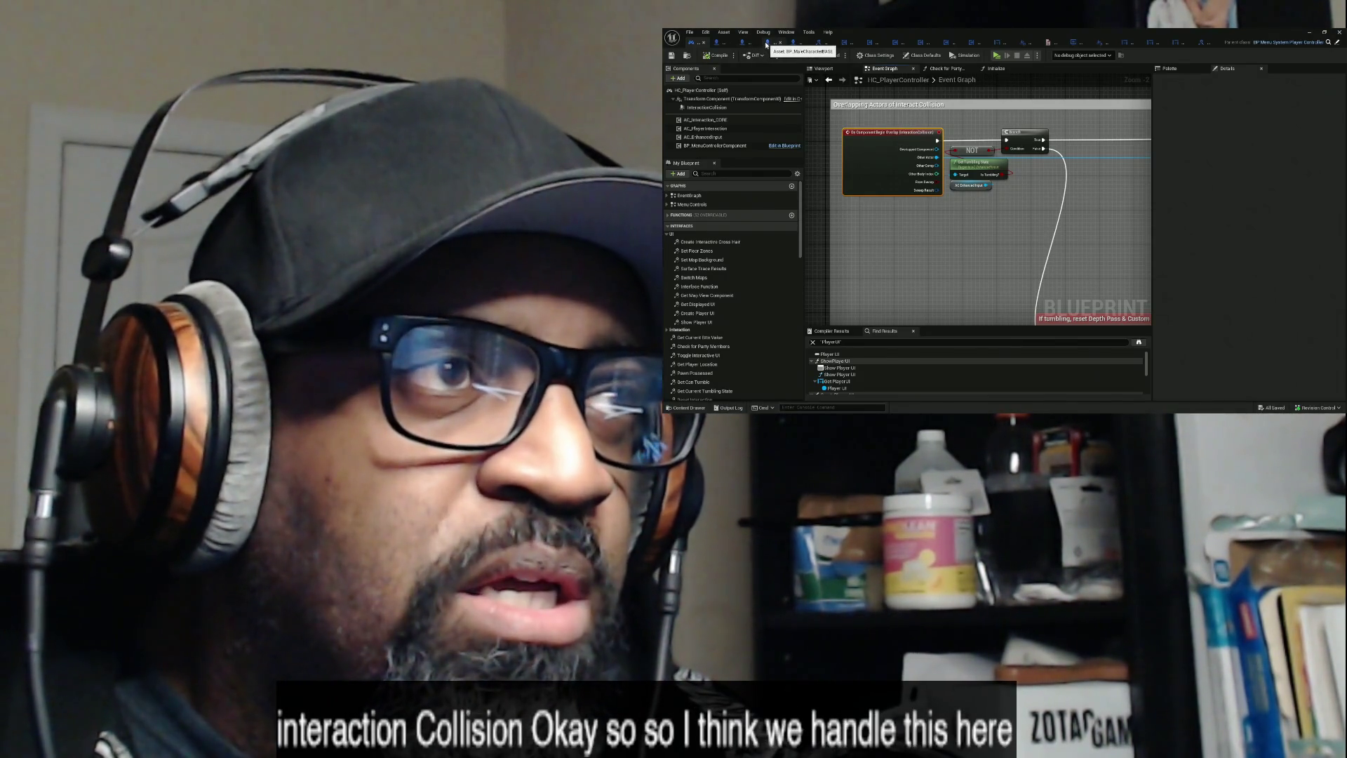
left_click(746, 43)
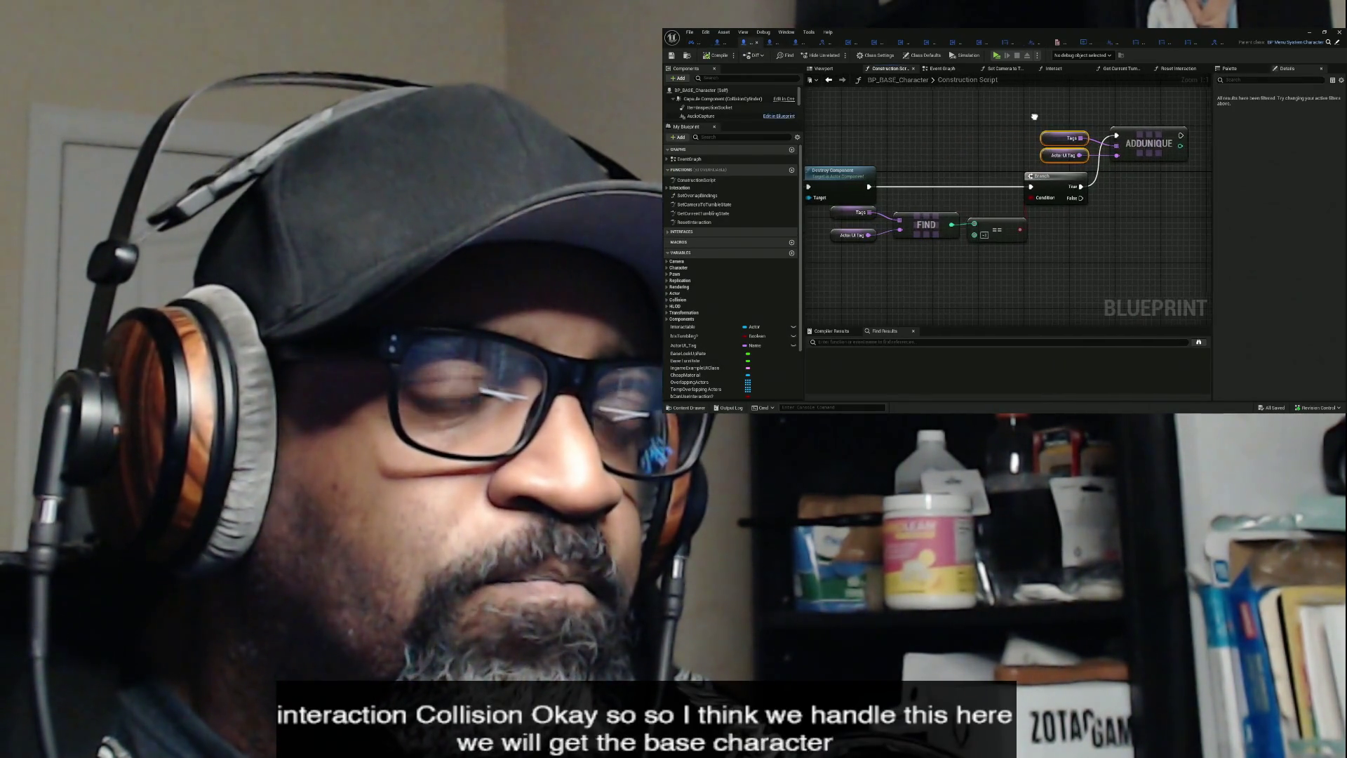
left_click_drag(897, 158, 951, 139)
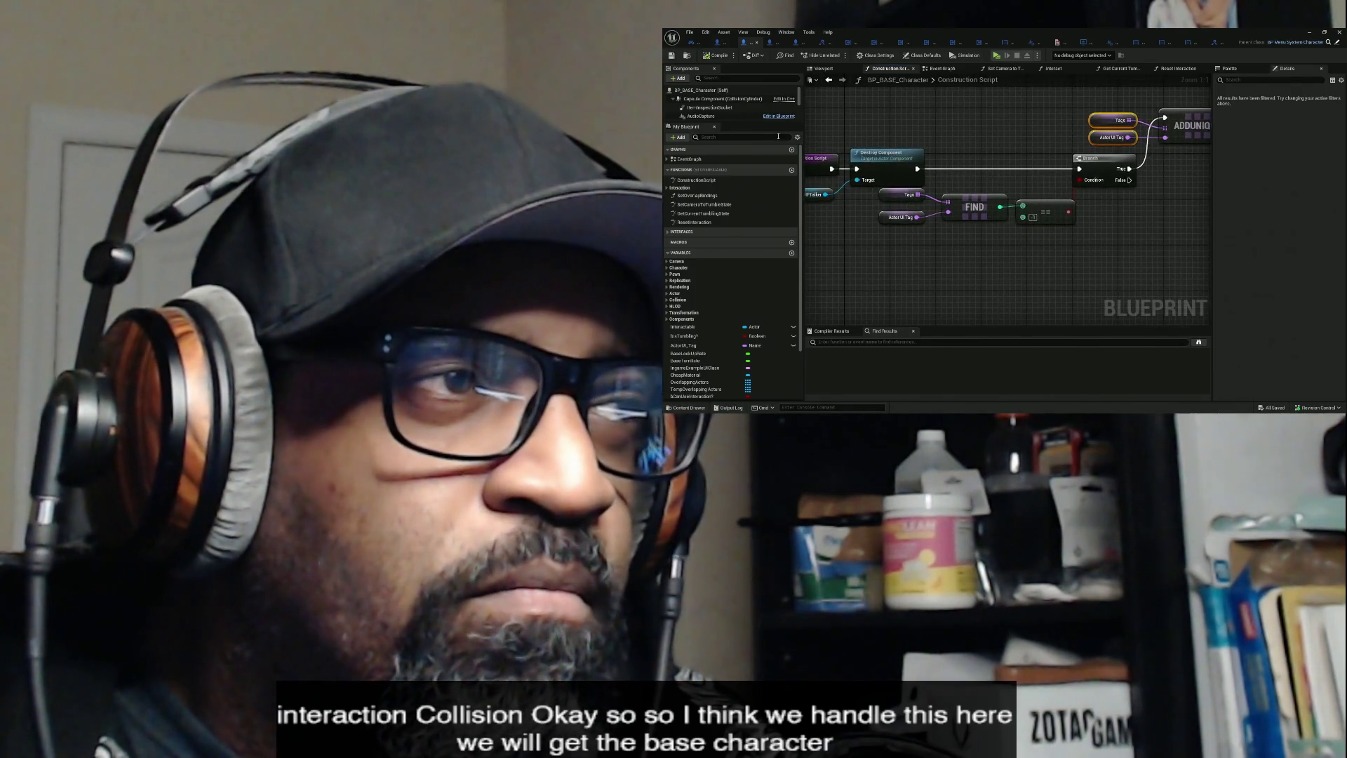
mouse_move(752, 121)
left_mouse_down()
mouse_move(745, 200)
mouse_move(746, 166)
left_mouse_up()
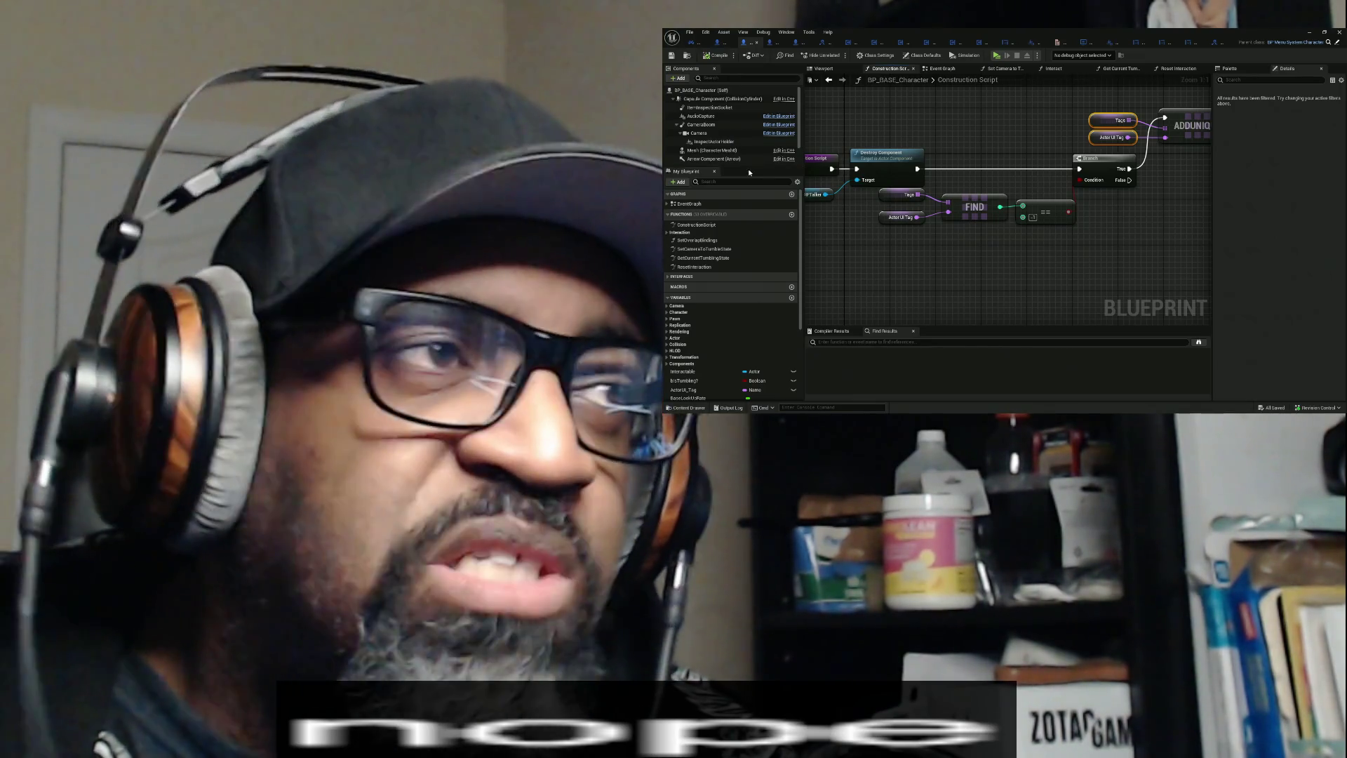
left_click(693, 45)
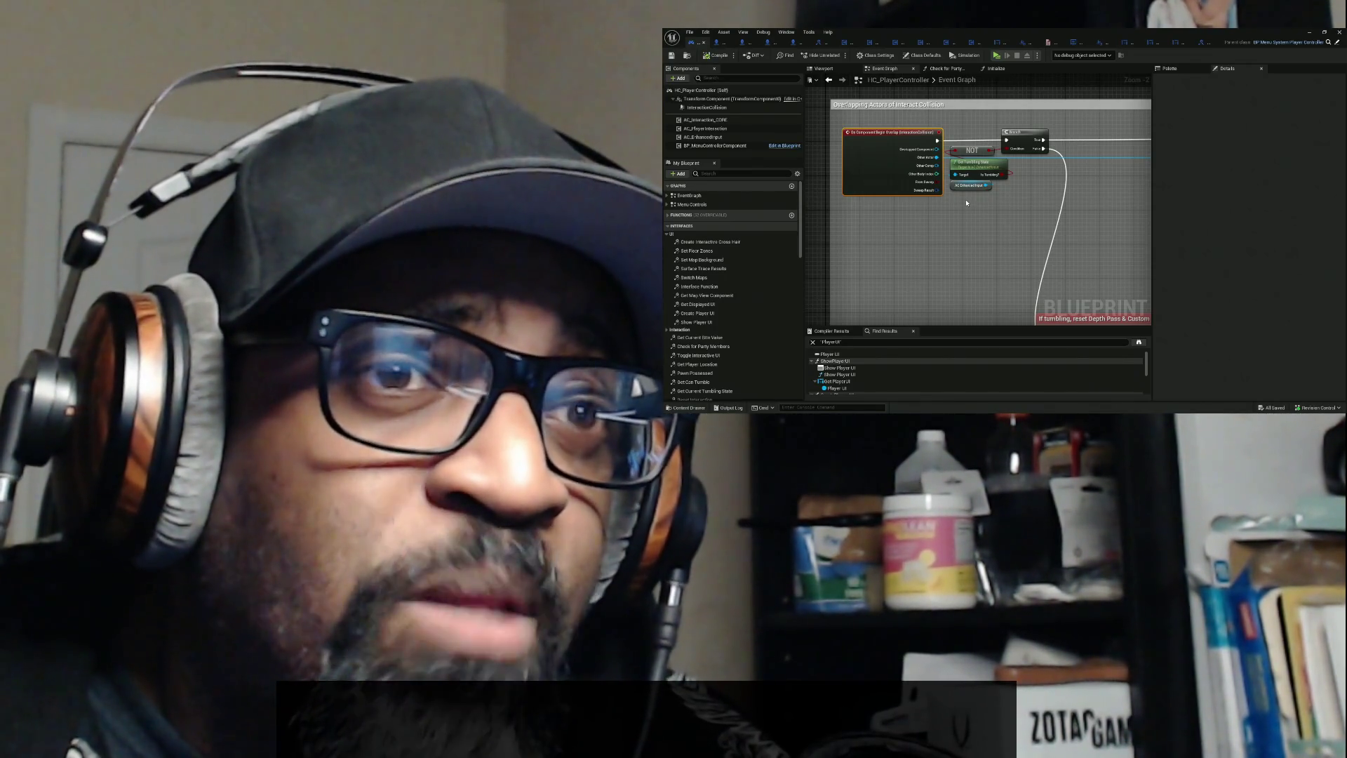
- Duplicate the InteractionCollision component, name the copy CombatZoneDetection, and save the Blueprint
left_click(735, 109)
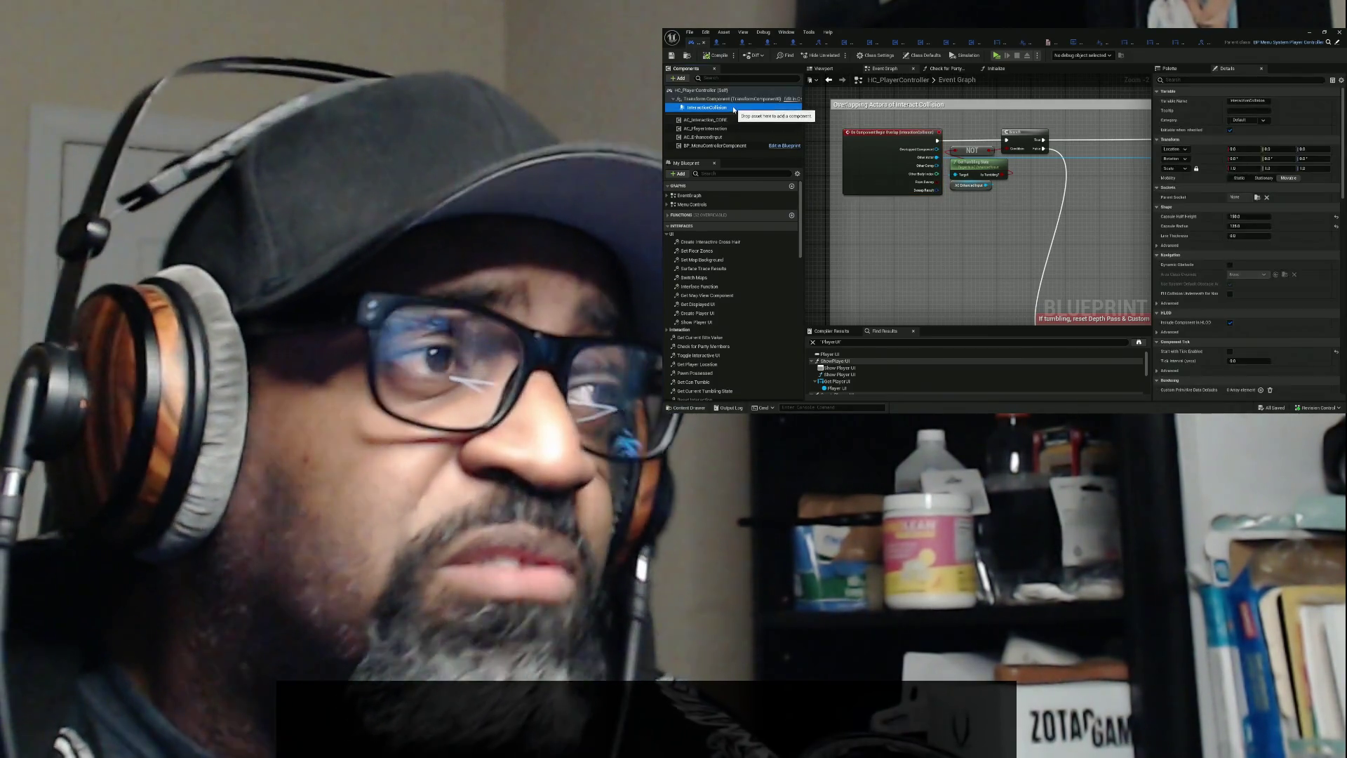
right_click(735, 109)
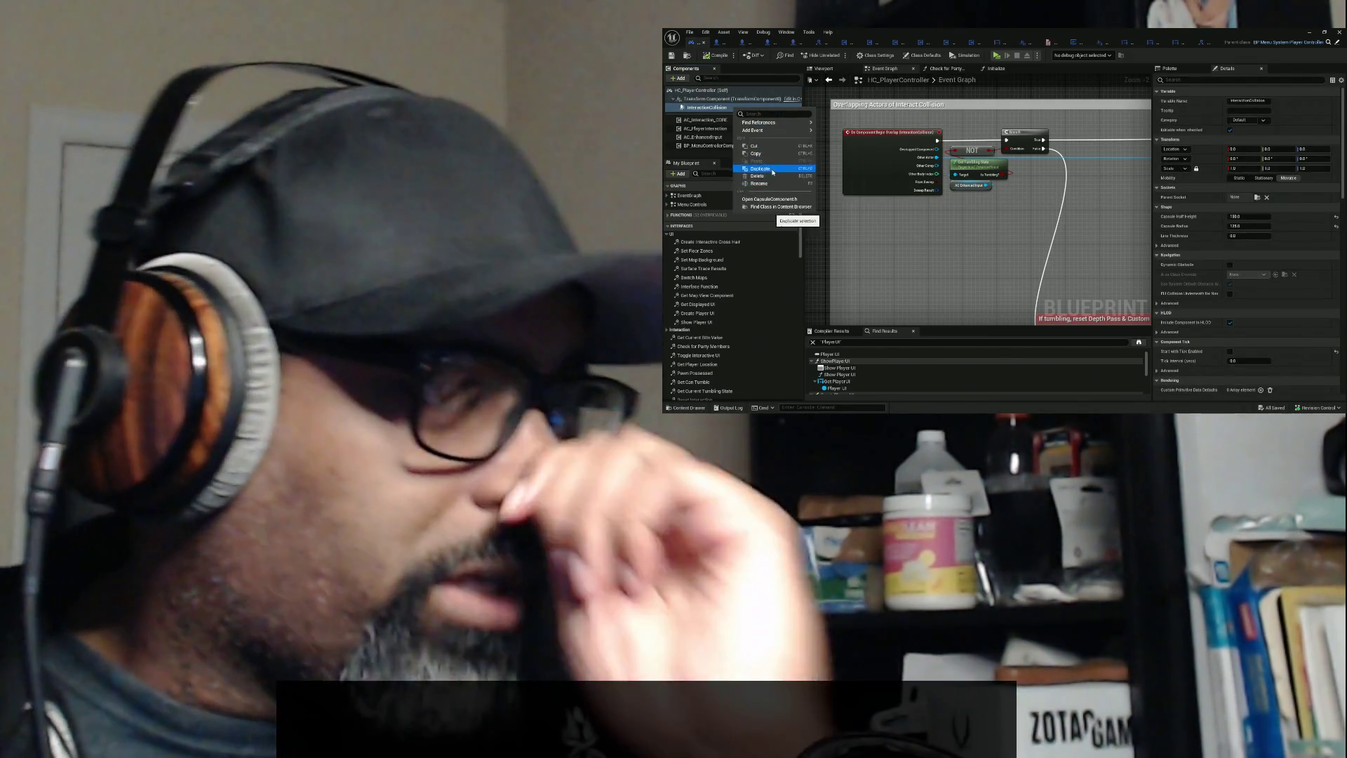
left_click(759, 169)
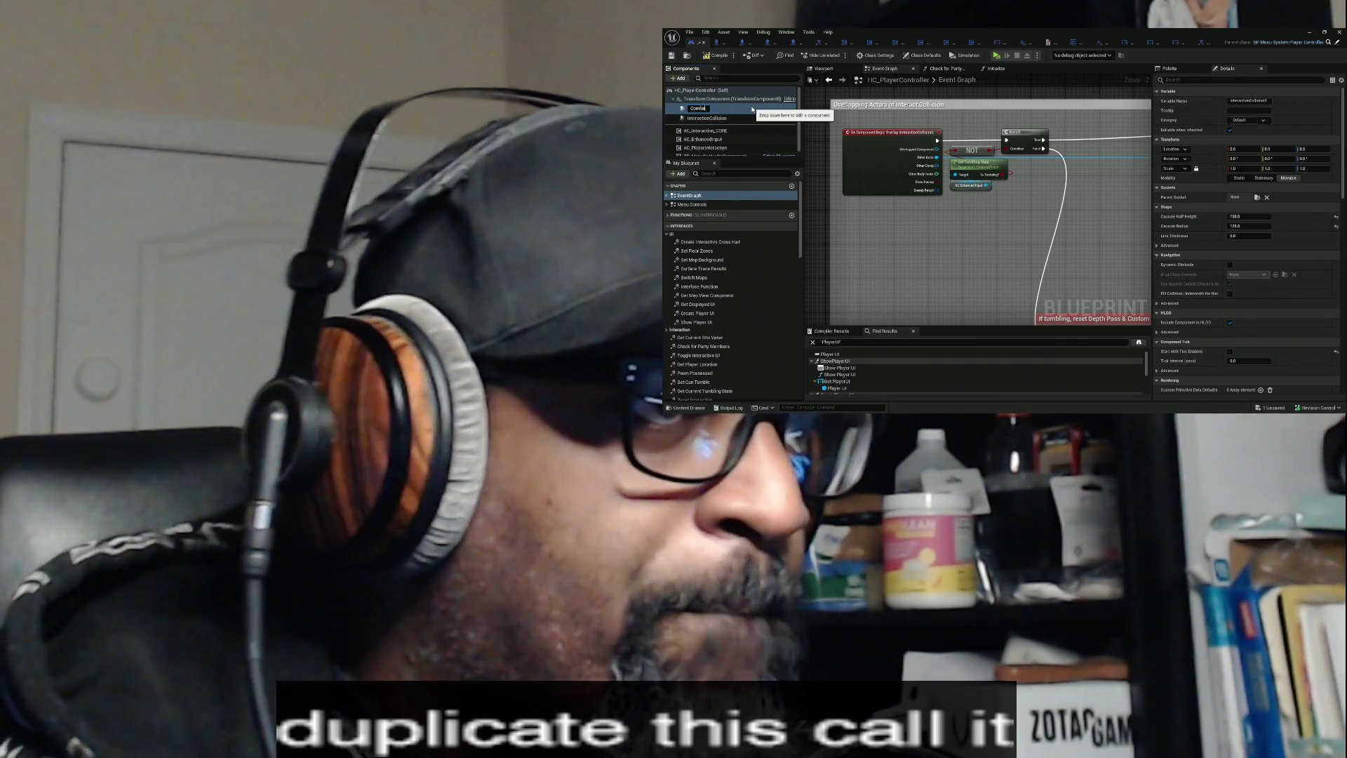
type("CombatDet")
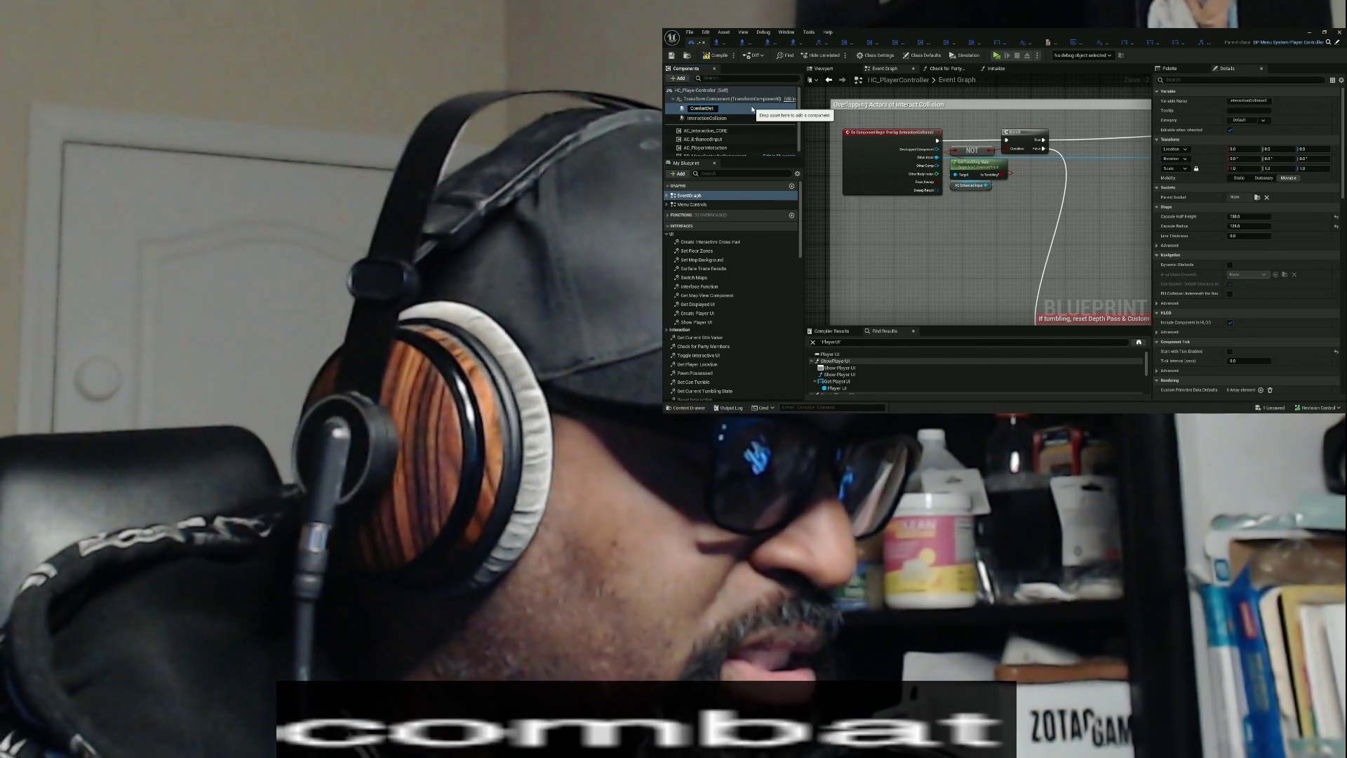
key("BackSpace")
key("BackSpace")
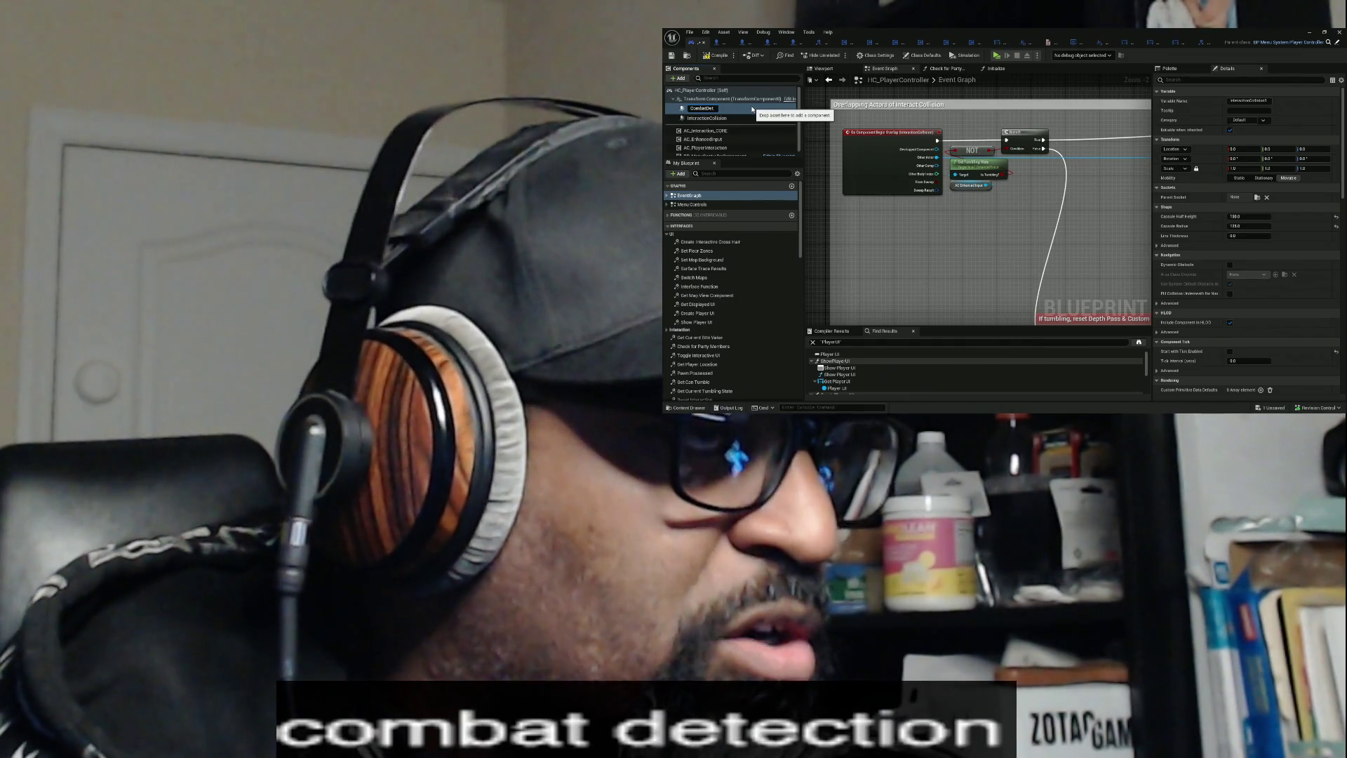
type("ZoneD")
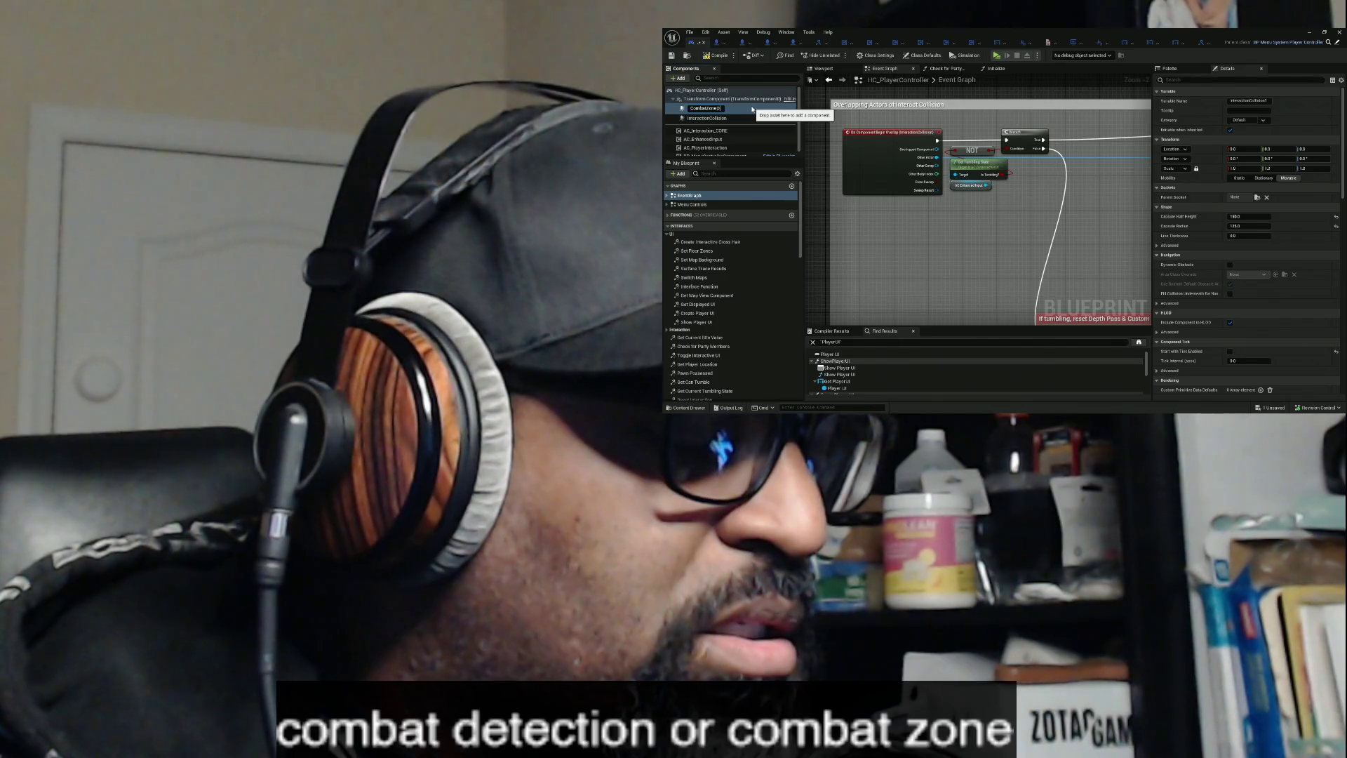
type("et")
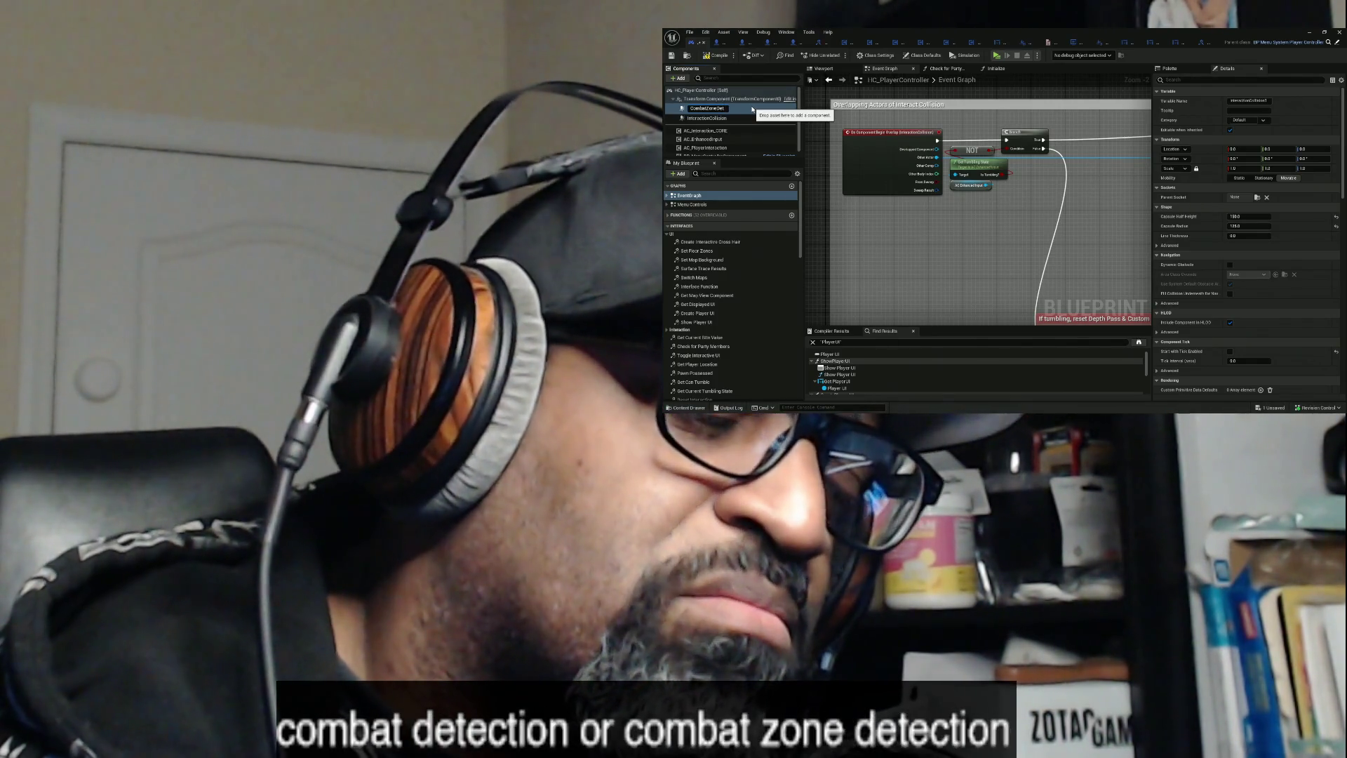
type("ection")
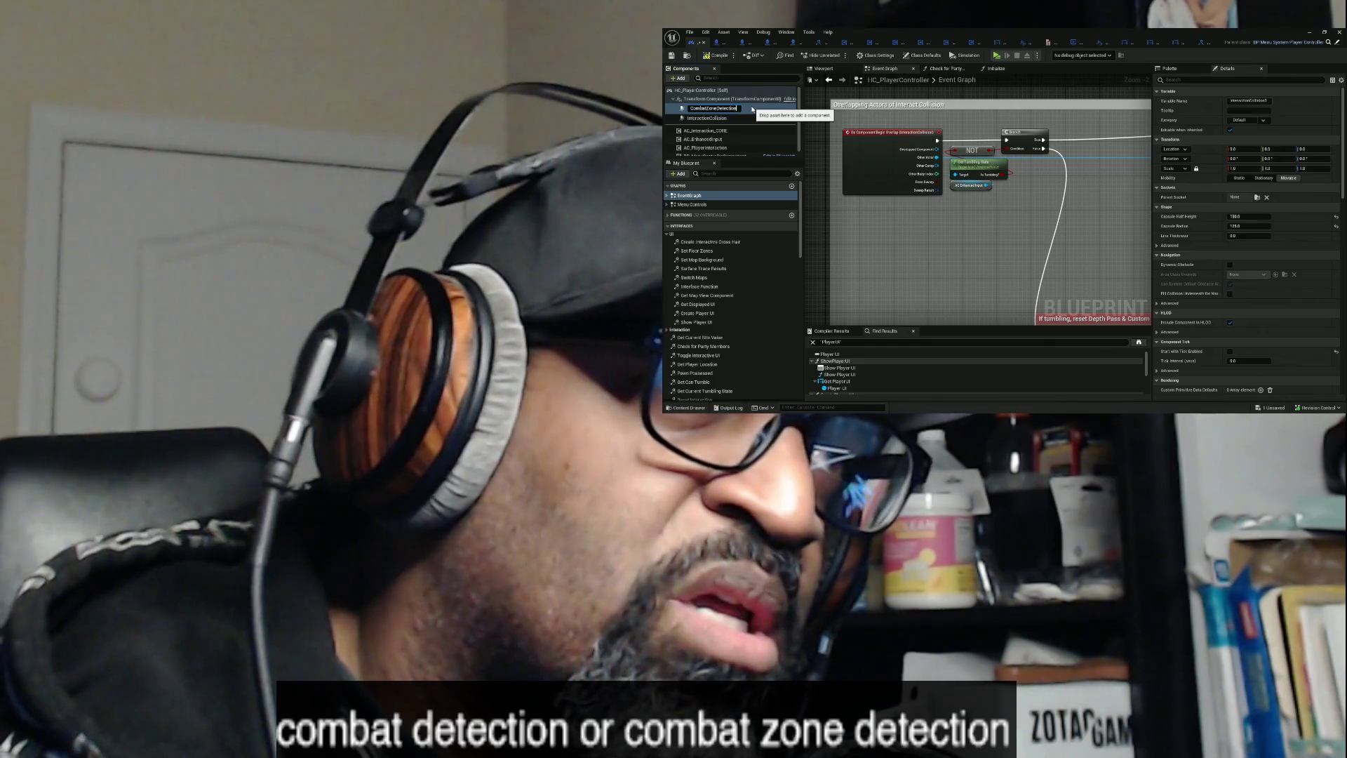
key("Return")
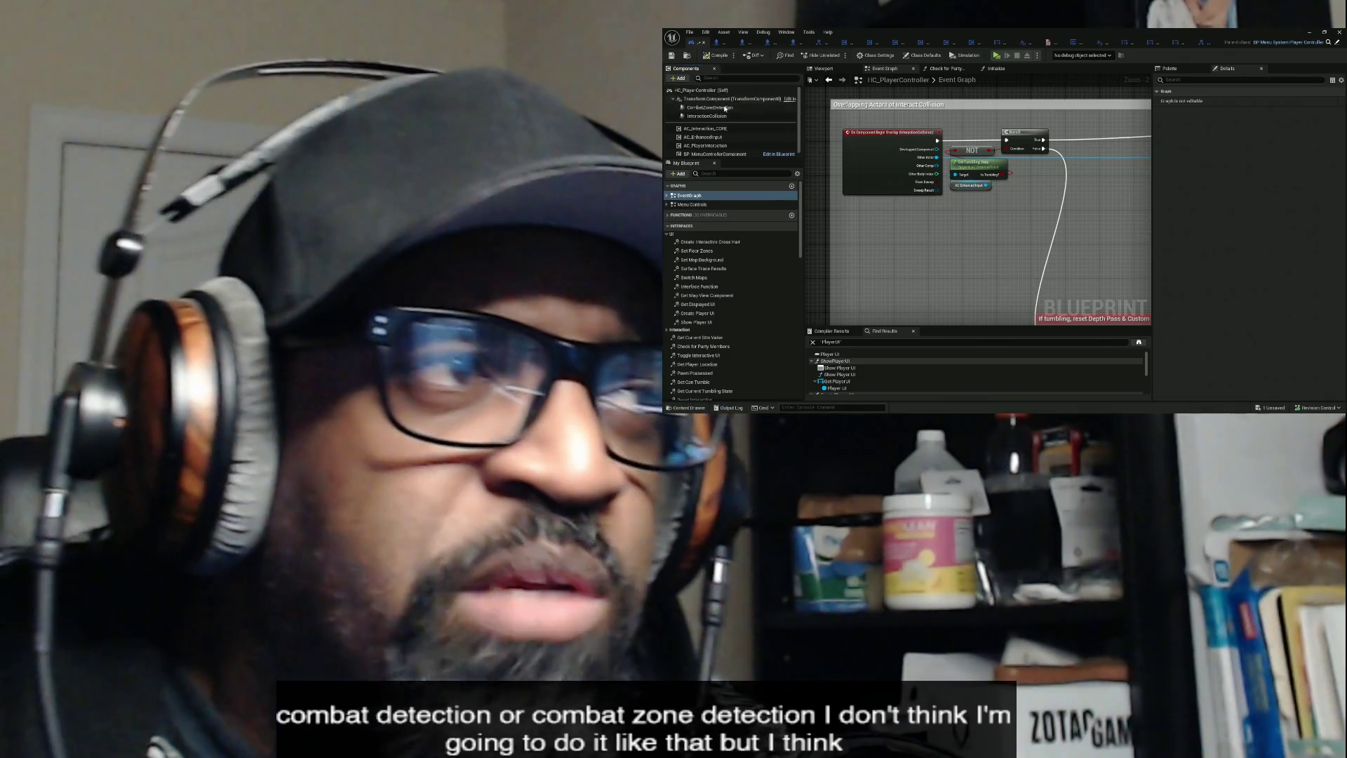
key("ctrl+s")
left_click(721, 111)
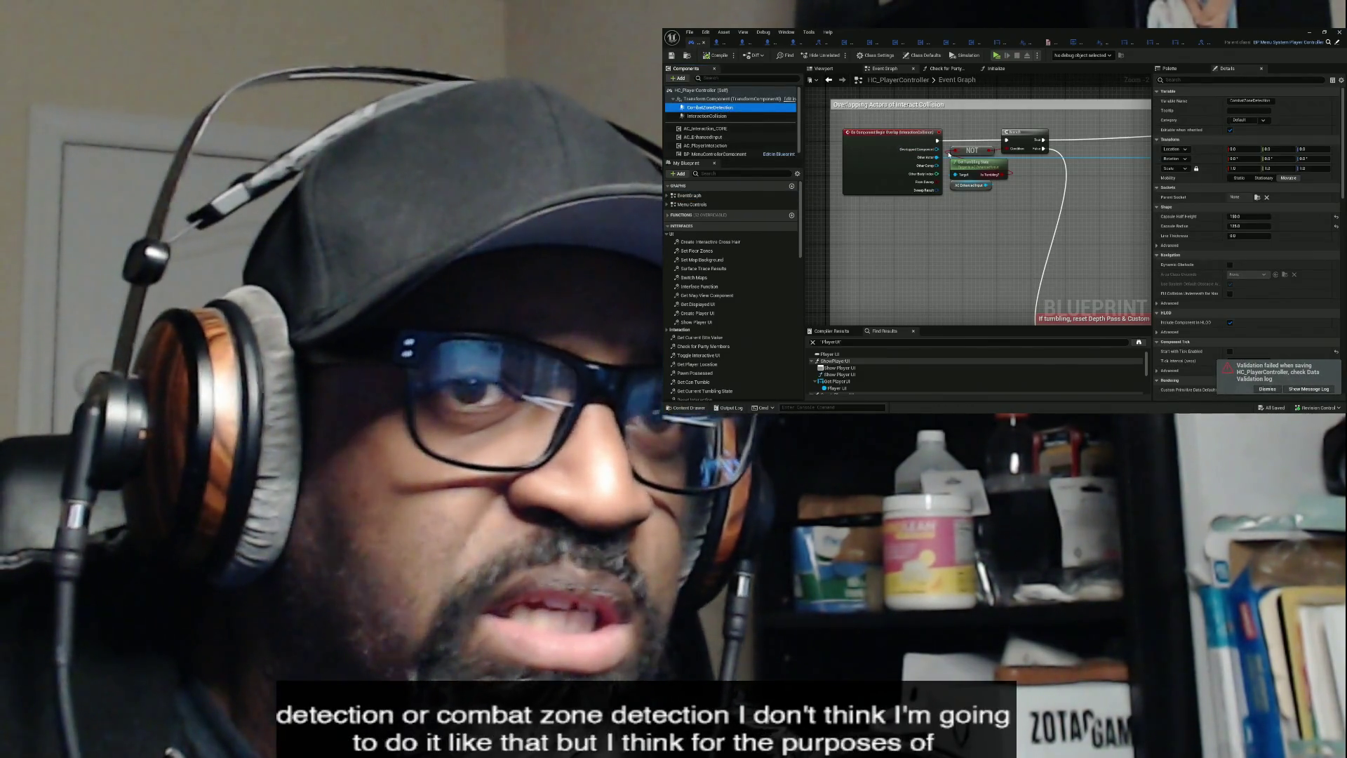
- Dismiss the validation failure notice and place a Trigger Box found through the 'box' class search
left_click(1271, 389)
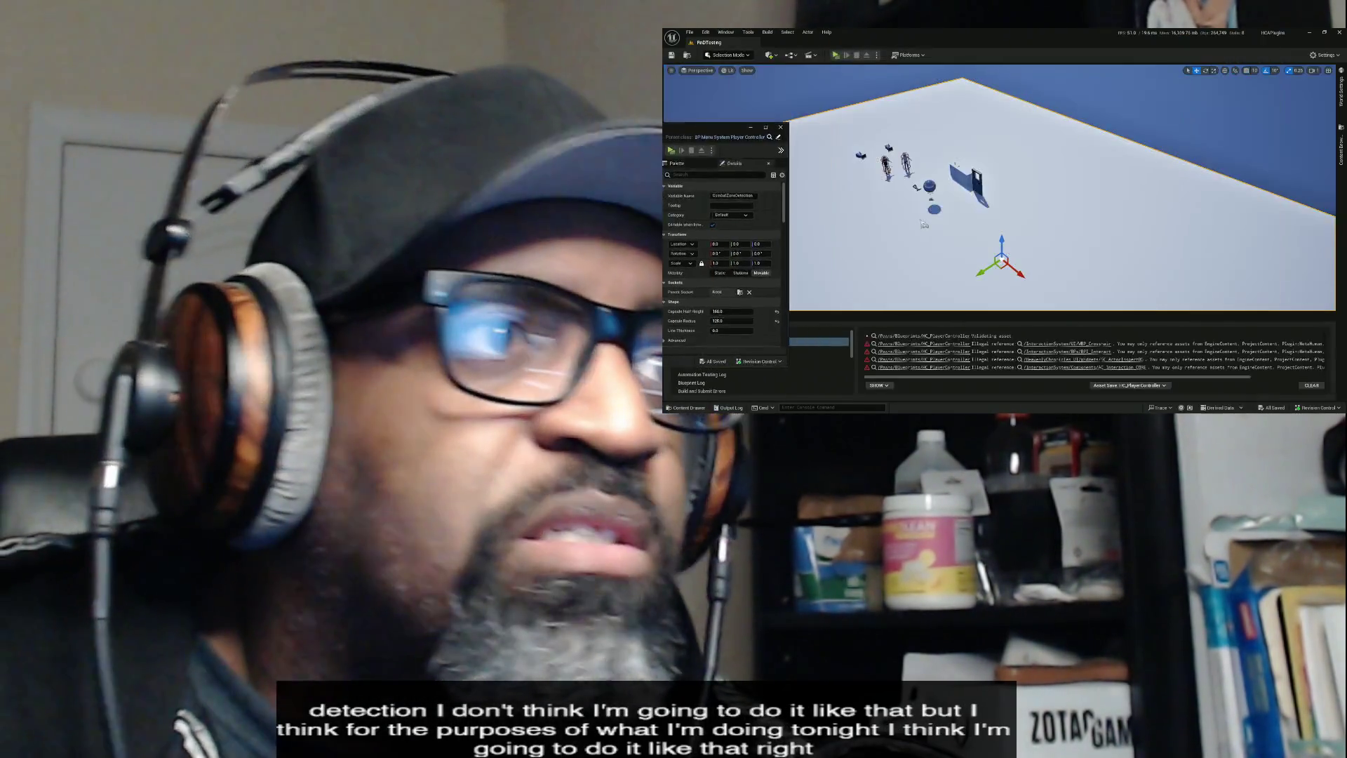
left_click(776, 55)
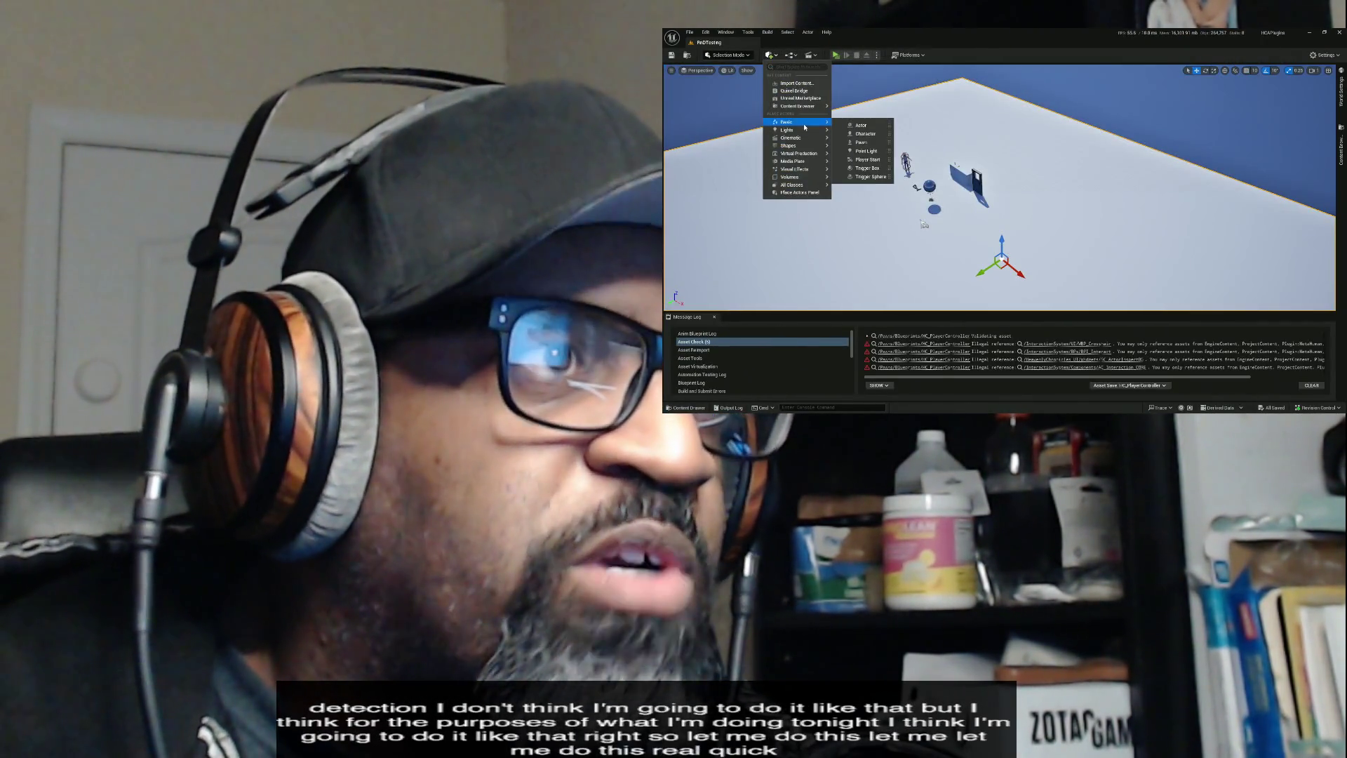
mouse_move(801, 164)
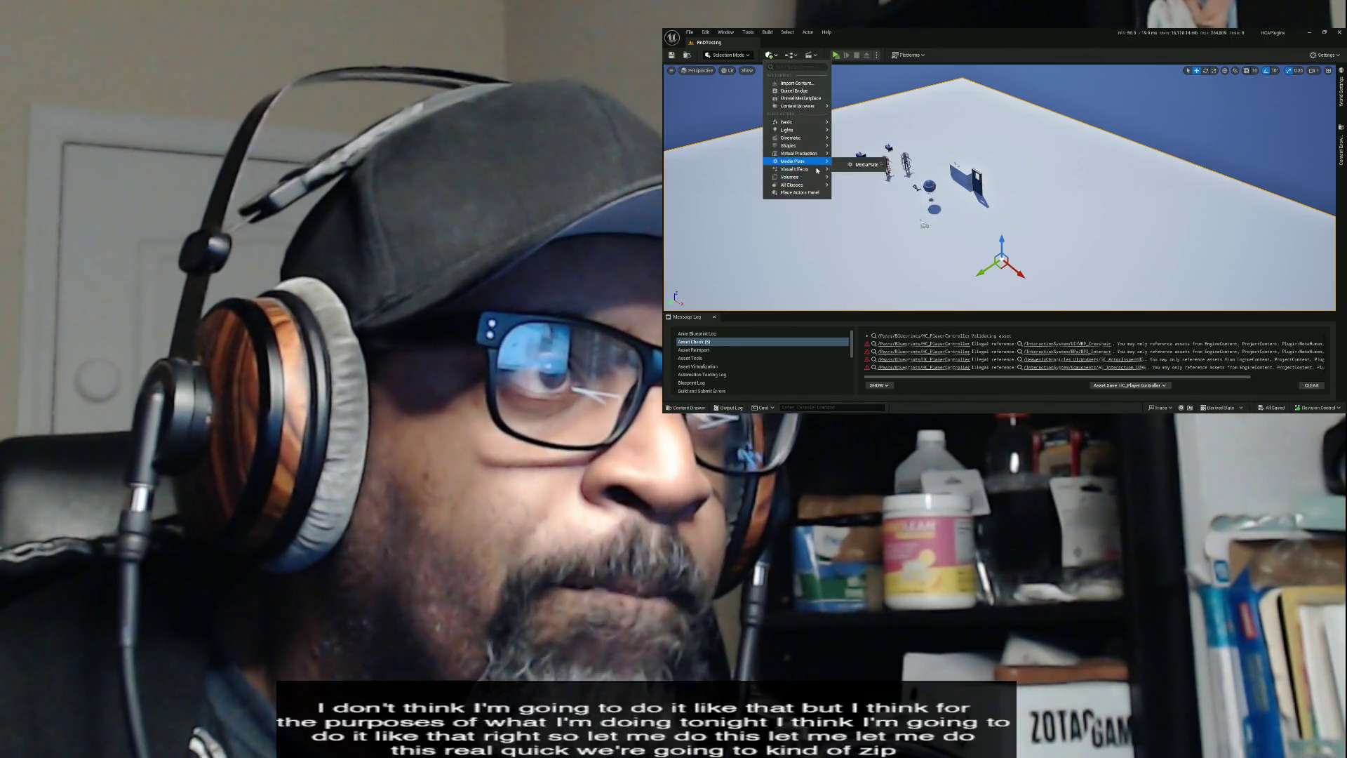
mouse_move(817, 186)
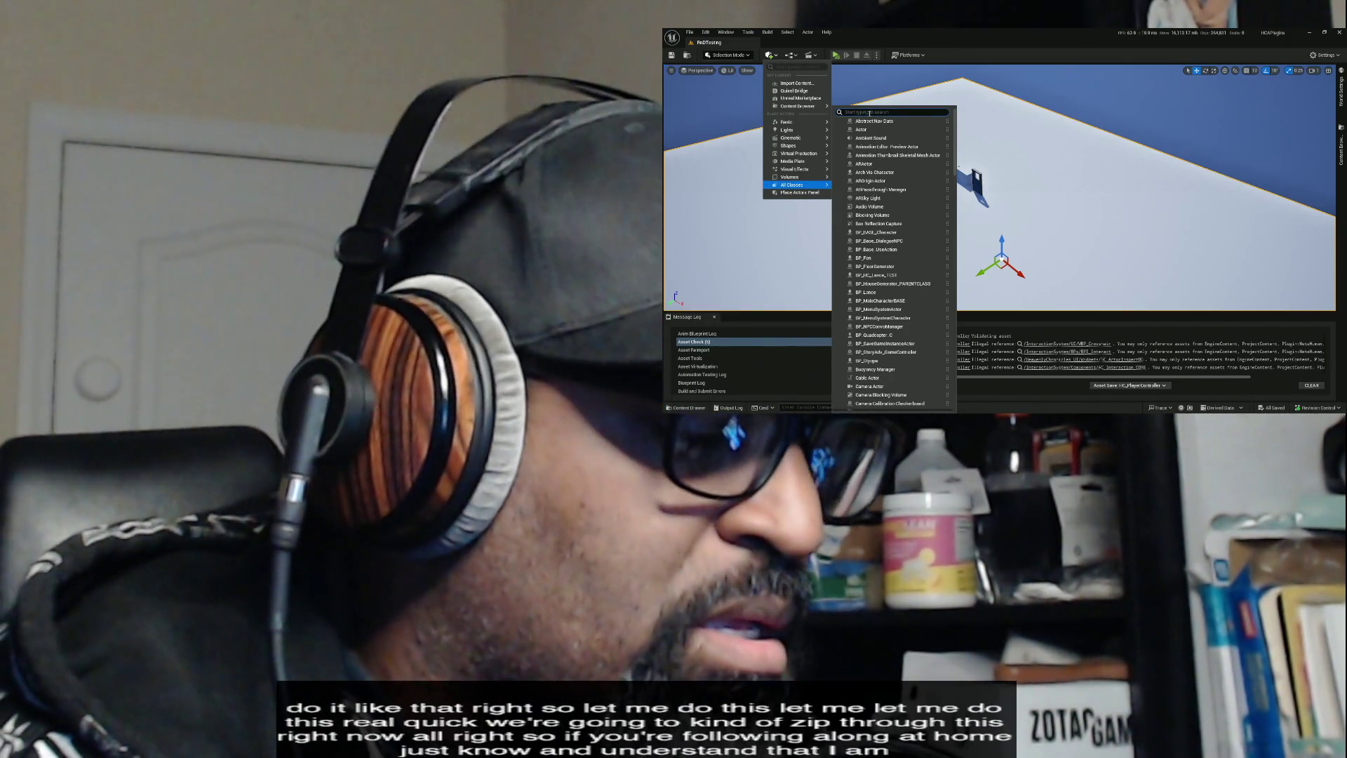
type("box")
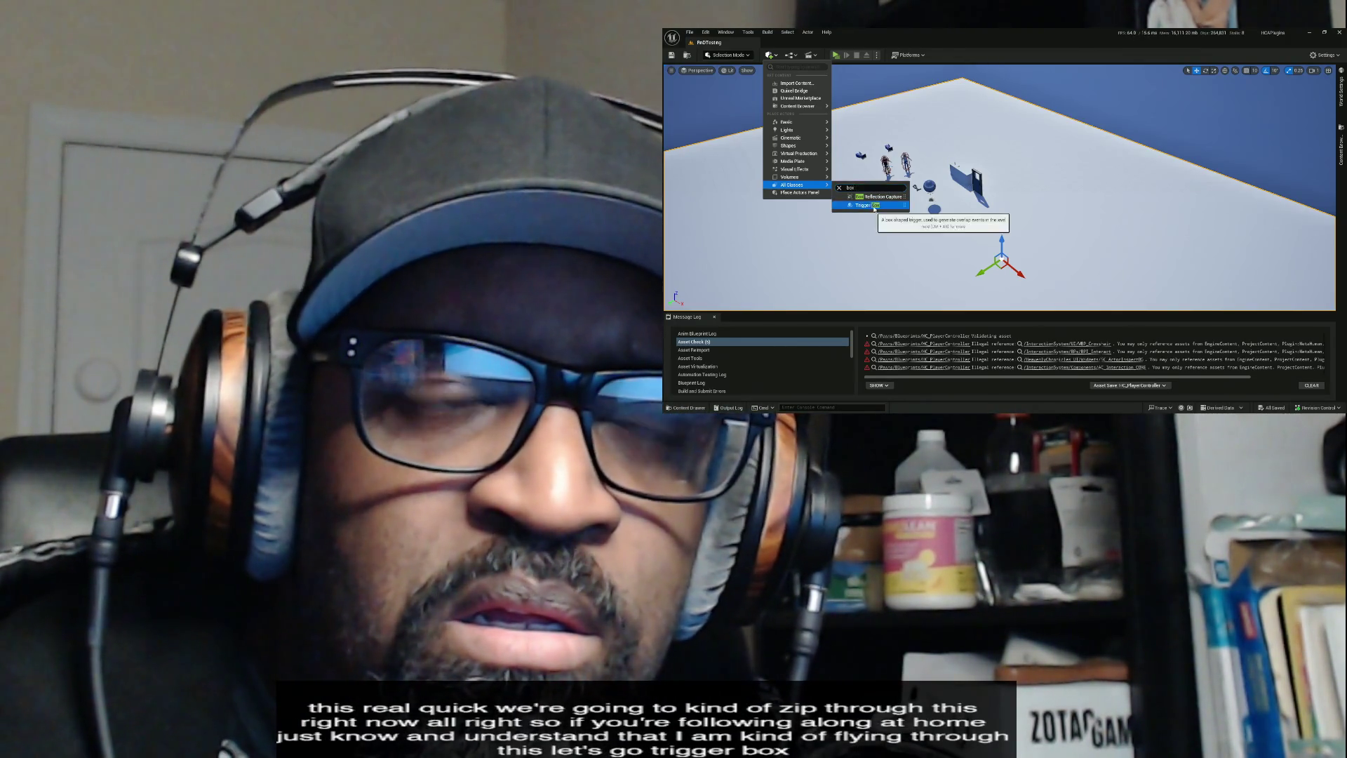
left_click(875, 205)
- Reset the Trigger Box location to 0,0,0 and frame it in the viewport
left_click_drag(956, 220, 957, 221)
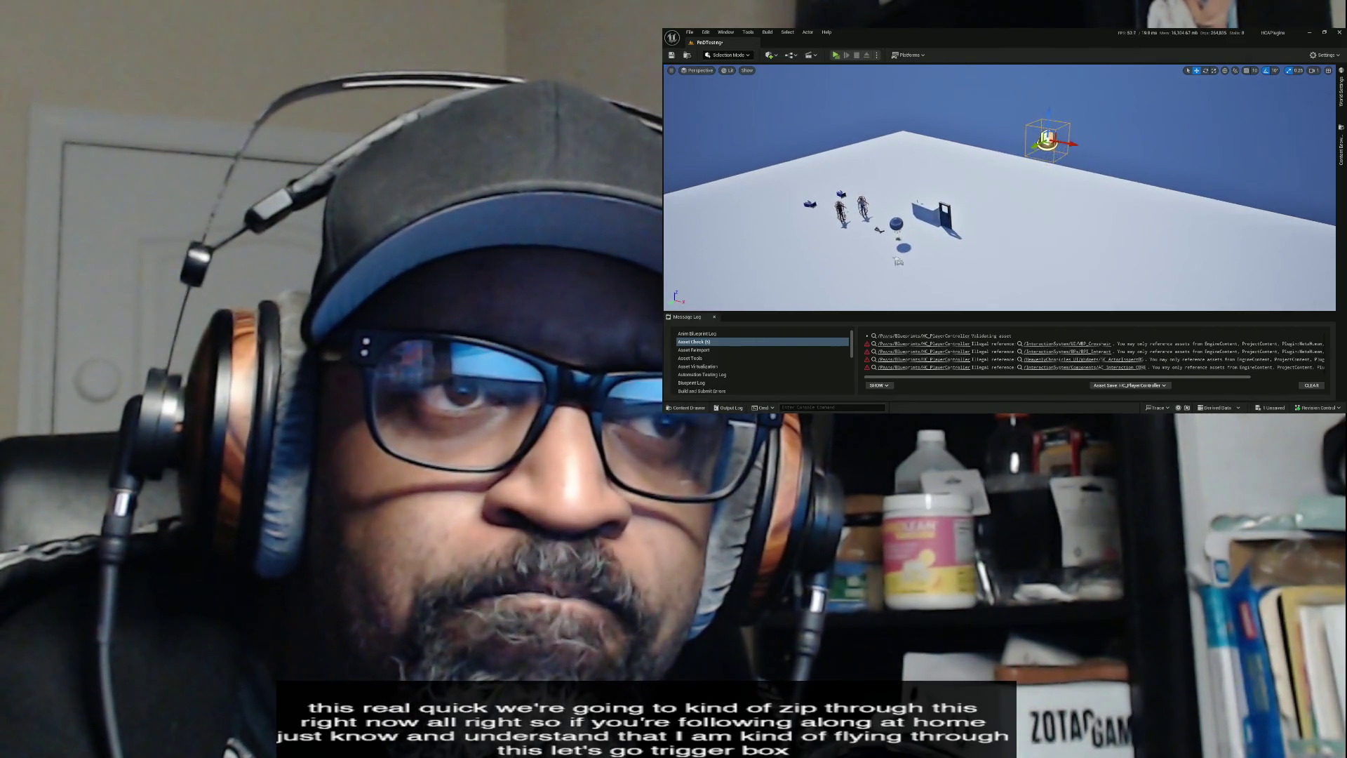
scroll(957, 221, "down", 8)
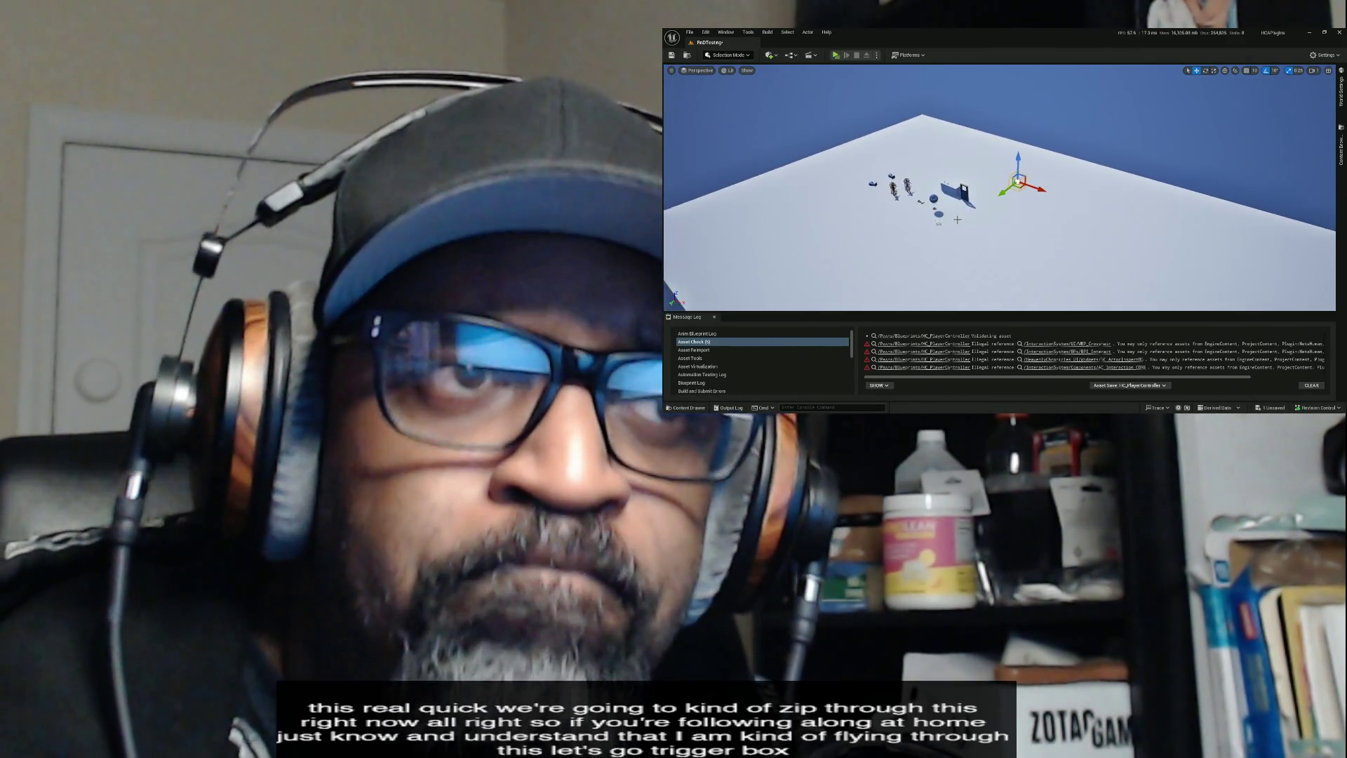
scroll(987, 228, "down", 4)
left_click_drag(987, 229, 979, 235)
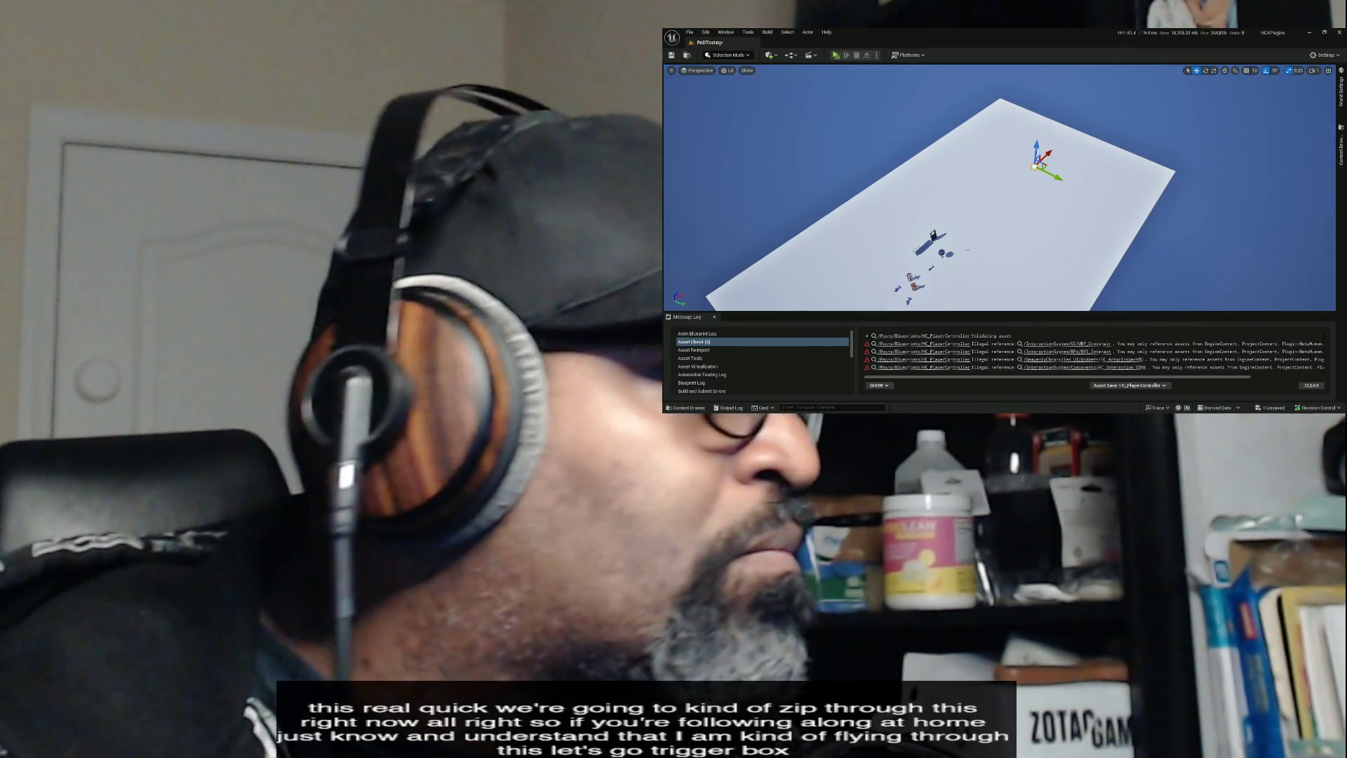
key("alt+Tab")
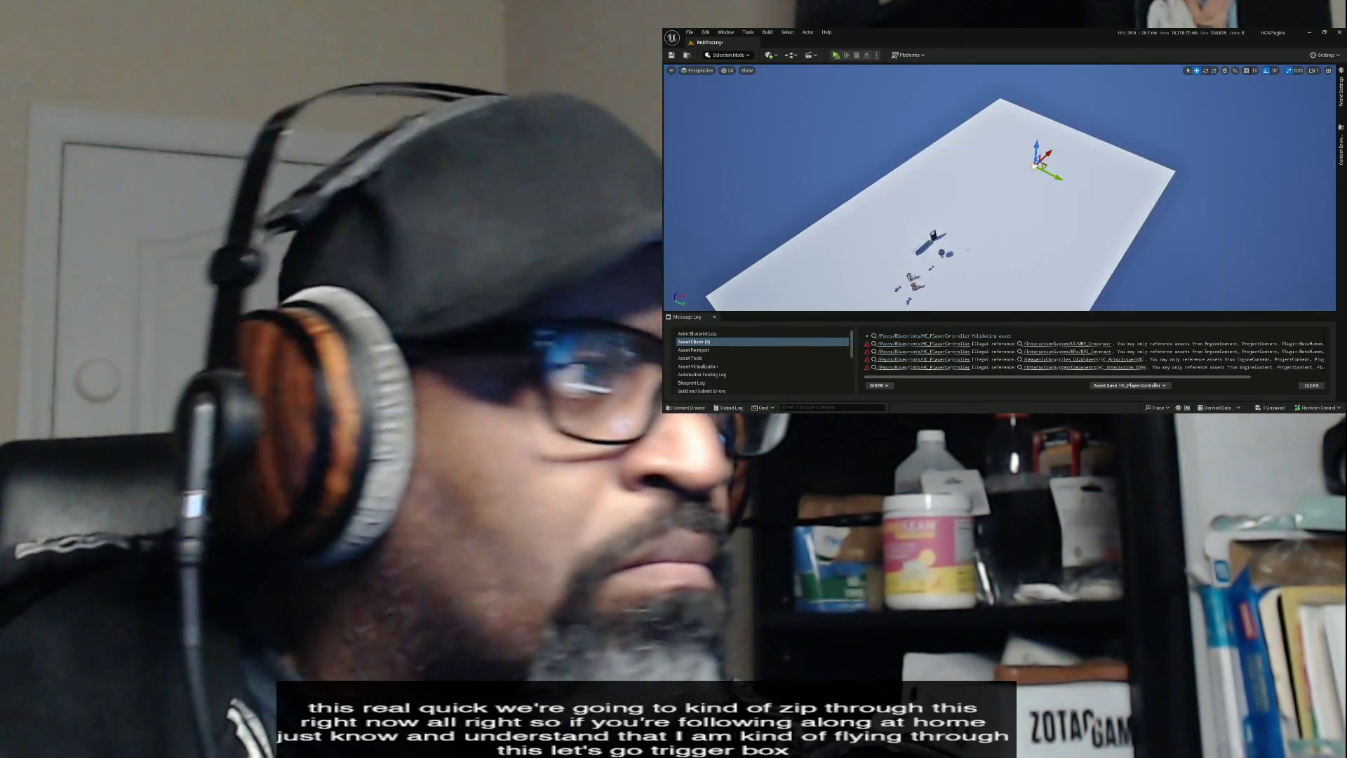
left_click_drag(666, 105, 937, 98)
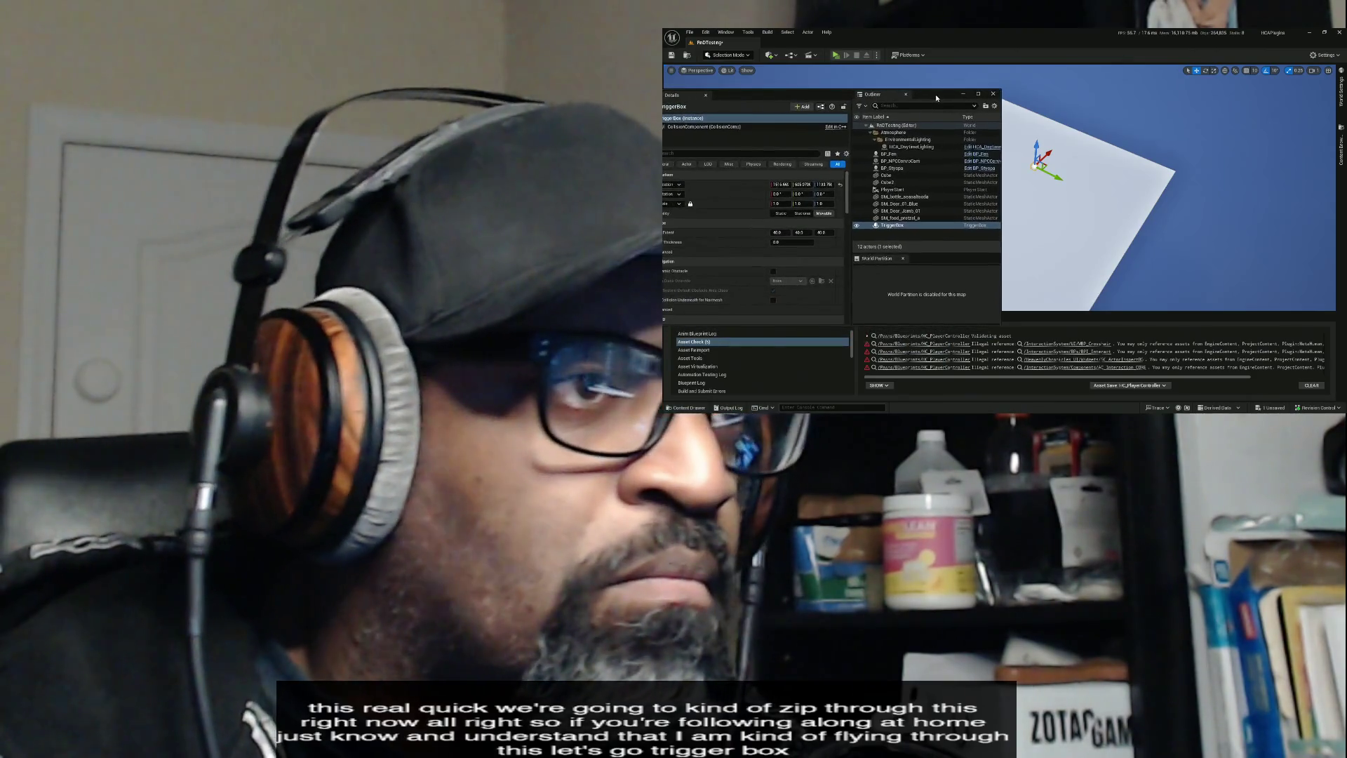
left_click(840, 184)
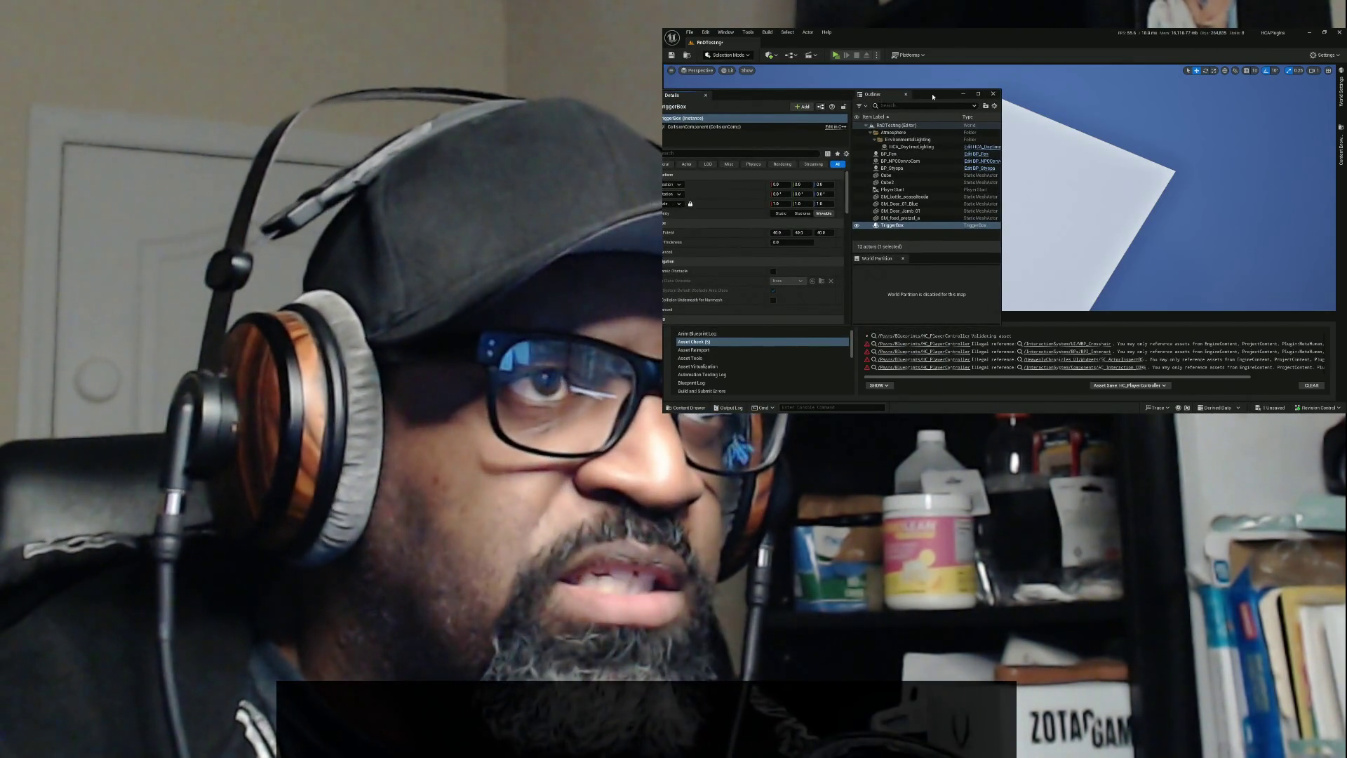
key("f")
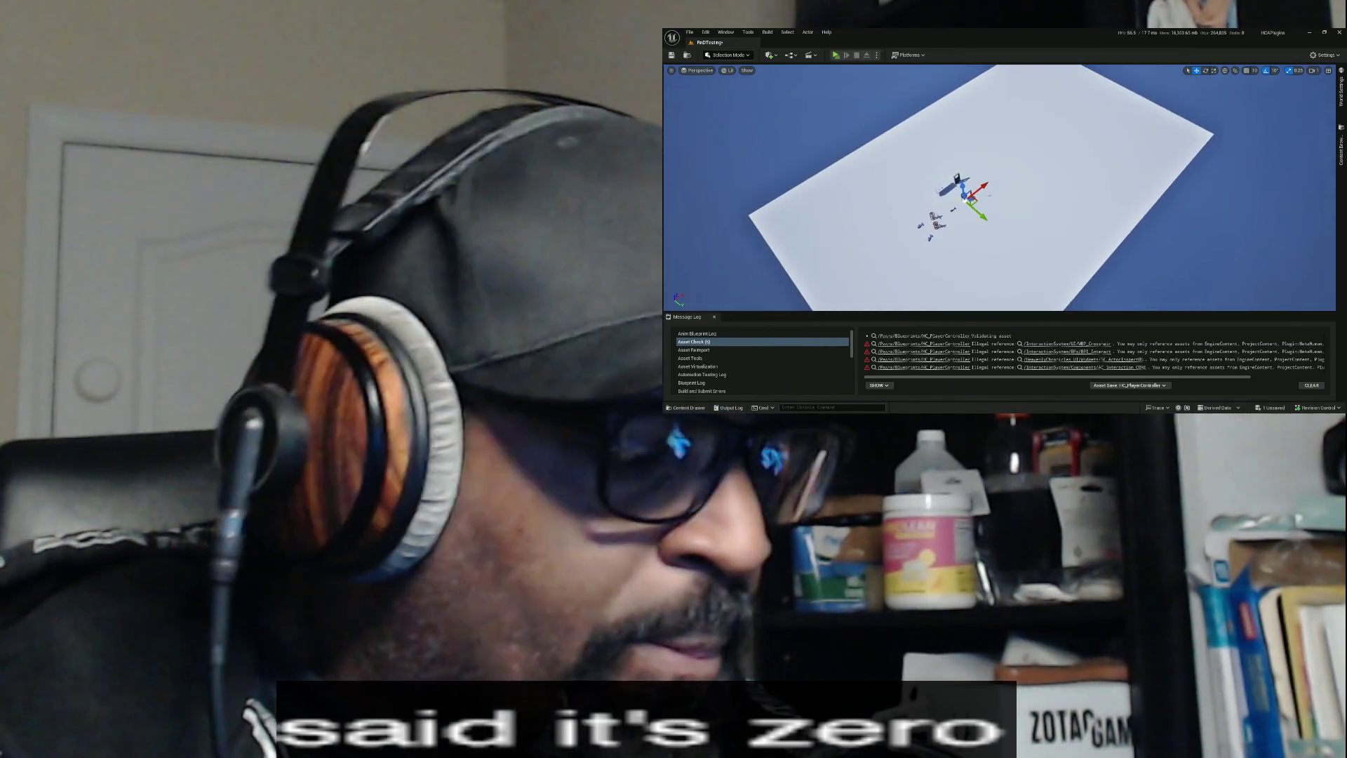
key("f")
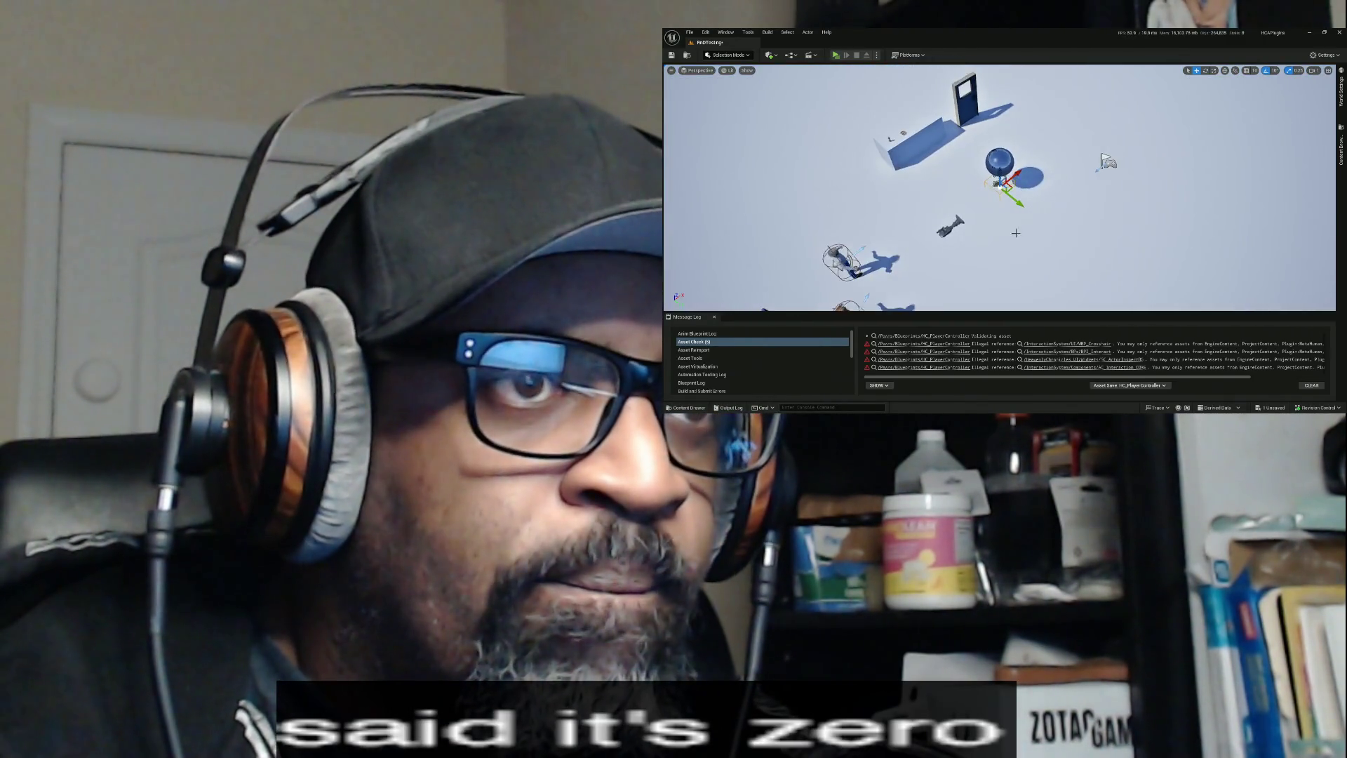
- Move the Trigger Box along X past the sphere and begin stretching it along X
scroll(1018, 232, "down", 10)
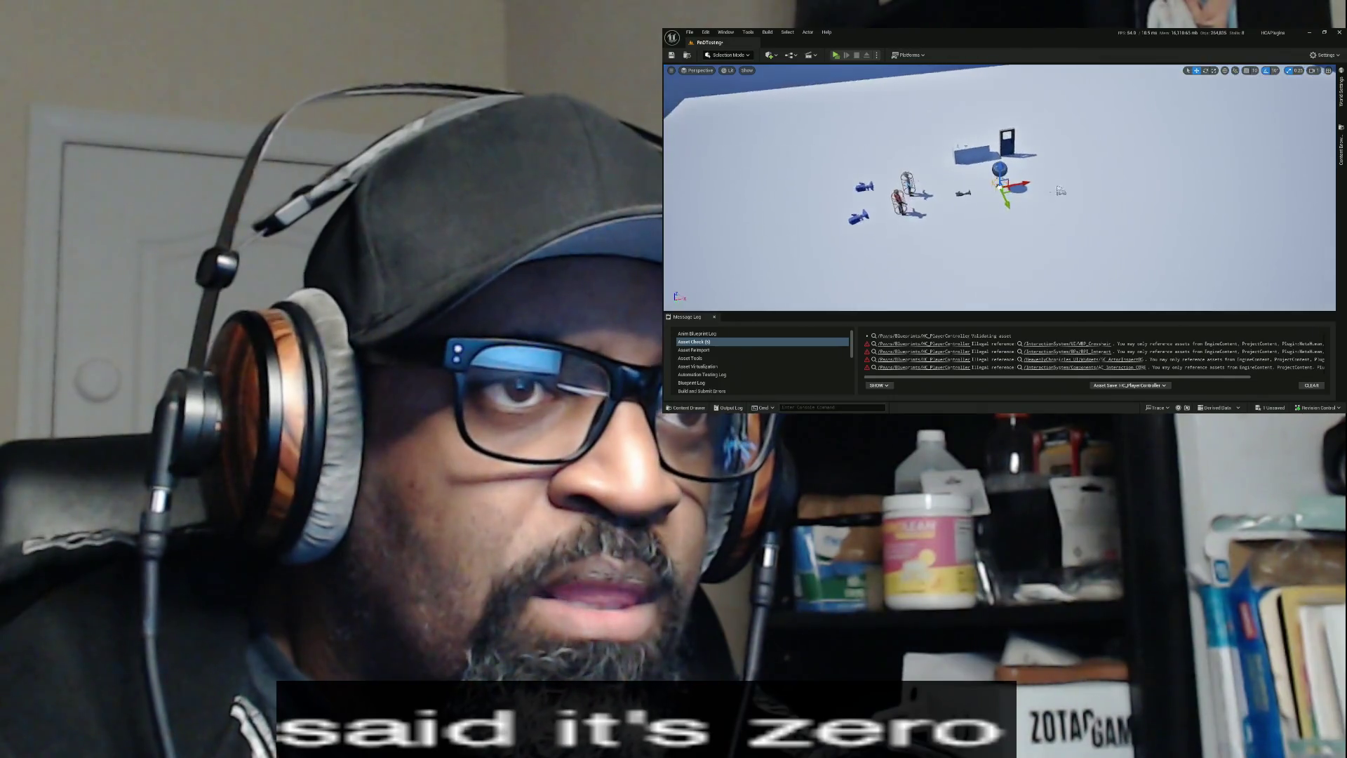
left_click_drag(1023, 186, 1145, 194)
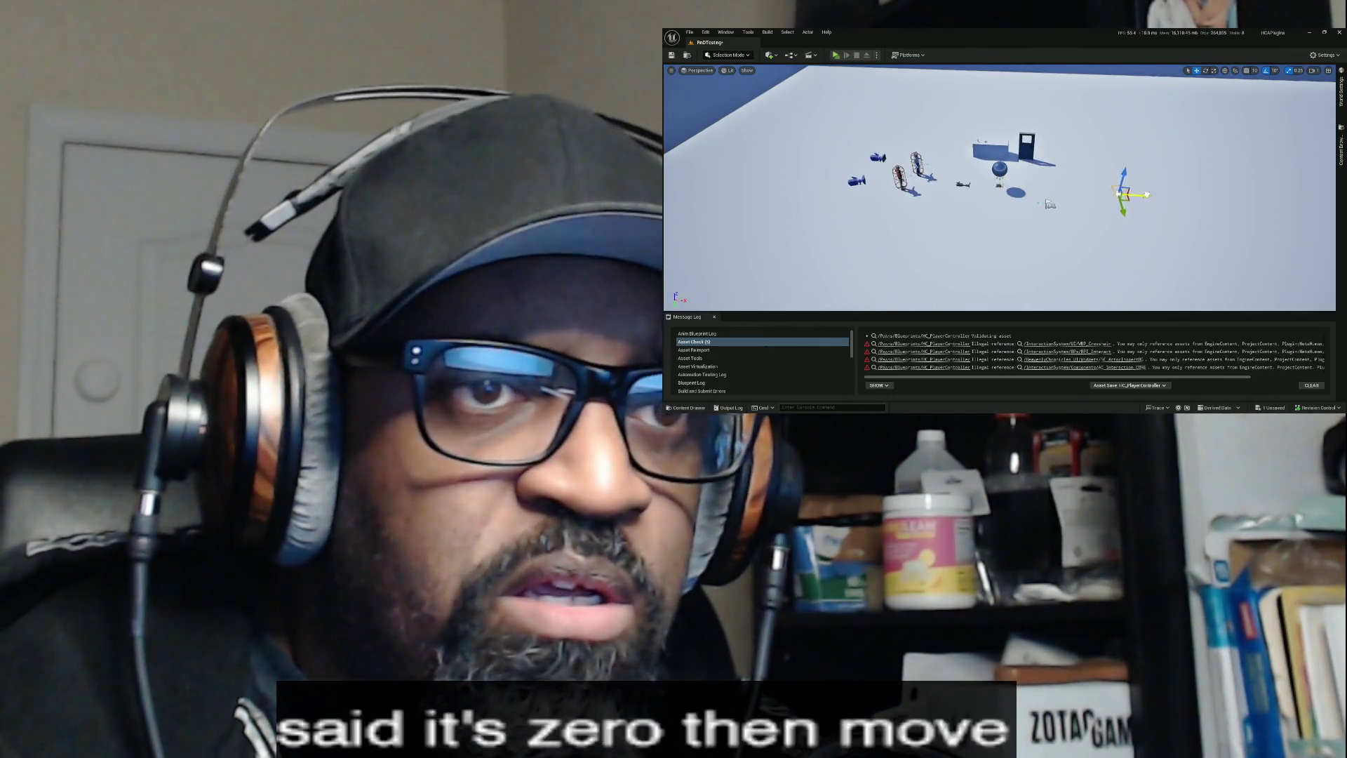
mouse_move(1040, 223)
left_mouse_down()
mouse_move(968, 226)
mouse_move(1040, 223)
left_mouse_up()
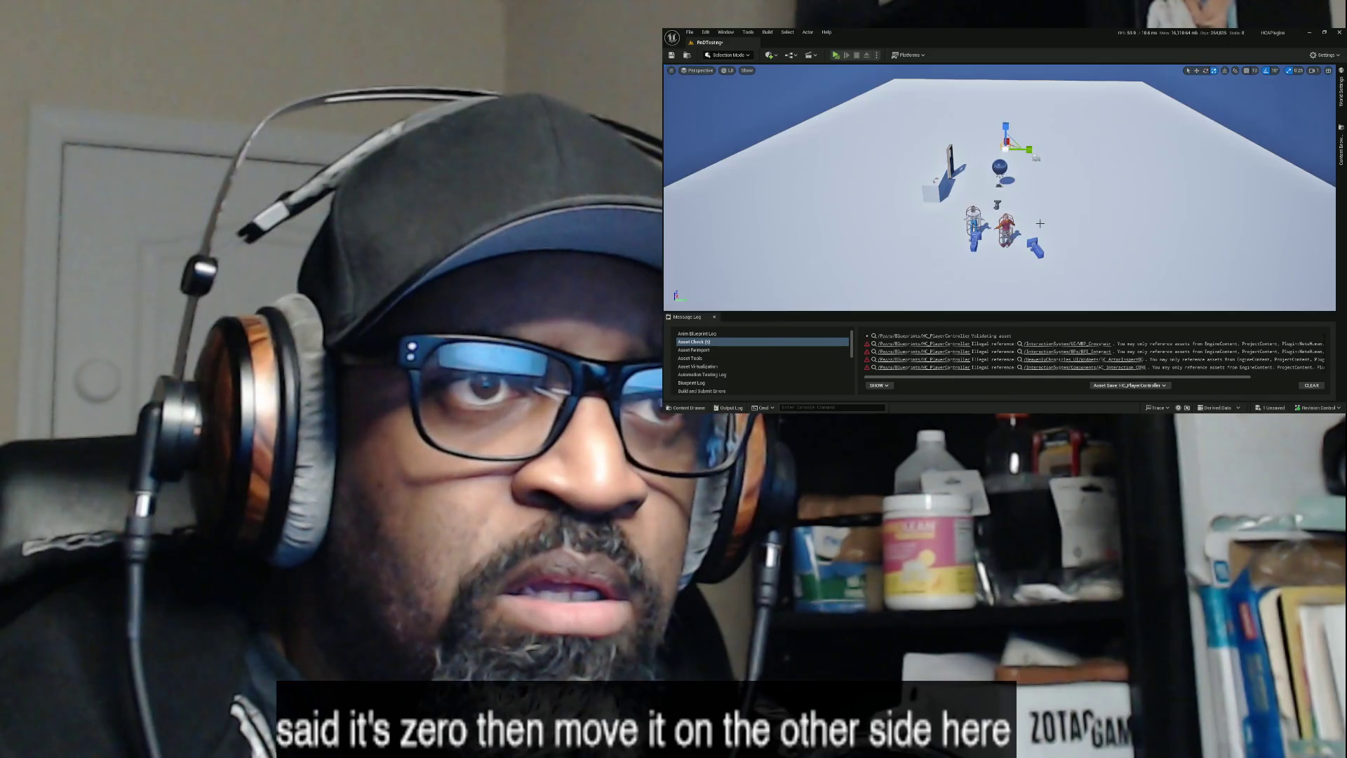
left_click_drag(1029, 149, 1031, 148)
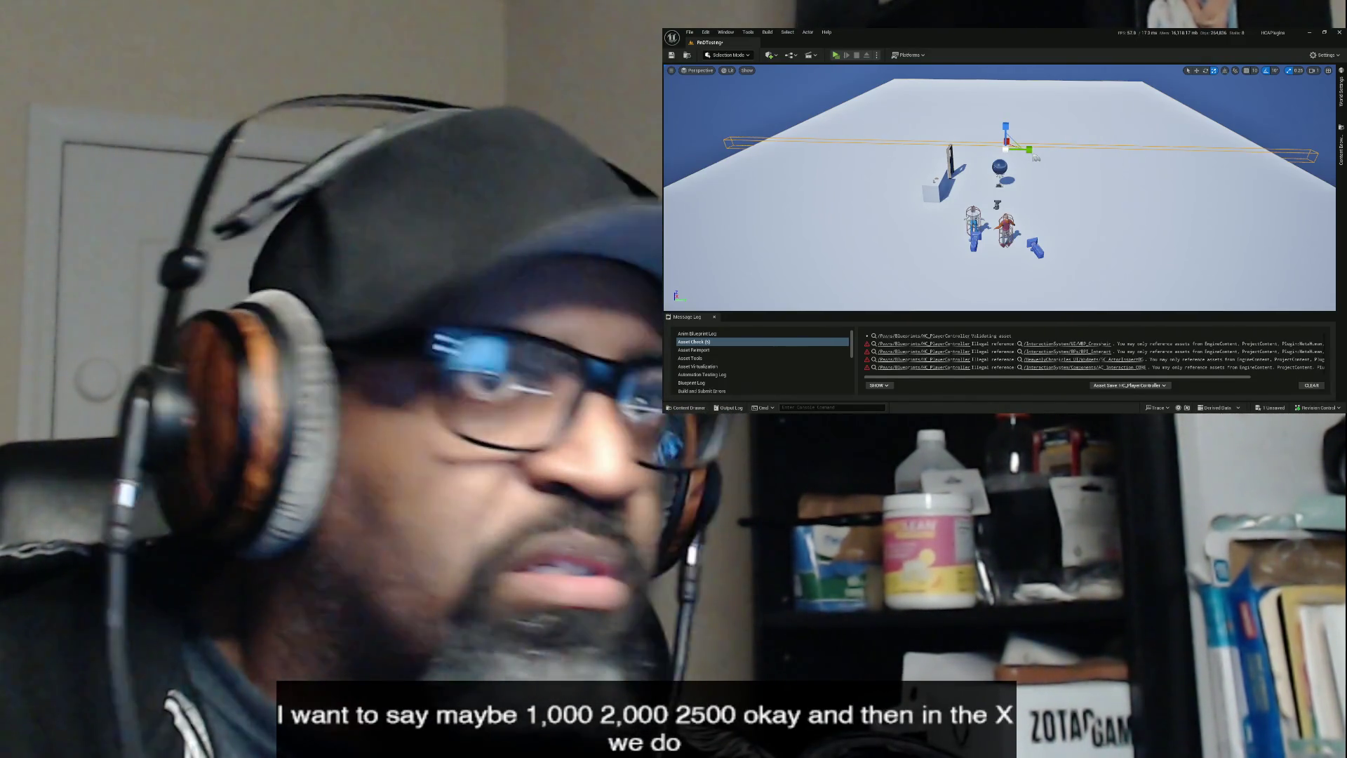
key("Return")
mouse_move(933, 232)
left_mouse_down()
mouse_move(1021, 231)
mouse_move(900, 239)
left_mouse_up()
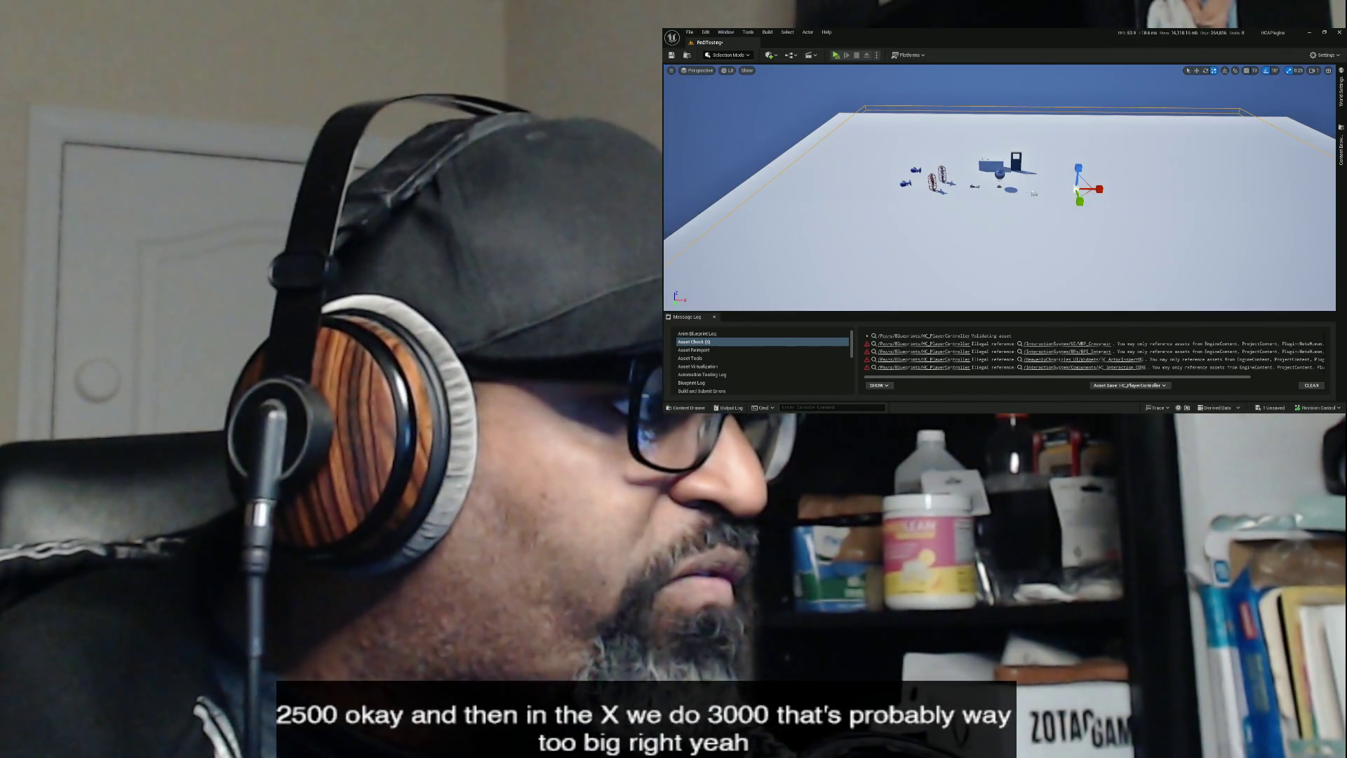
key("Return")
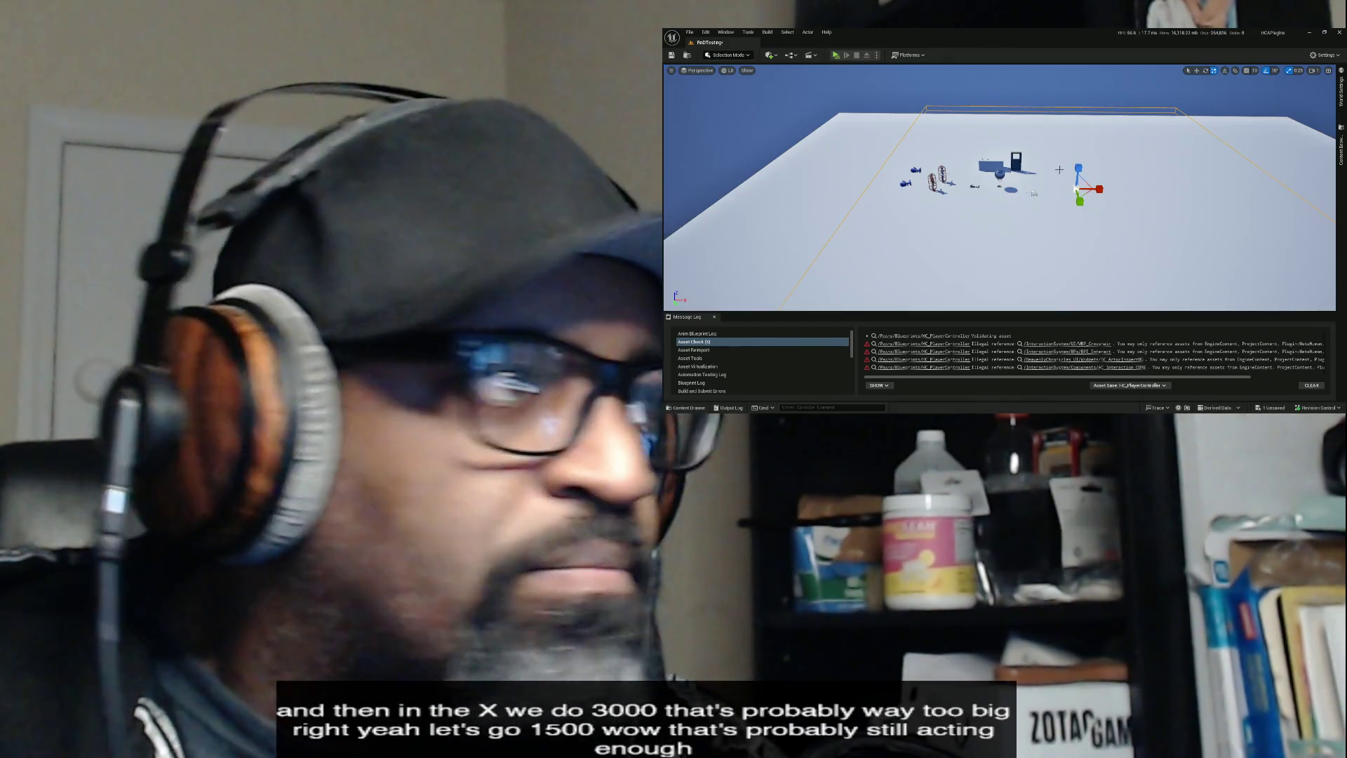
mouse_move(1051, 169)
left_mouse_down()
mouse_move(997, 161)
mouse_move(983, 207)
left_mouse_up()
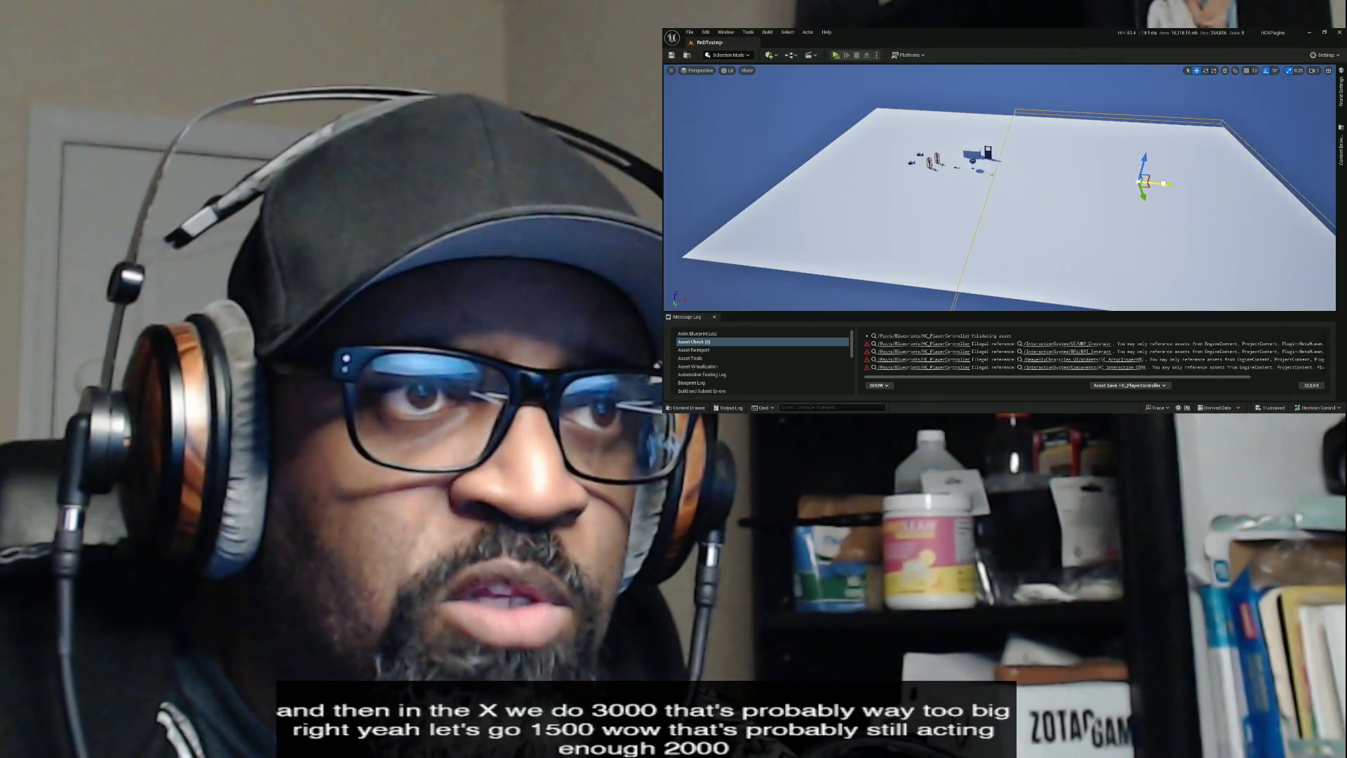
mouse_move(983, 207)
left_mouse_down()
mouse_move(983, 175)
mouse_move(1178, 234)
mouse_move(1151, 250)
mouse_move(1211, 255)
left_mouse_up()
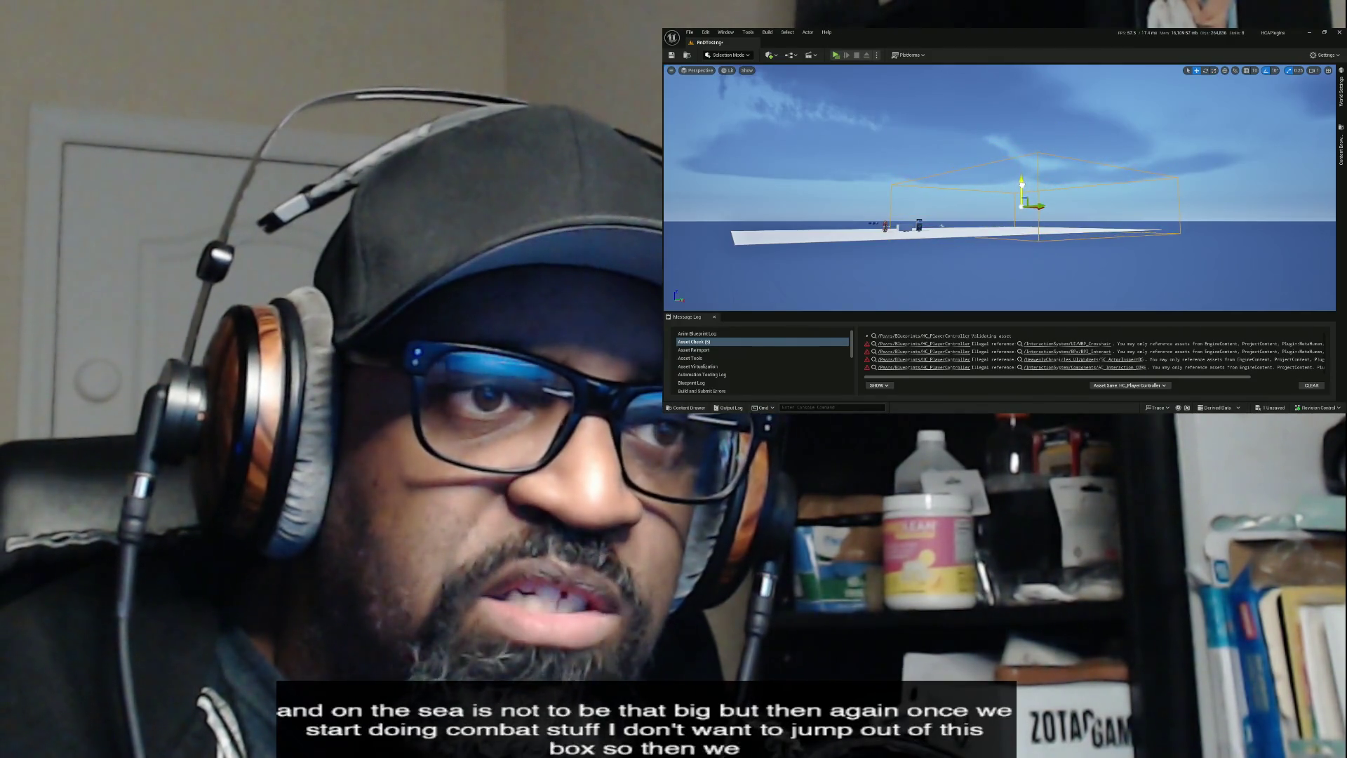
- Slide both the floor plane and the trigger box volume along the X axis
left_click_drag(983, 208, 962, 205)
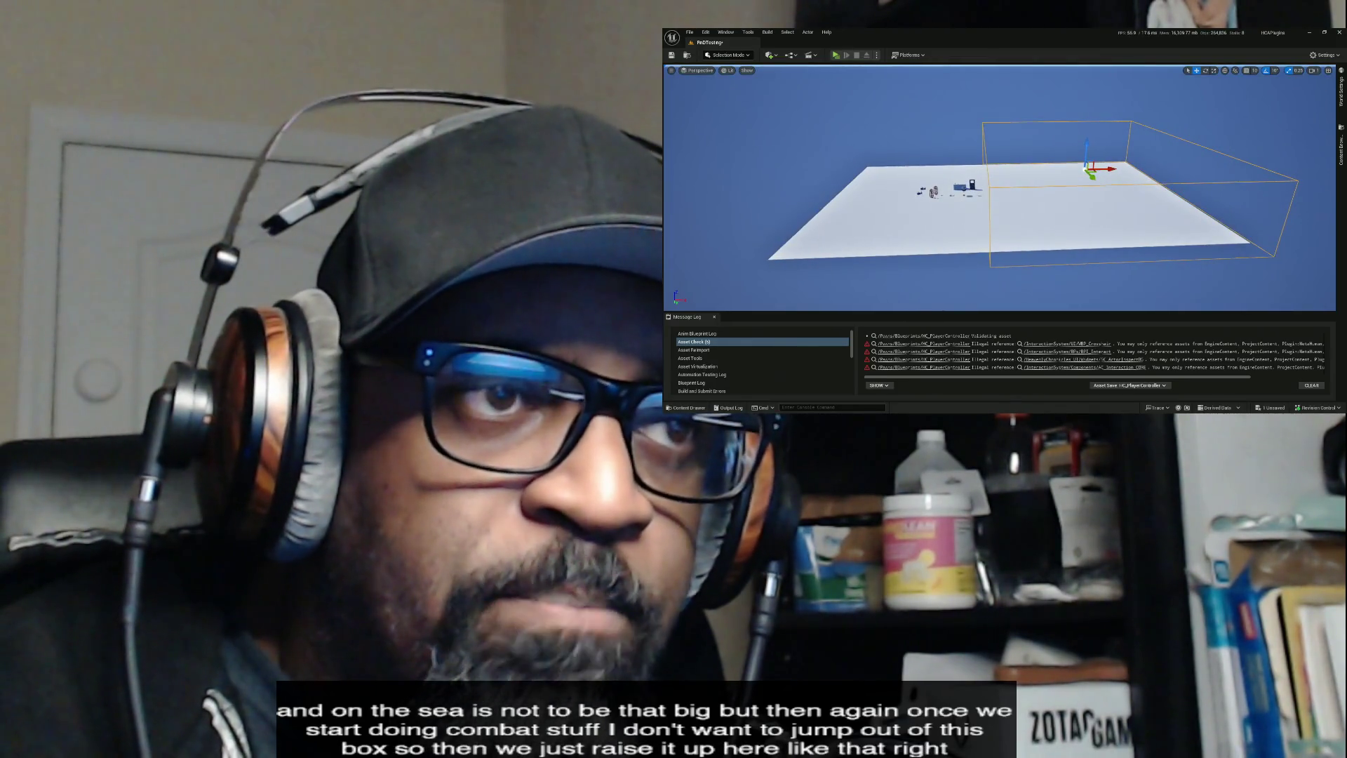
left_click(951, 220)
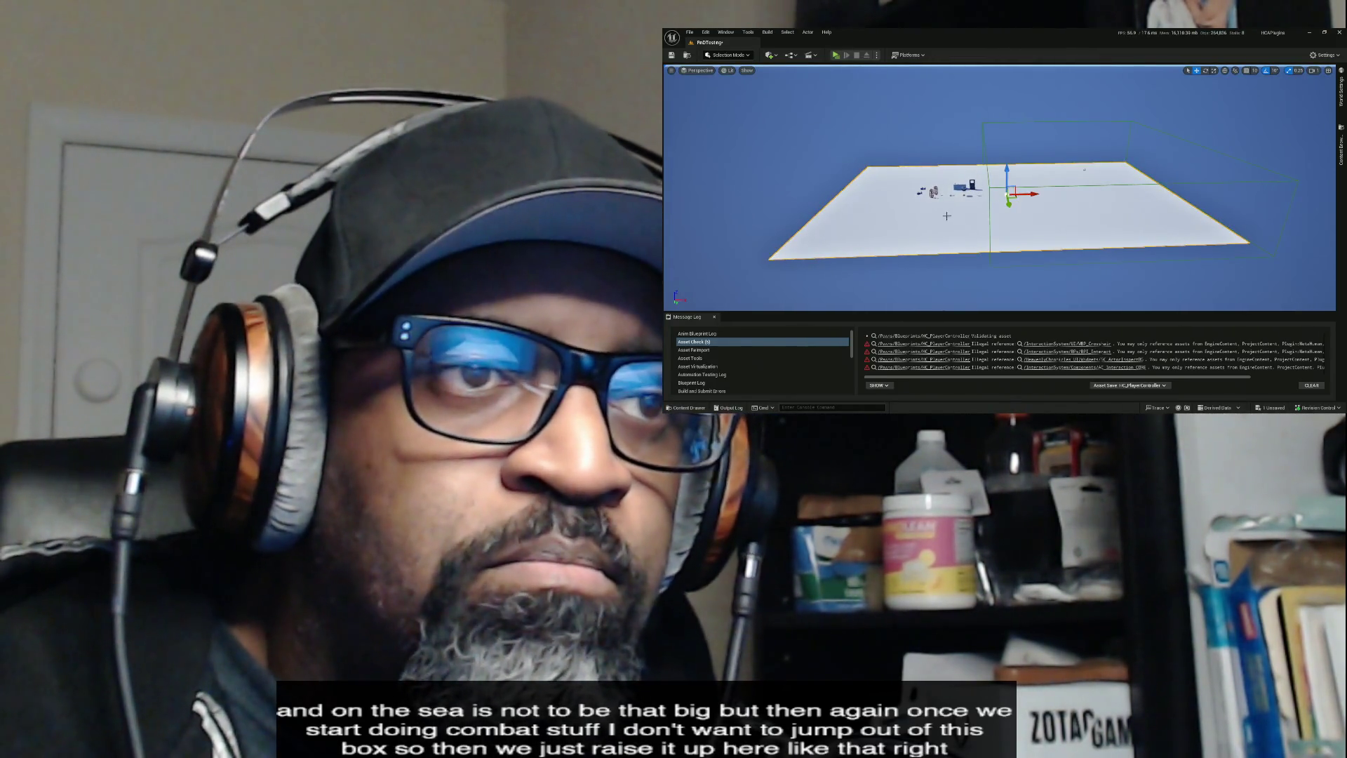
left_click_drag(1035, 195, 1058, 196)
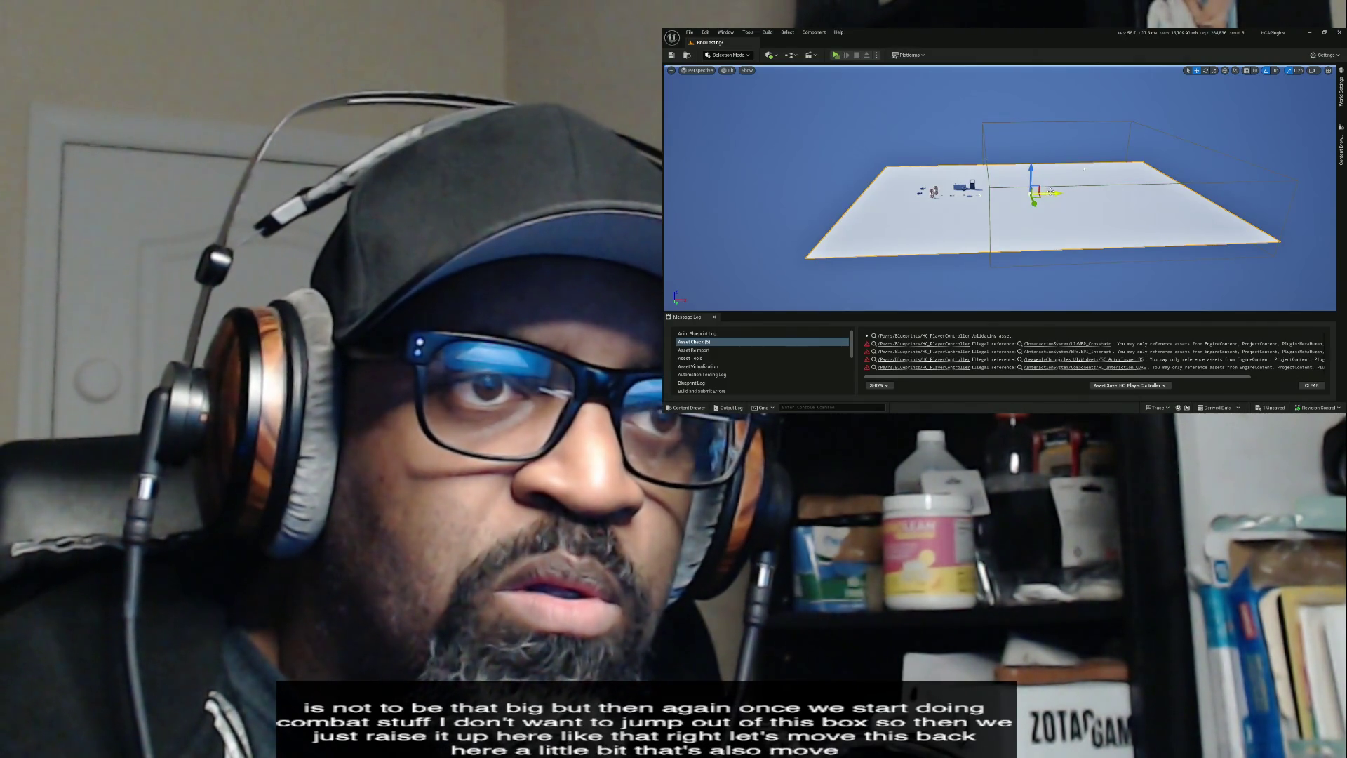
left_click(1037, 159)
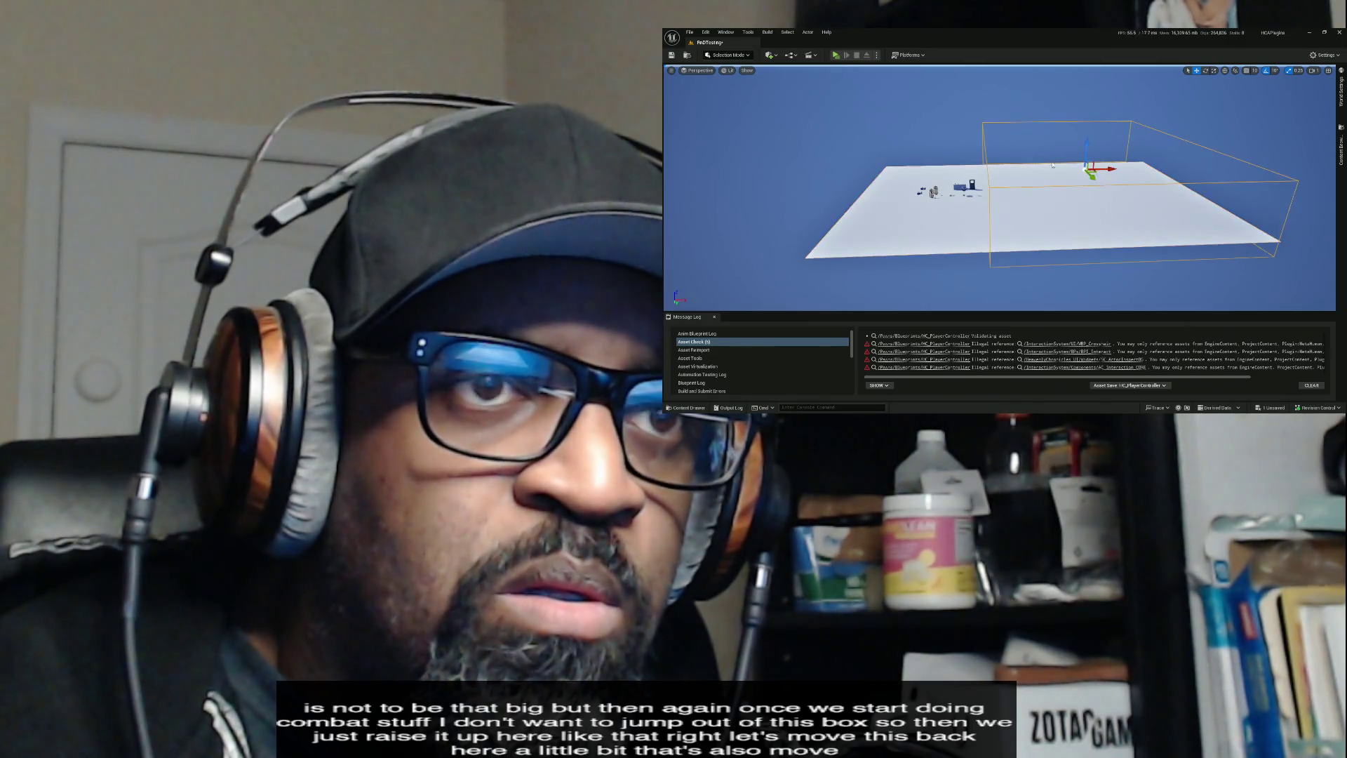
left_click_drag(1112, 168, 1123, 171)
left_click_drag(833, 210, 833, 190)
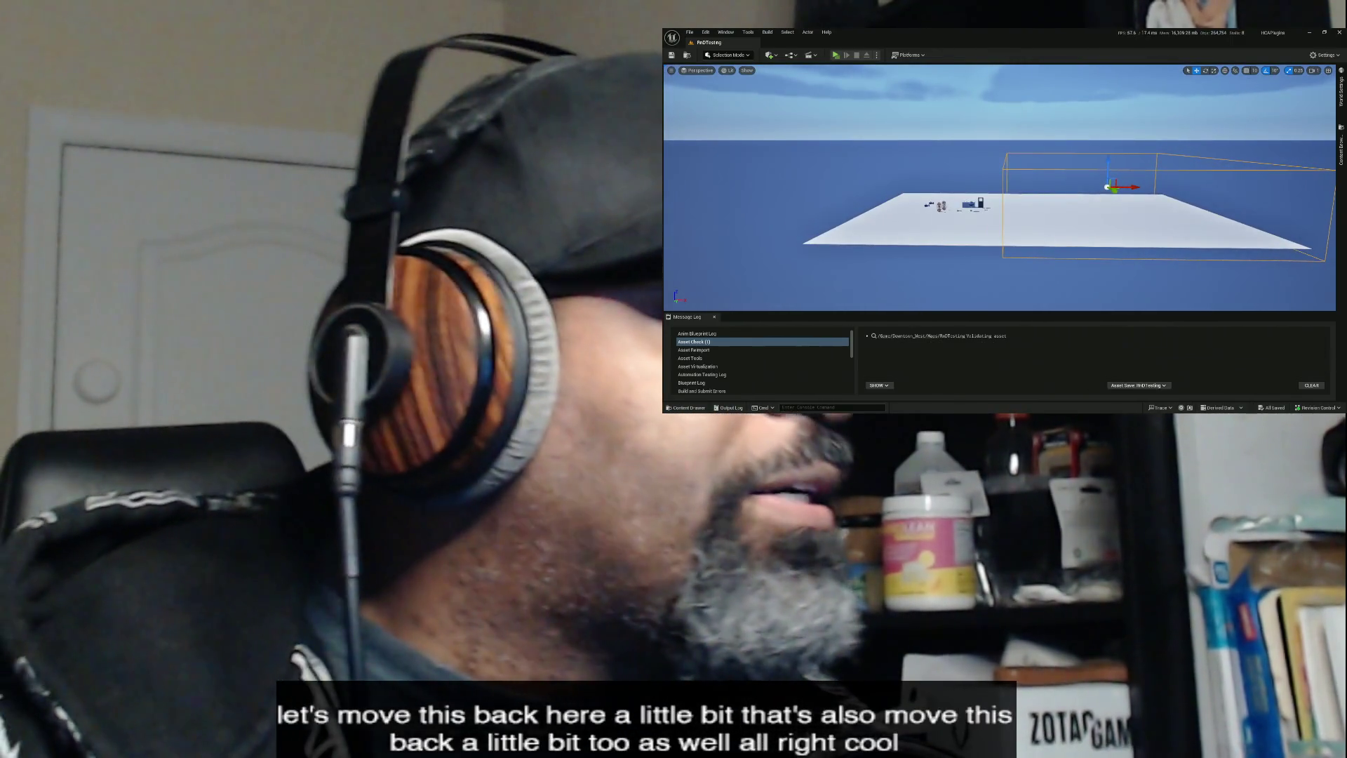
key("alt+Tab")
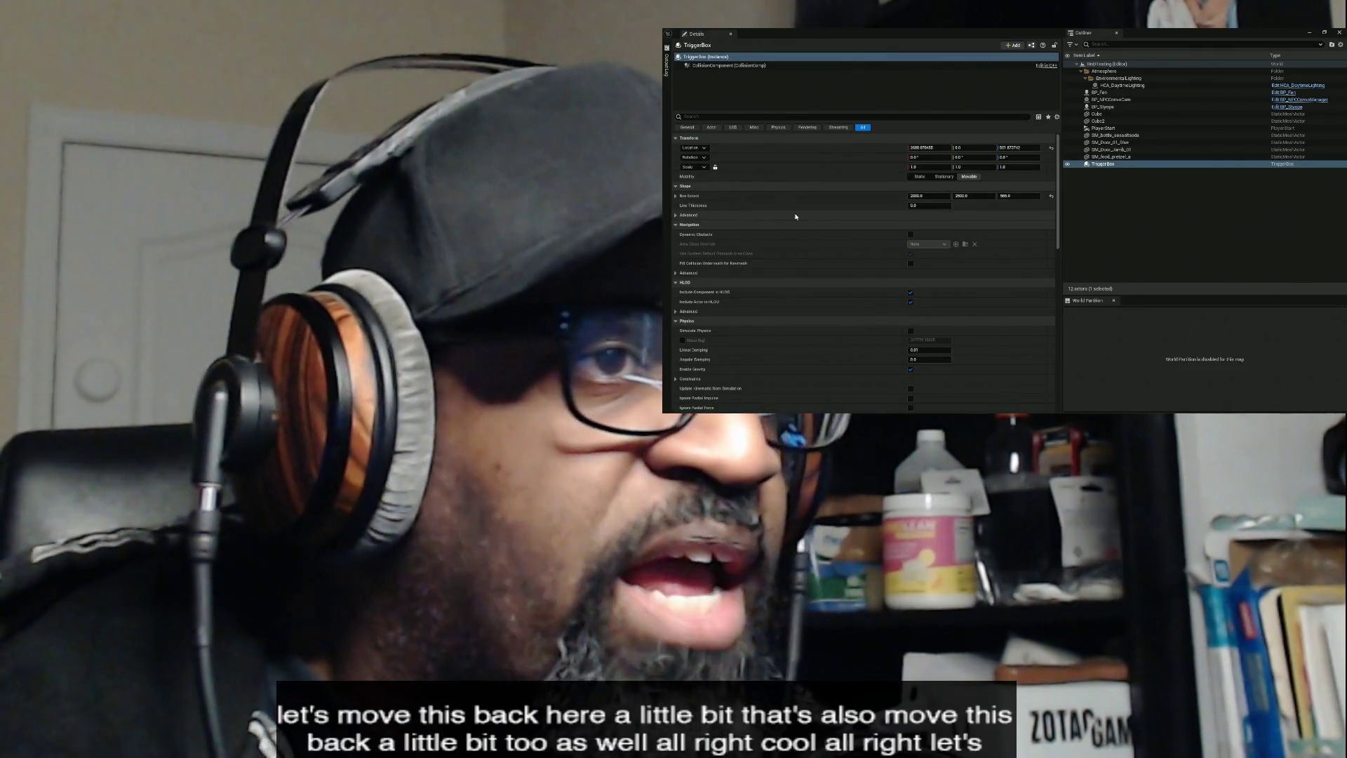
- Set the TriggerBox Mobility to Static and Can Character Step Up On to No
left_click(919, 177)
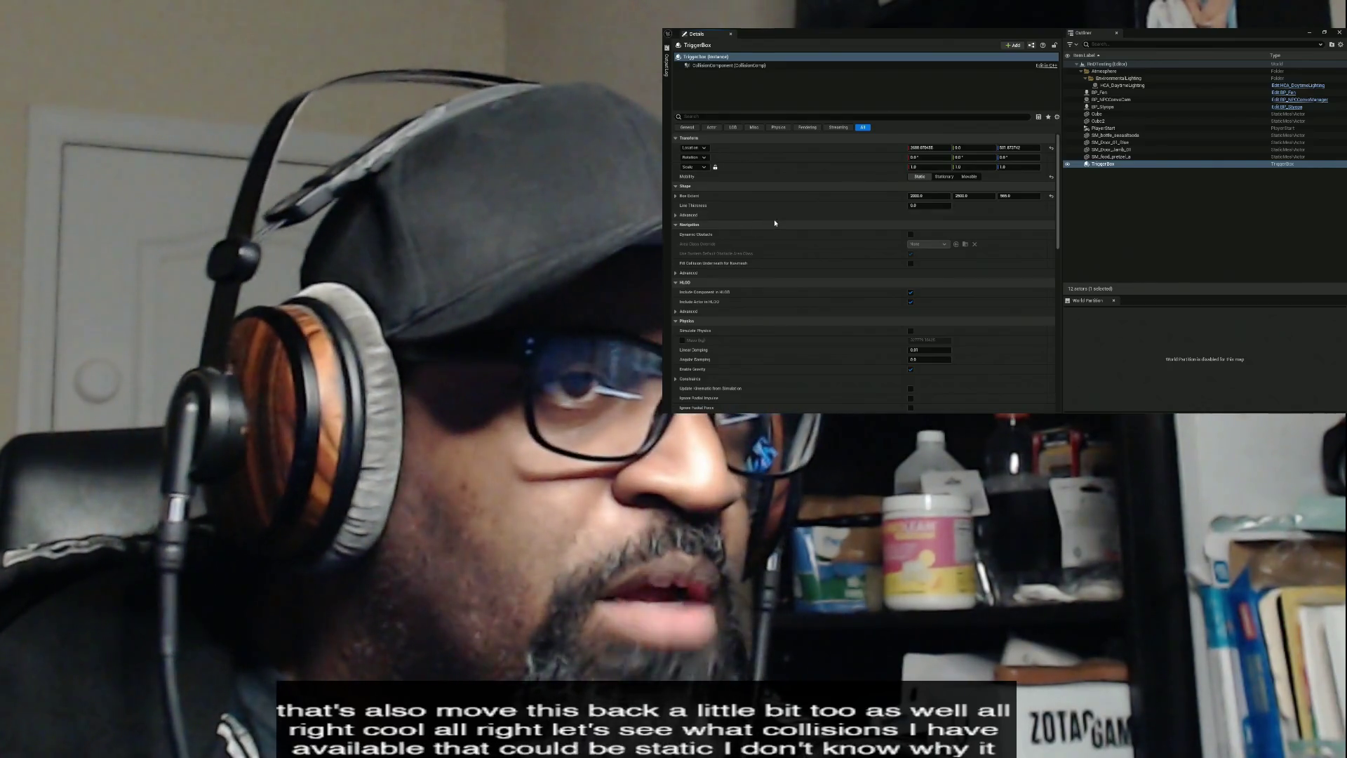
scroll(764, 212, "down", 3)
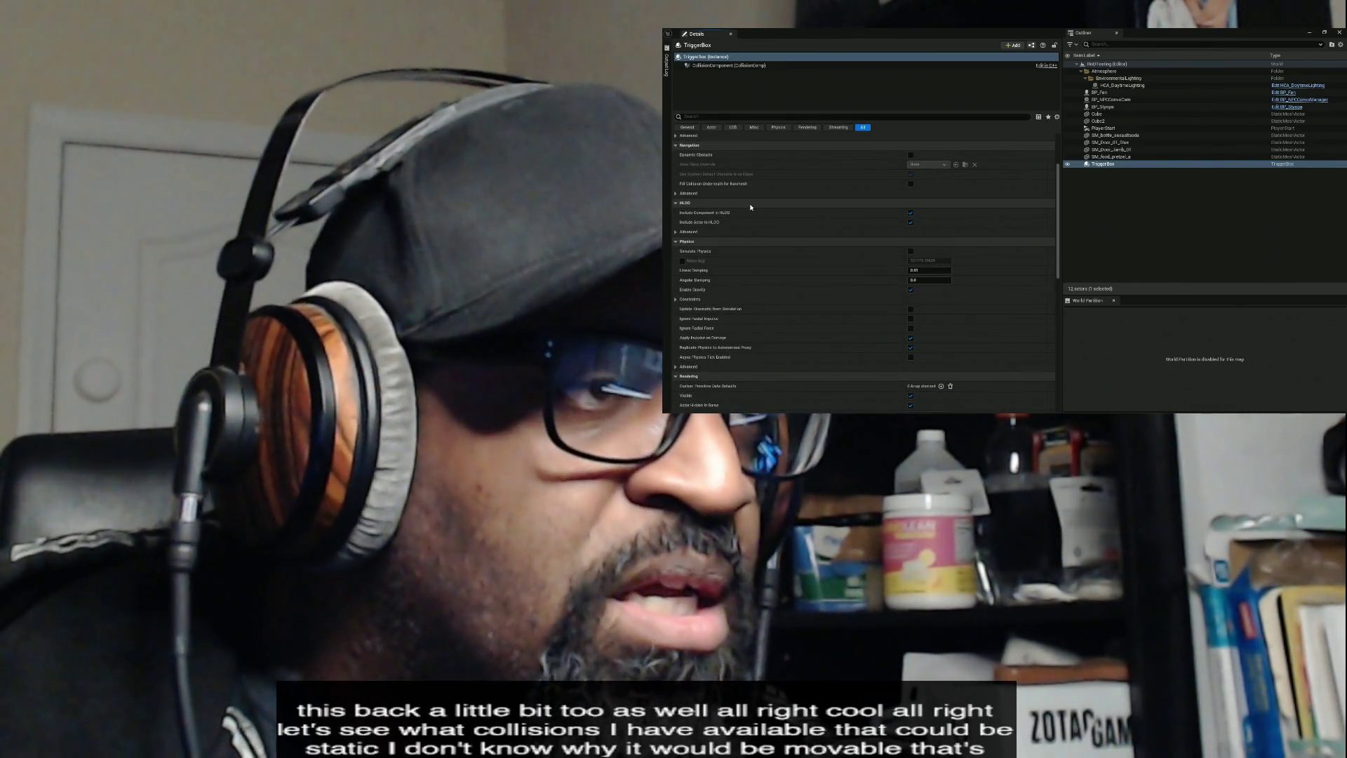
scroll(764, 211, "down", 3)
left_click(686, 150)
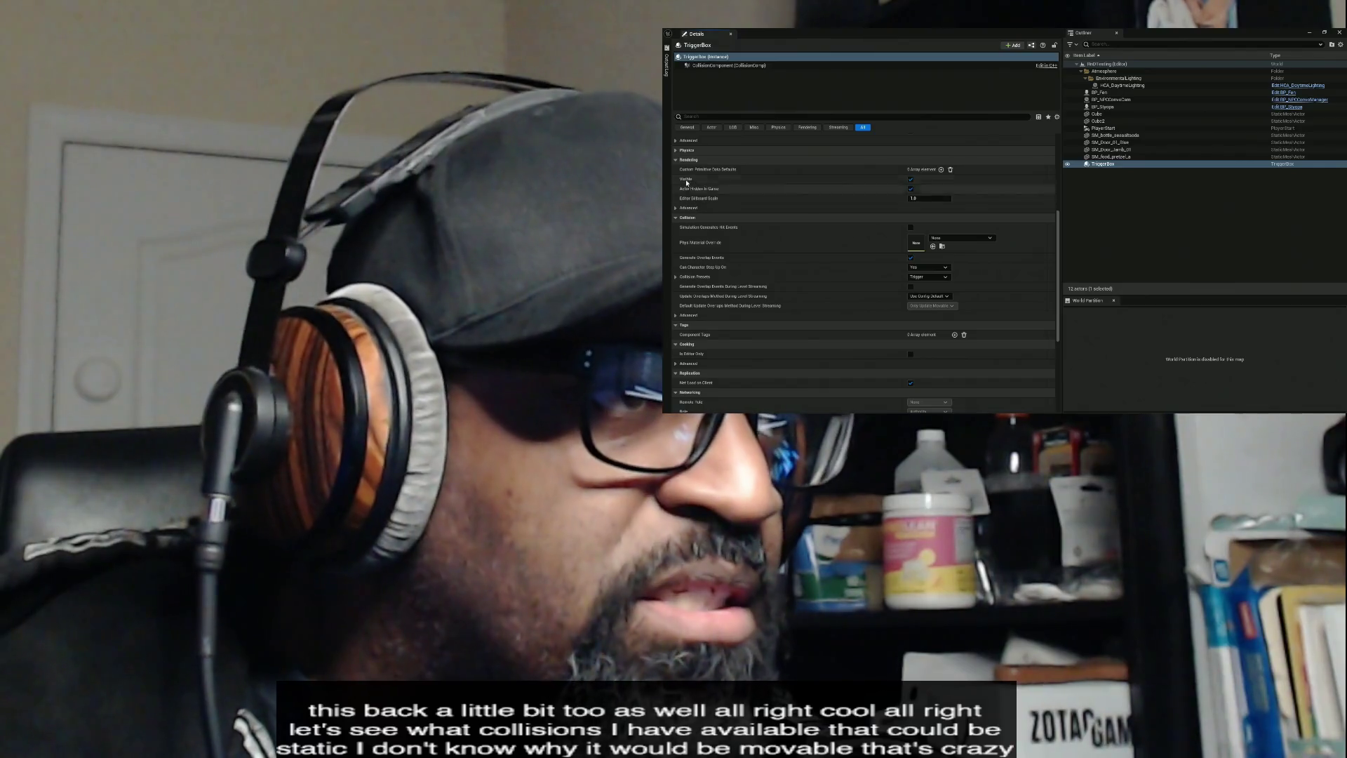
left_click(678, 160)
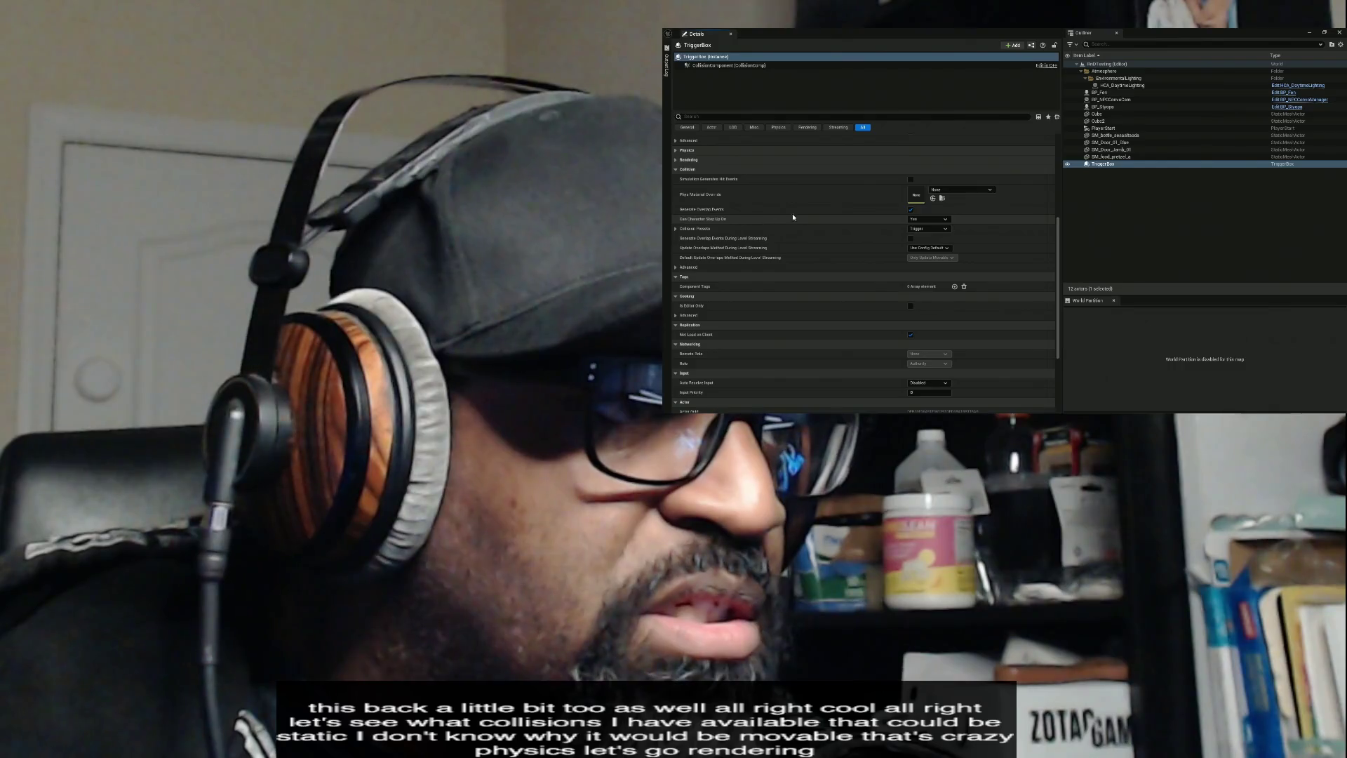
left_click(937, 219)
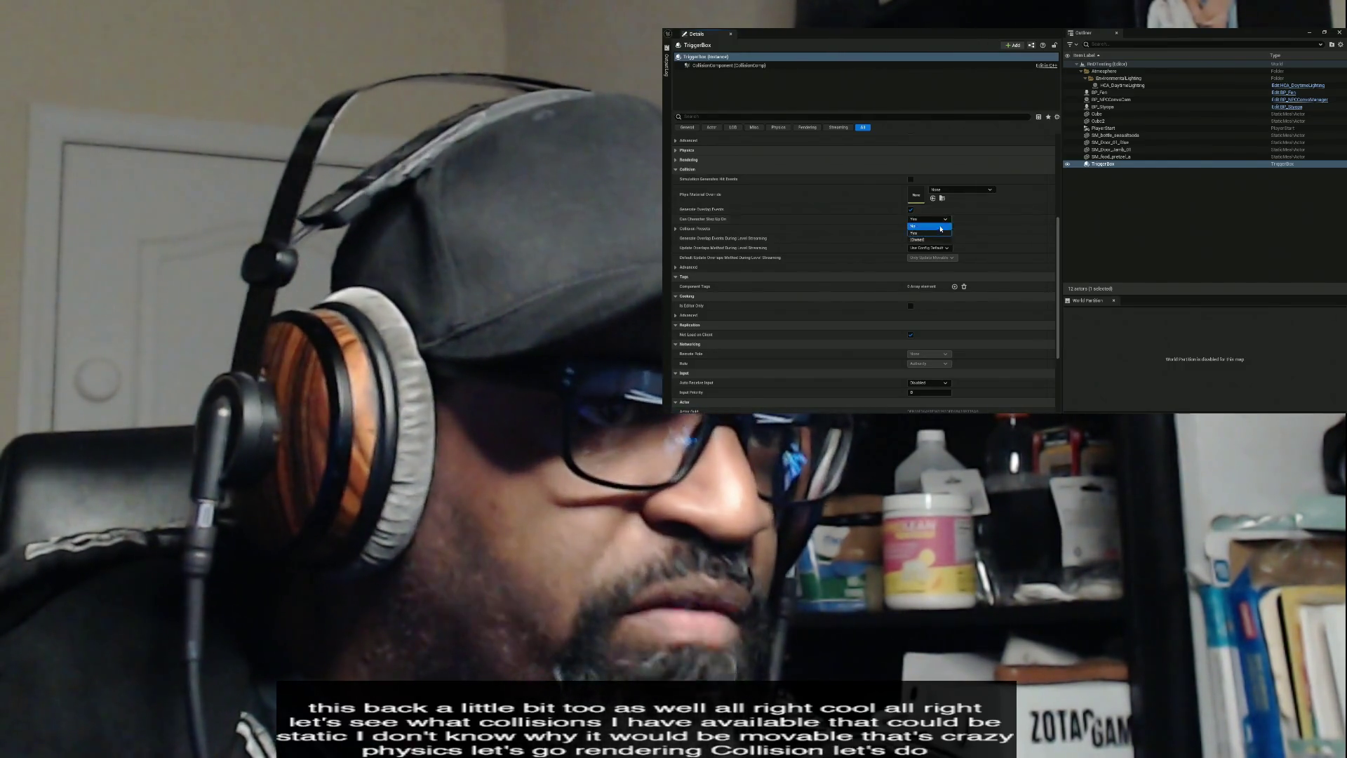
left_click(940, 227)
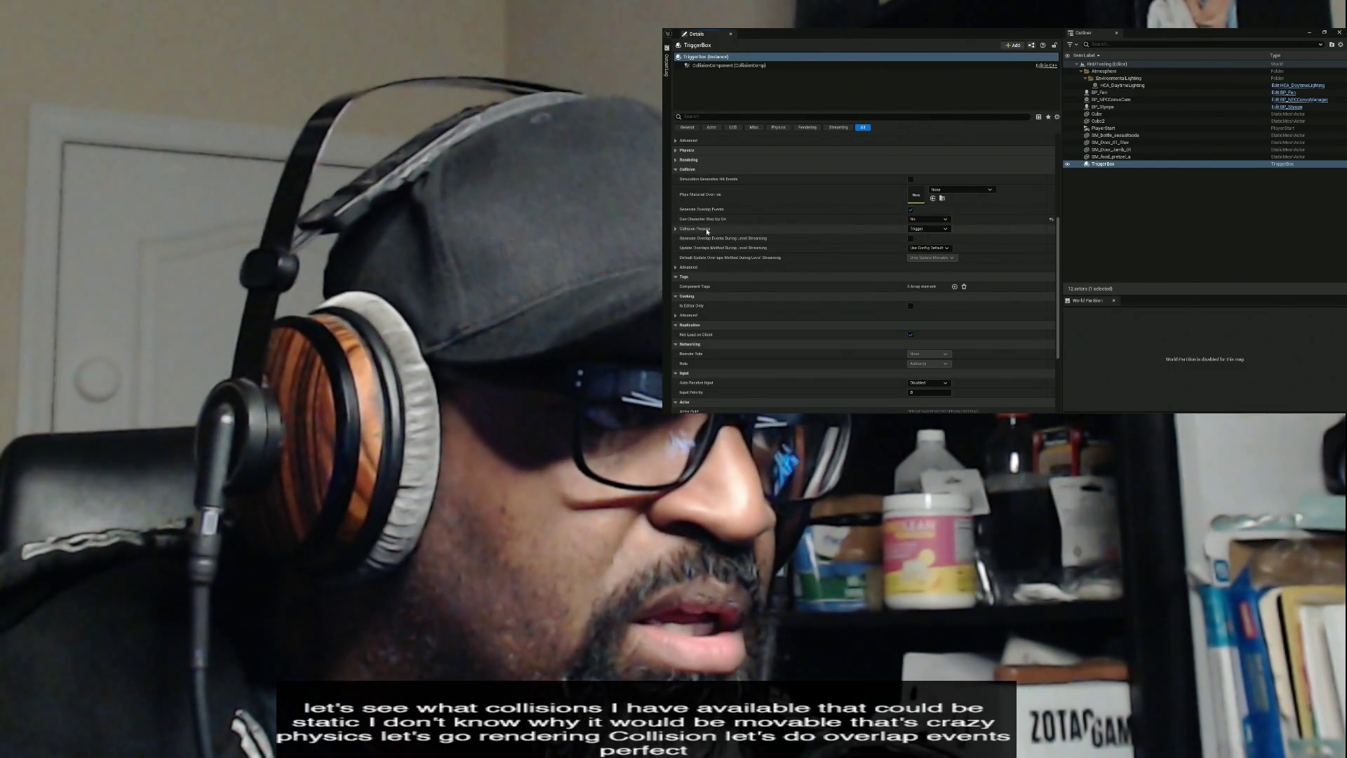
- Give the TriggerBox Custom, Query Only, Destructible collision that ignores all responses except overlapping Destructible
left_click(676, 230)
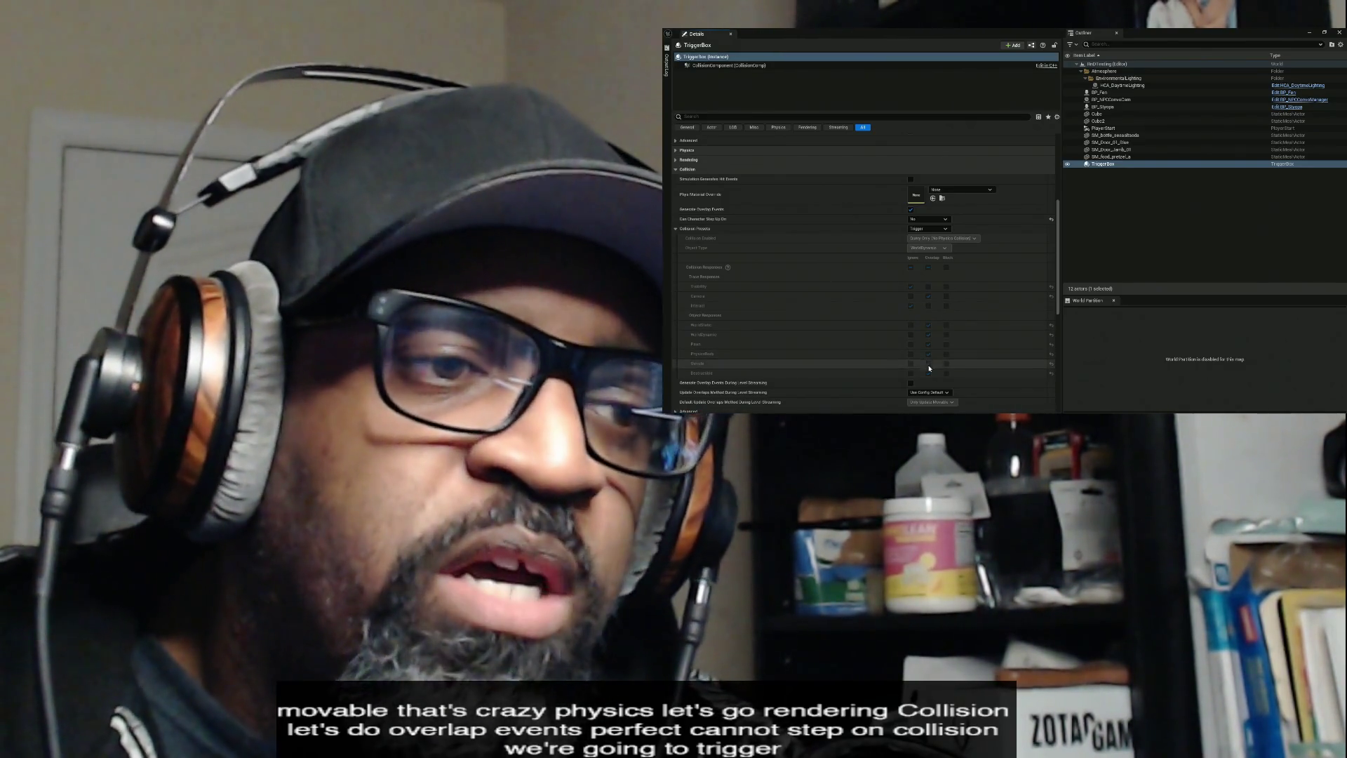
left_click(928, 228)
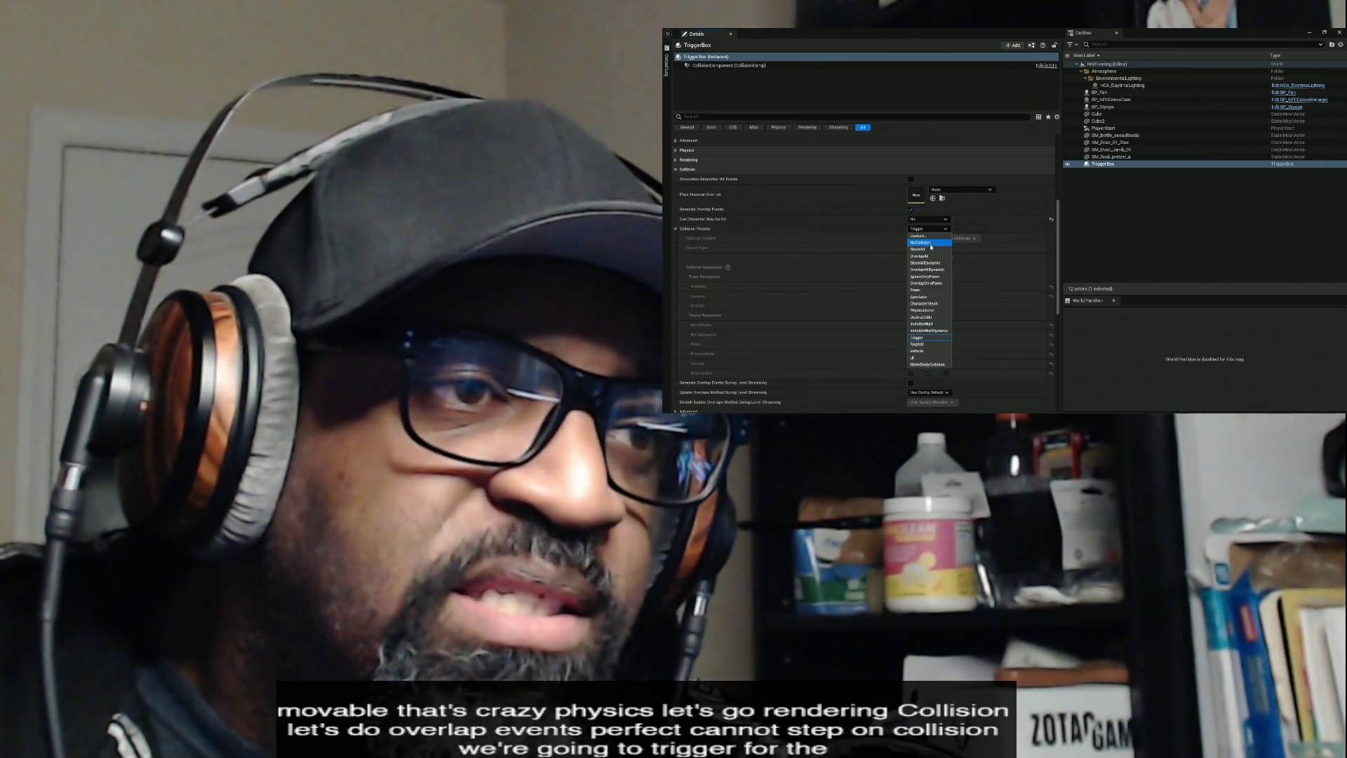
left_click(930, 243)
left_click(927, 229)
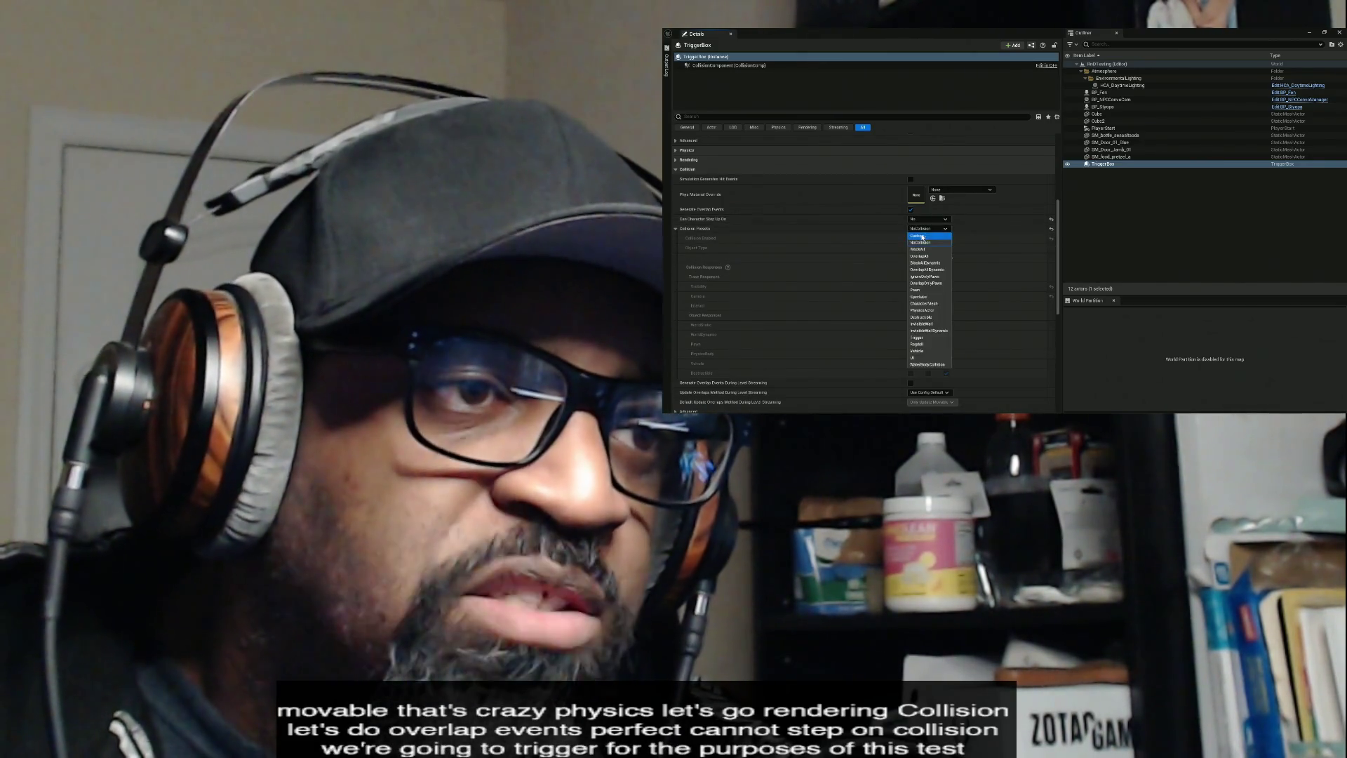
left_click(929, 237)
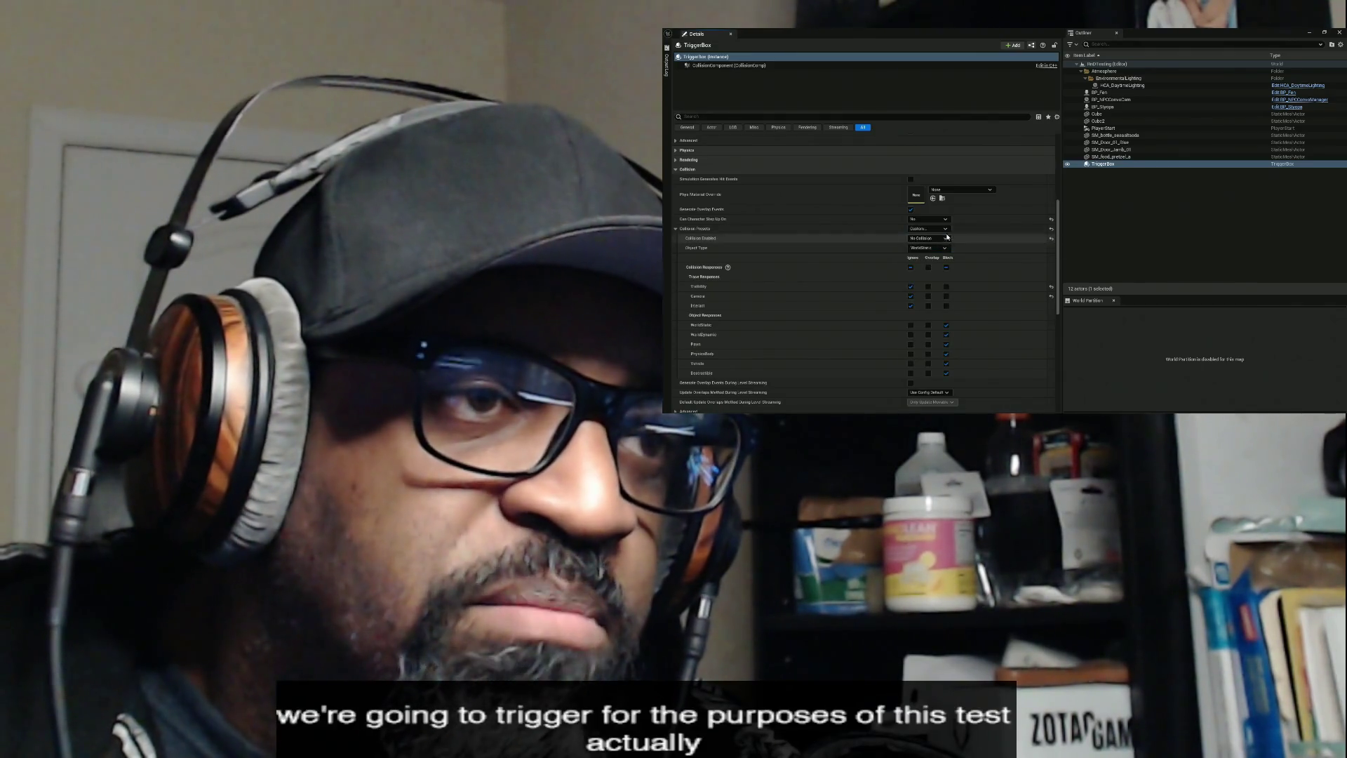
left_click(945, 239)
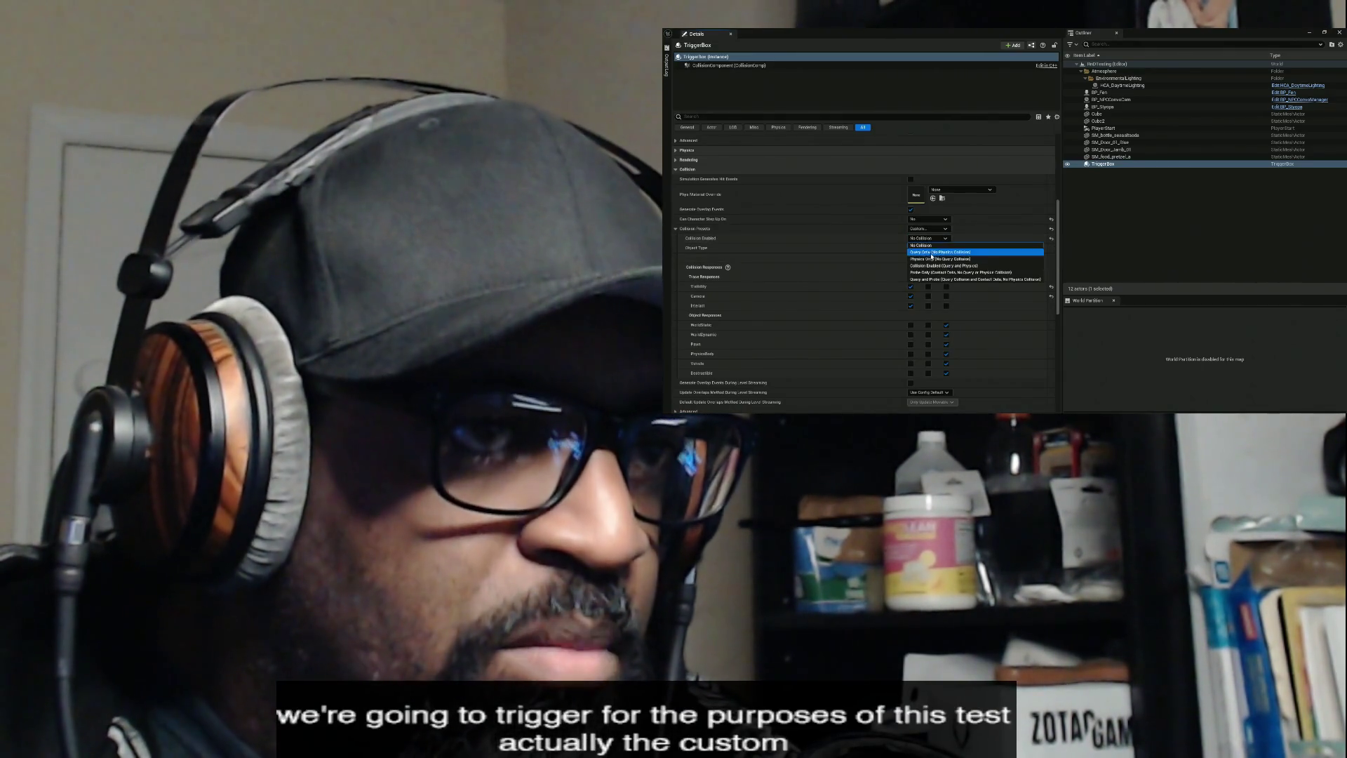
left_click(940, 252)
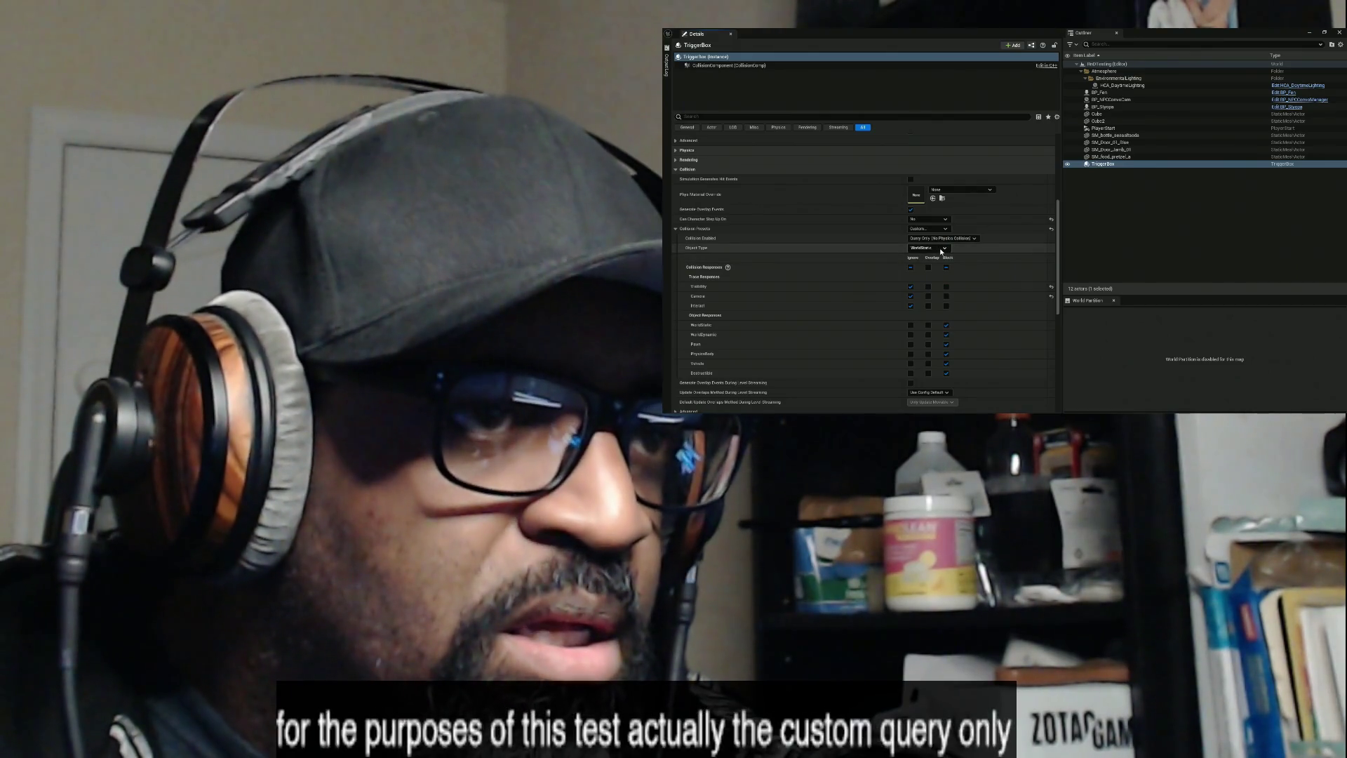
left_click(941, 250)
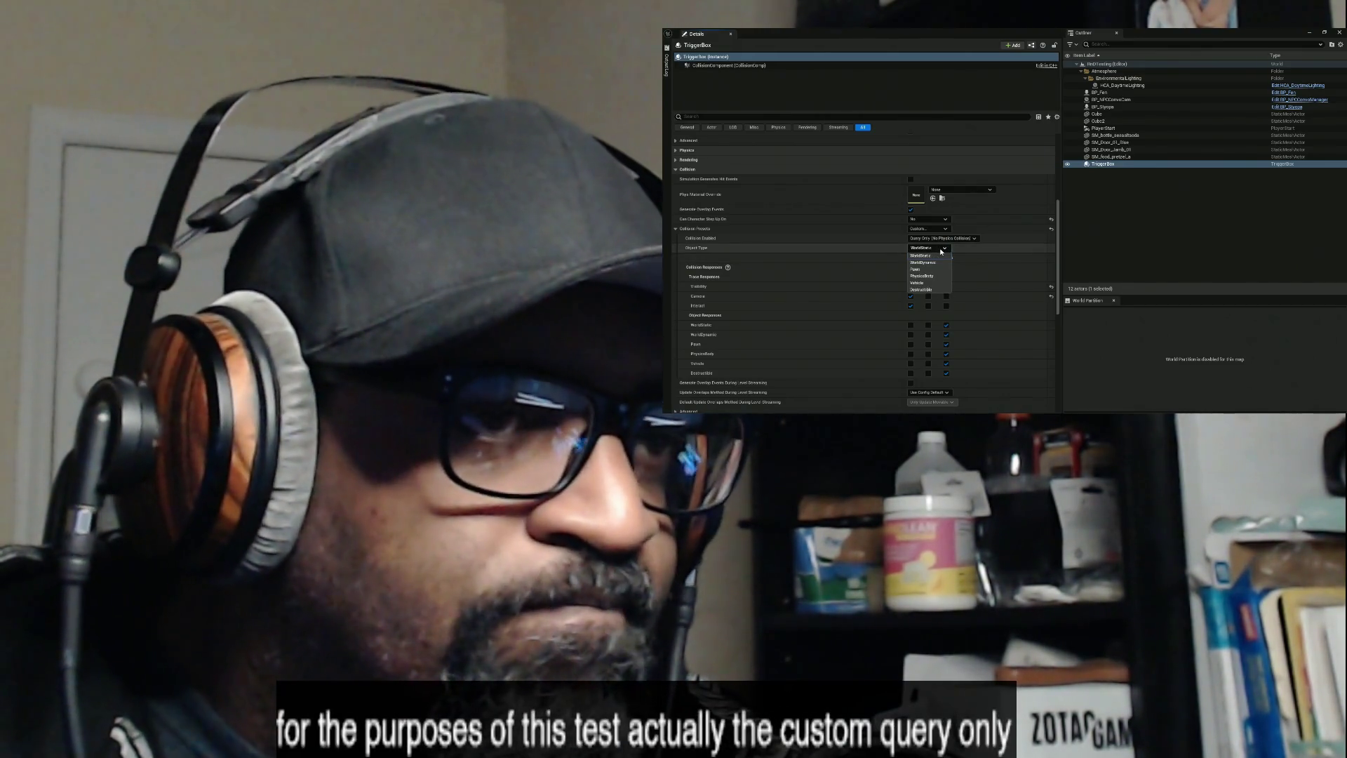
left_click(935, 294)
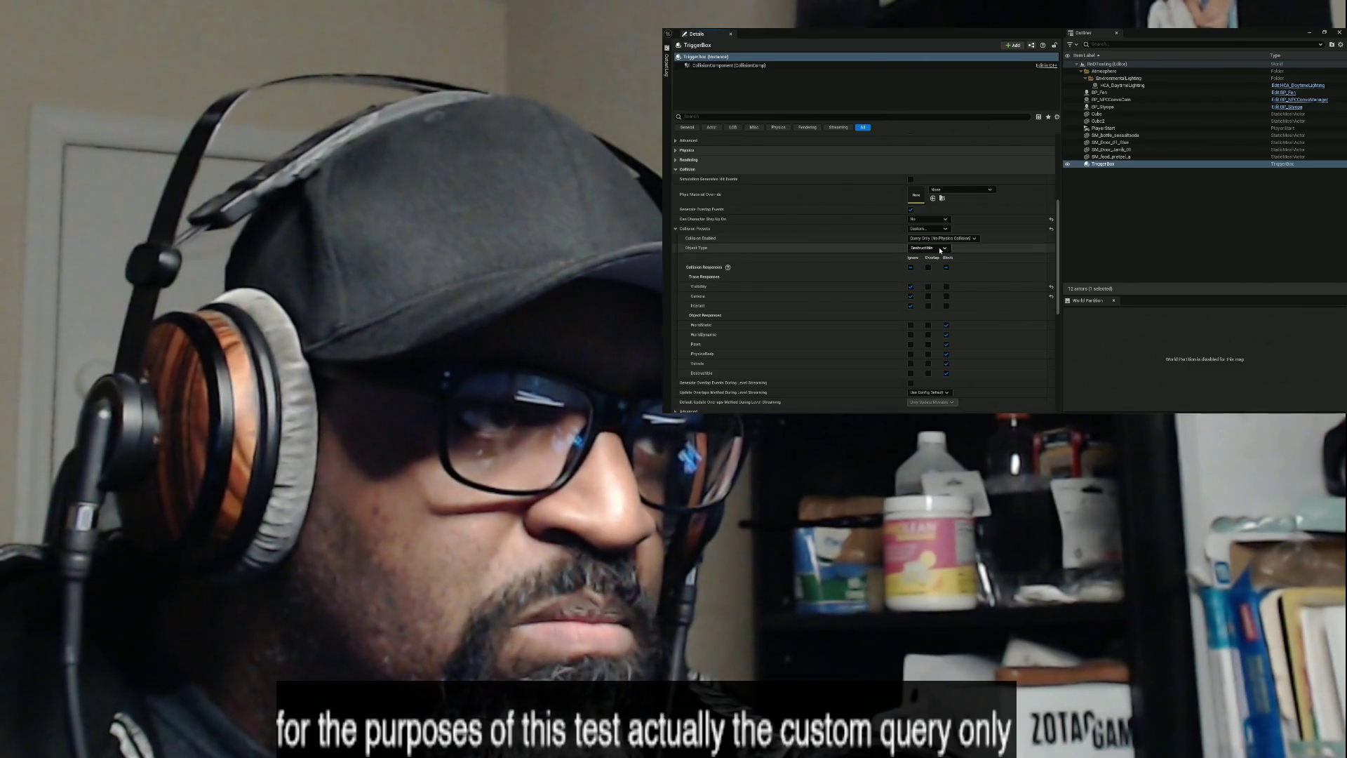
left_click(911, 268)
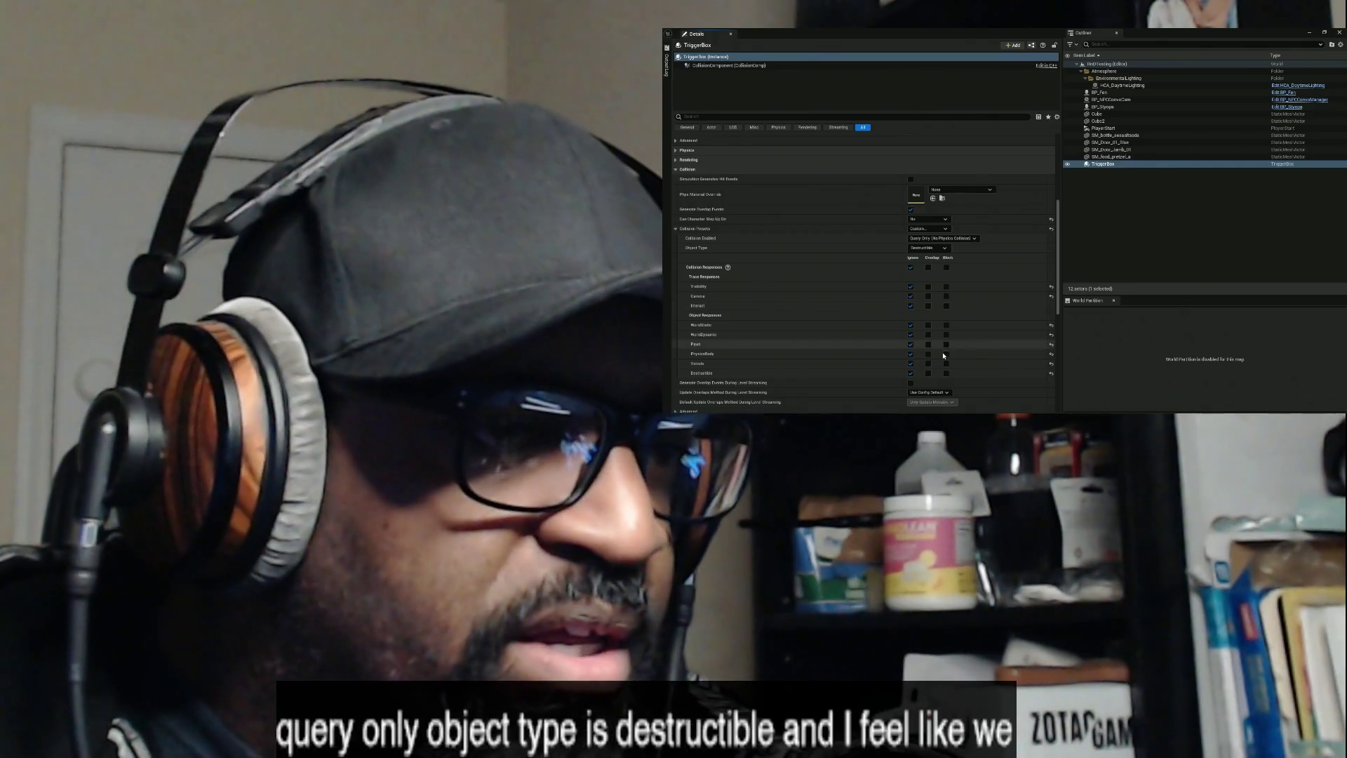
left_click(928, 373)
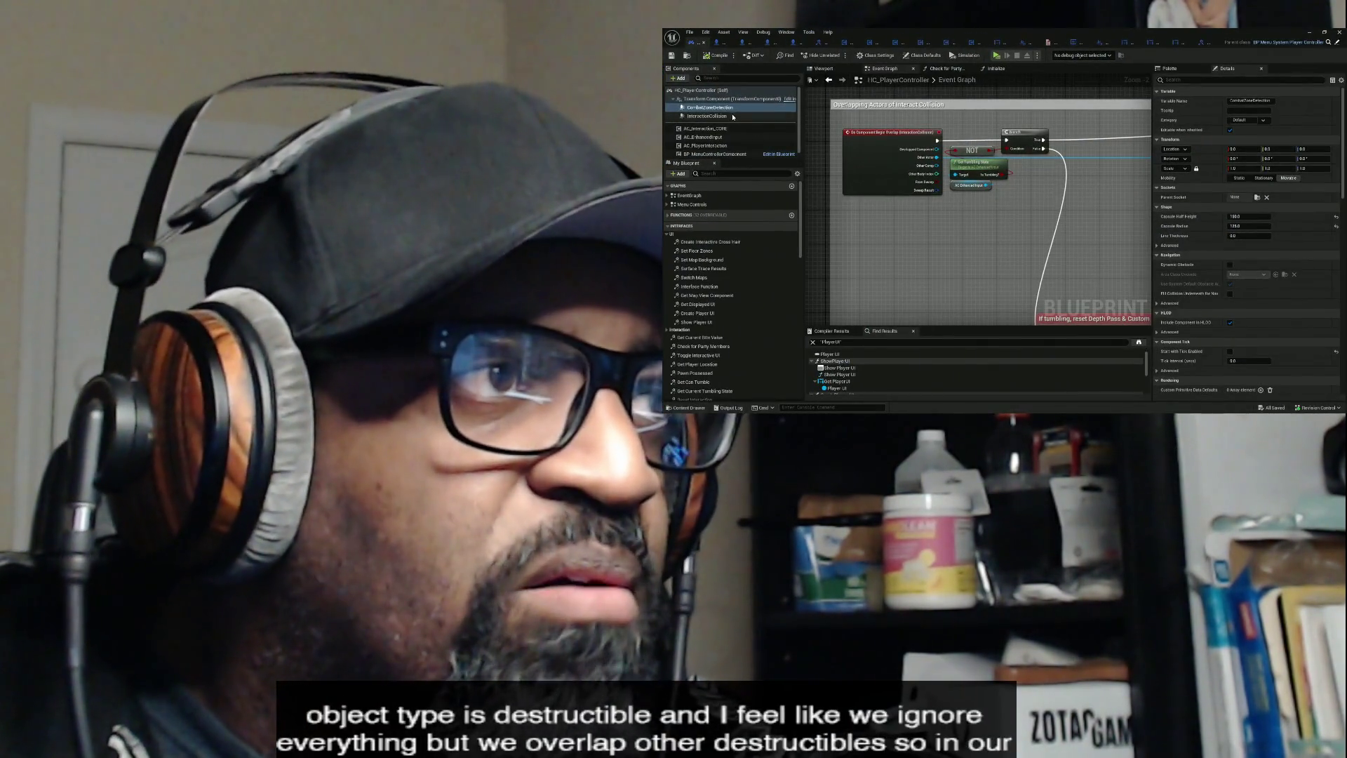
- Set CombatZoneDetection's collision responses to ignore and its object type to Destructible
scroll(1210, 232, "down", 5)
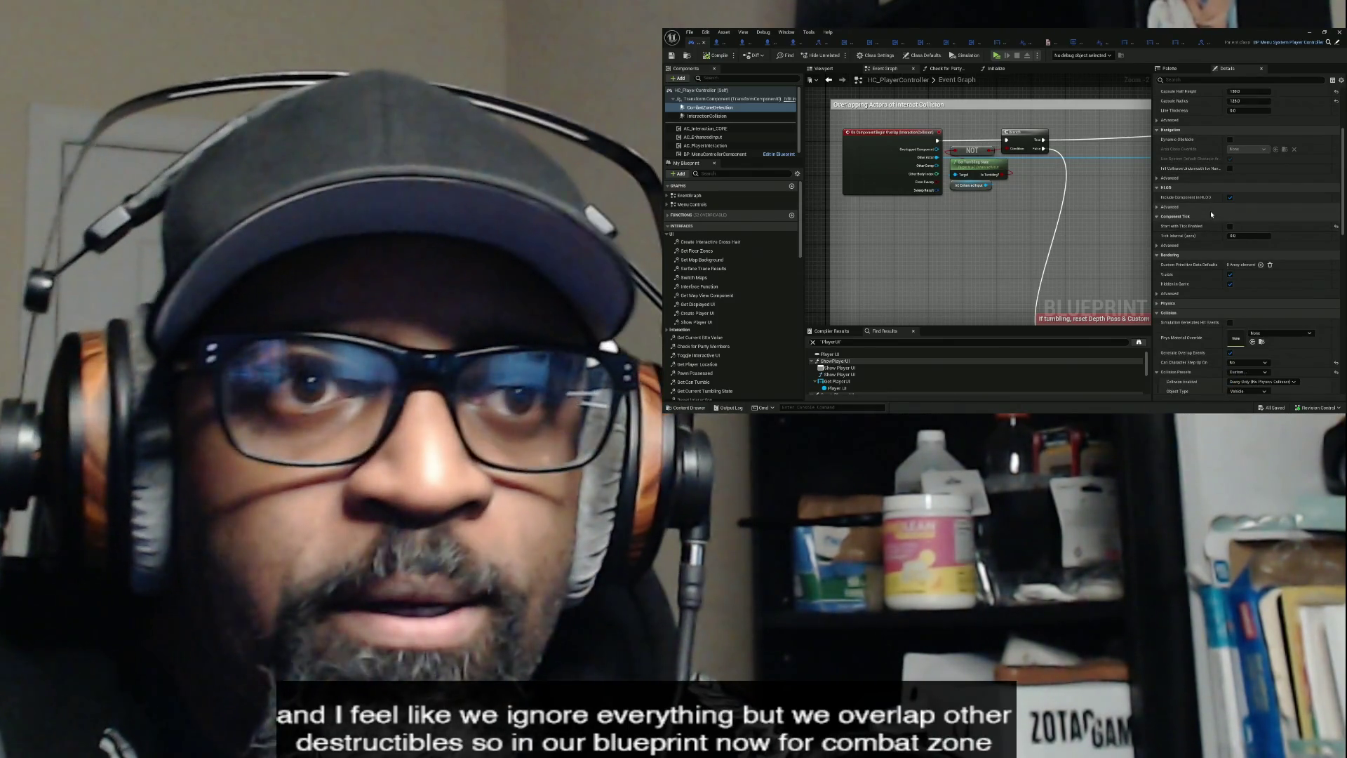
scroll(1214, 217, "down", 5)
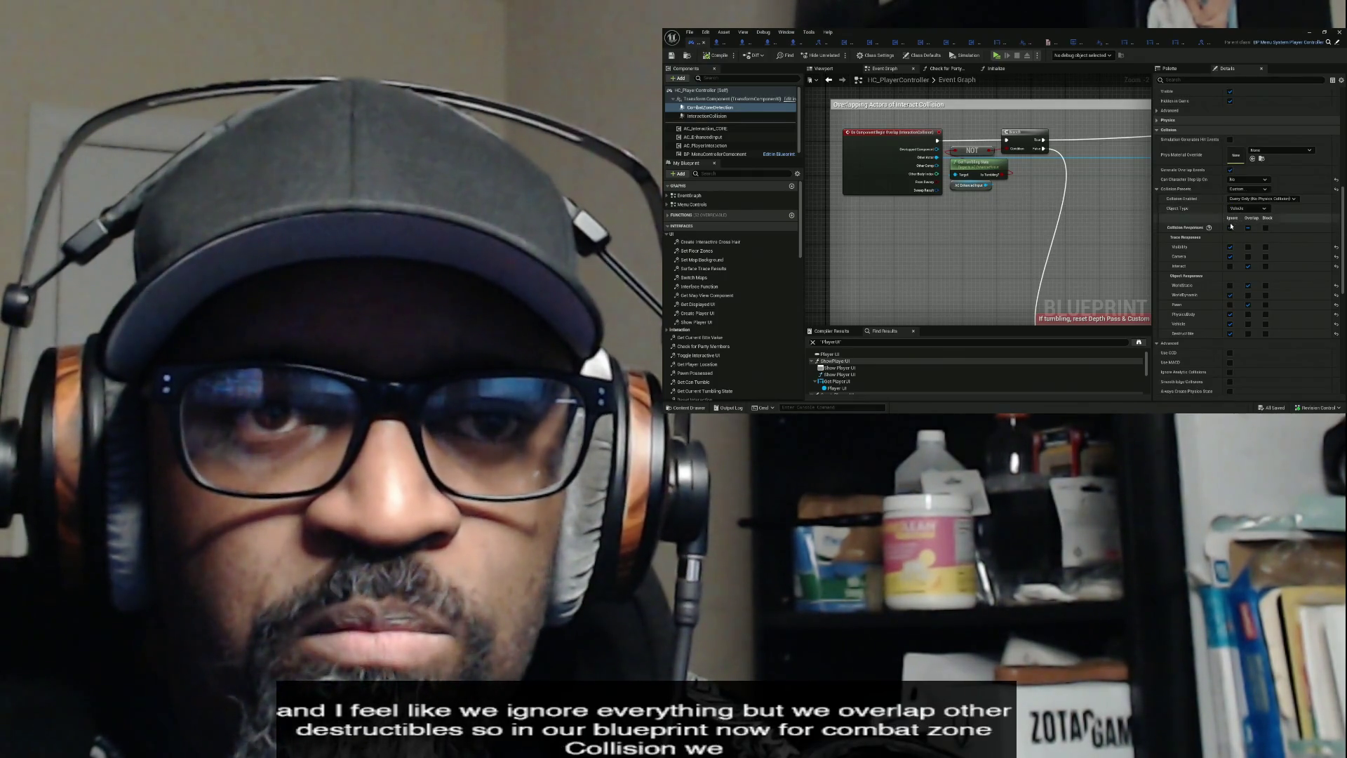
left_click(1230, 227)
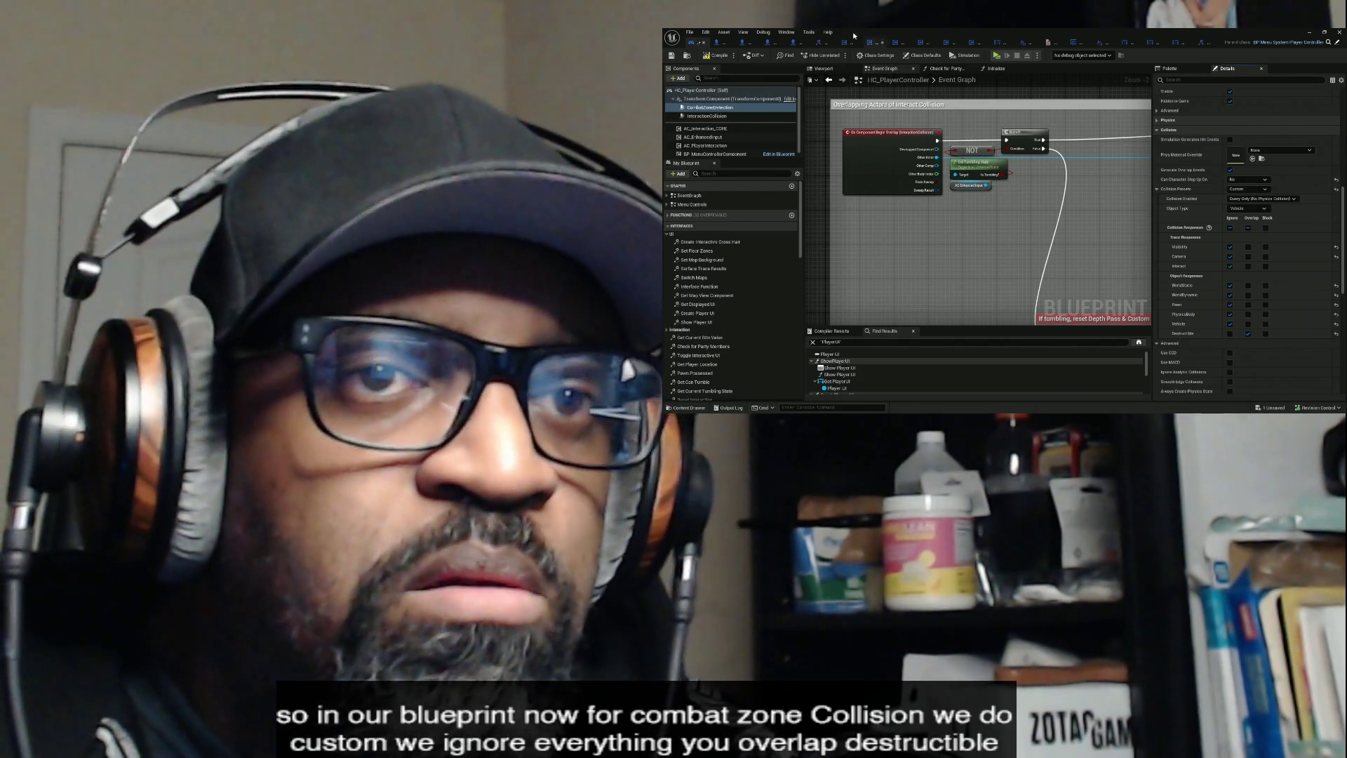
left_click(1256, 210)
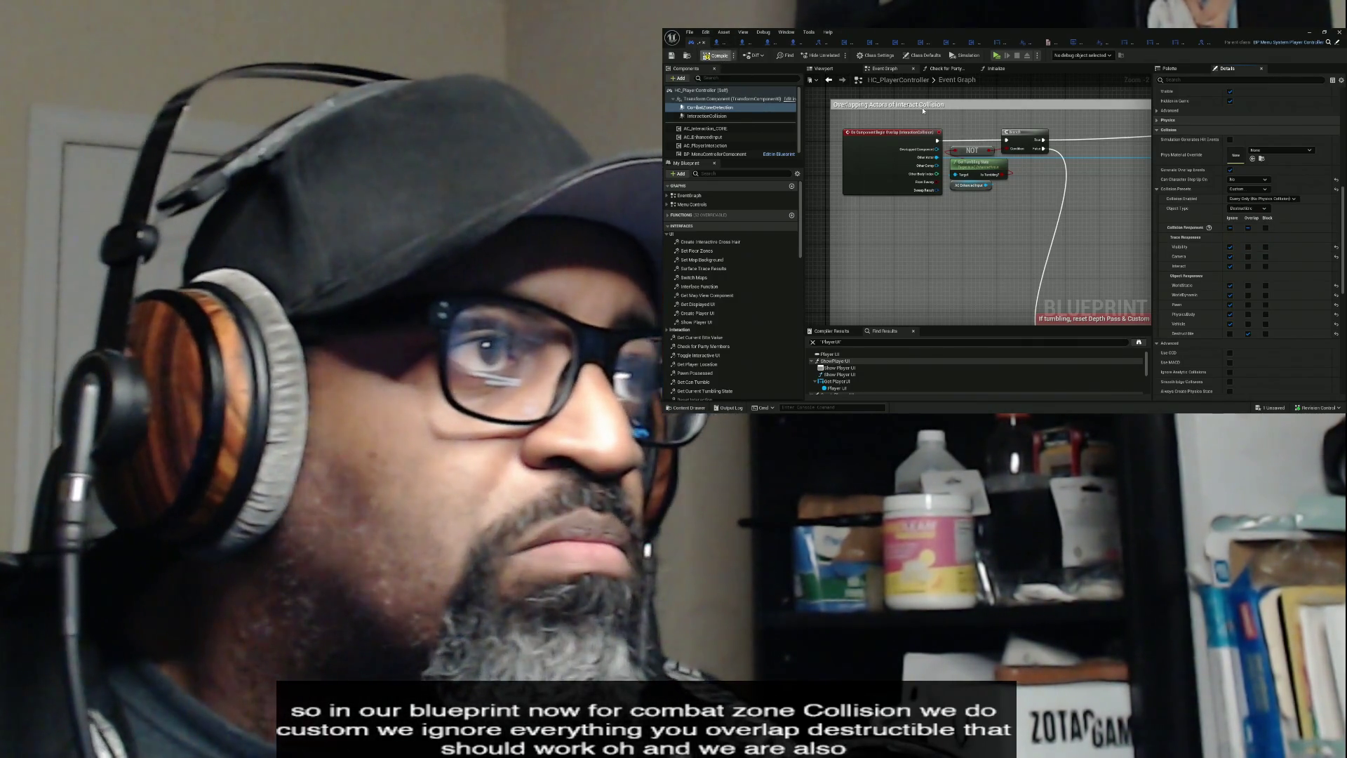
- Select CombatZoneDetection in the Event Graph view and scroll its Details down to Events
left_click(923, 110)
left_click(731, 107)
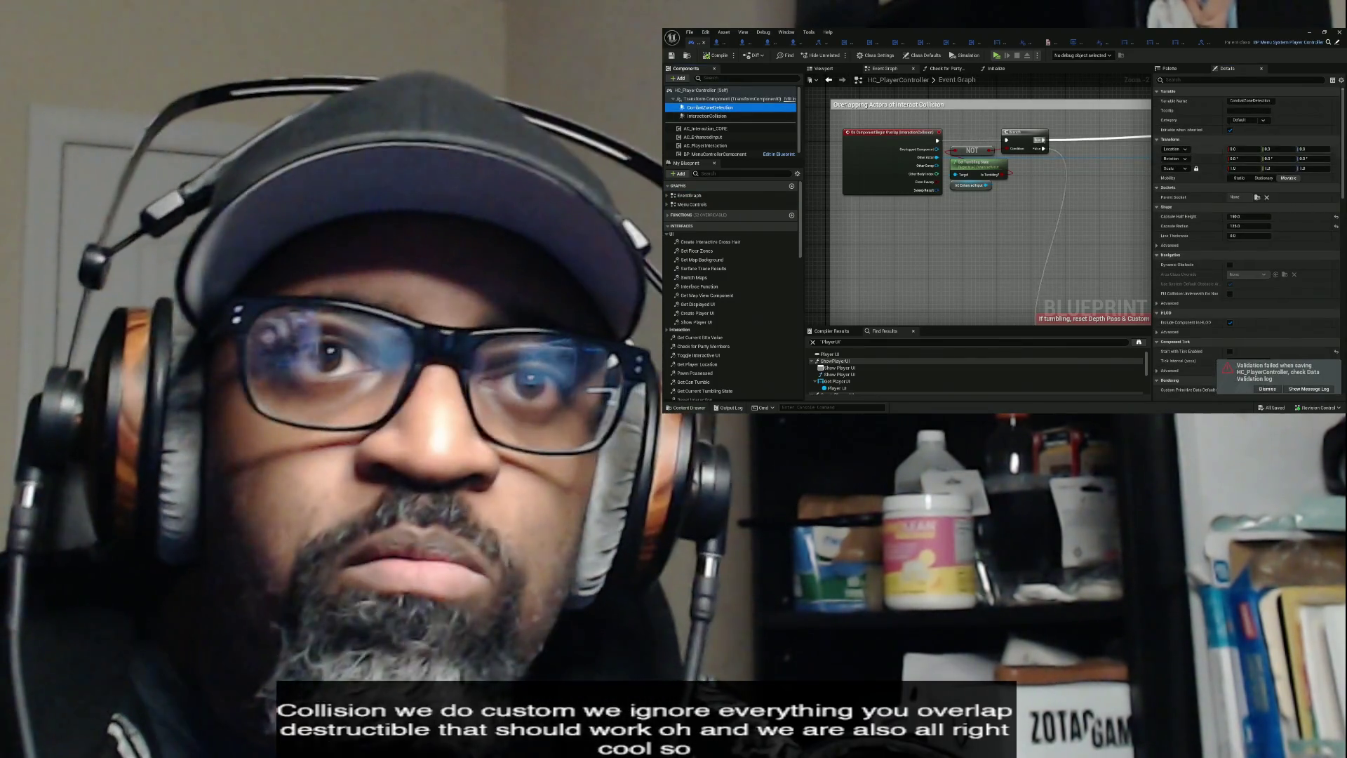
scroll(1345, 147, "down", 10)
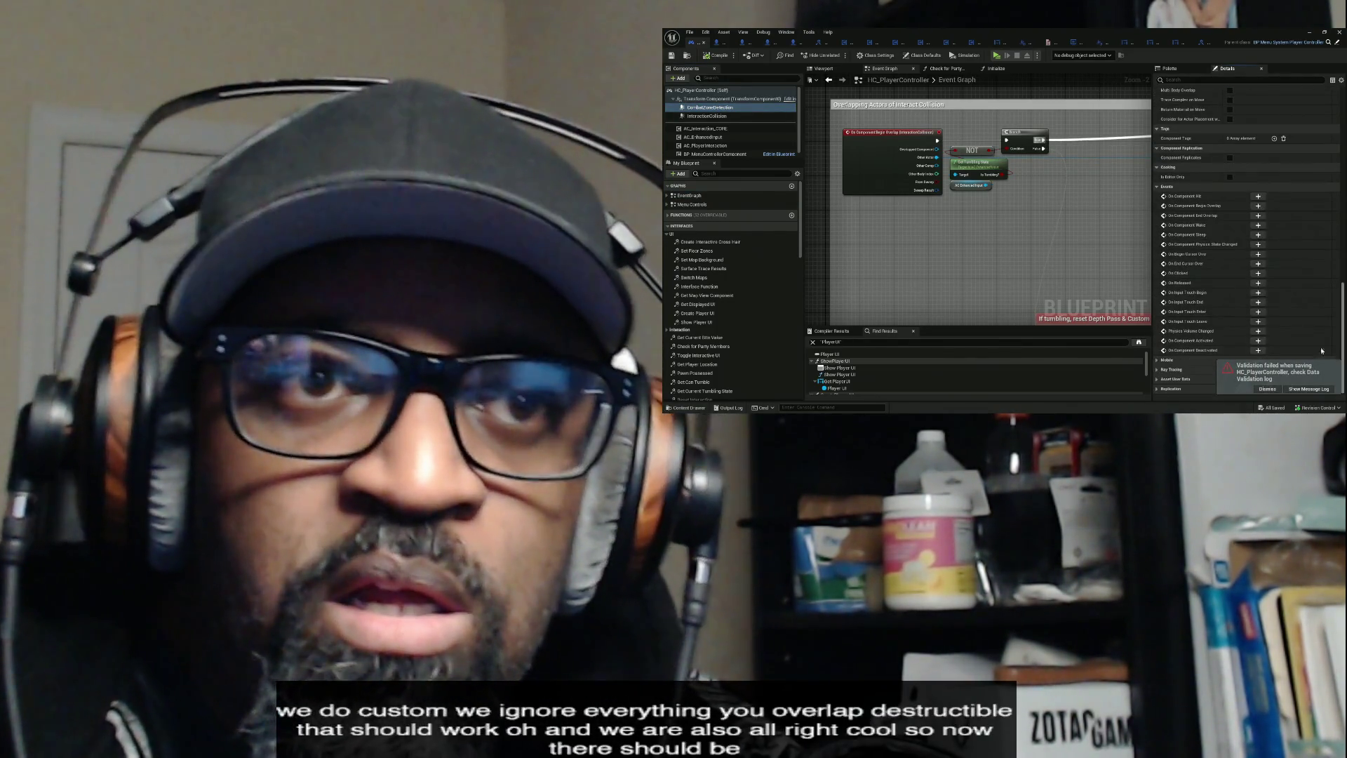
left_click_drag(1045, 149, 1031, 275)
key("Home")
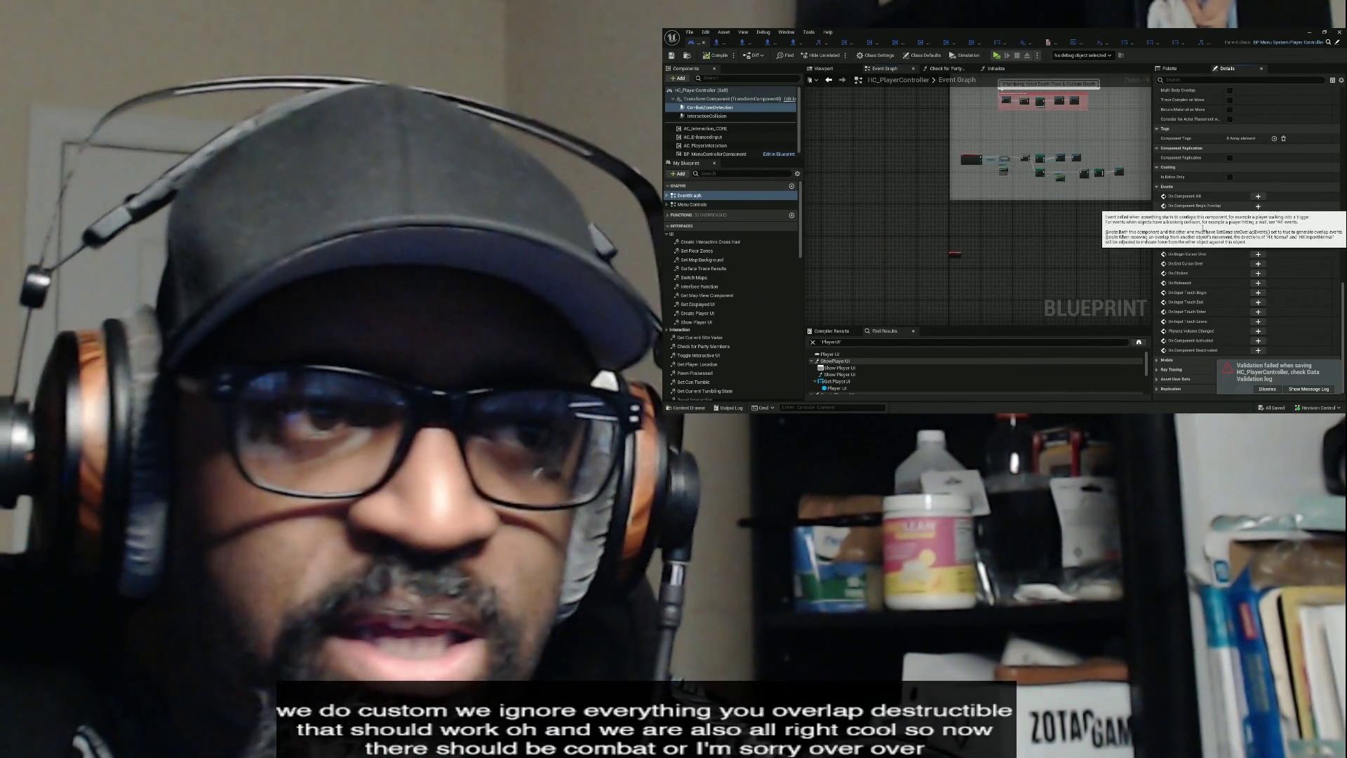
- Add CombatZoneDetection's On Component Begin Overlap event node and toggle the My Blueprint Functions list
left_click(1258, 206)
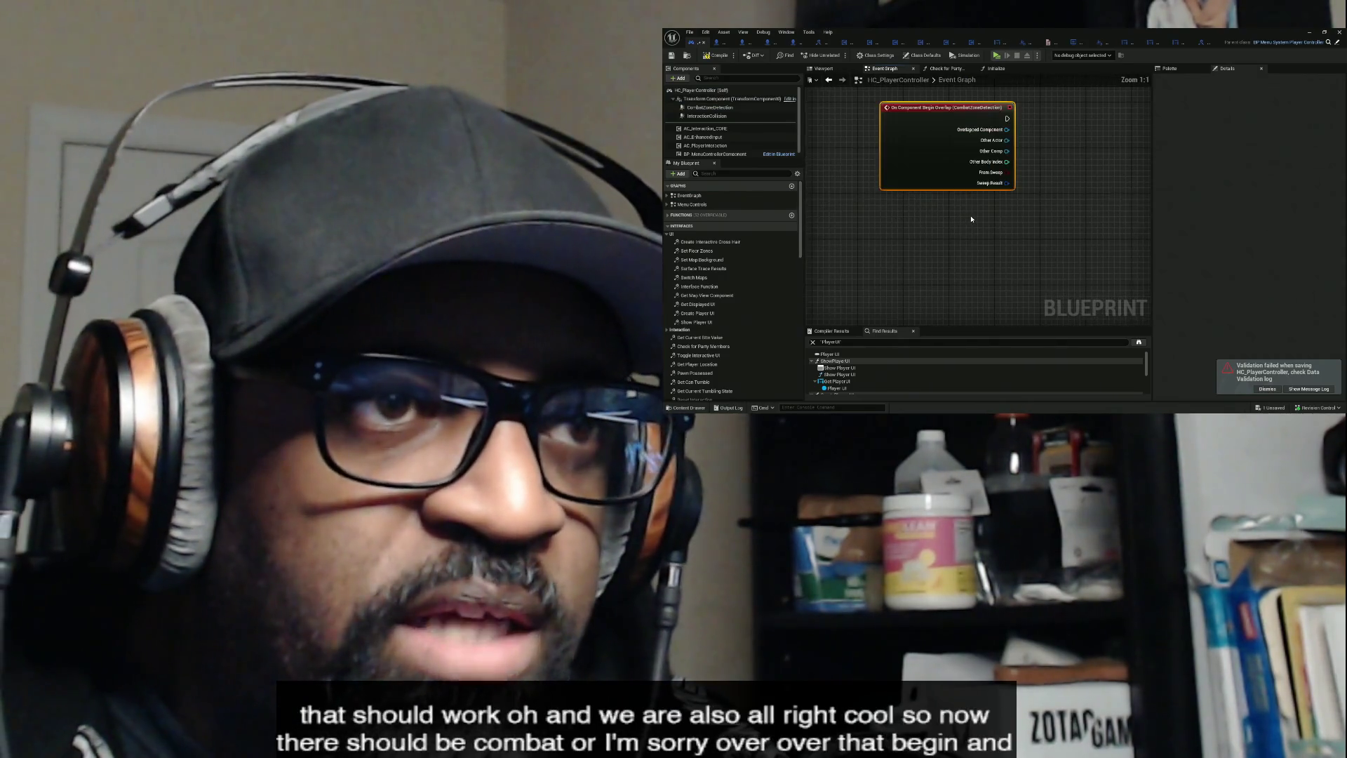
left_click(669, 226)
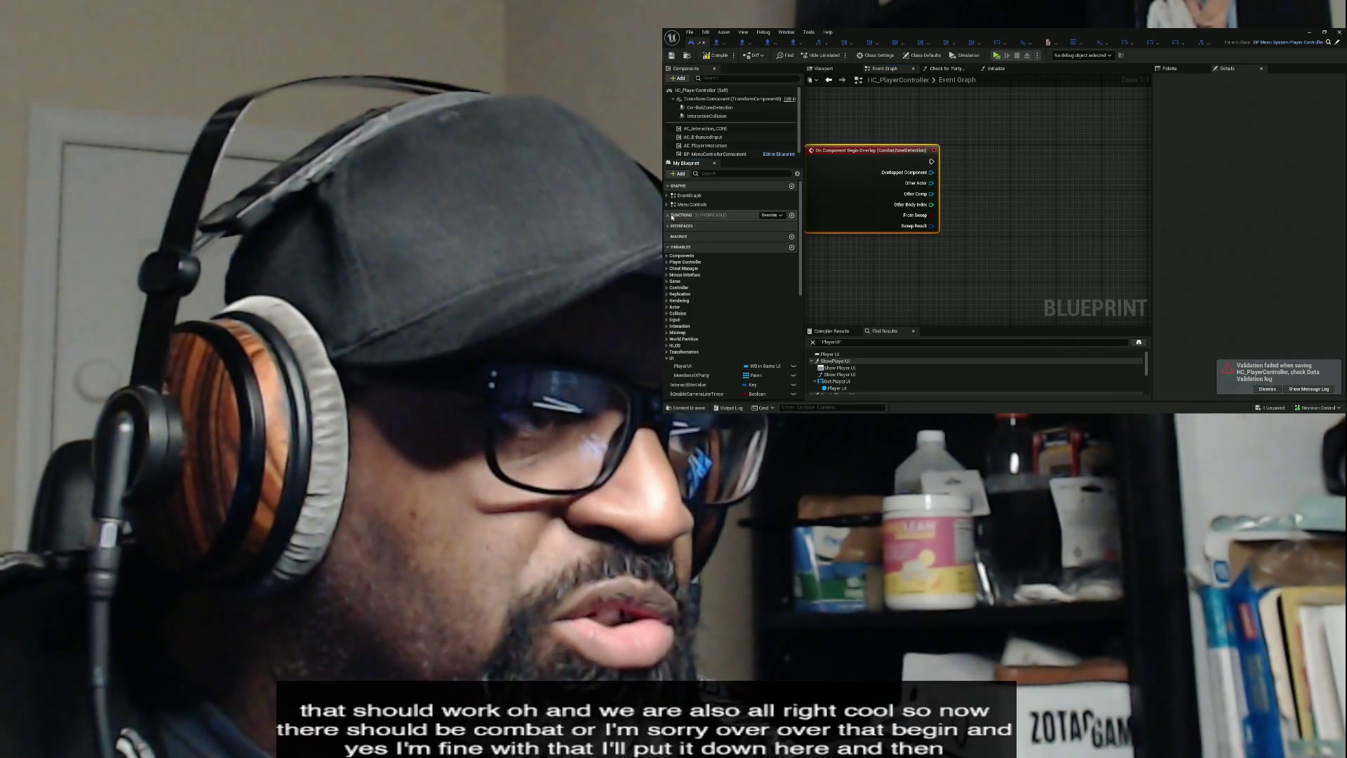
left_click(669, 215)
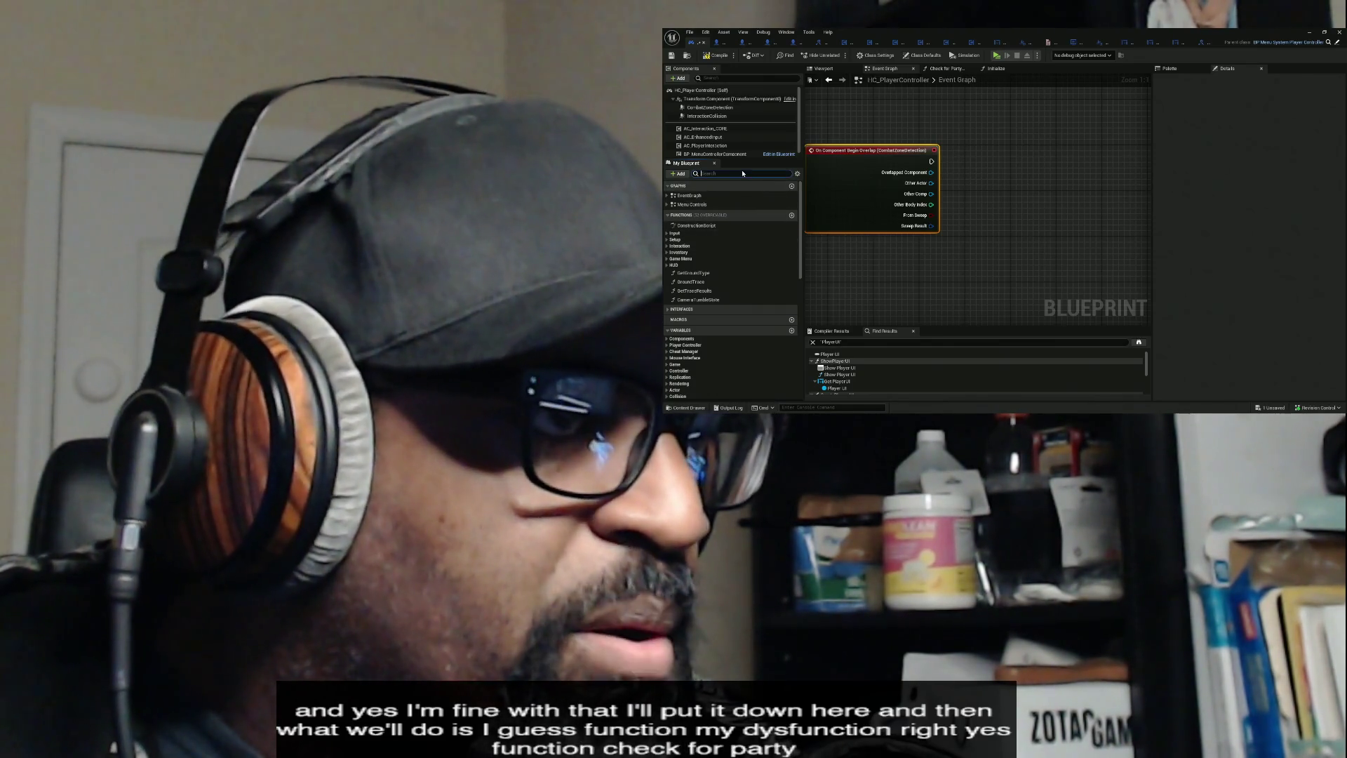
key("Escape")
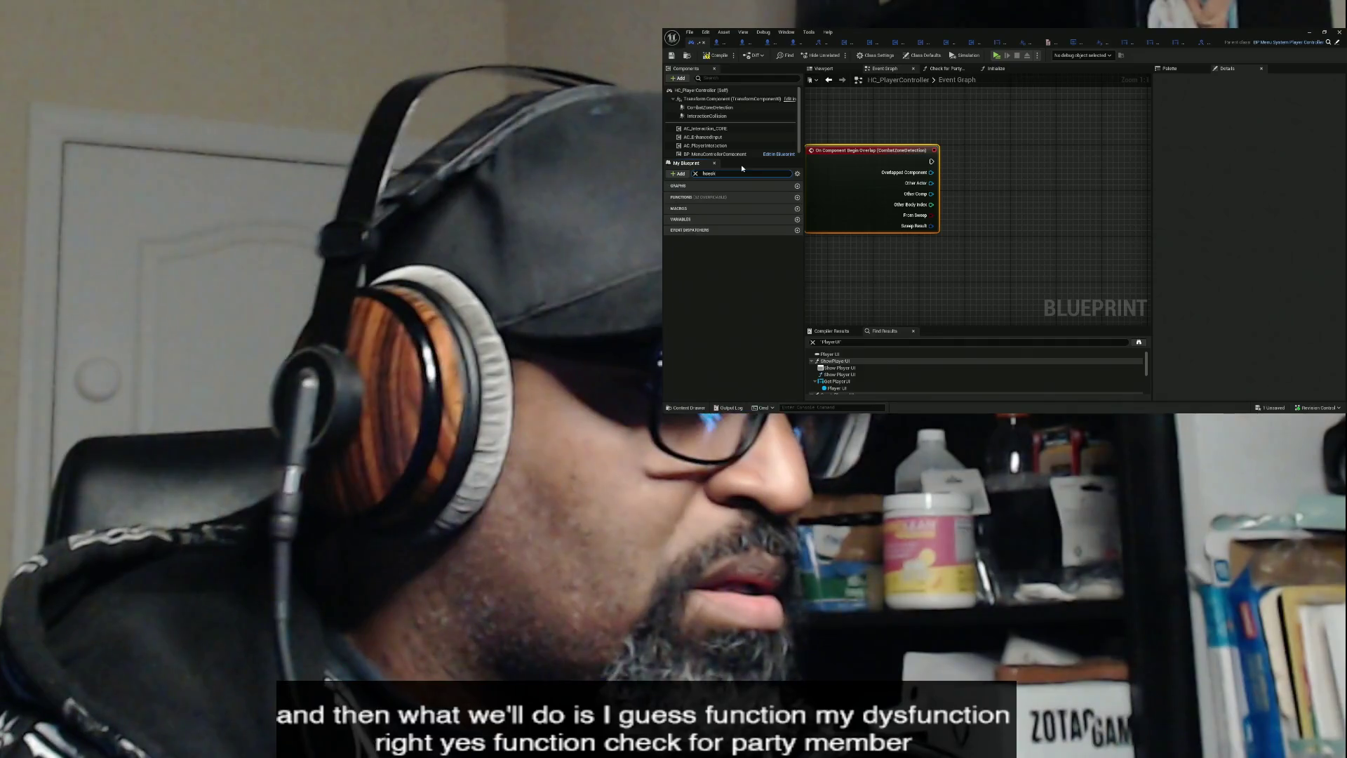
- Call Check for Party Members from the overlap event, with a Self node as its target
type("check")
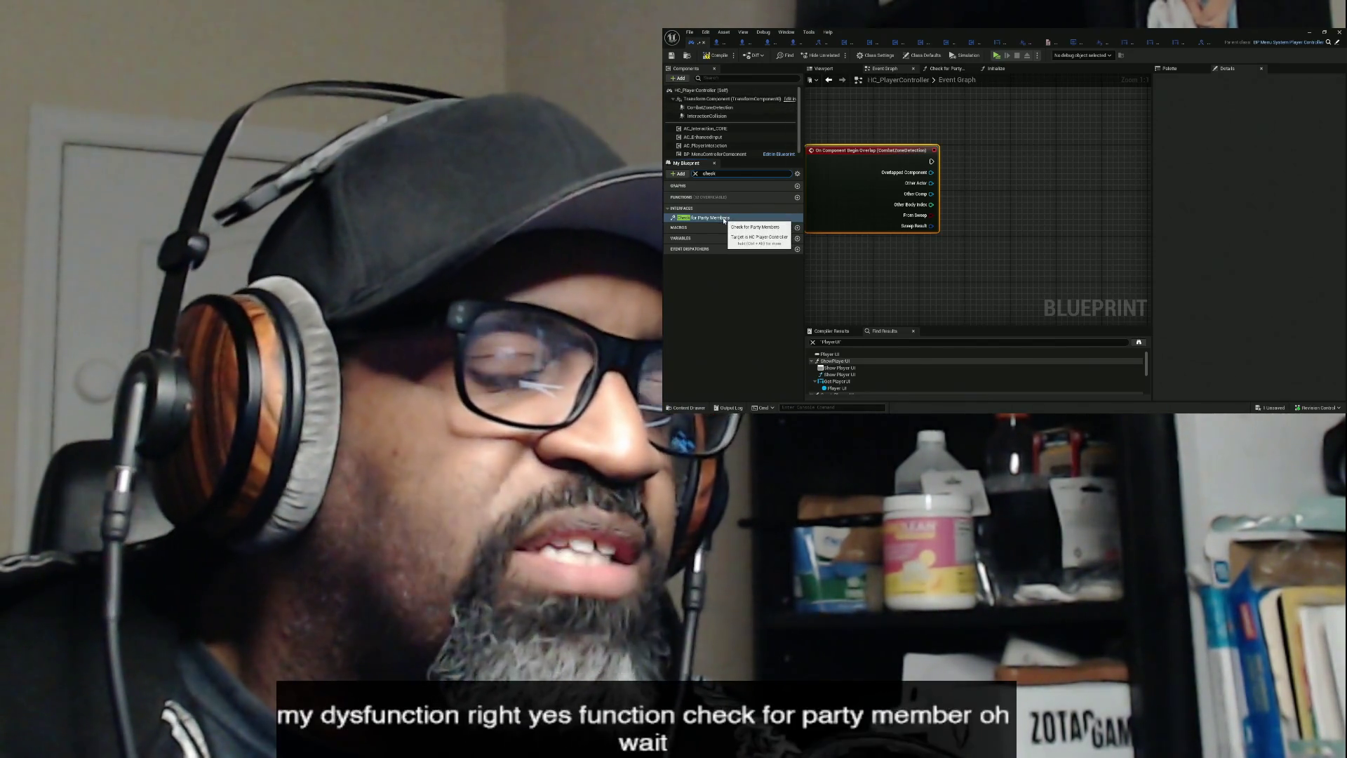
left_click(747, 220)
mouse_move(983, 188)
left_mouse_down()
mouse_move(972, 237)
mouse_move(953, 247)
left_mouse_up()
type("sel")
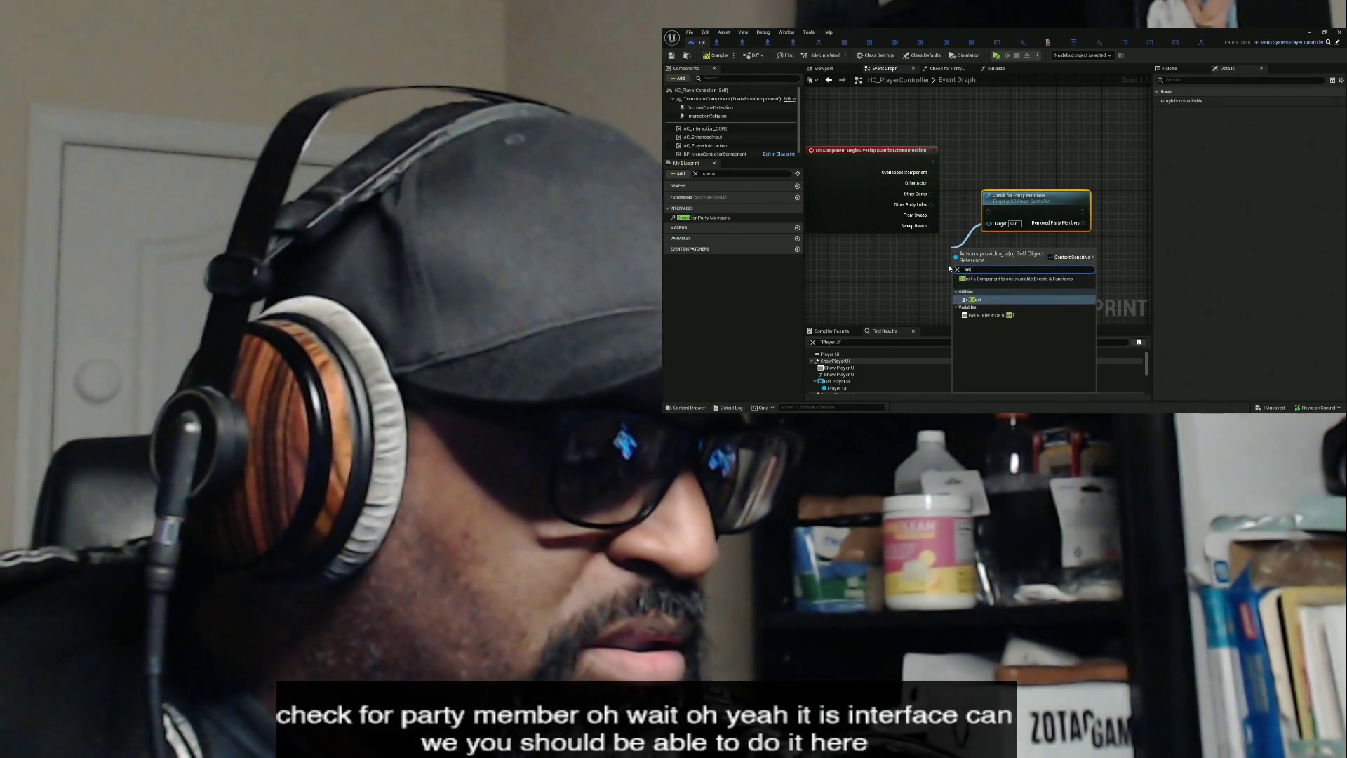
type("f")
left_click(999, 279)
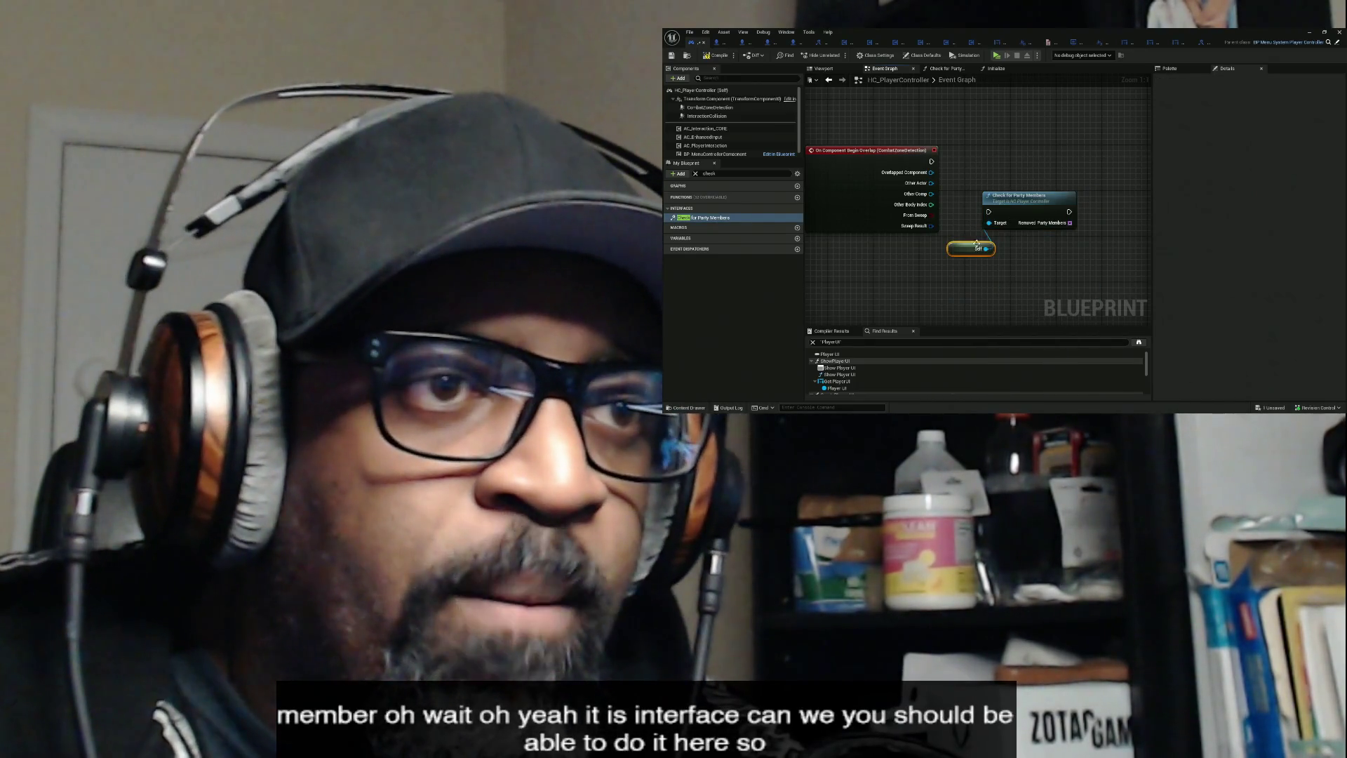
left_click_drag(964, 250, 900, 257)
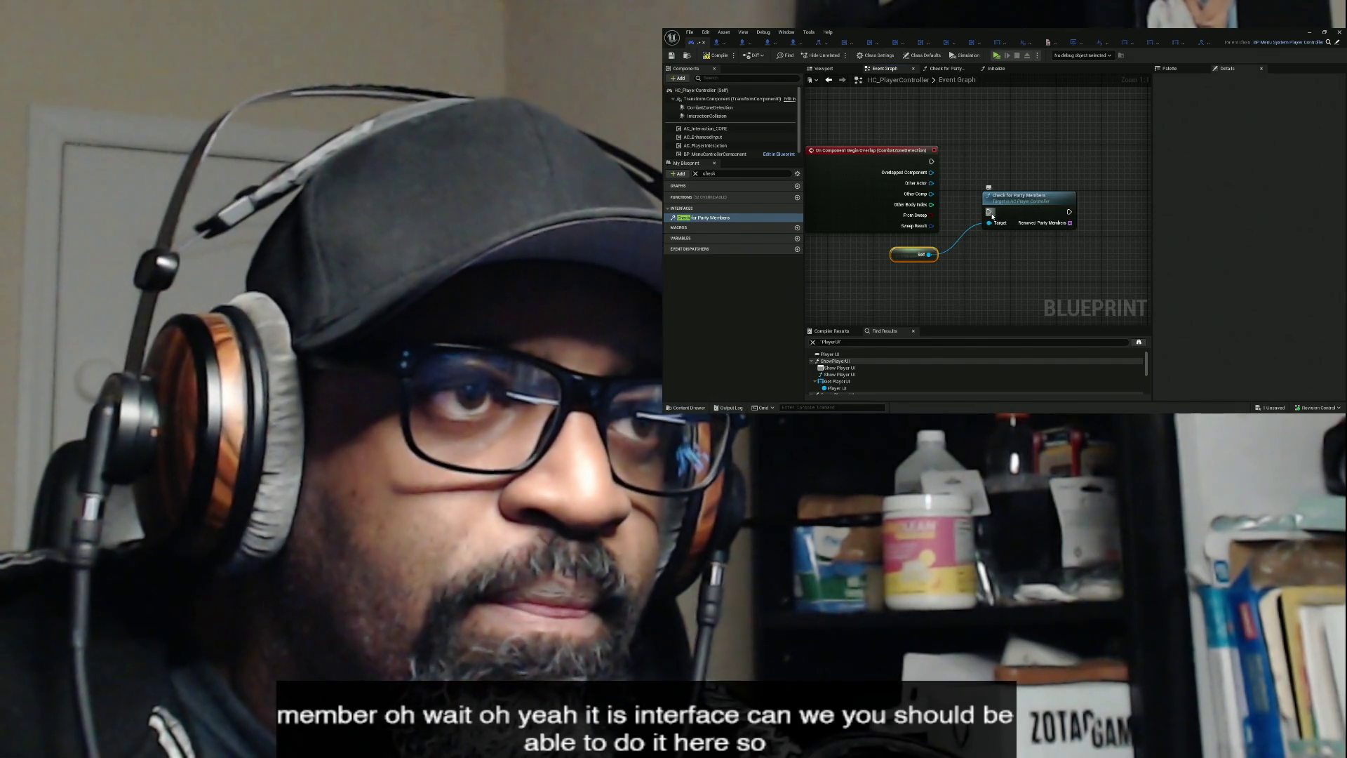
left_click_drag(940, 162, 932, 161)
mouse_move(1005, 205)
left_mouse_down()
mouse_move(977, 152)
mouse_move(958, 193)
mouse_move(1009, 191)
left_mouse_up()
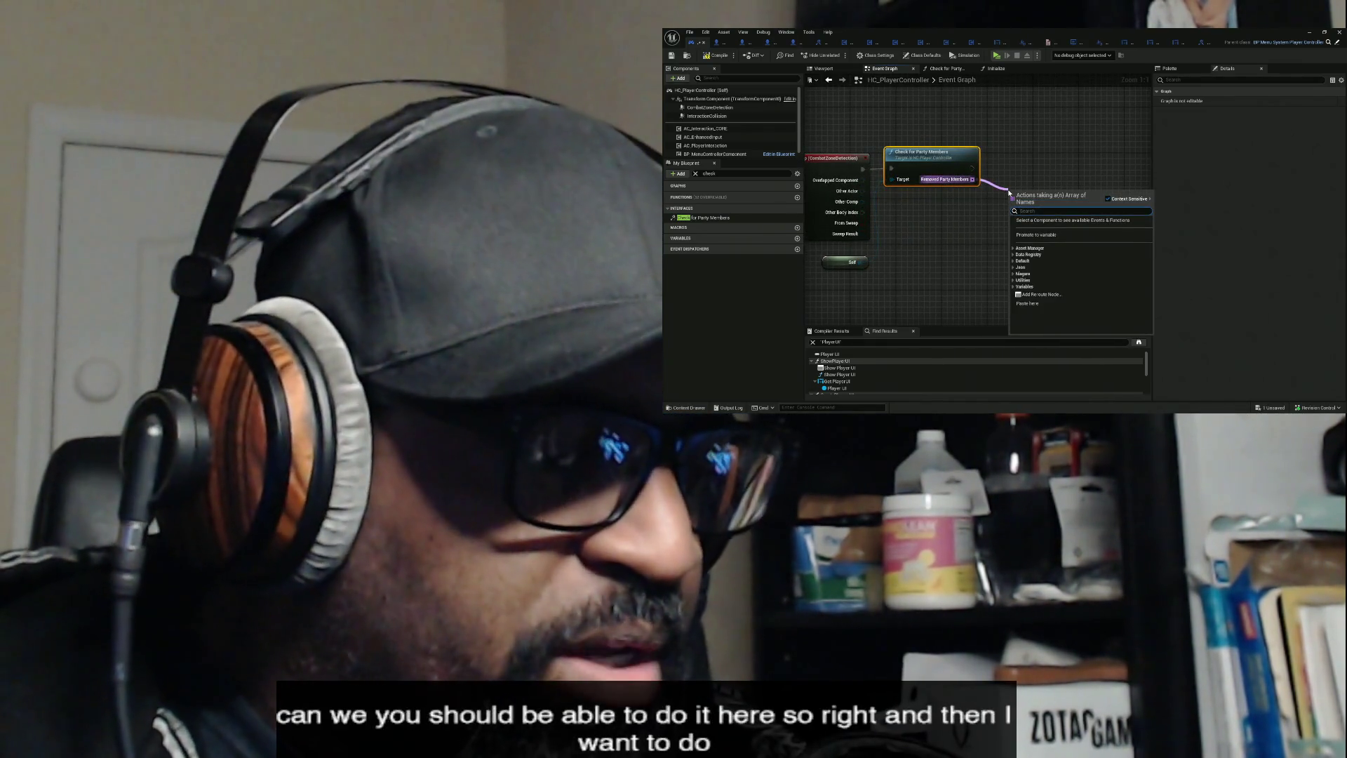
- Add a For Each Loop over Removed Party Members running a Print String from its body
type("loop")
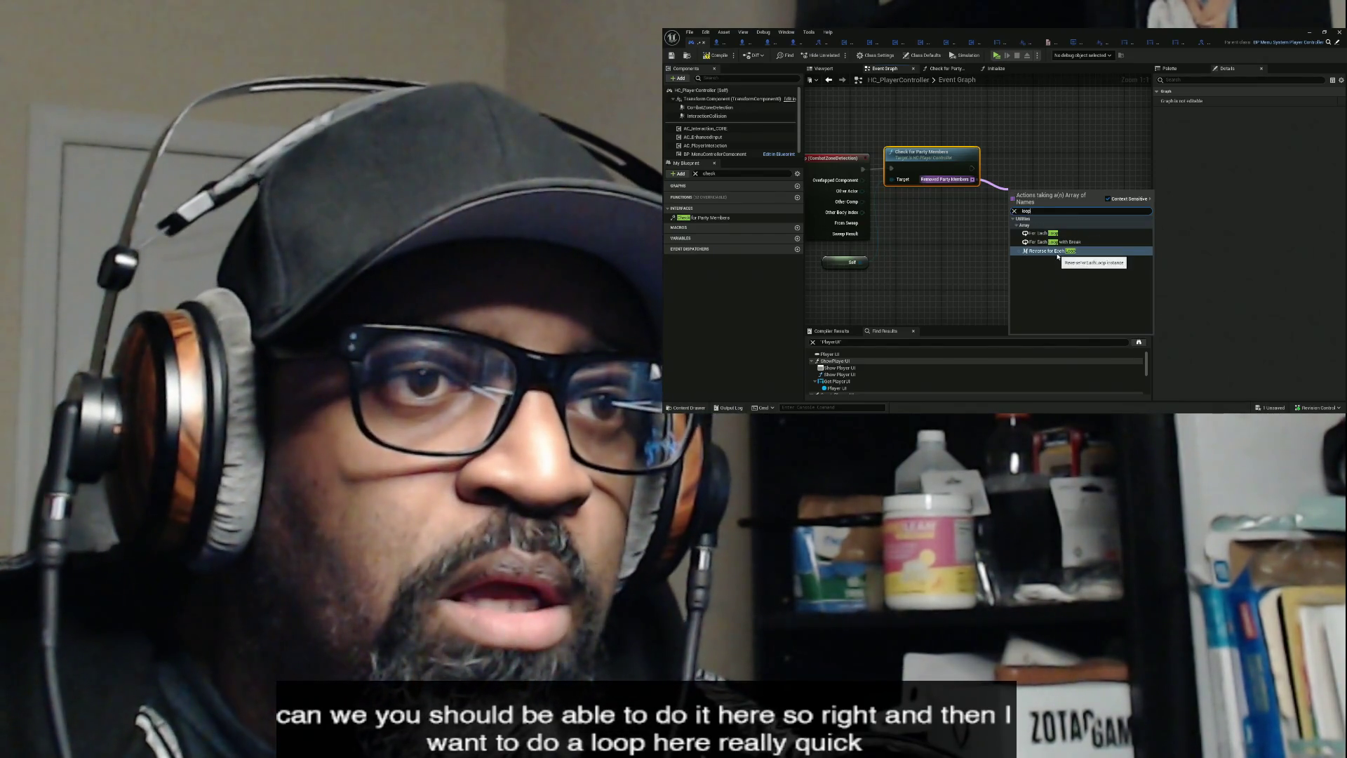
left_click(1052, 233)
mouse_move(1033, 211)
left_mouse_down()
mouse_move(1024, 189)
mouse_move(998, 192)
left_mouse_up()
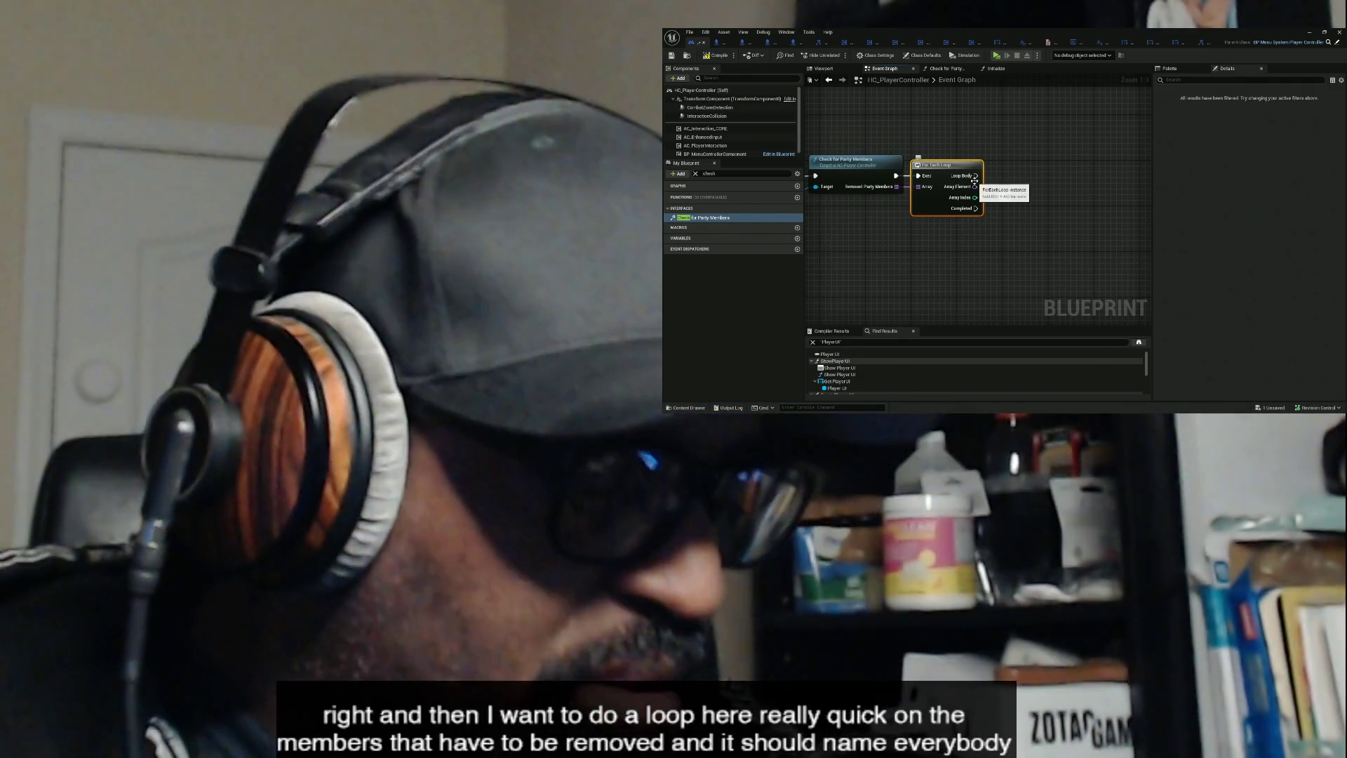
right_click(1001, 186)
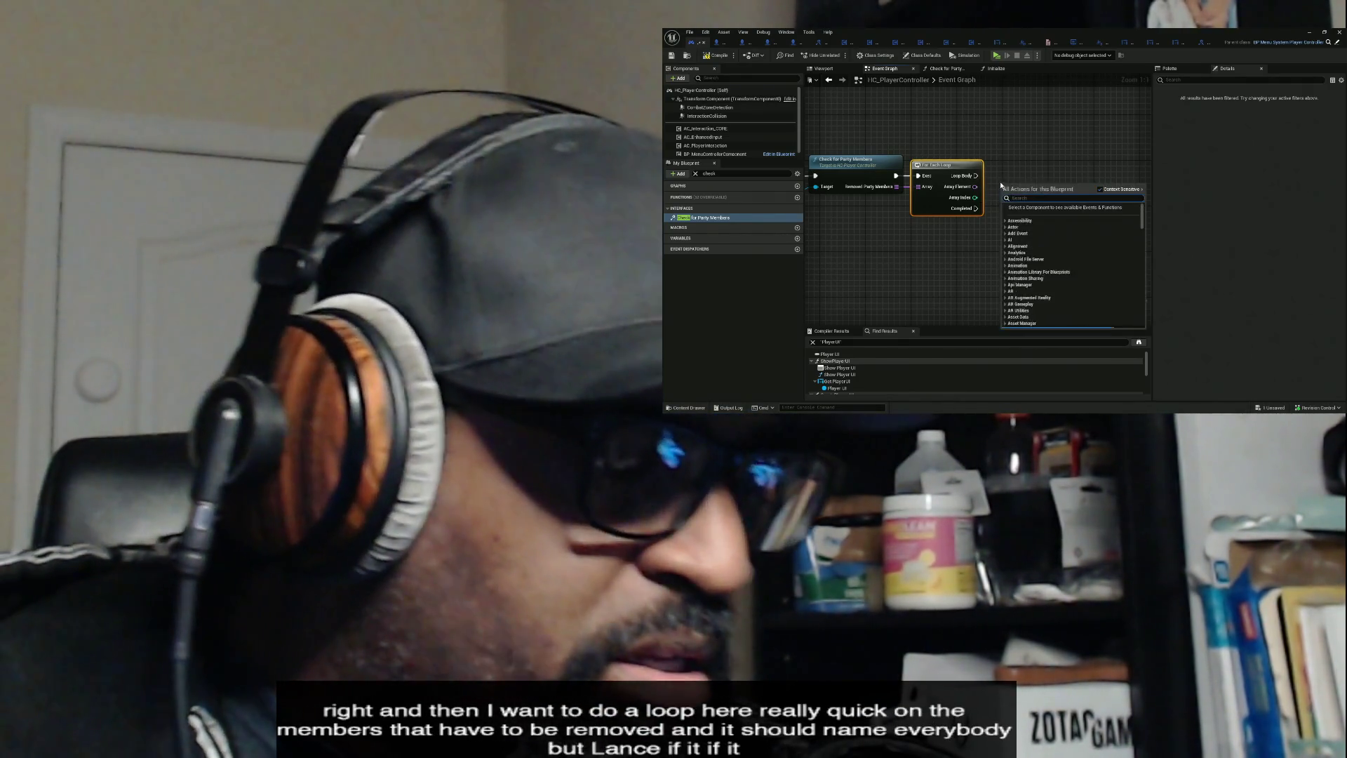
type("print")
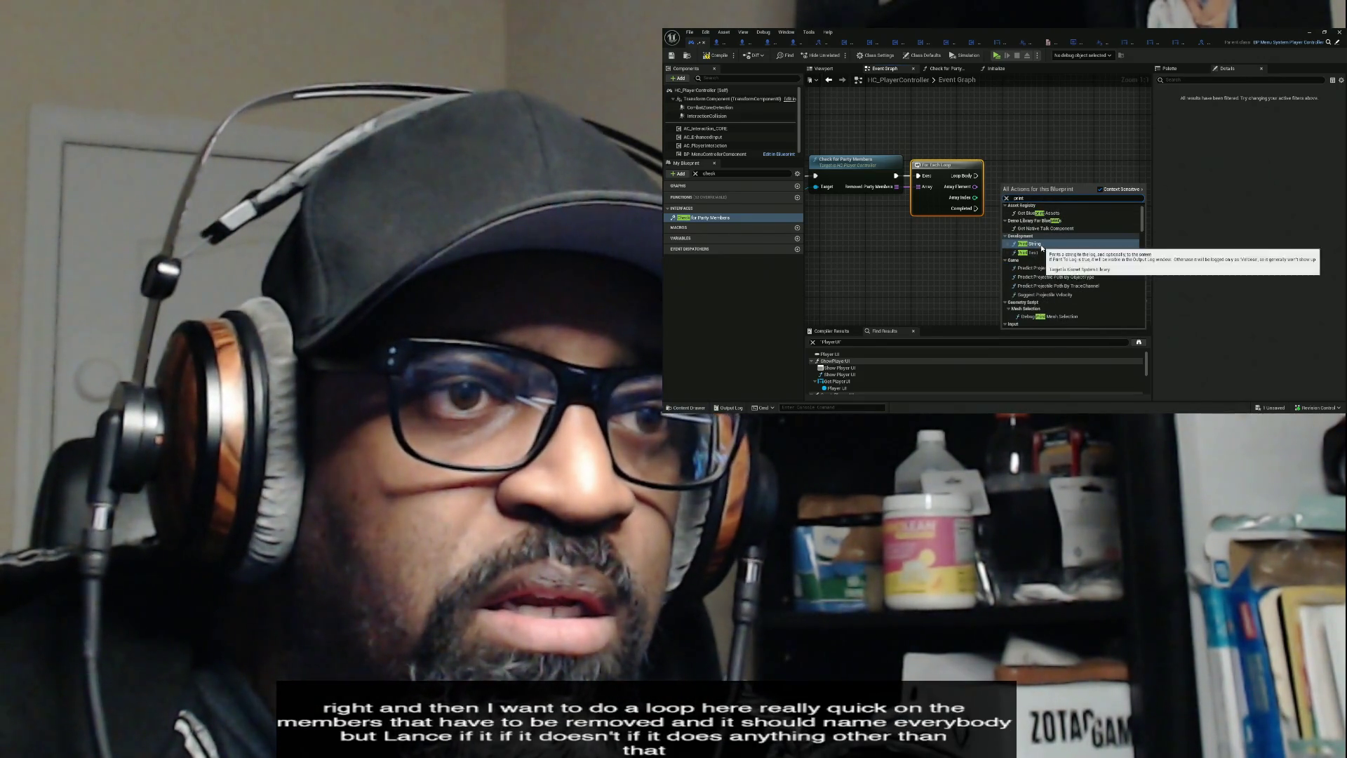
left_click(1038, 244)
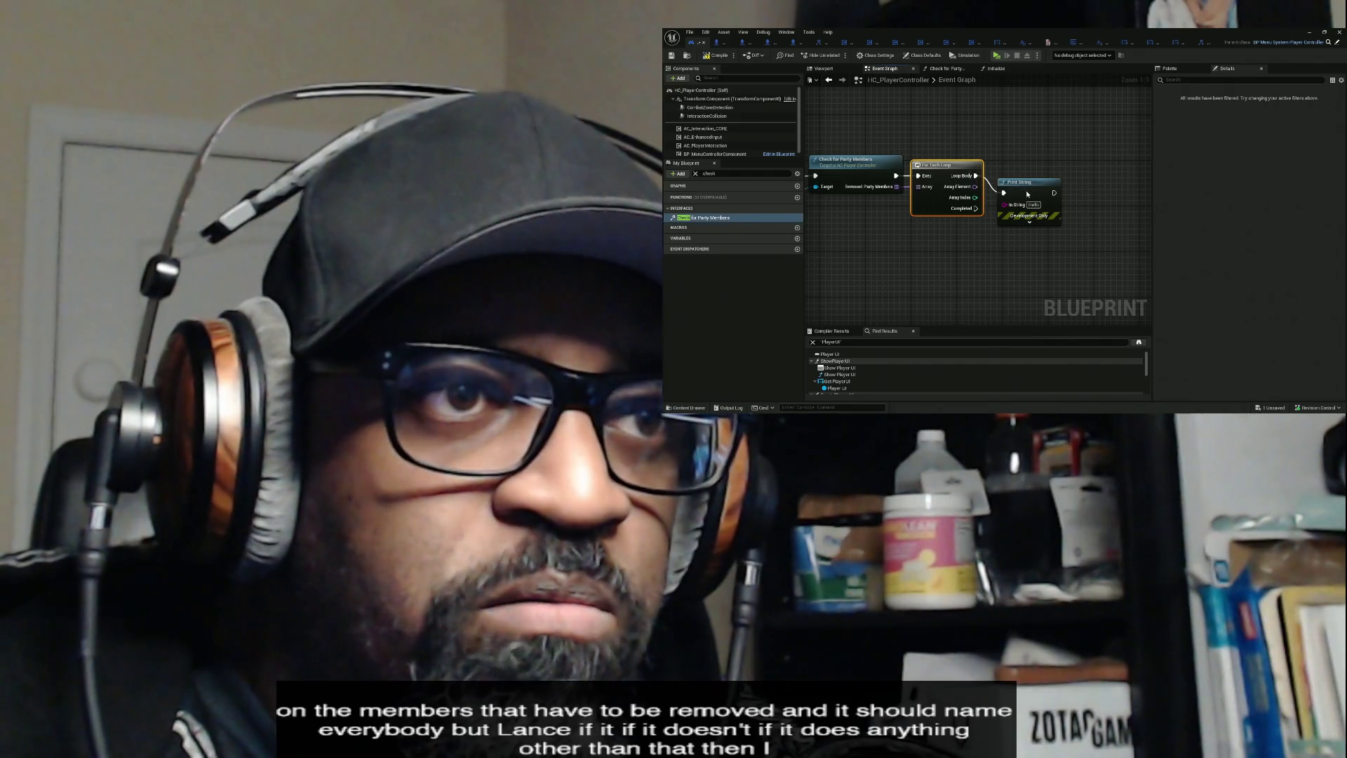
left_click_drag(1027, 190, 1088, 174)
- Set Print String's text colour to yellow and feed it each Array Element
left_click(1094, 206)
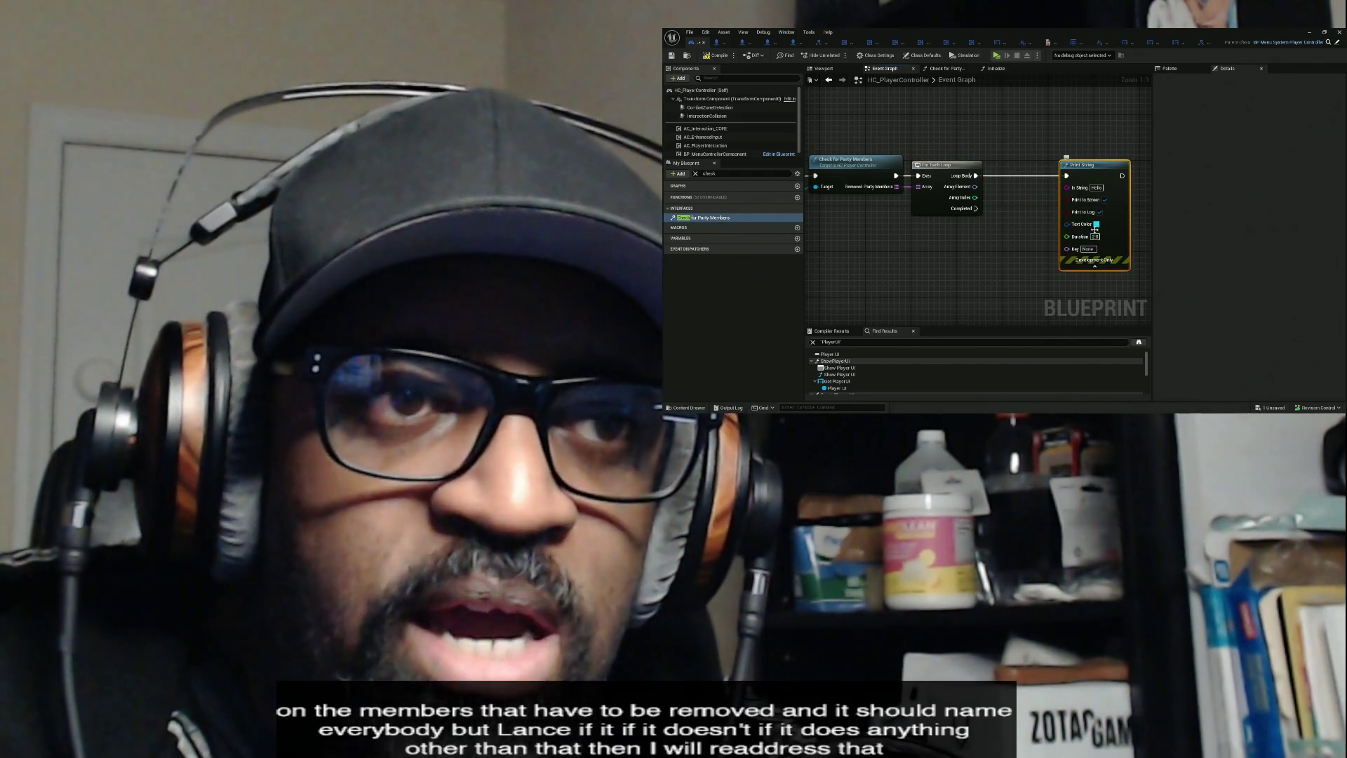
left_click(1095, 226)
left_click(1166, 312)
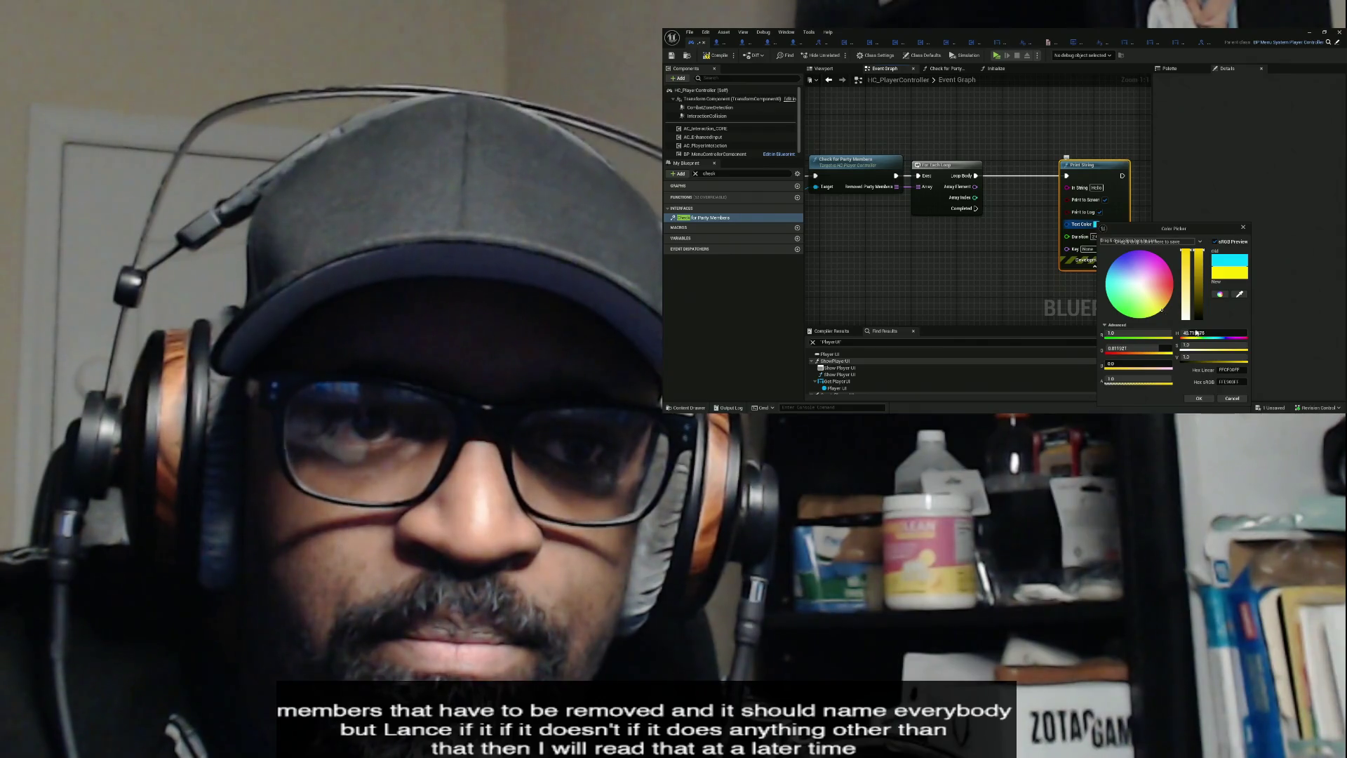
left_click(1199, 398)
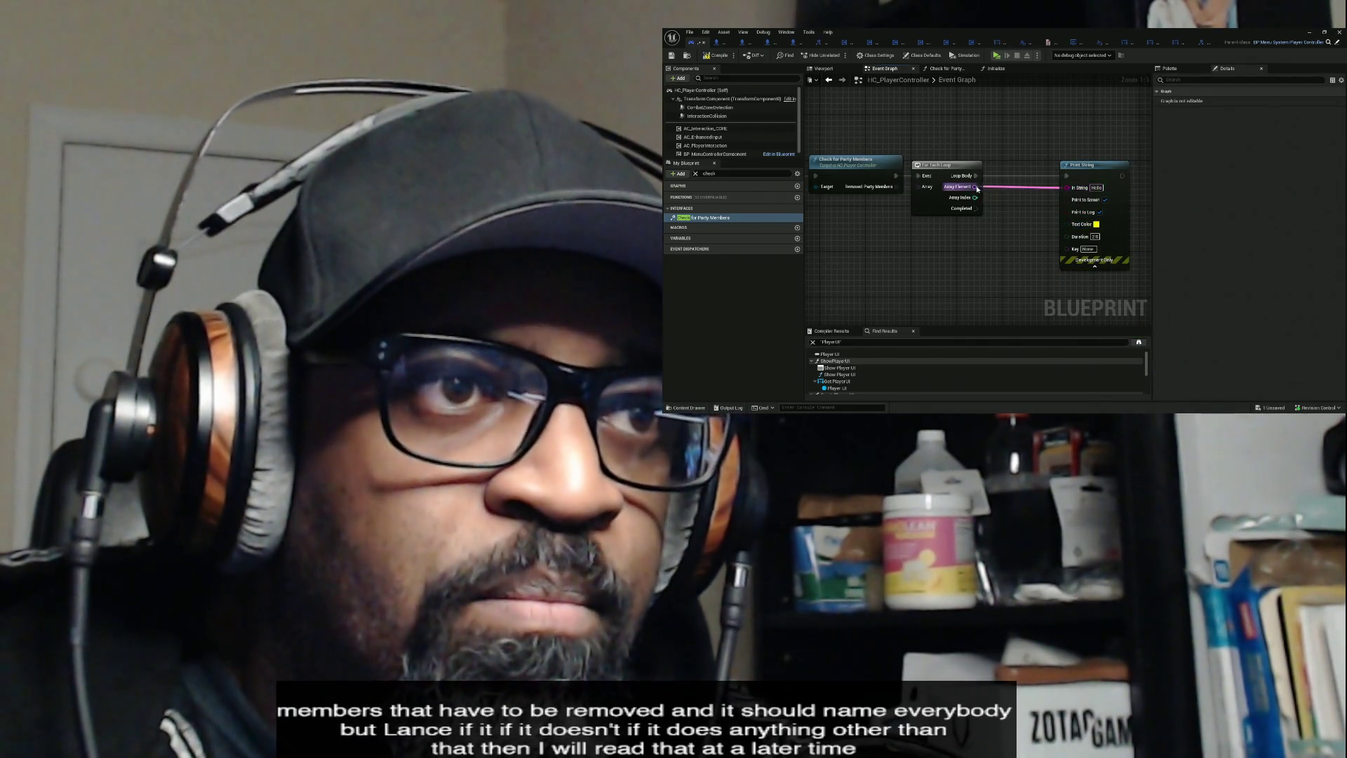
left_click_drag(977, 188, 977, 188)
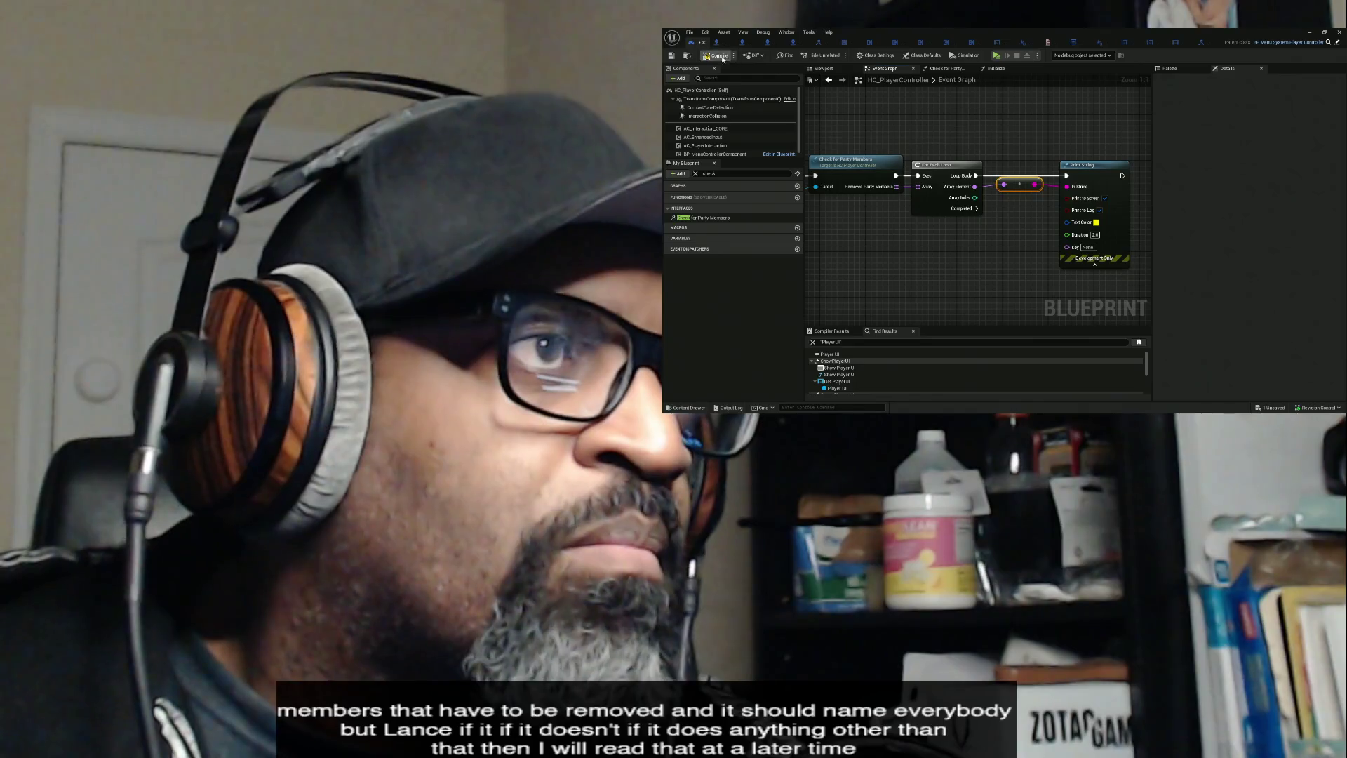
- Clear the selection and save the blueprint
left_click(881, 108)
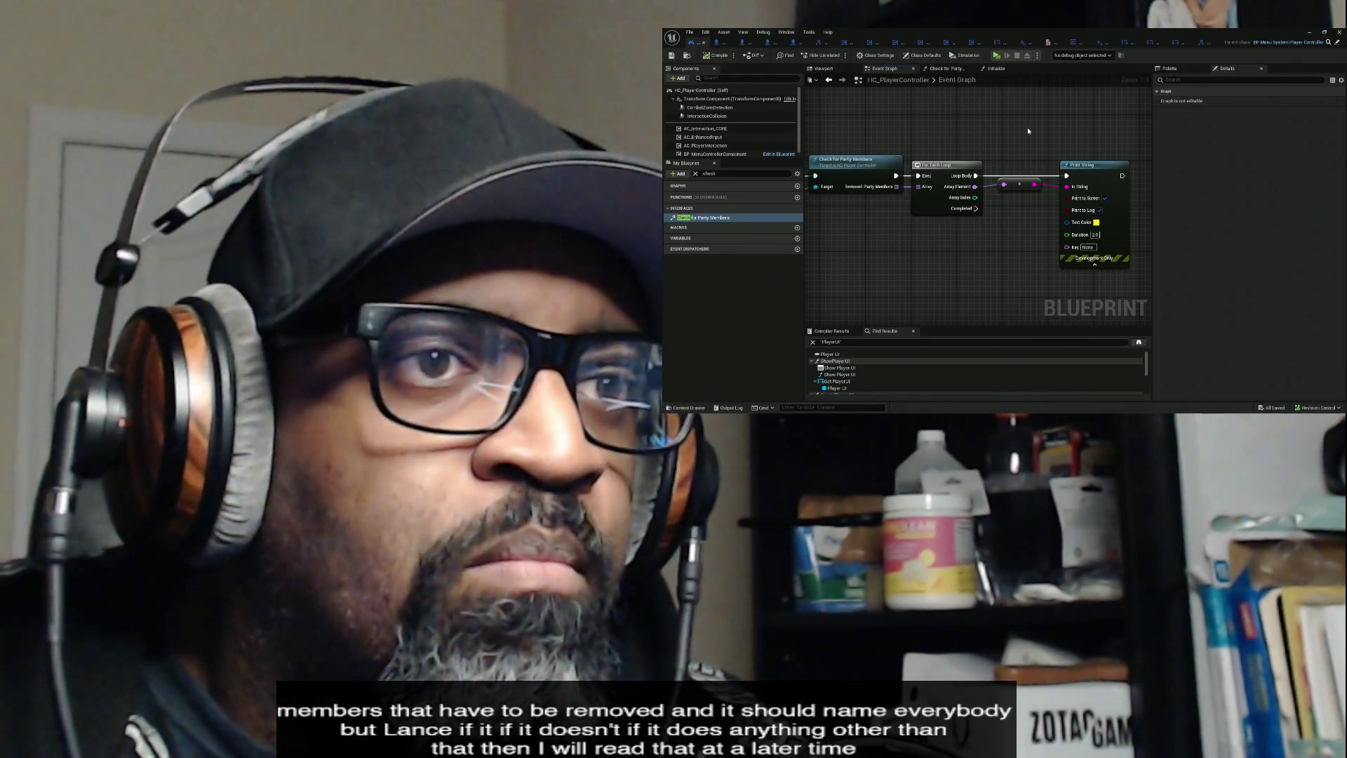
key("ctrl+s")
key("alt+Tab")
key("alt+Tab")
key("alt+Tab")
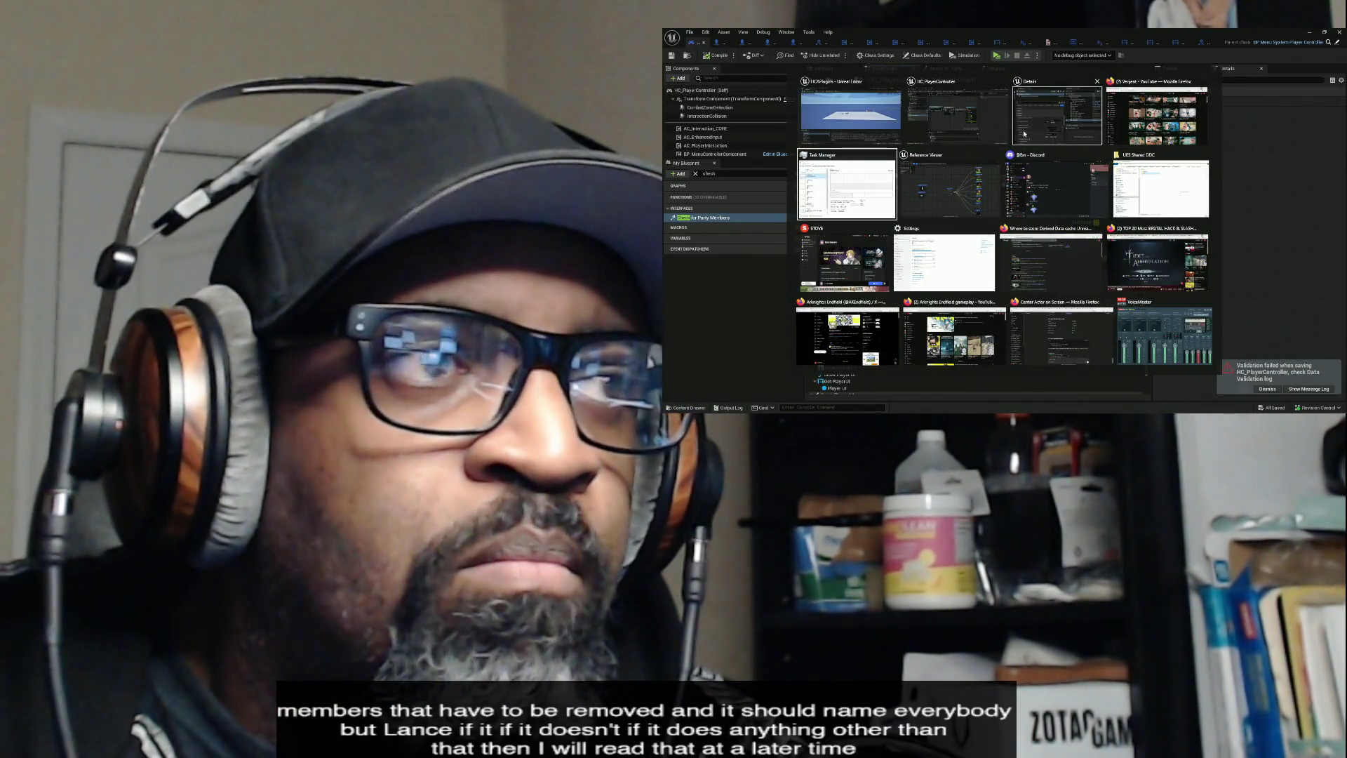
key("Escape")
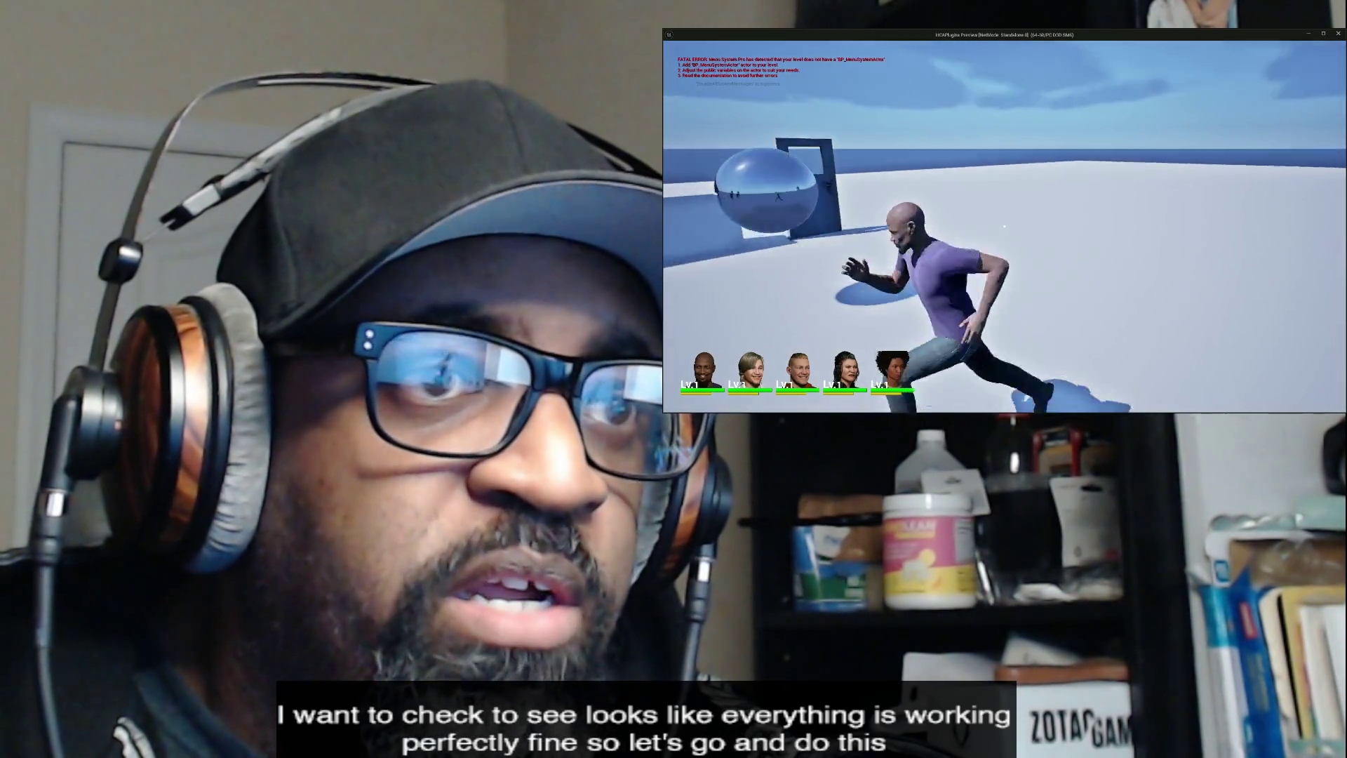
- Run the character toward the sphere and door, then trigger the party-member printout with E
key("w")
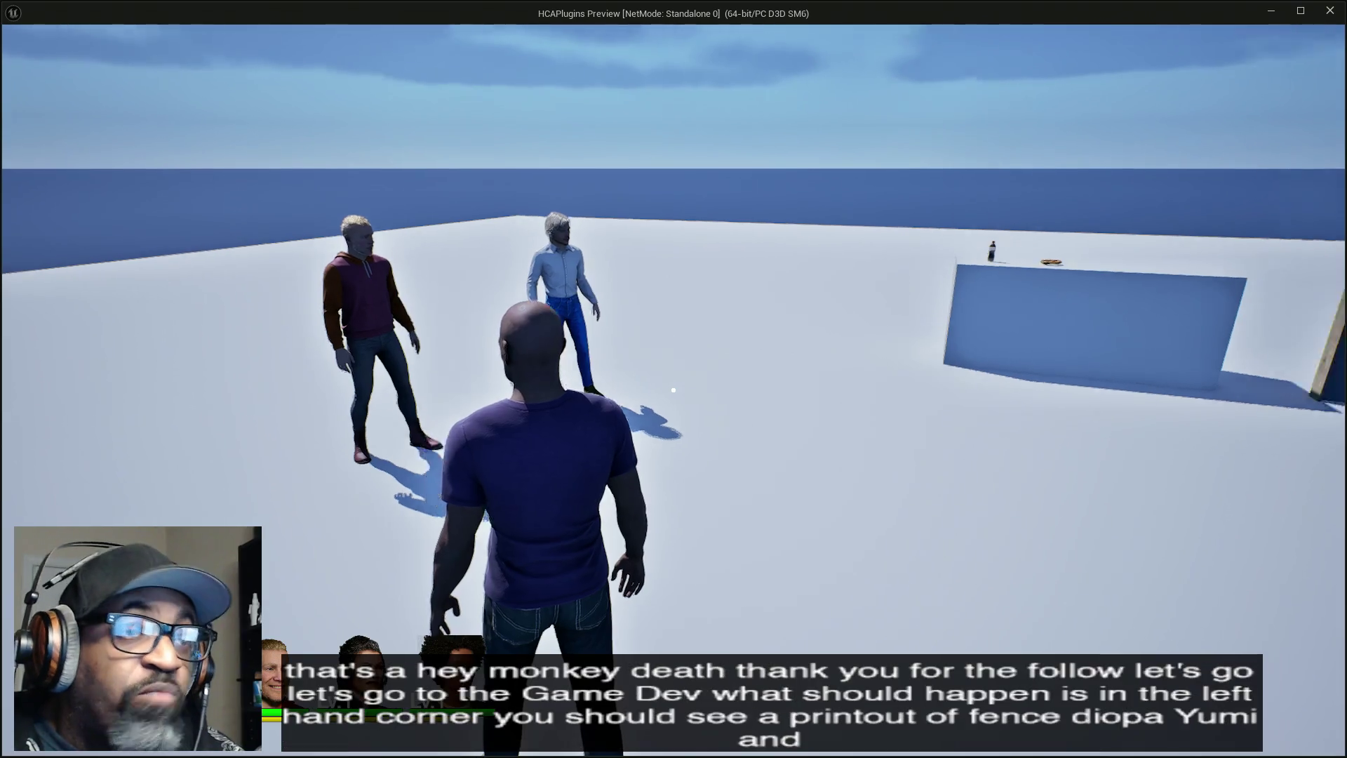
key("w")
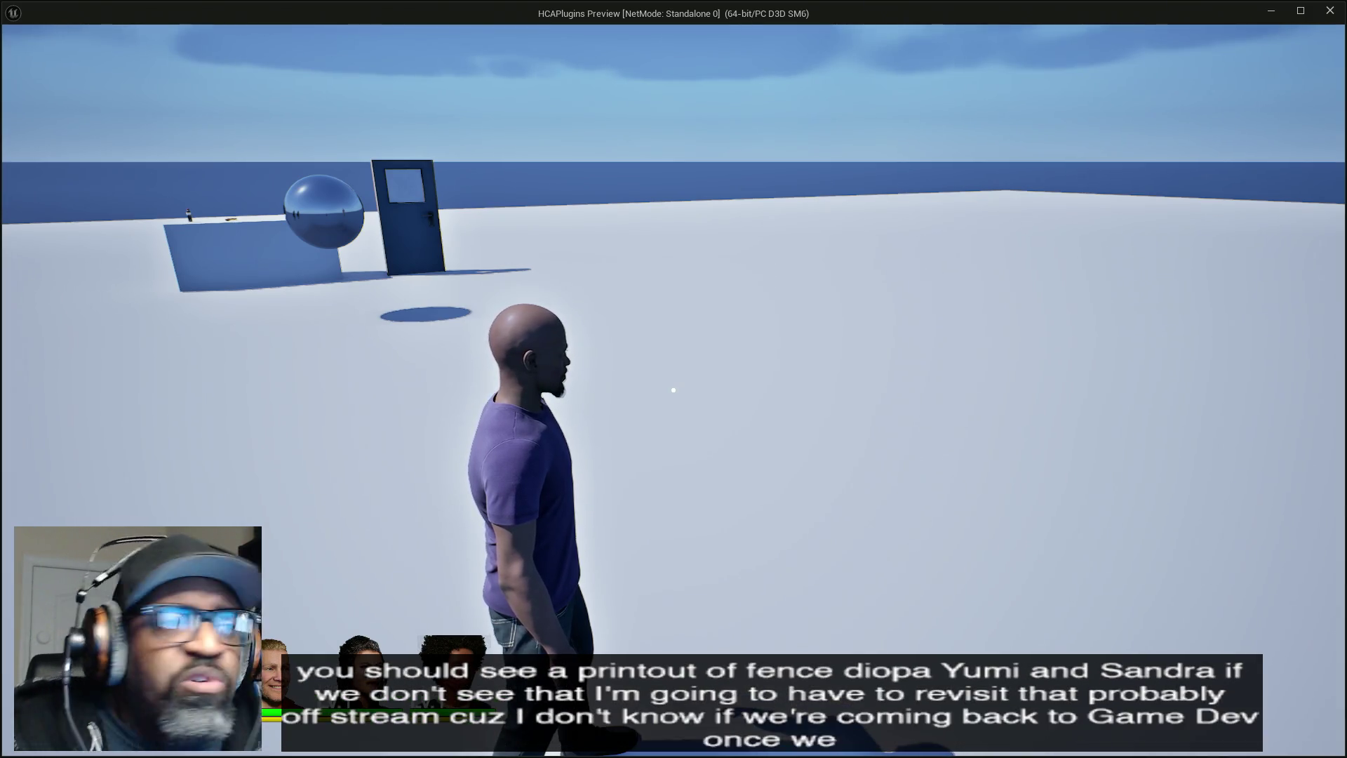
key("w")
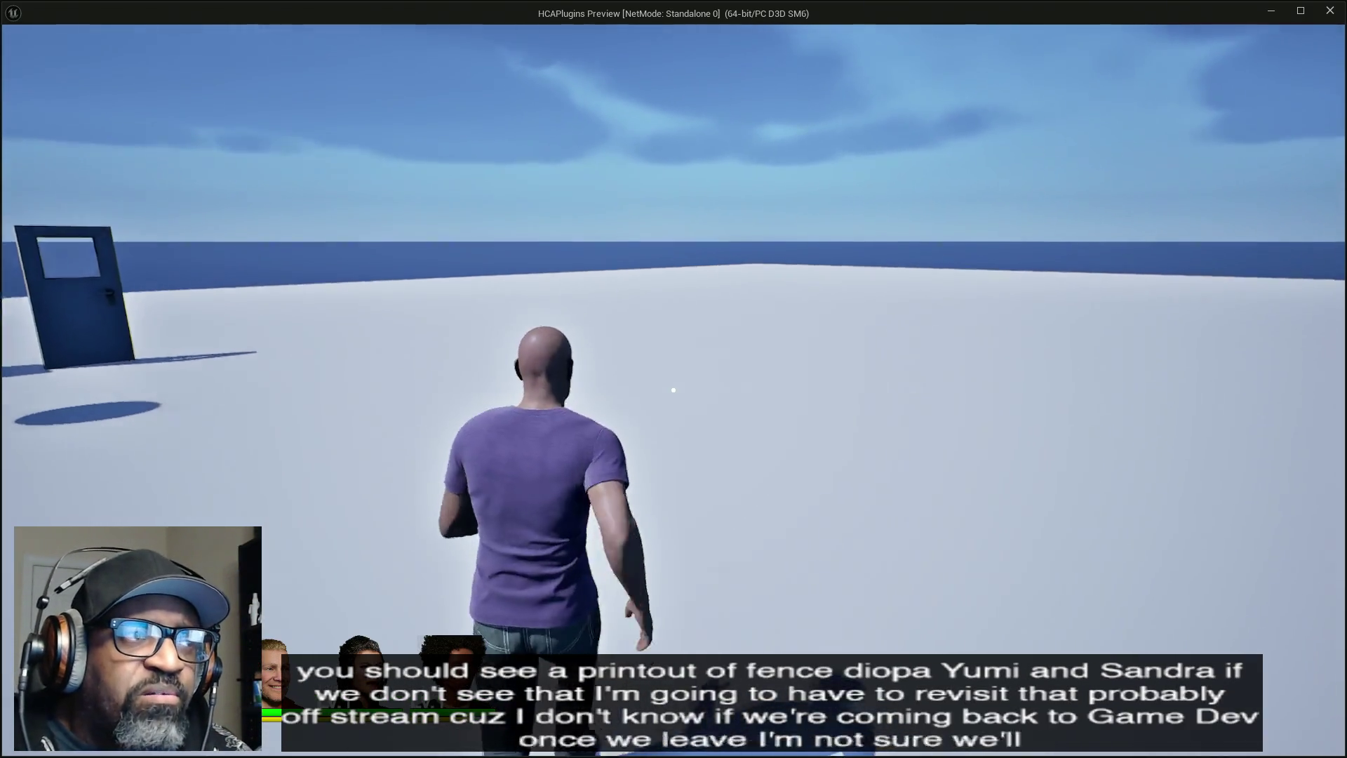
key("e")
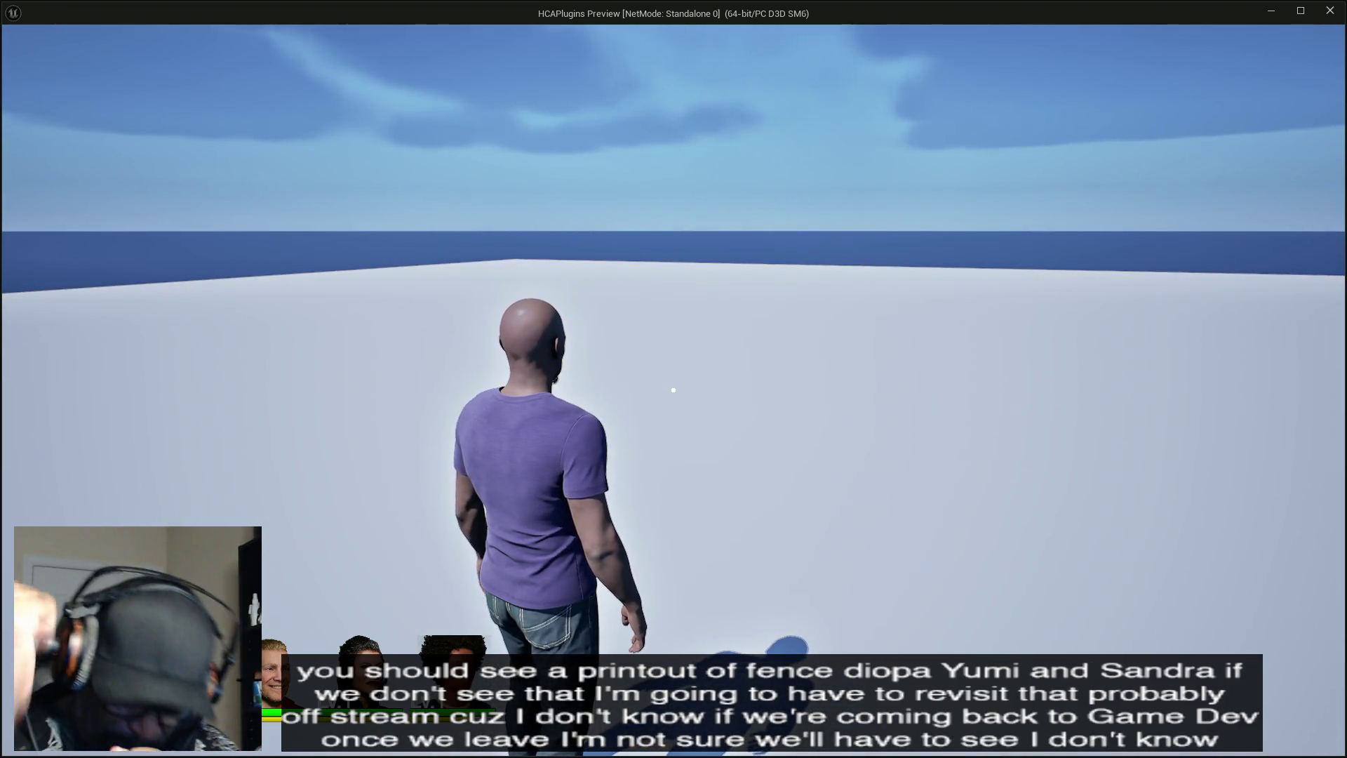
mouse_move(673, 390)
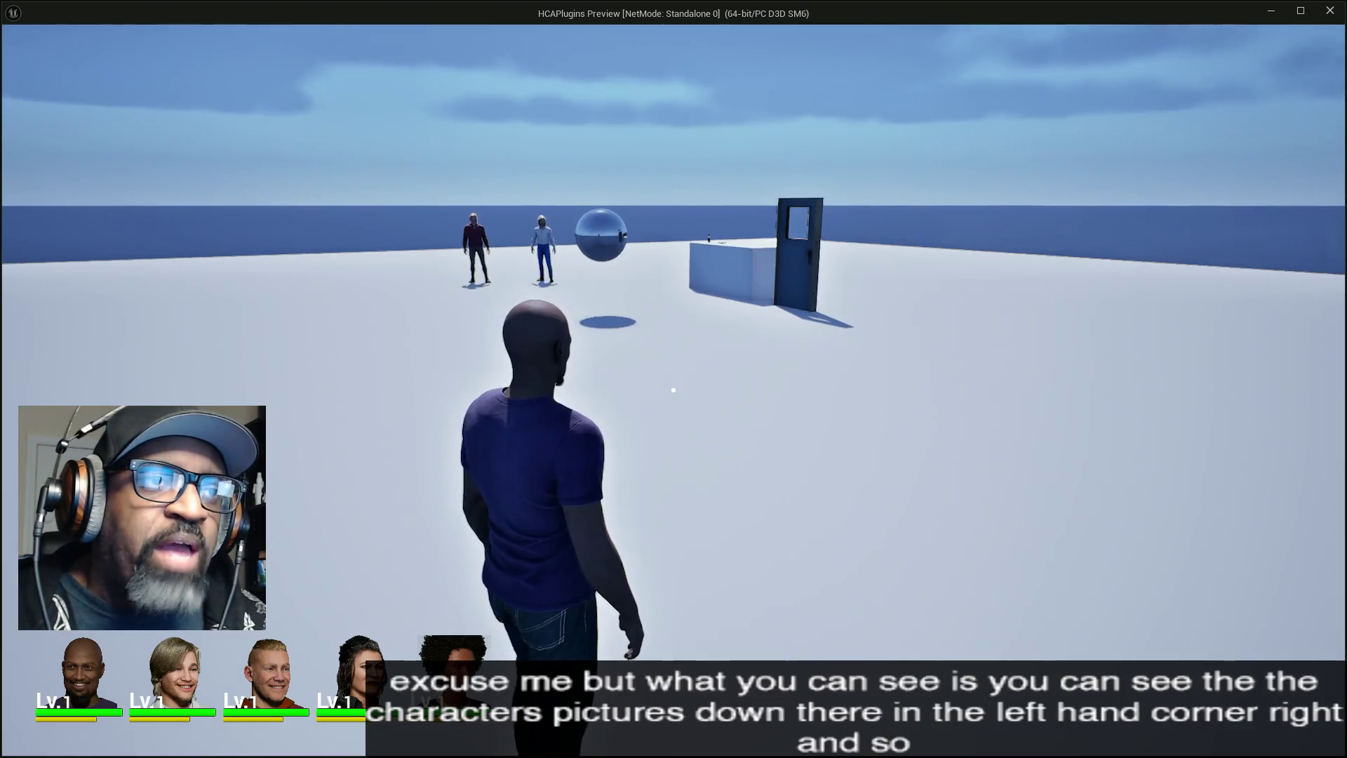
- Run across the platform into the party members' overlap volume and back toward Fen
key("a")
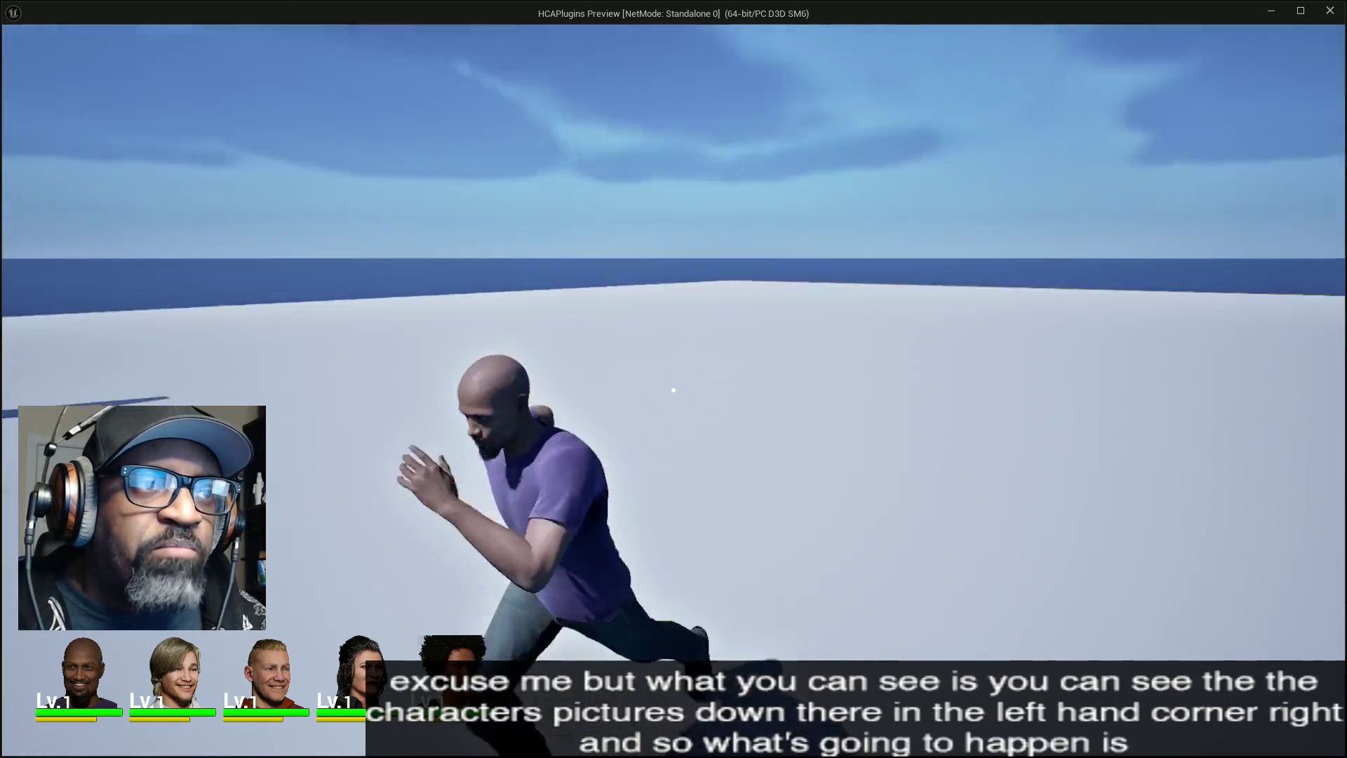
key("e")
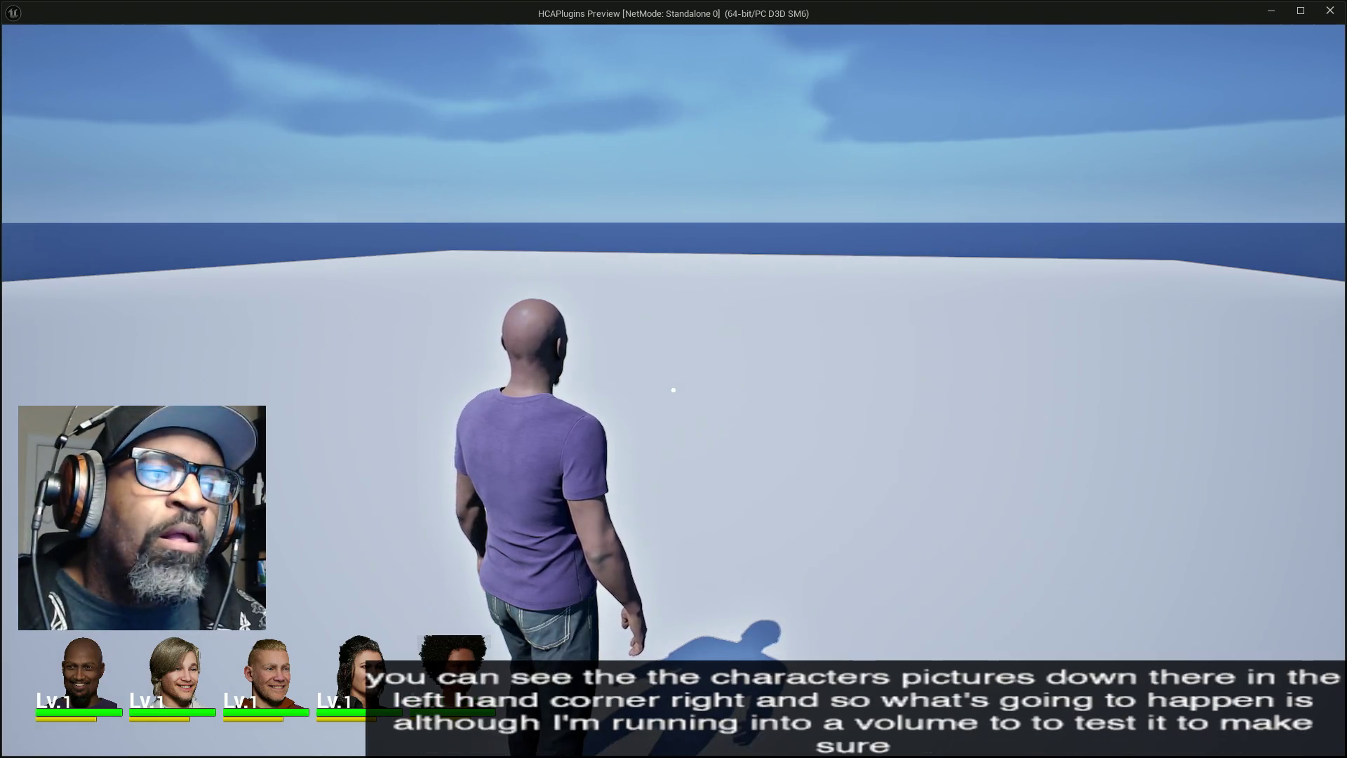
key("w")
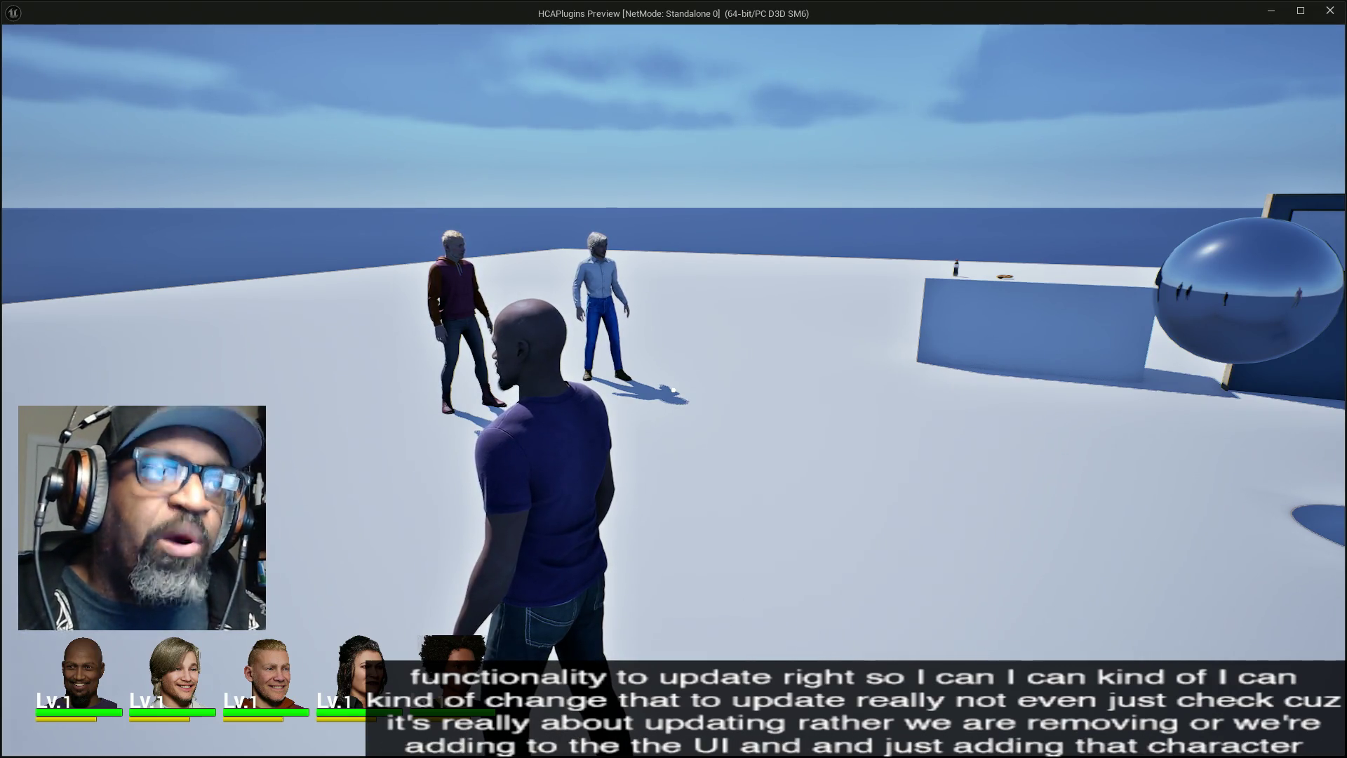
- Walk among the two party members, targeting Styopa first and then Fen
key("w")
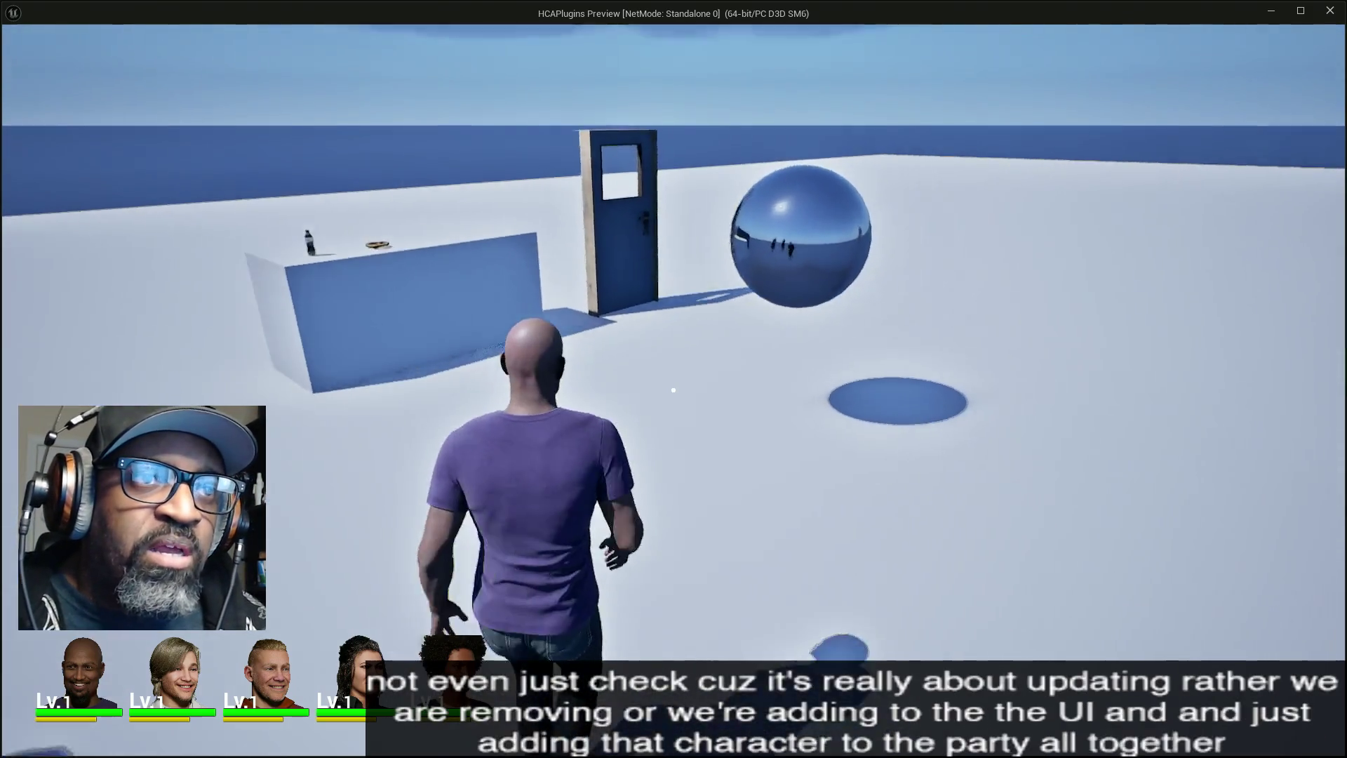
key("w")
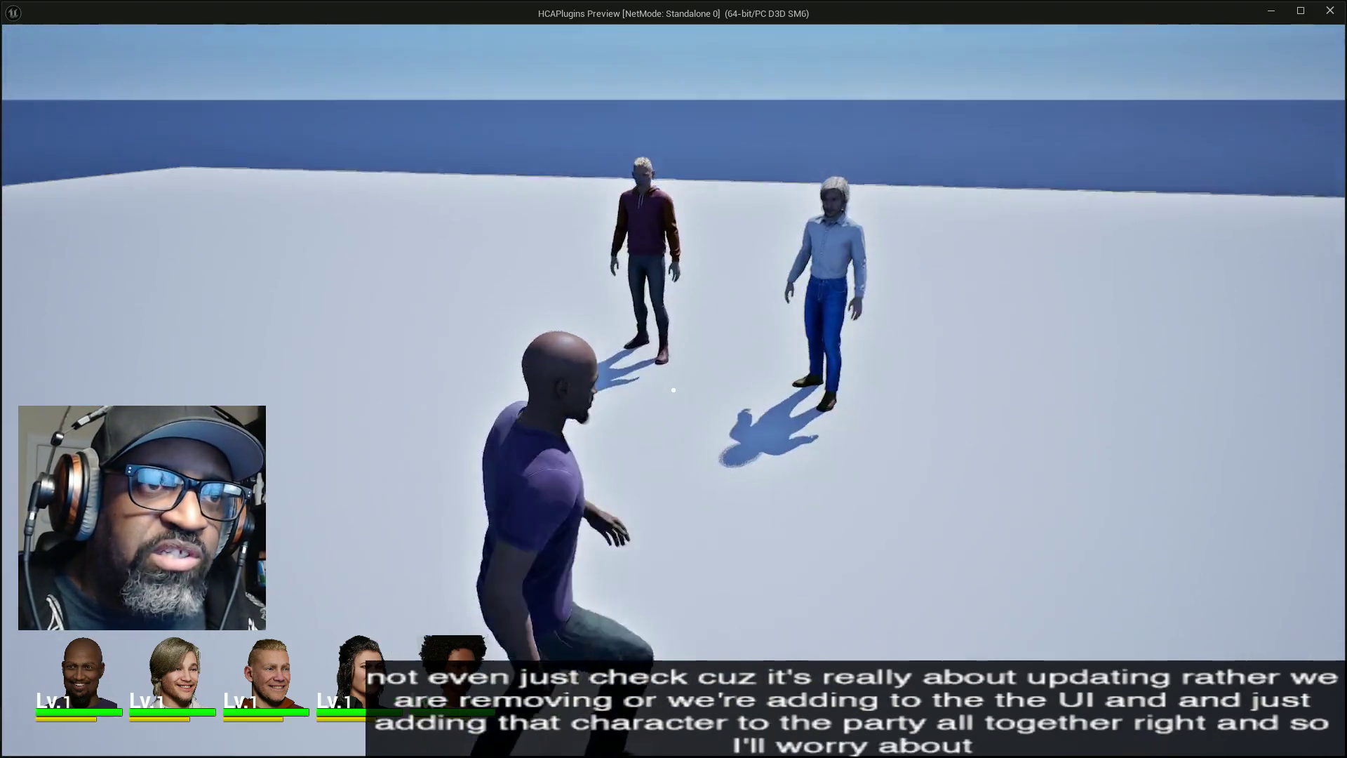
key("w")
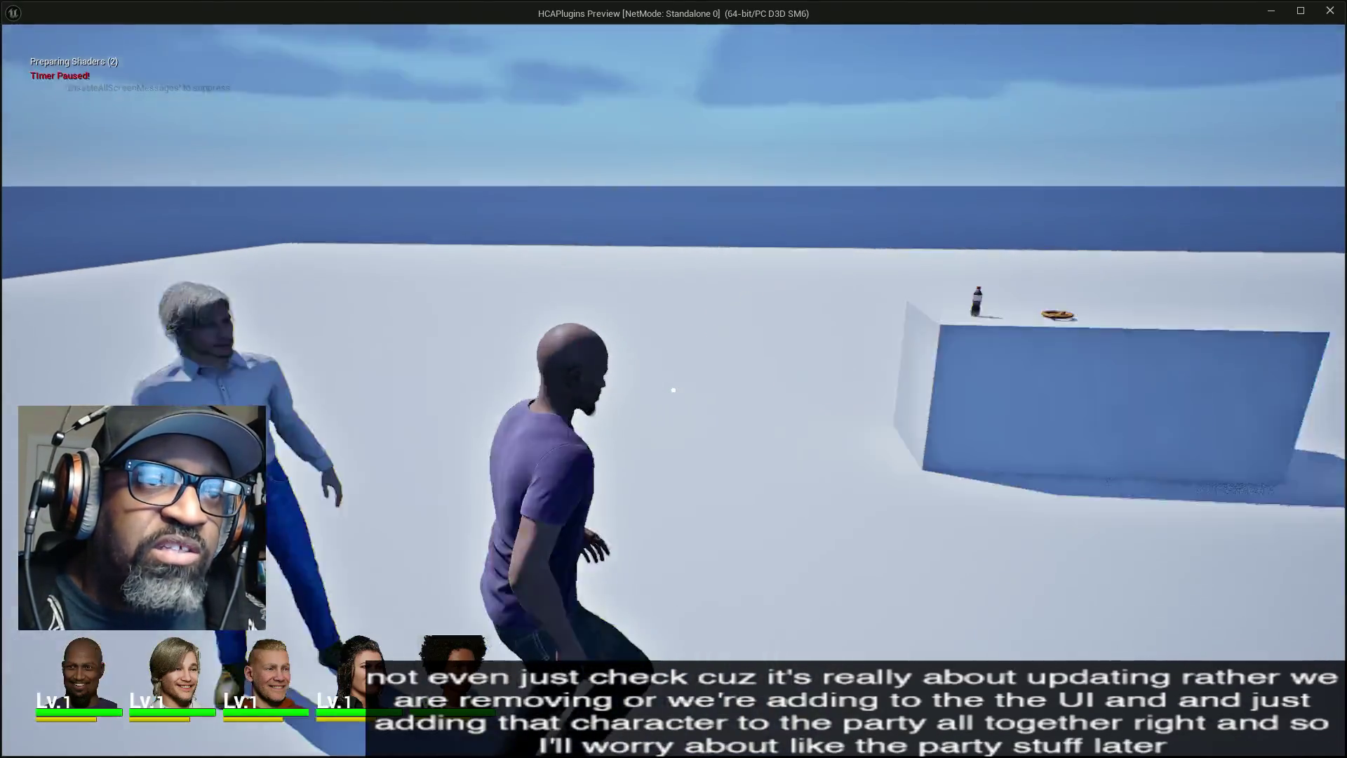
key("w")
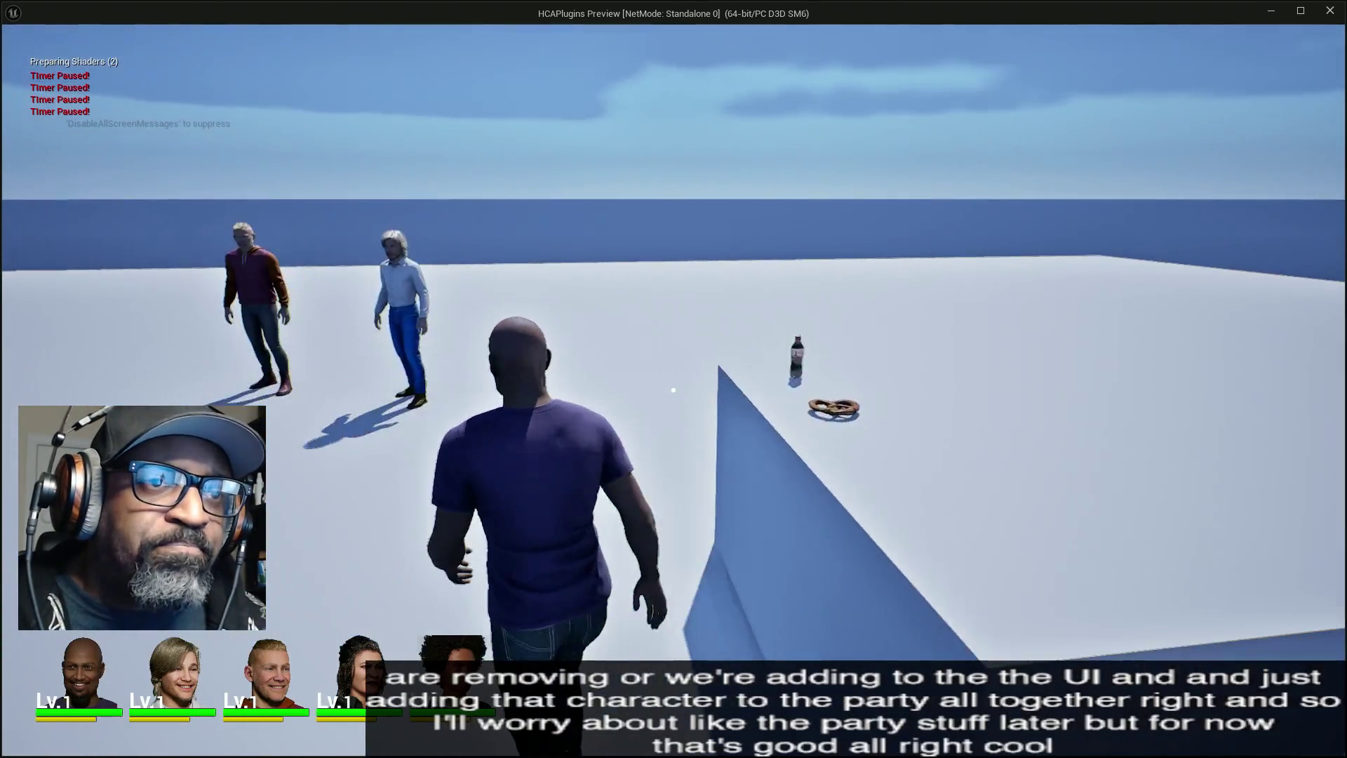
key("w")
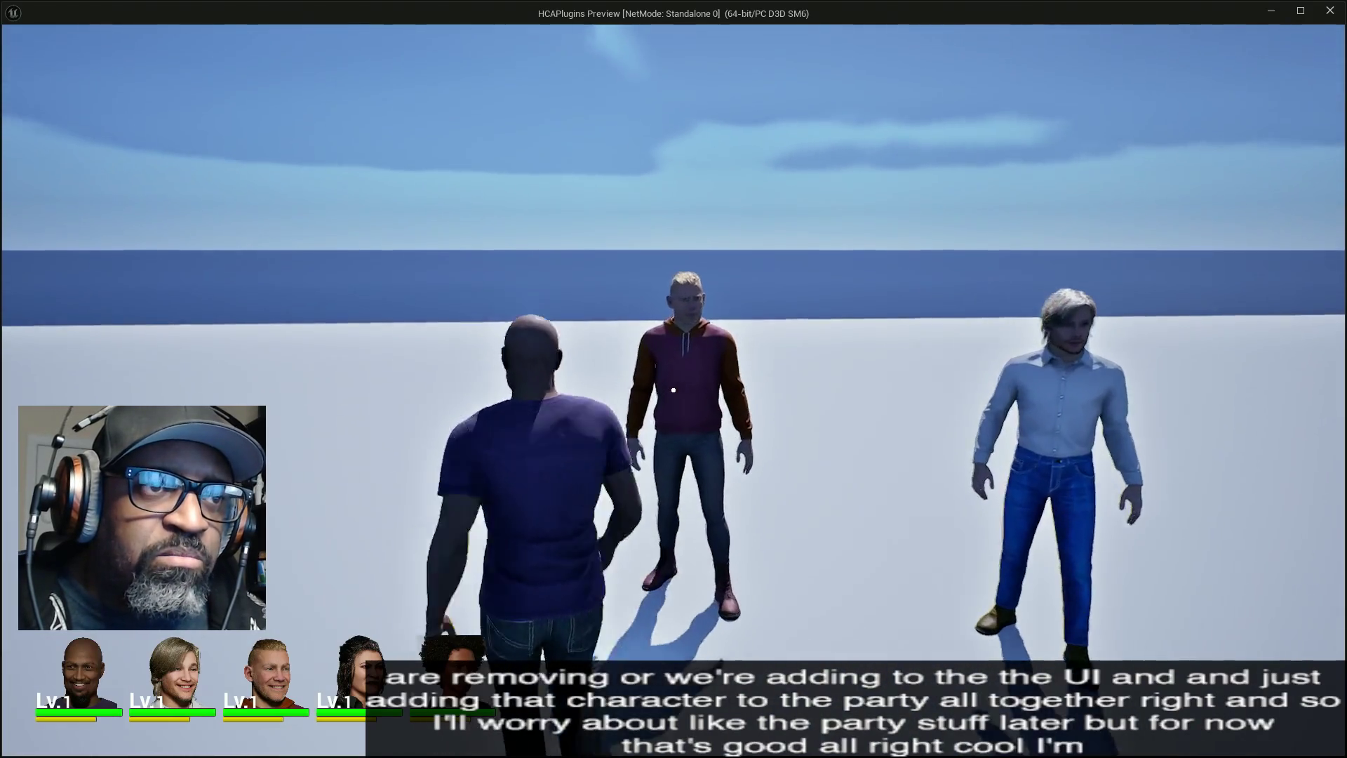
key("w")
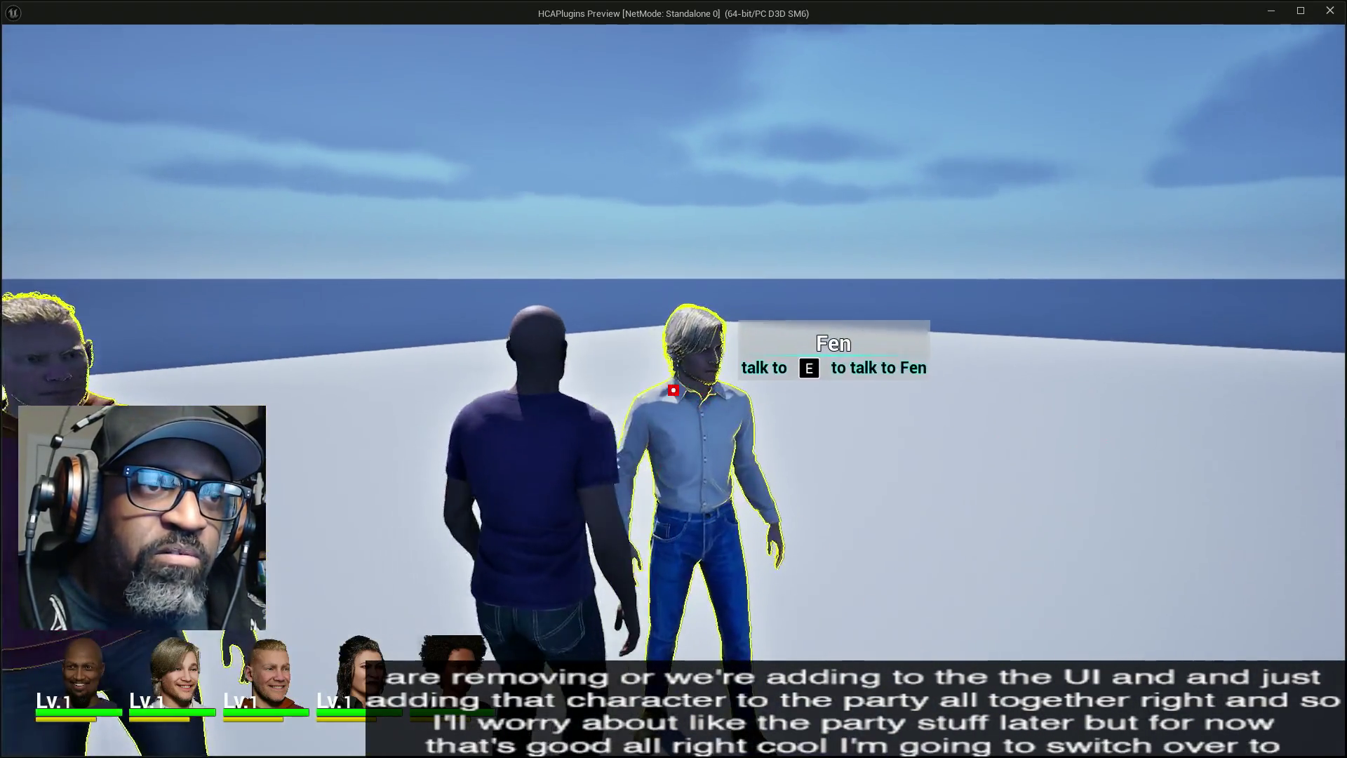
- Walk to the bottle and pretzel table and inspect the soda bottle close up
key("w")
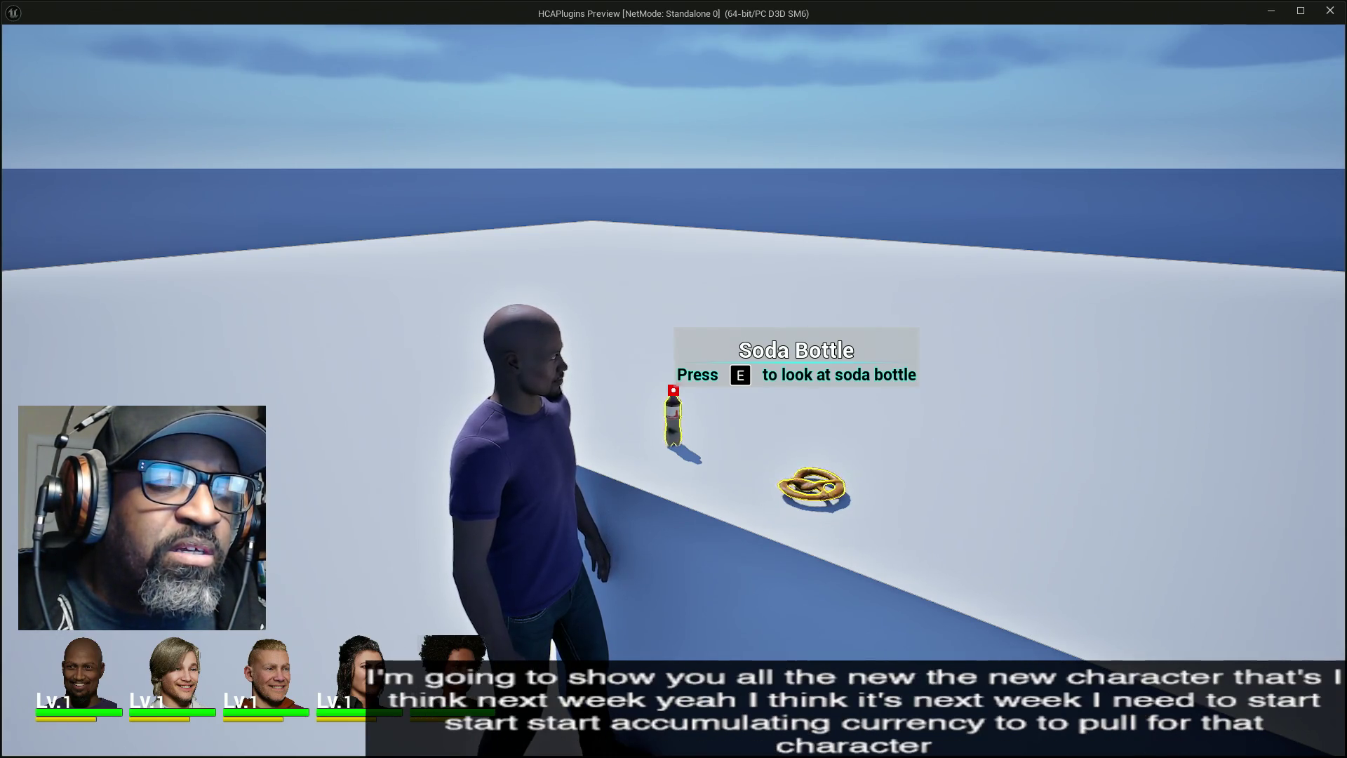
key("e")
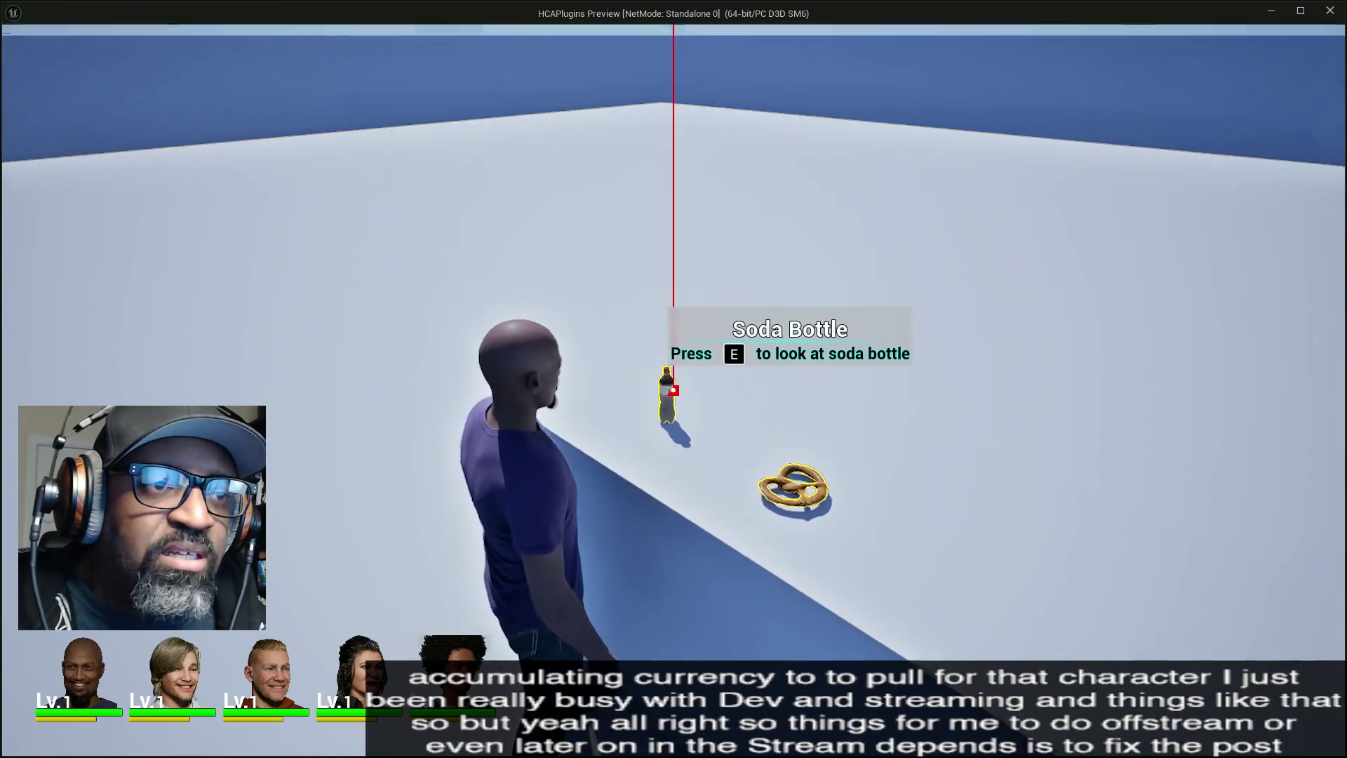
key("e")
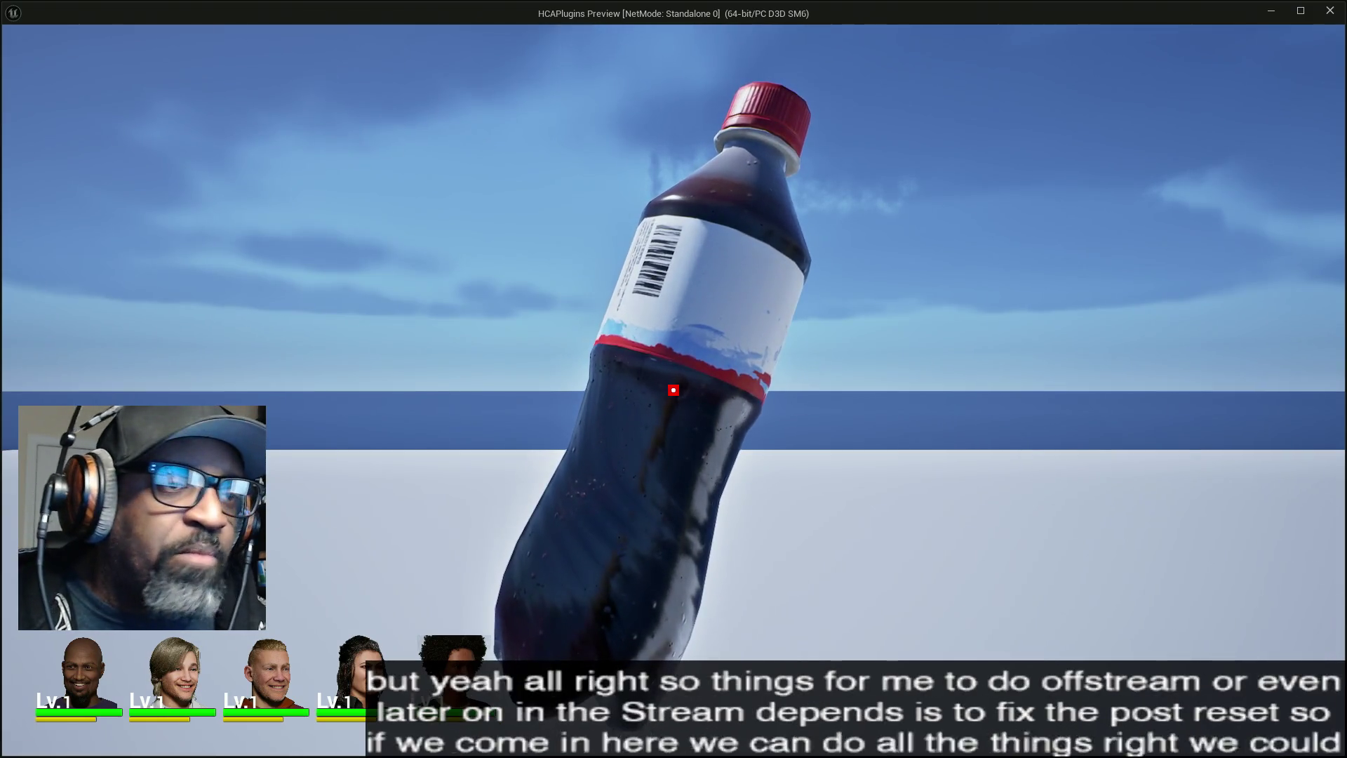
key("e")
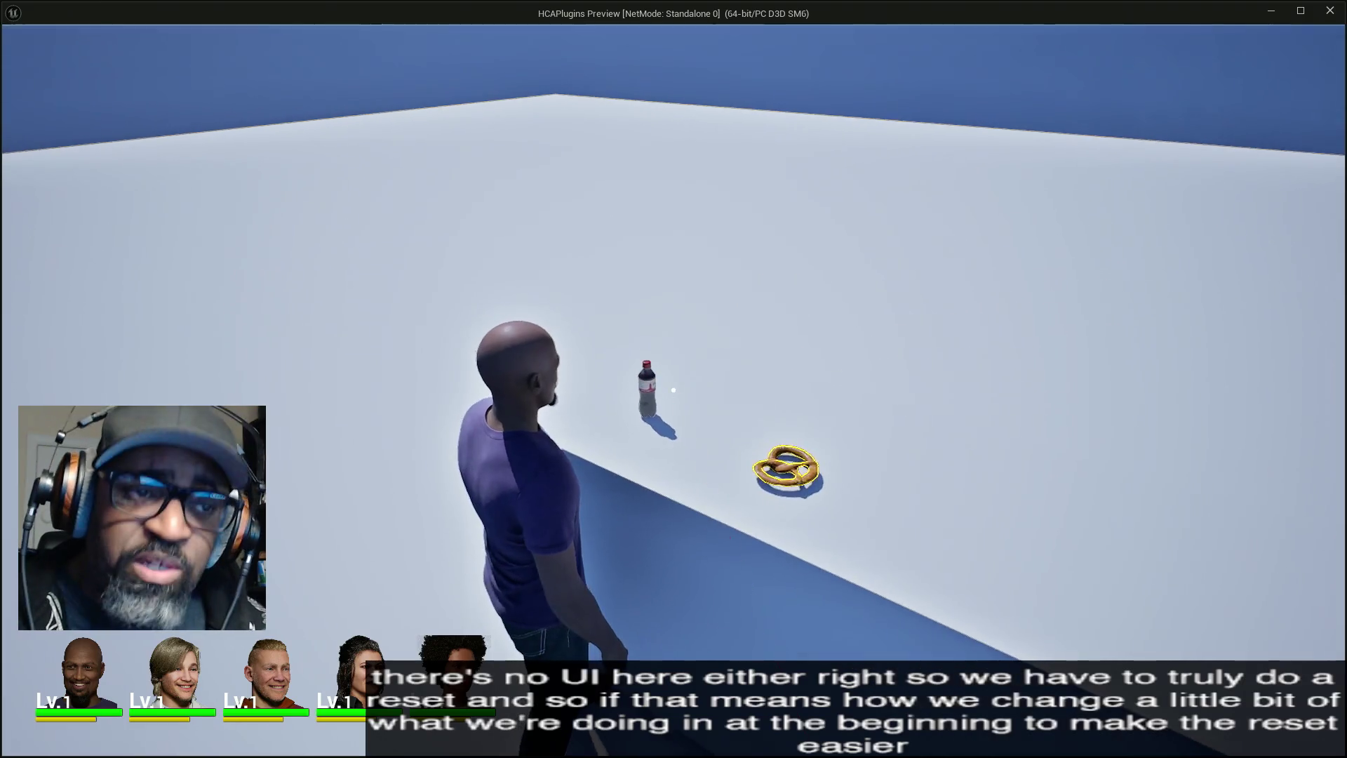
key("e")
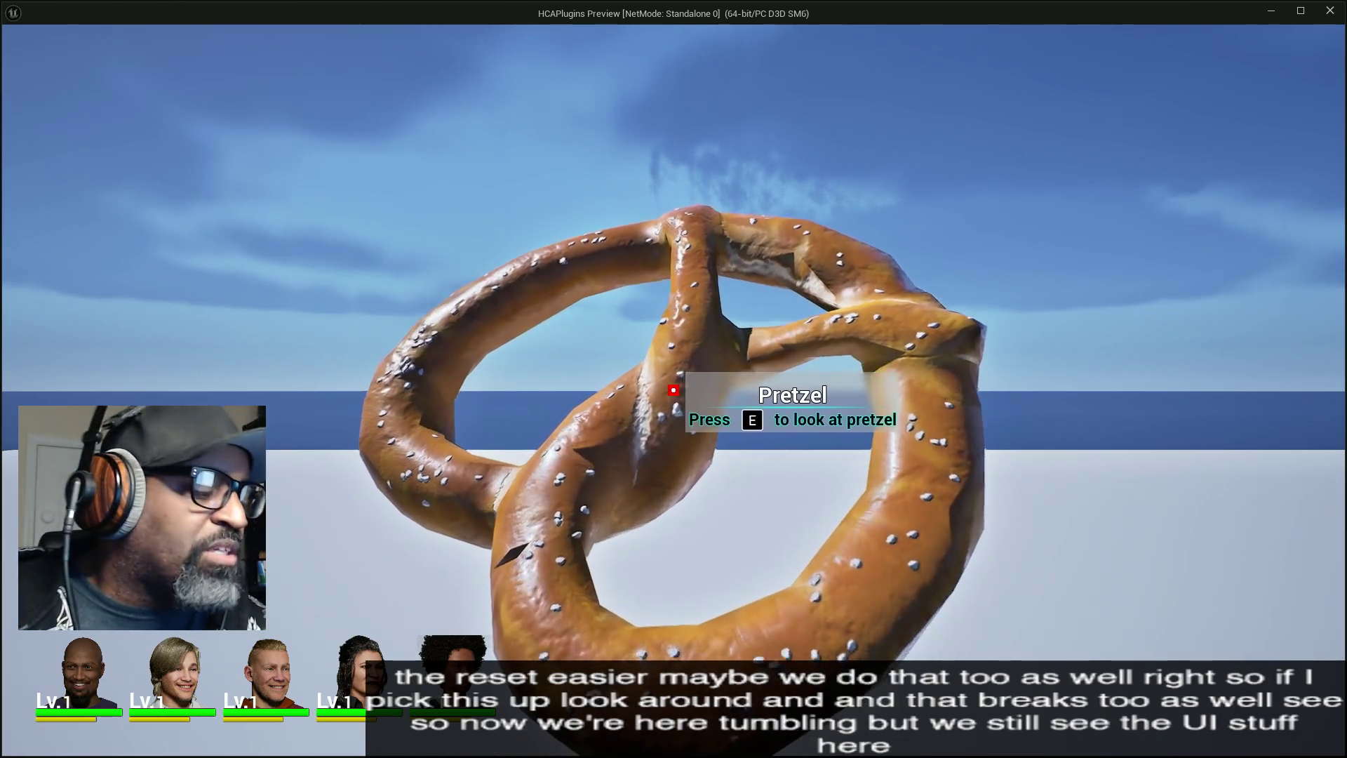
key("e")
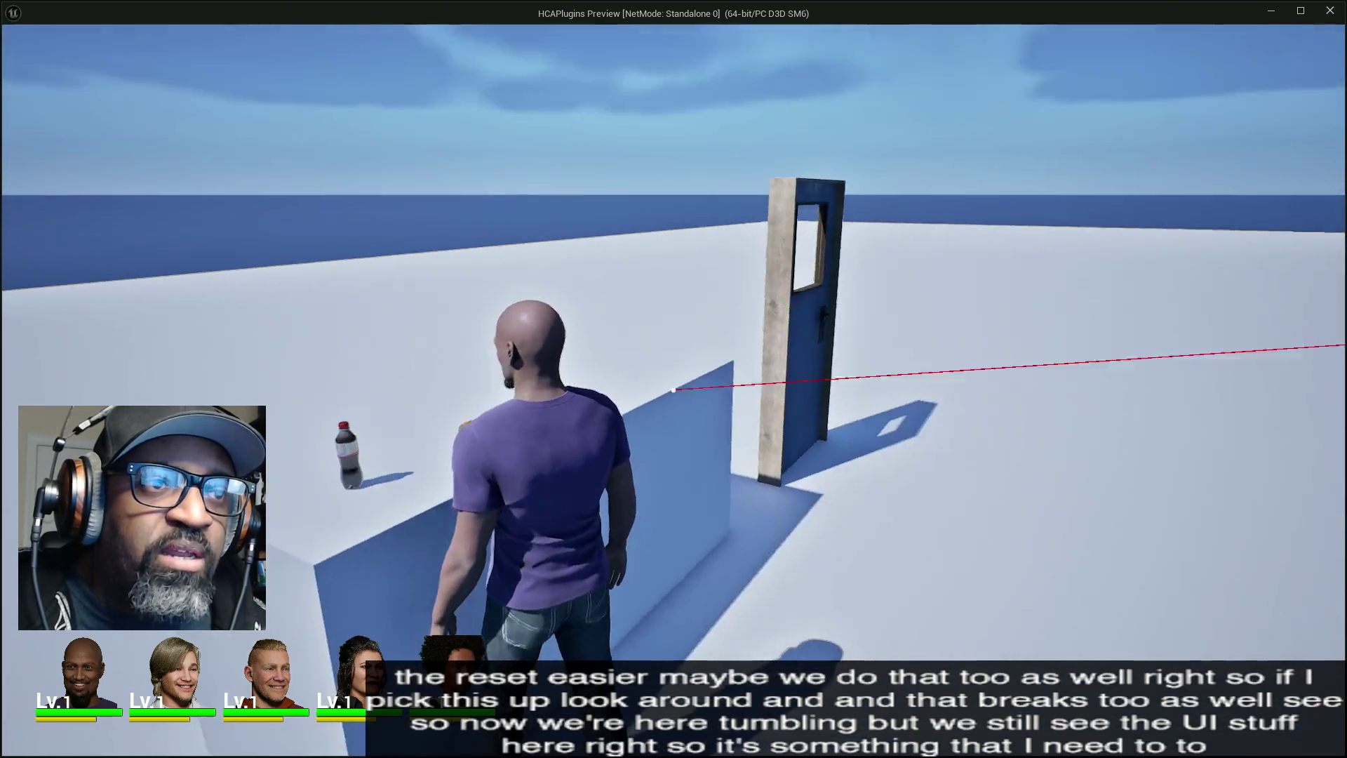
key("w")
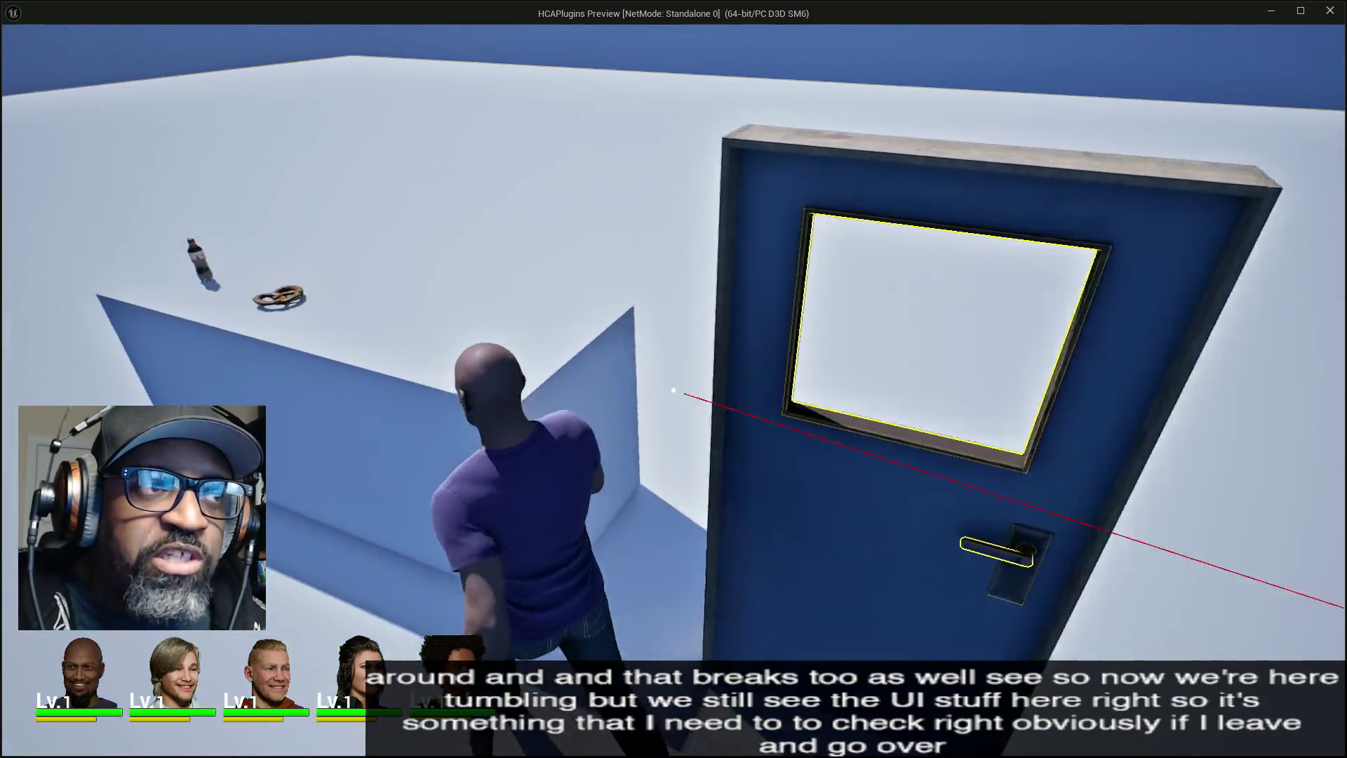
key("w")
mouse_move(673, 390)
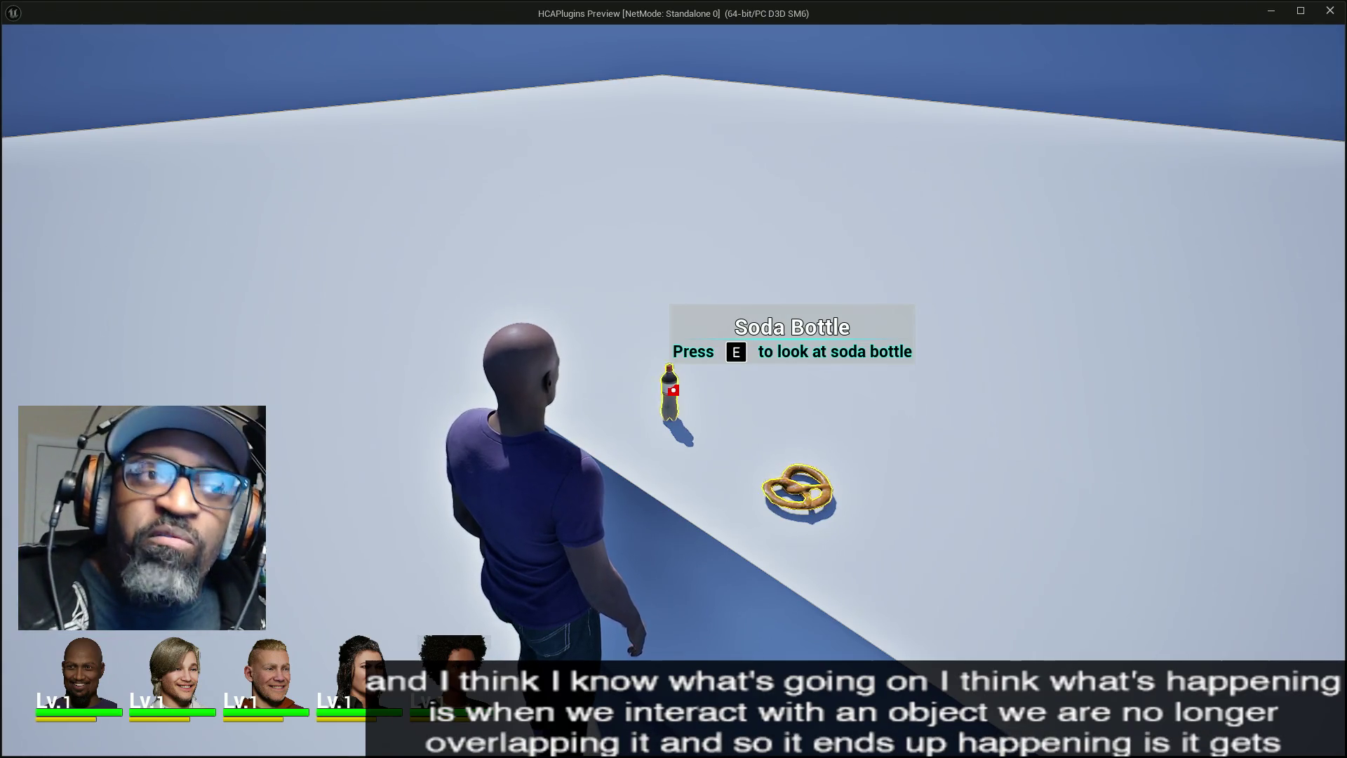
key("e")
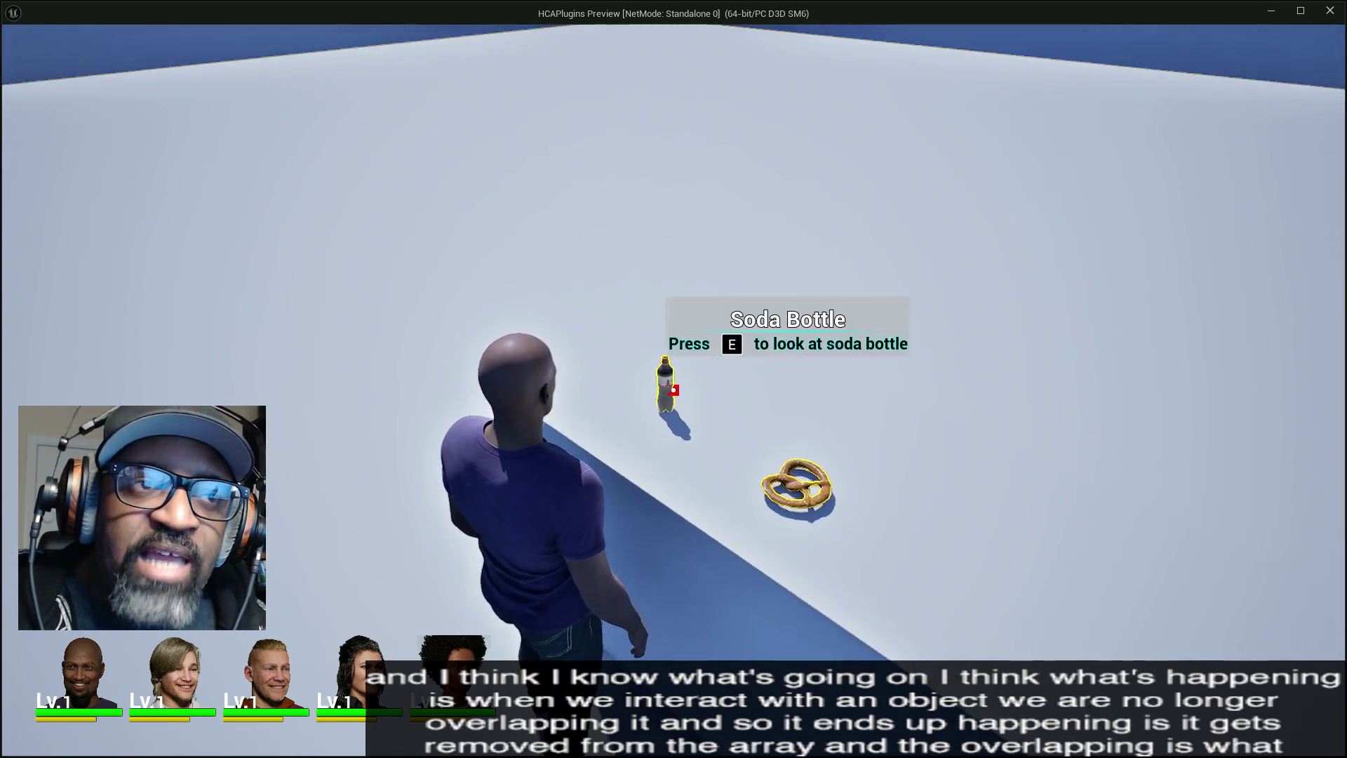
key("e")
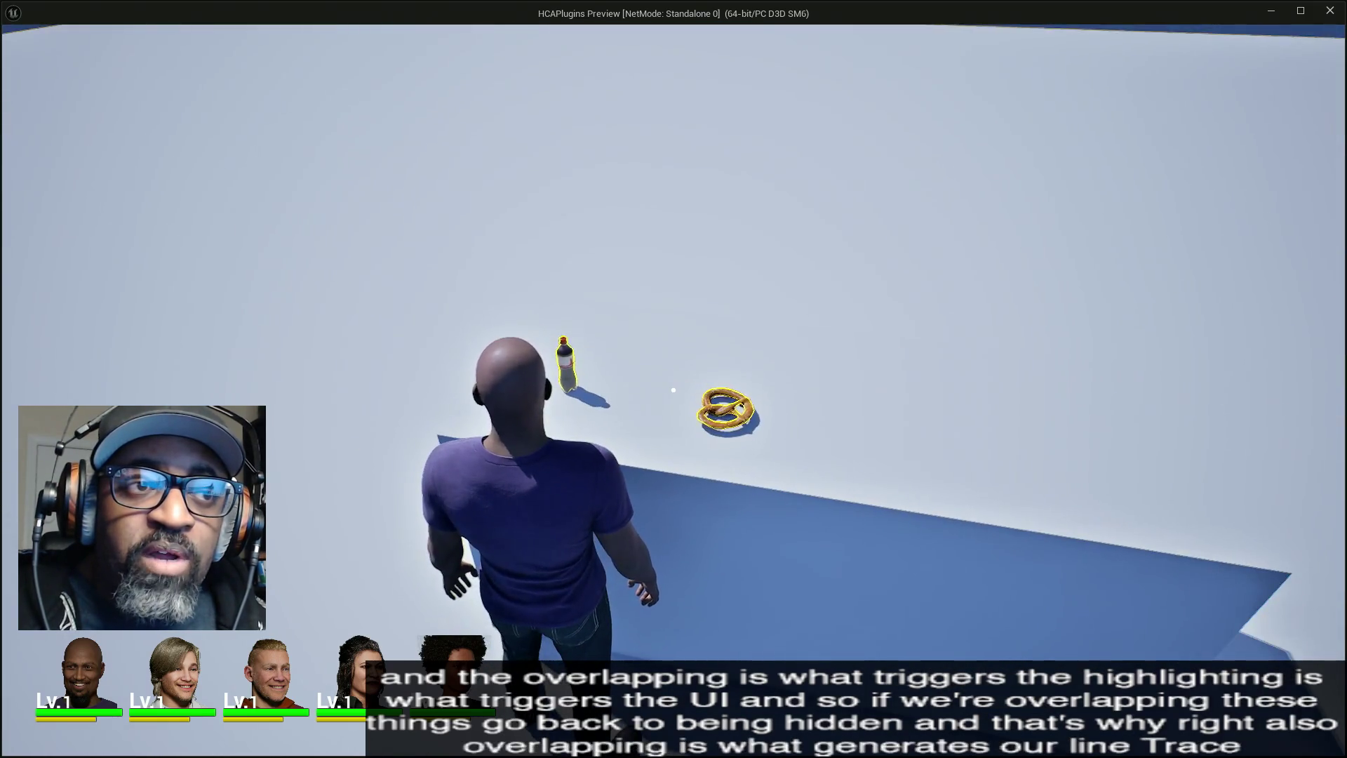
key("e")
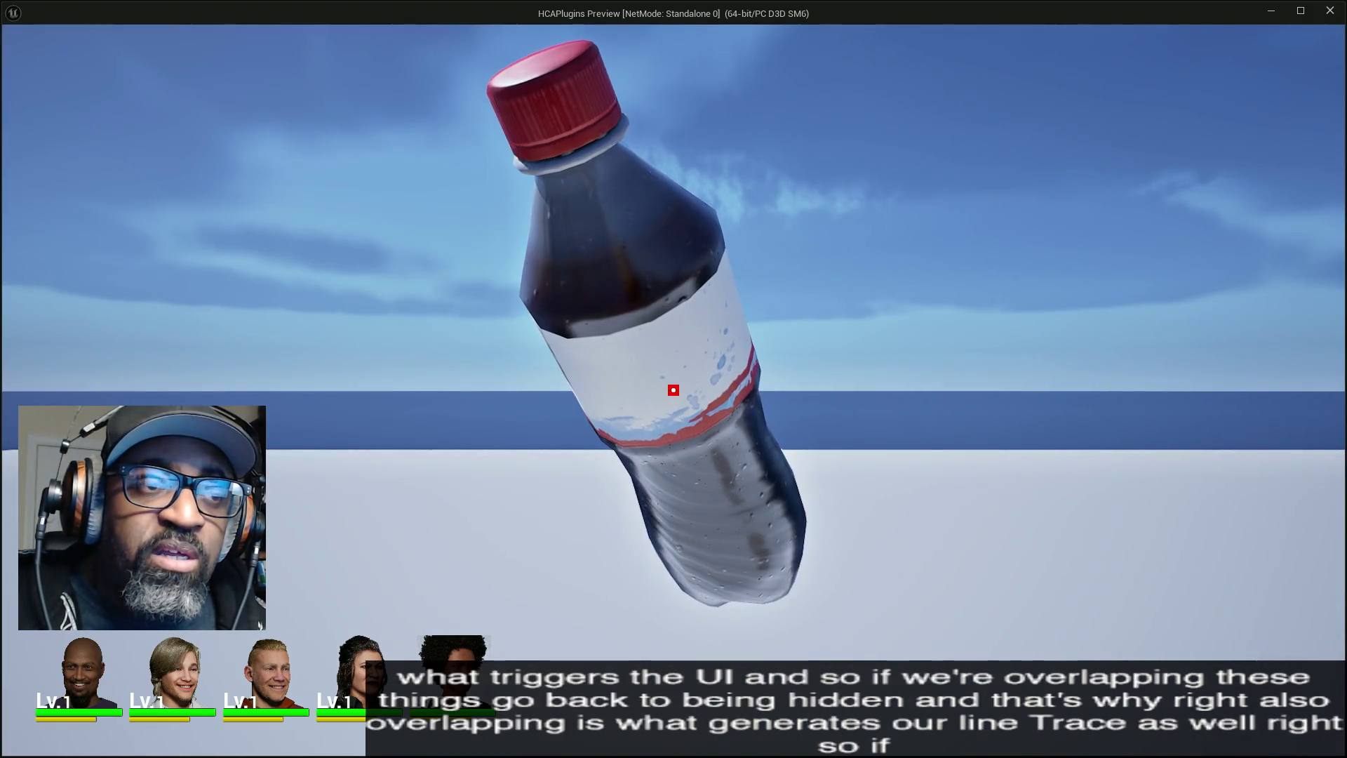
key("e")
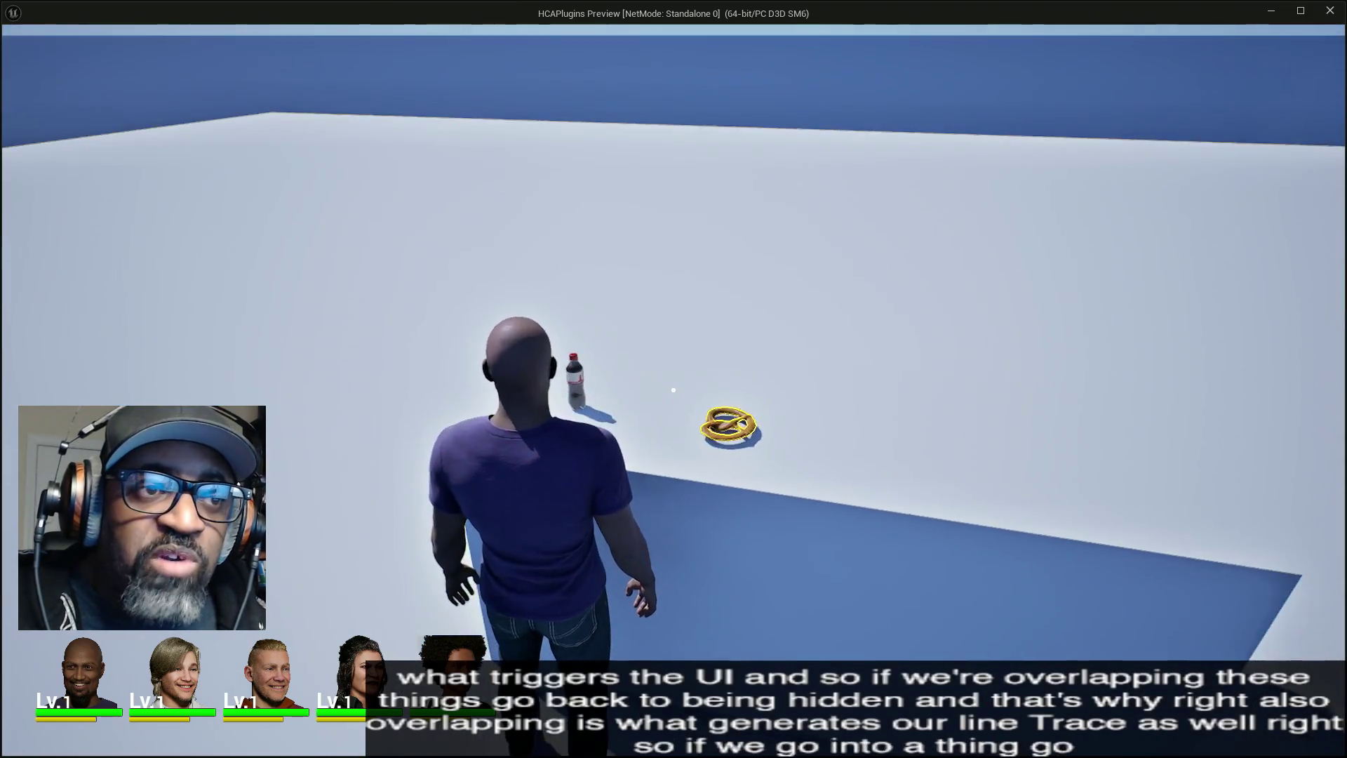
key("e")
key("e")
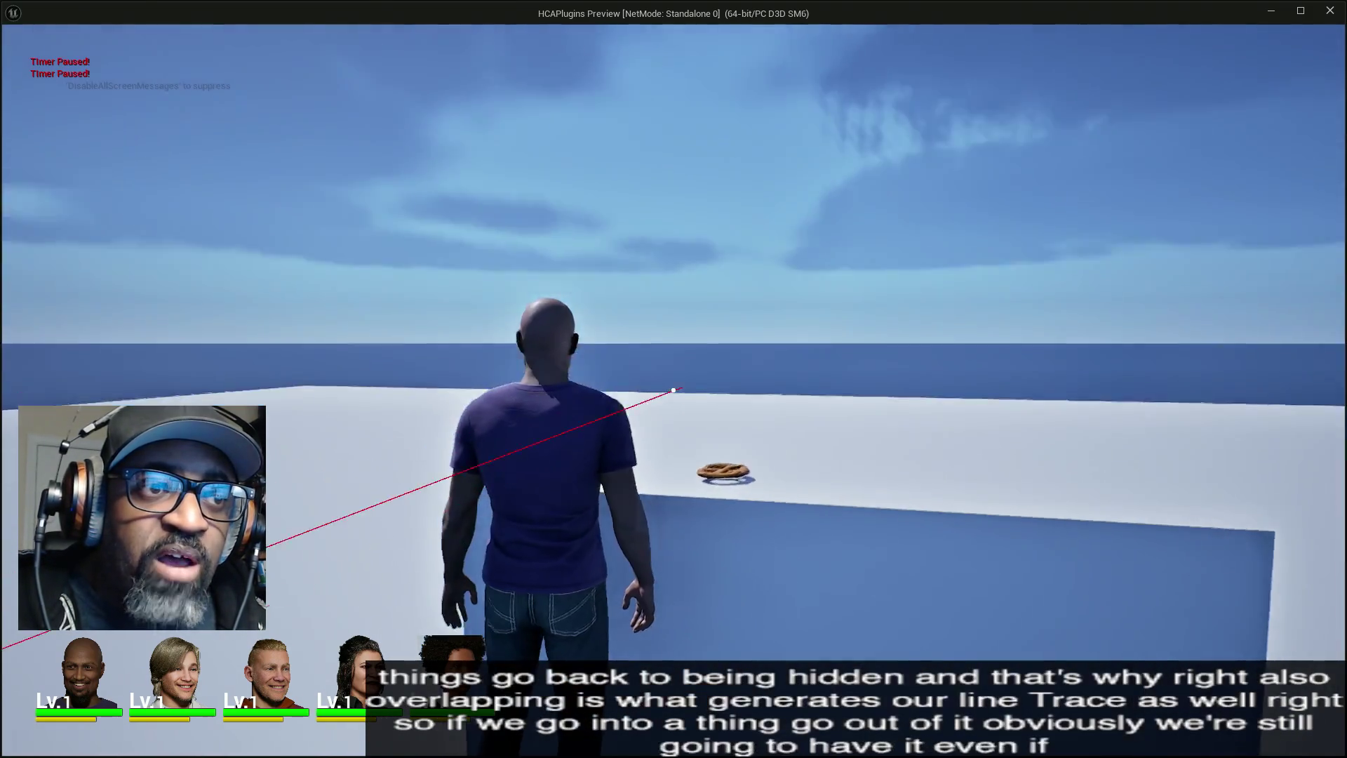